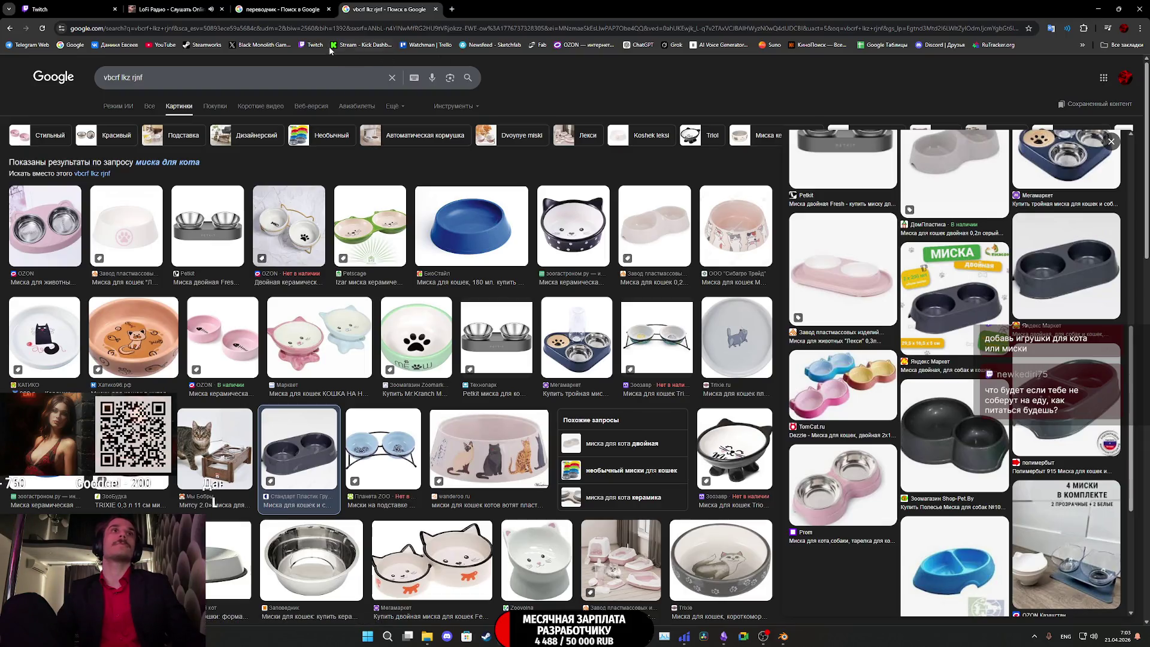
# Open Ozon in a new tab and search for 'миска для кота' (cat bowl)
pyautogui.middleClick(581, 48)
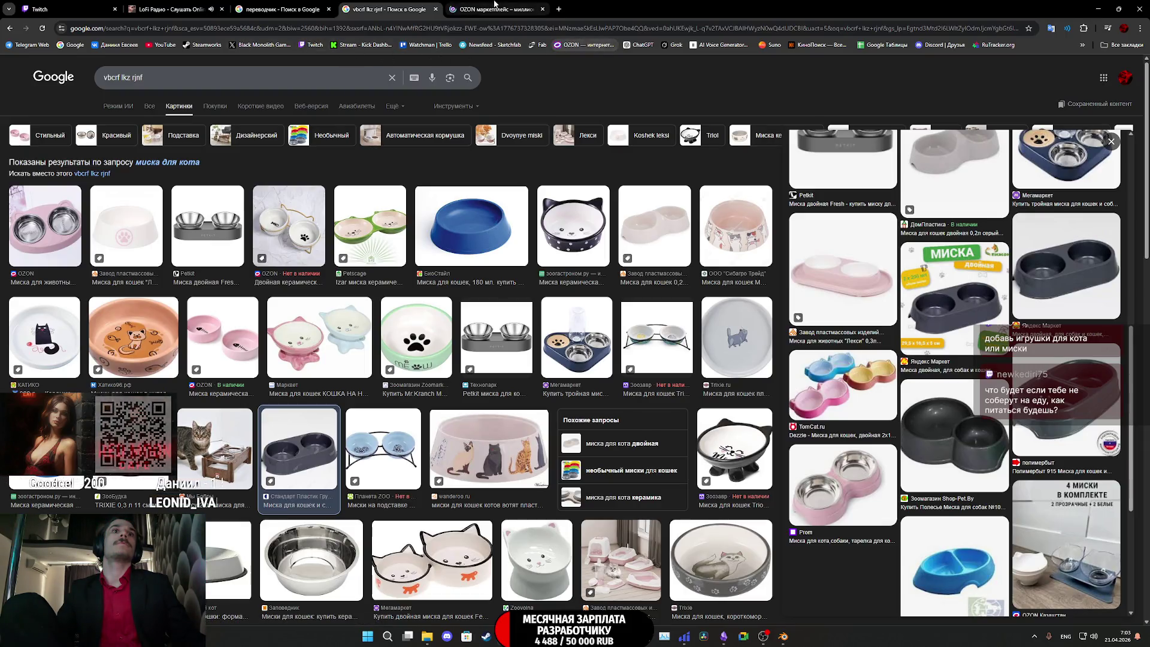
pyautogui.click(502, 7)
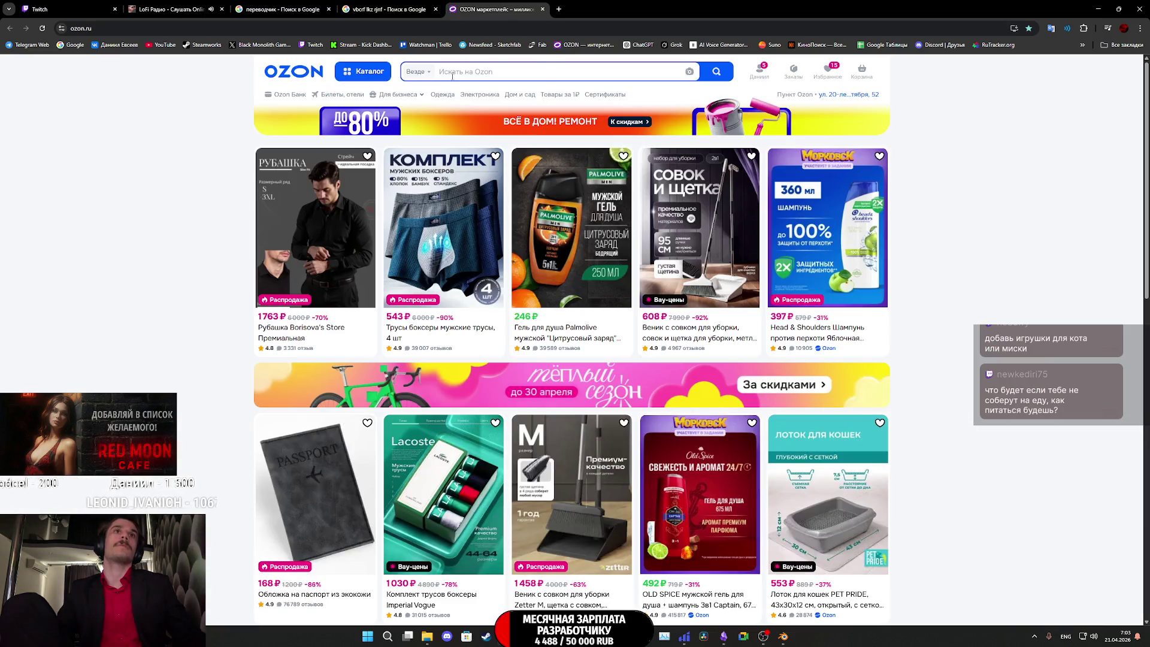
pyautogui.click(452, 72)
pyautogui.write('vbcrf lkz')
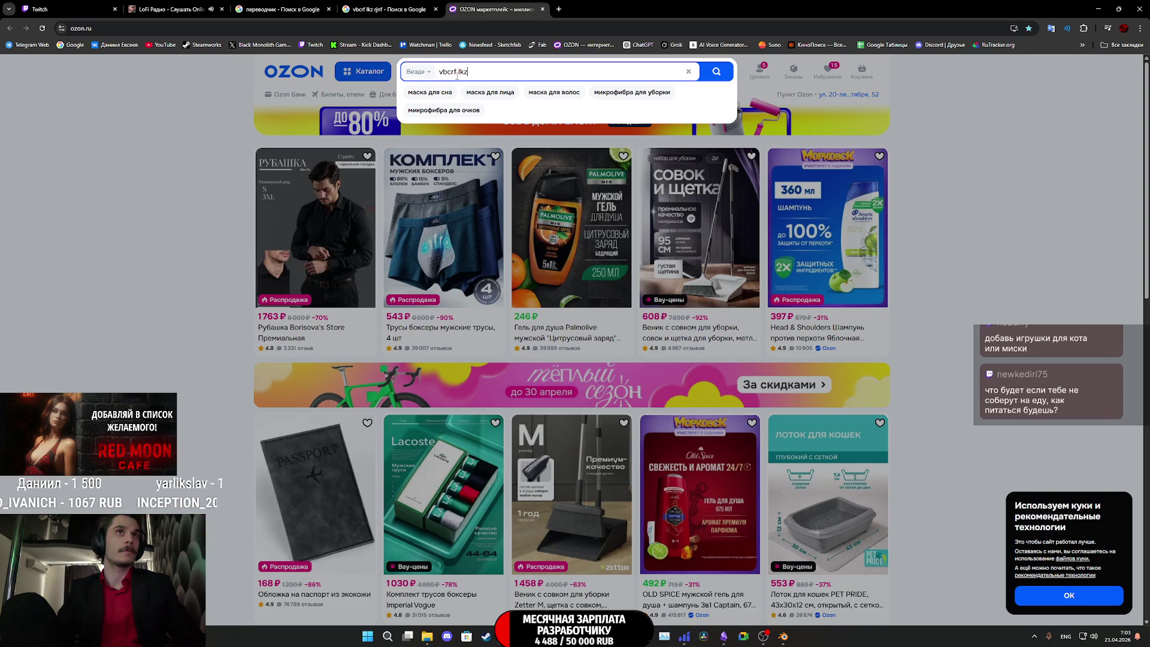
pyautogui.write(' rjnf')
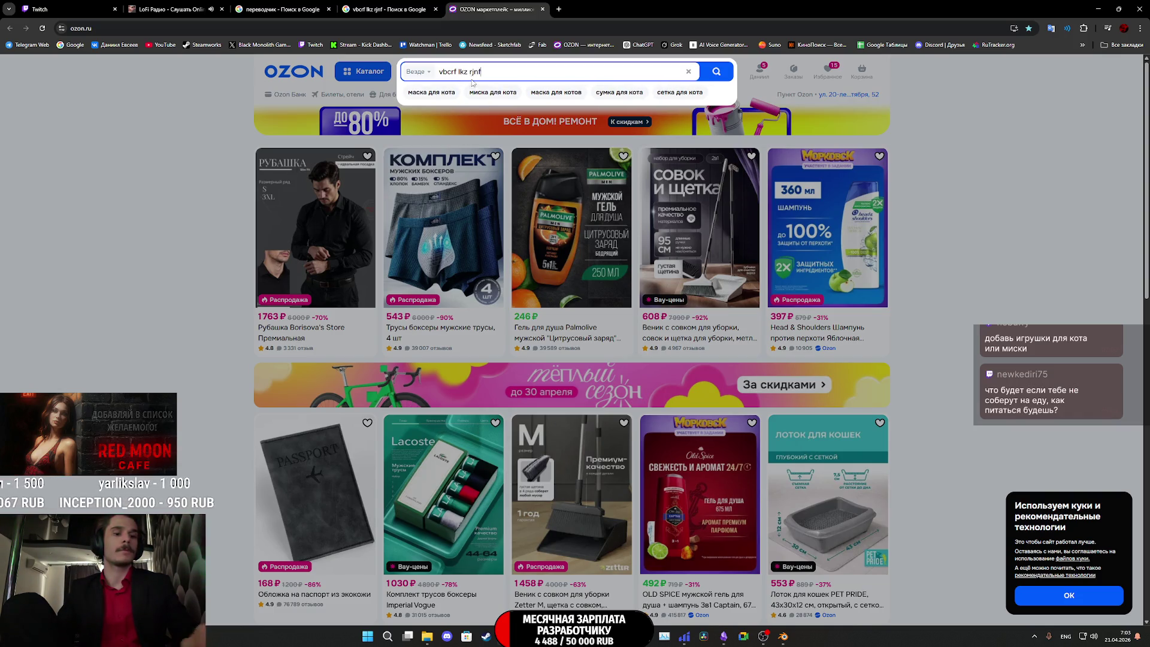
pyautogui.press('Return')
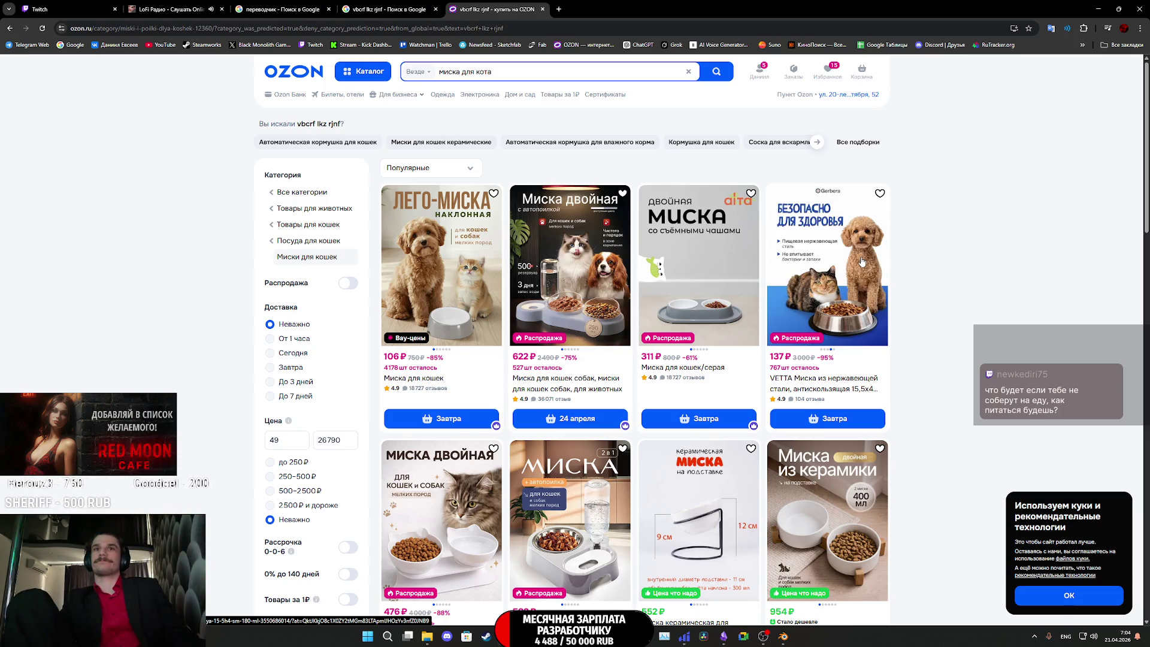
# Scroll the results and open the 140 ₽ grey plastic double bowl in a background tab
pyautogui.scroll(-3, 908, 281)
pyautogui.scroll(-3, 899, 288)
pyautogui.scroll(-4, 898, 290)
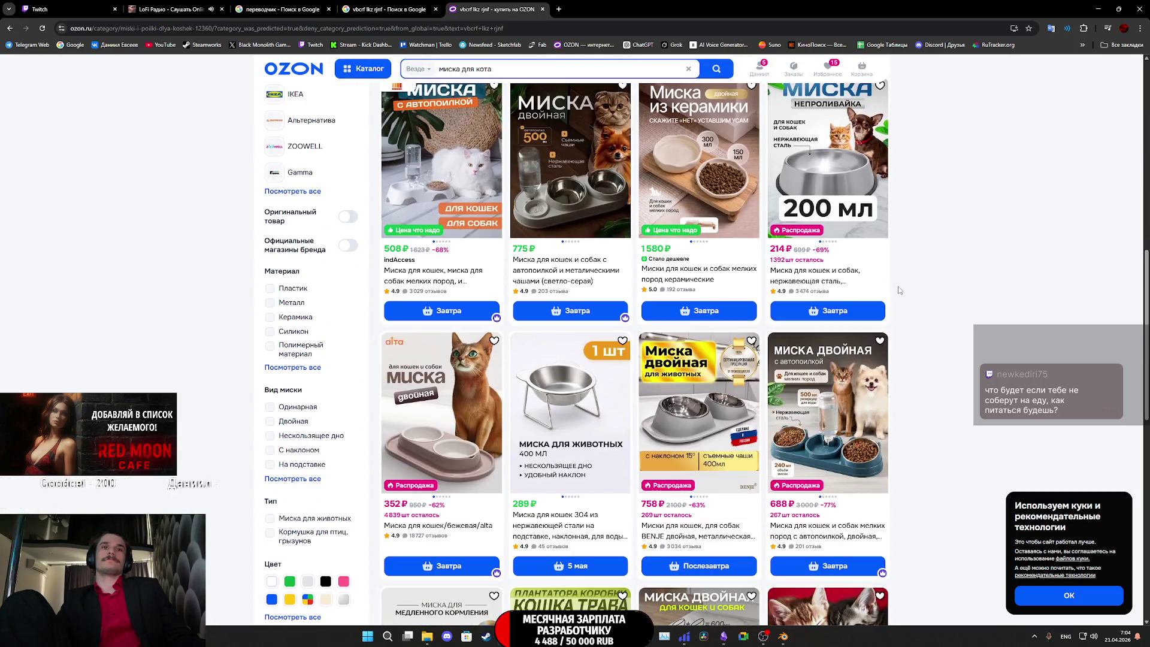
pyautogui.scroll(-4, 898, 289)
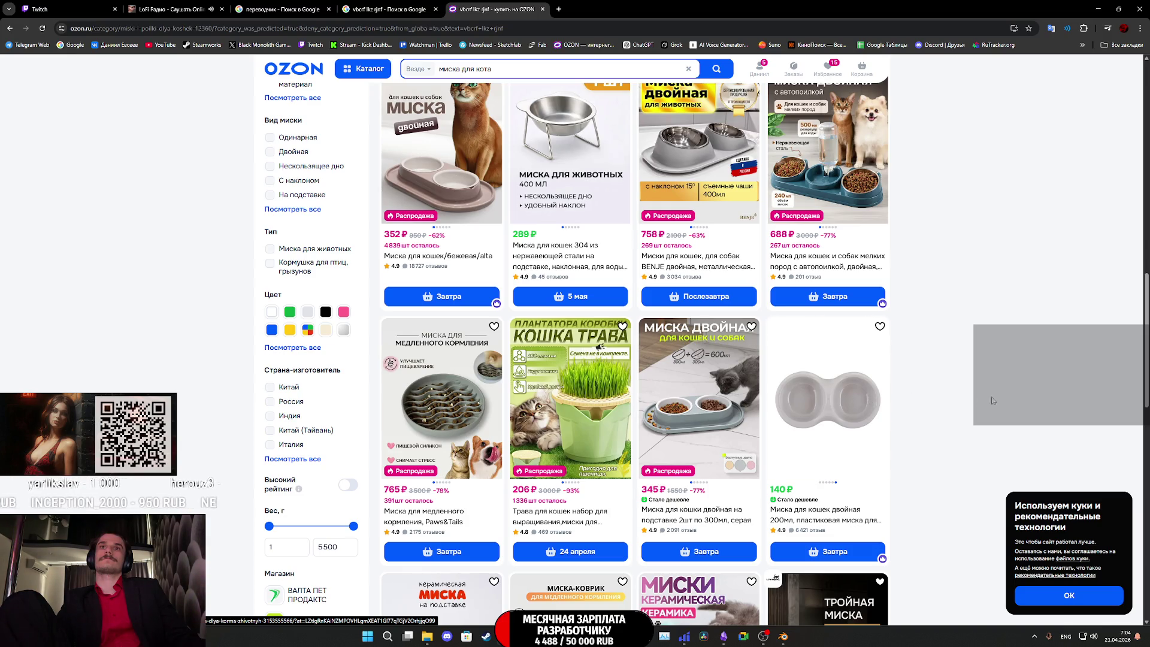
pyautogui.middleClick(828, 400)
# Browse further down the listings and open the 401 ₽ indAccess stainless double bowl page
pyautogui.scroll(-5, 833, 396)
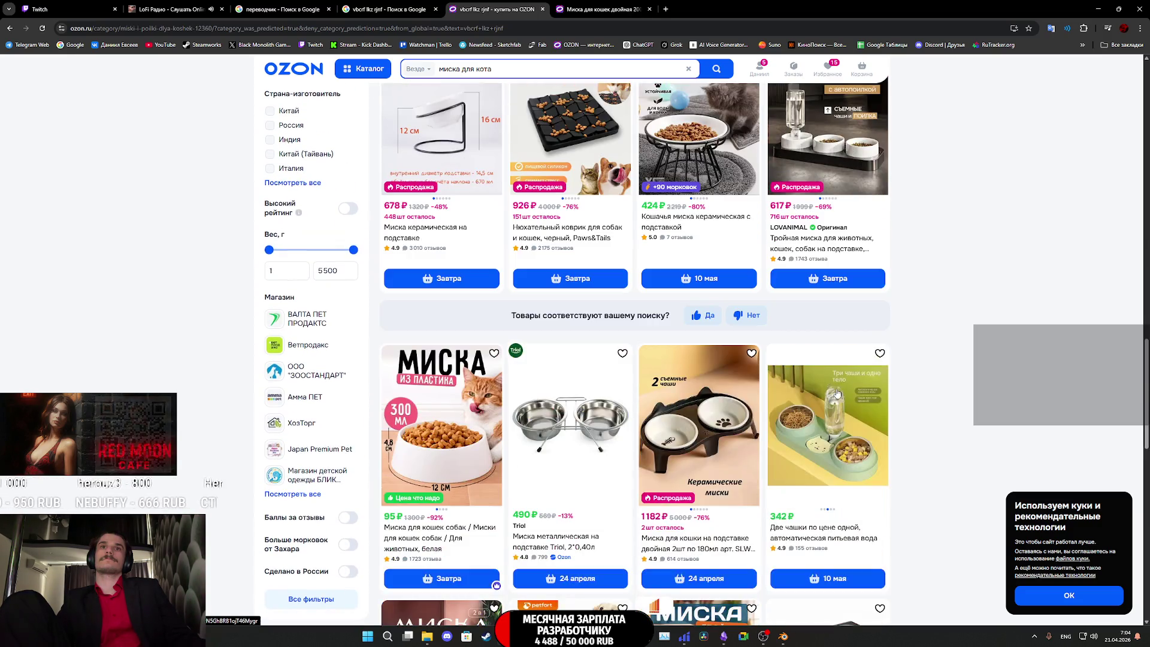
pyautogui.scroll(-8, 837, 392)
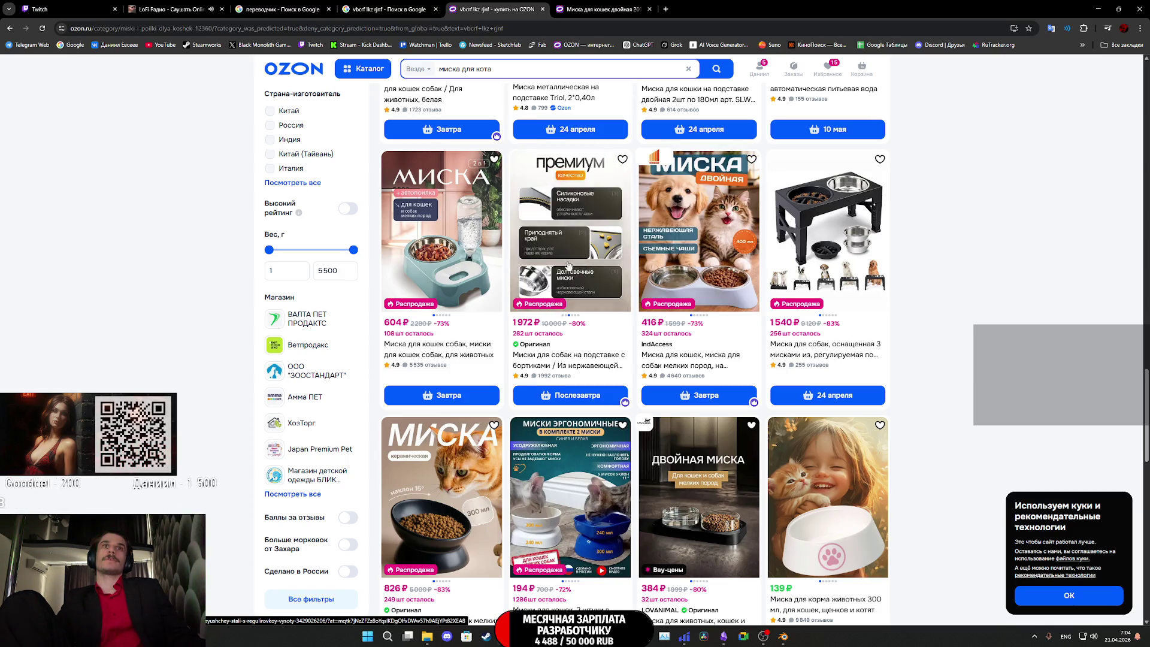
pyautogui.scroll(-5, 800, 366)
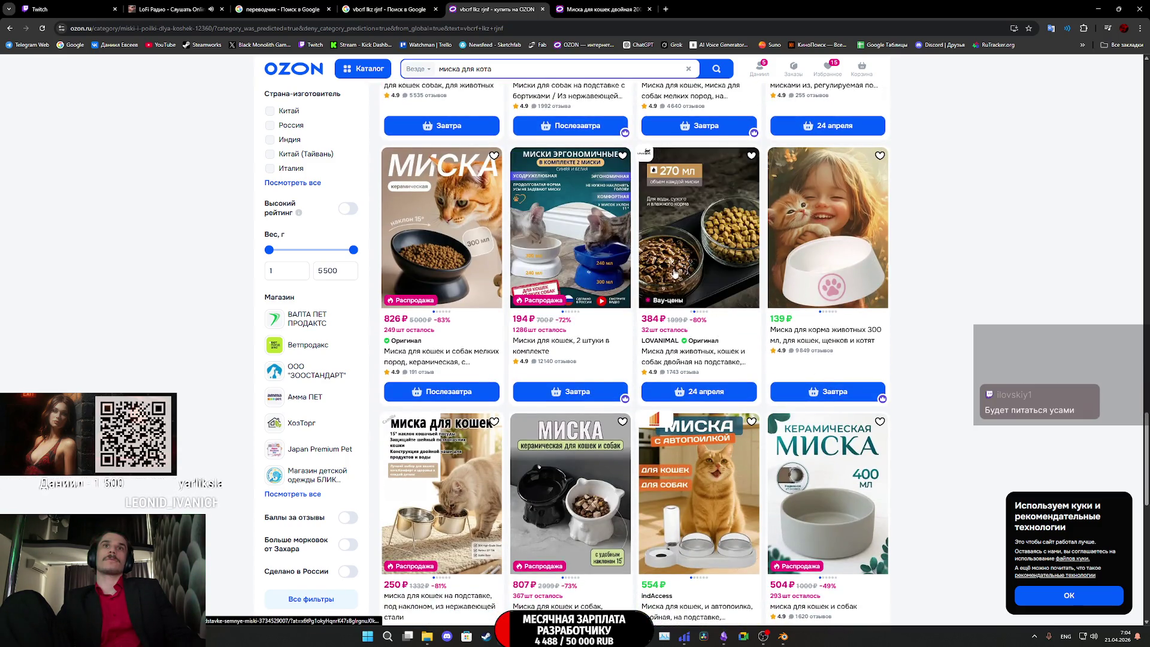
pyautogui.scroll(-1, 613, 344)
pyautogui.scroll(-2, 614, 343)
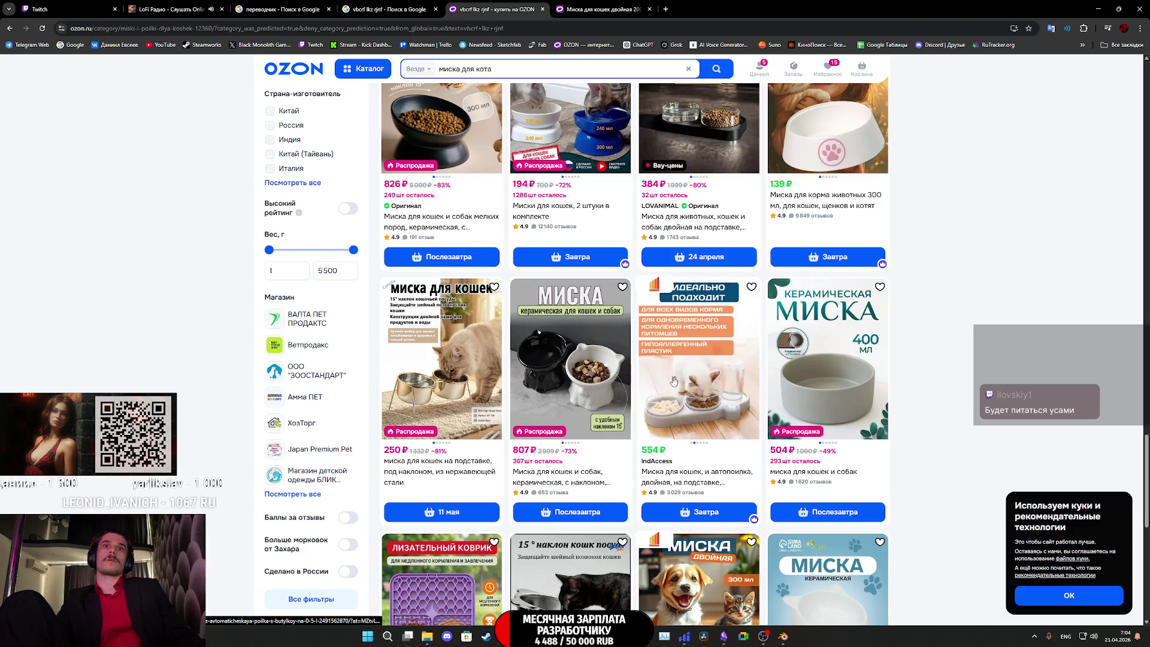
pyautogui.scroll(-8, 717, 379)
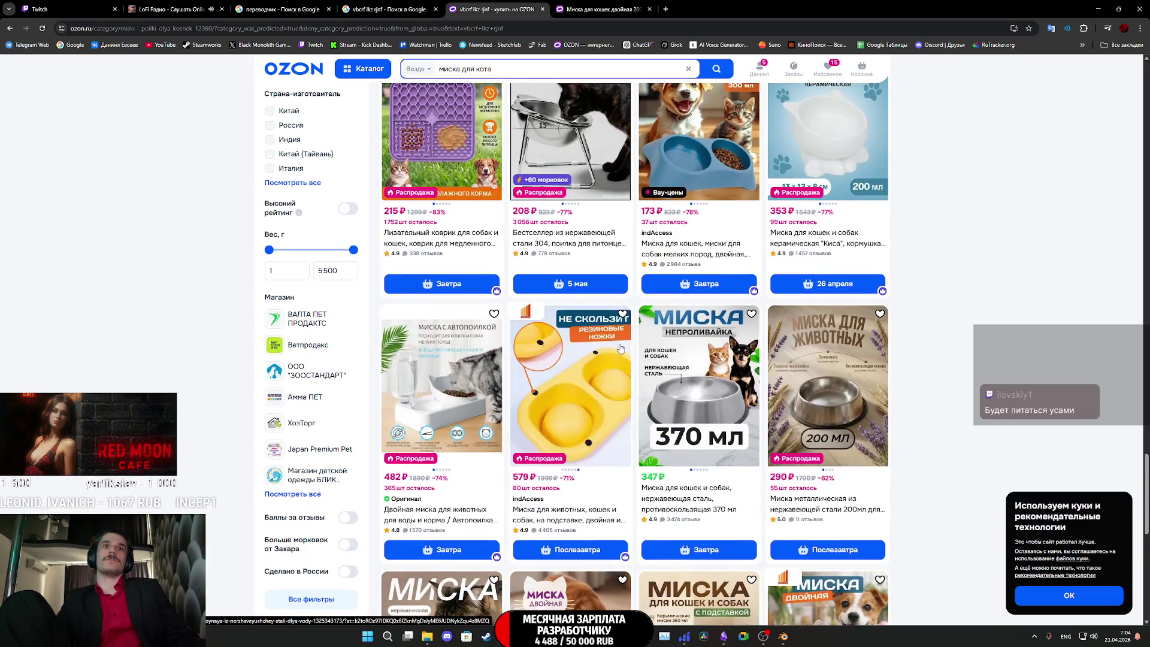
pyautogui.scroll(2, 705, 299)
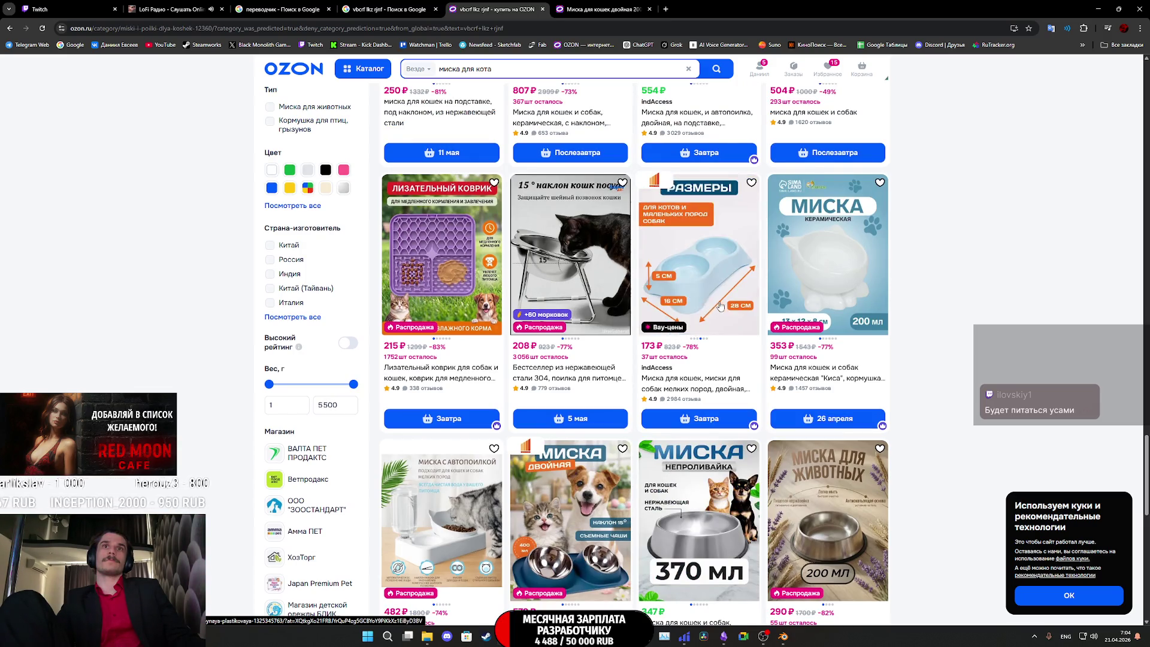
pyautogui.scroll(-3, 737, 306)
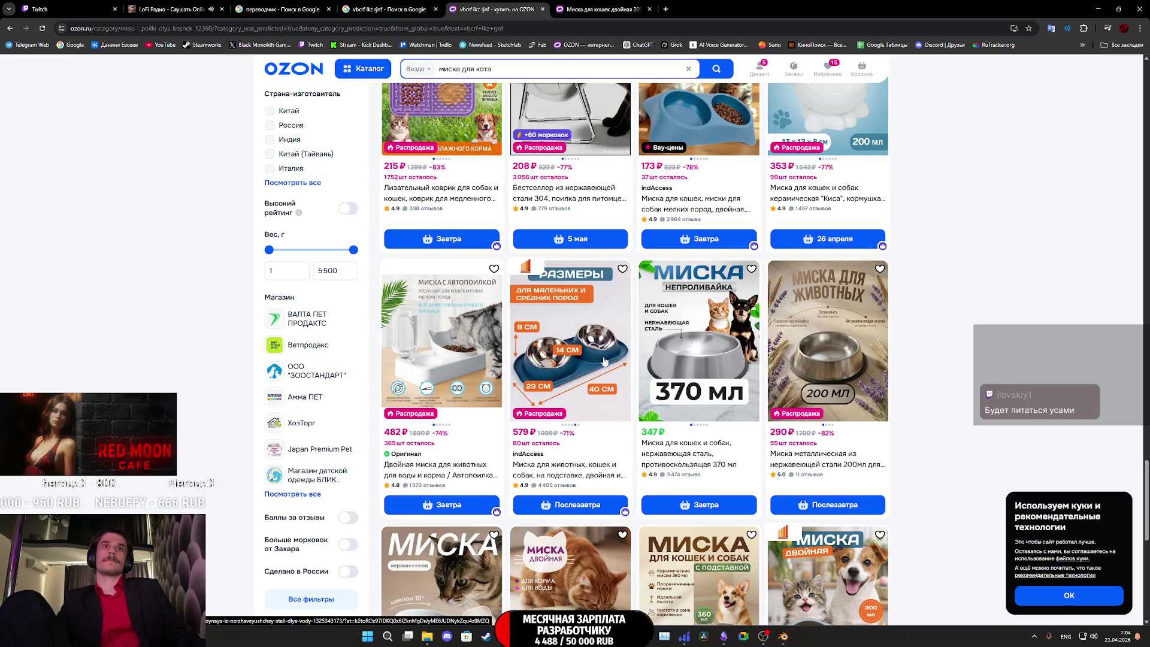
pyautogui.scroll(-3, 429, 413)
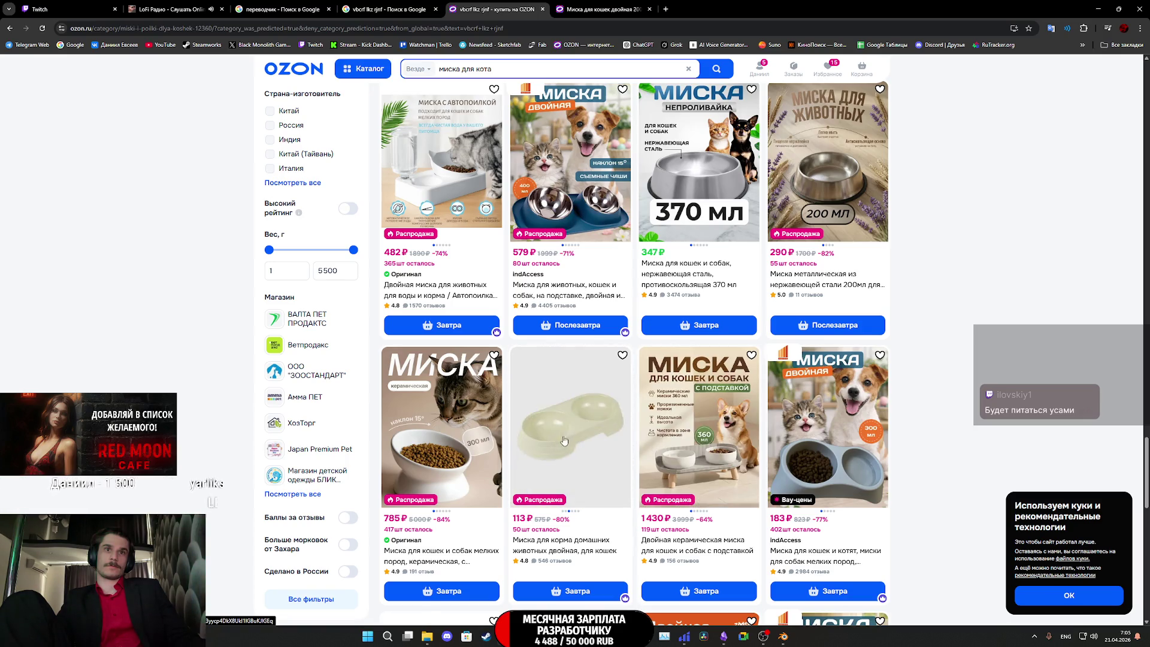
pyautogui.scroll(-8, 561, 440)
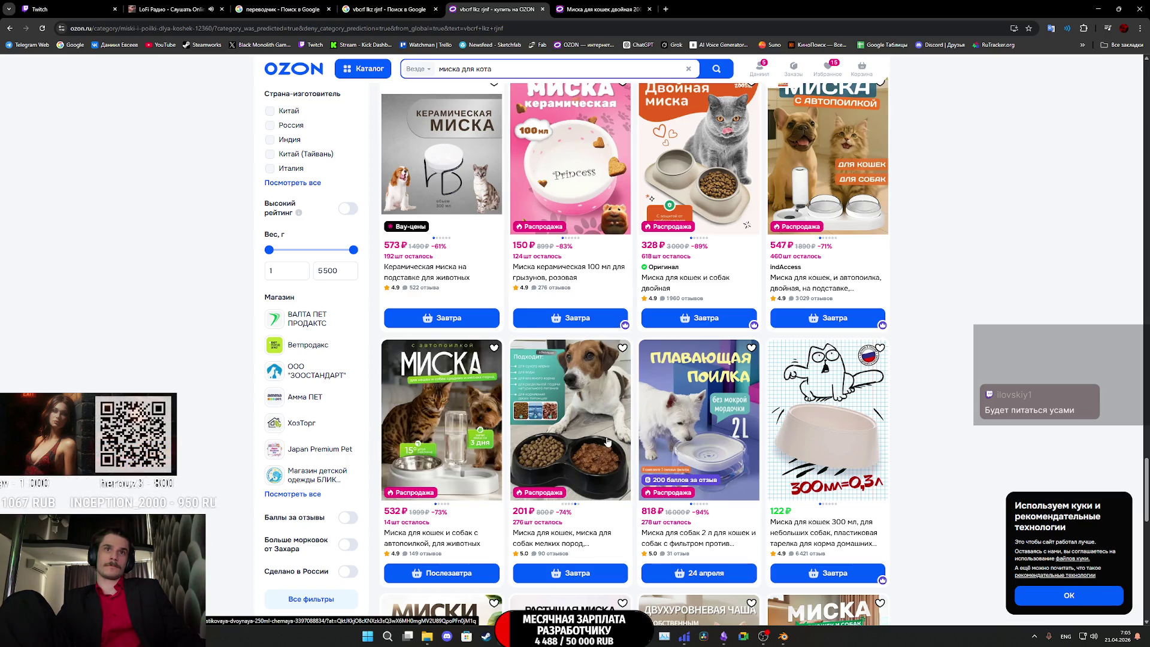
pyautogui.scroll(-3, 608, 441)
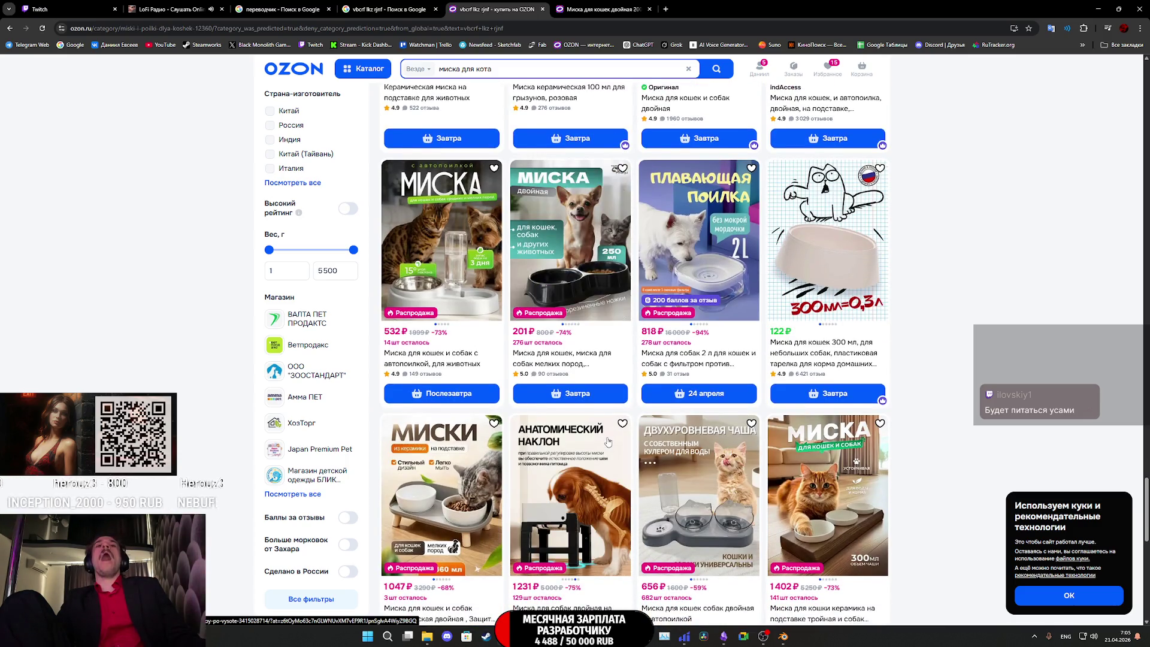
pyautogui.scroll(-7, 613, 441)
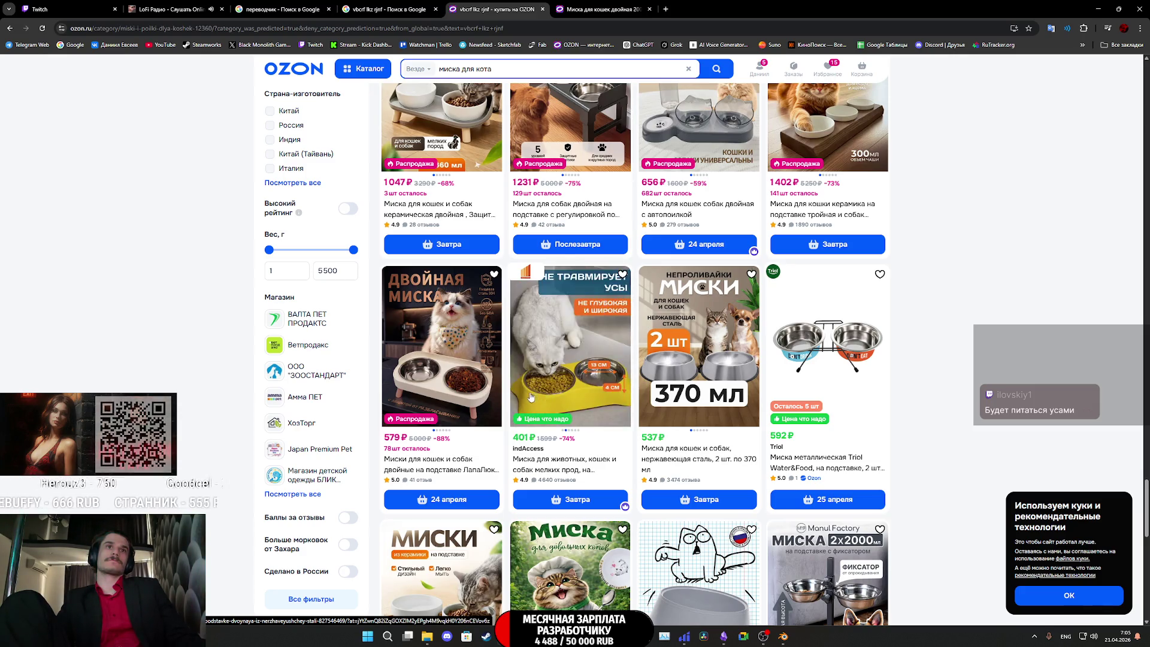
pyautogui.click(579, 397)
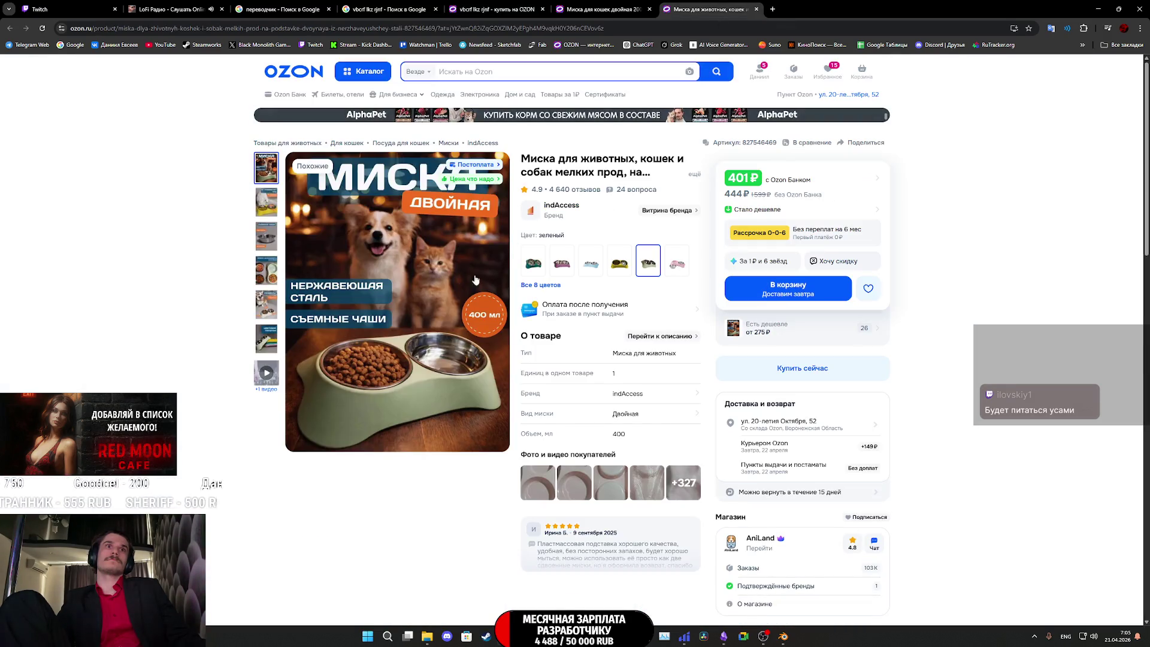
# Look through the indAccess bowl's gallery photos full screen, then close its tab
pyautogui.click(265, 213)
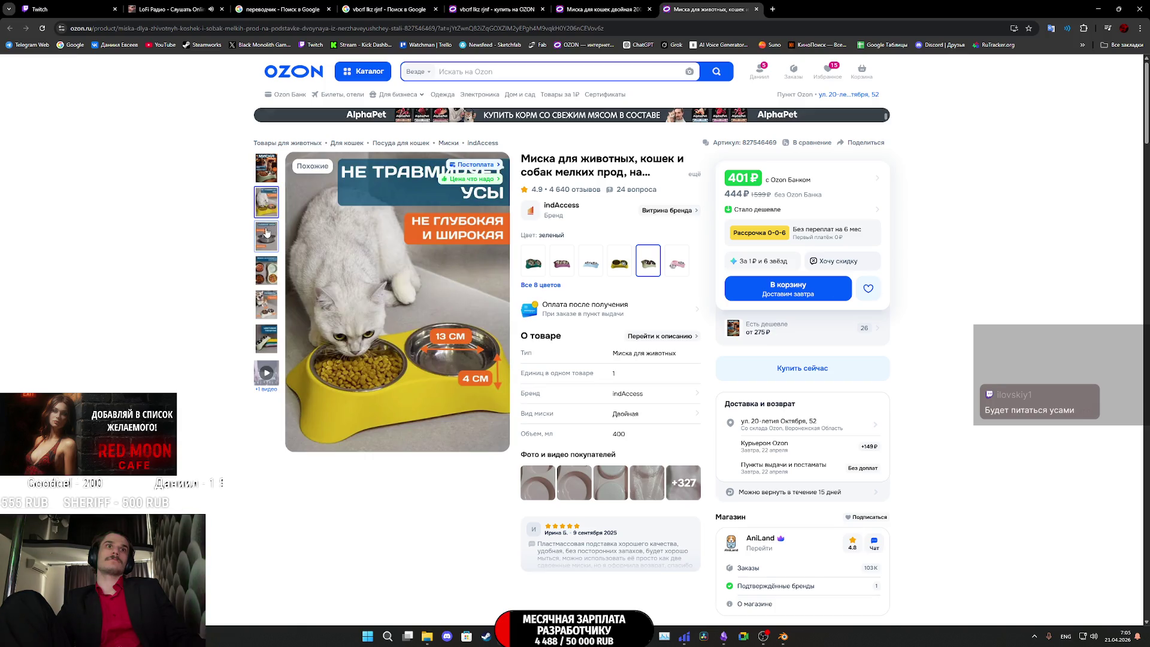
pyautogui.click(266, 235)
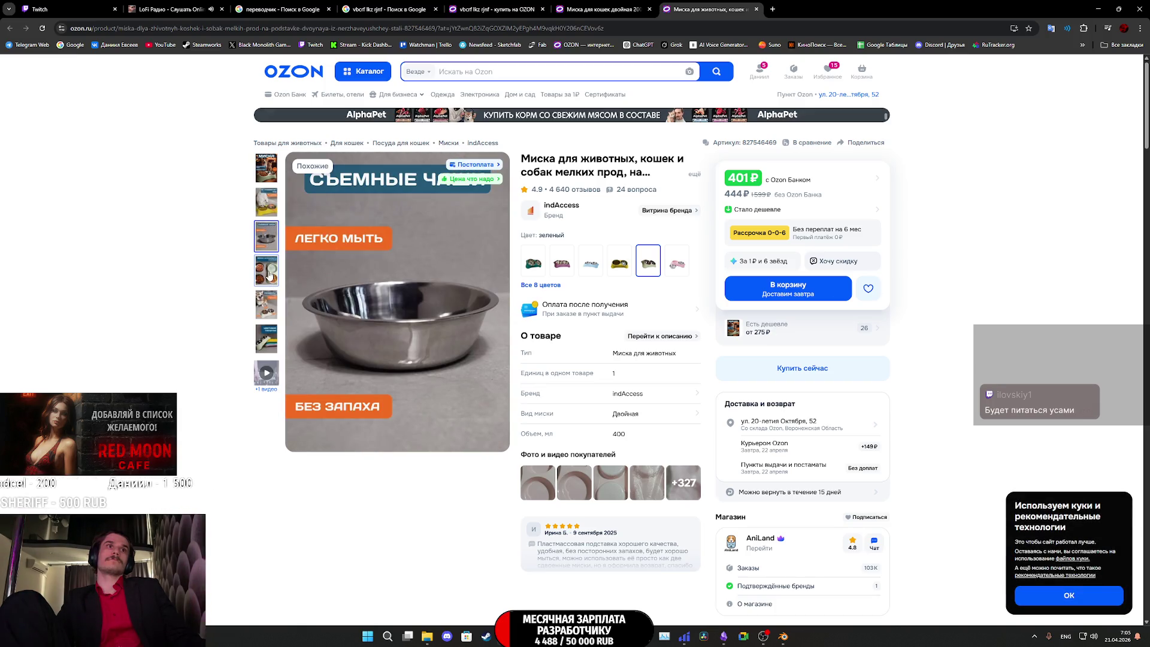
pyautogui.click(271, 276)
pyautogui.click(519, 311)
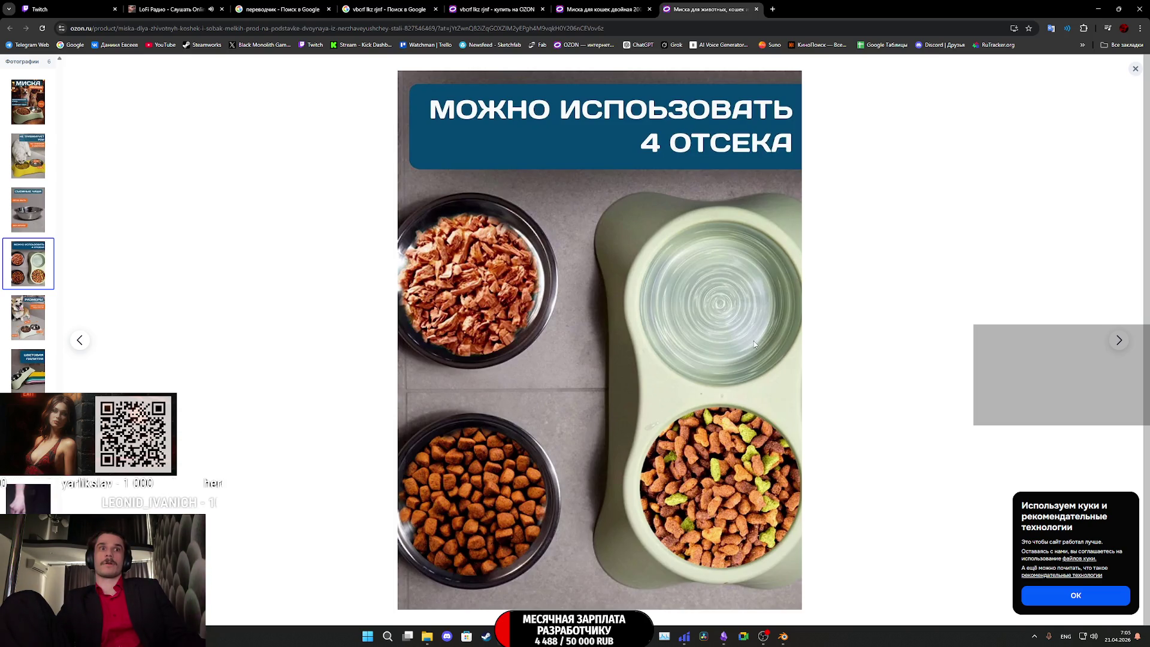
pyautogui.click(1135, 68)
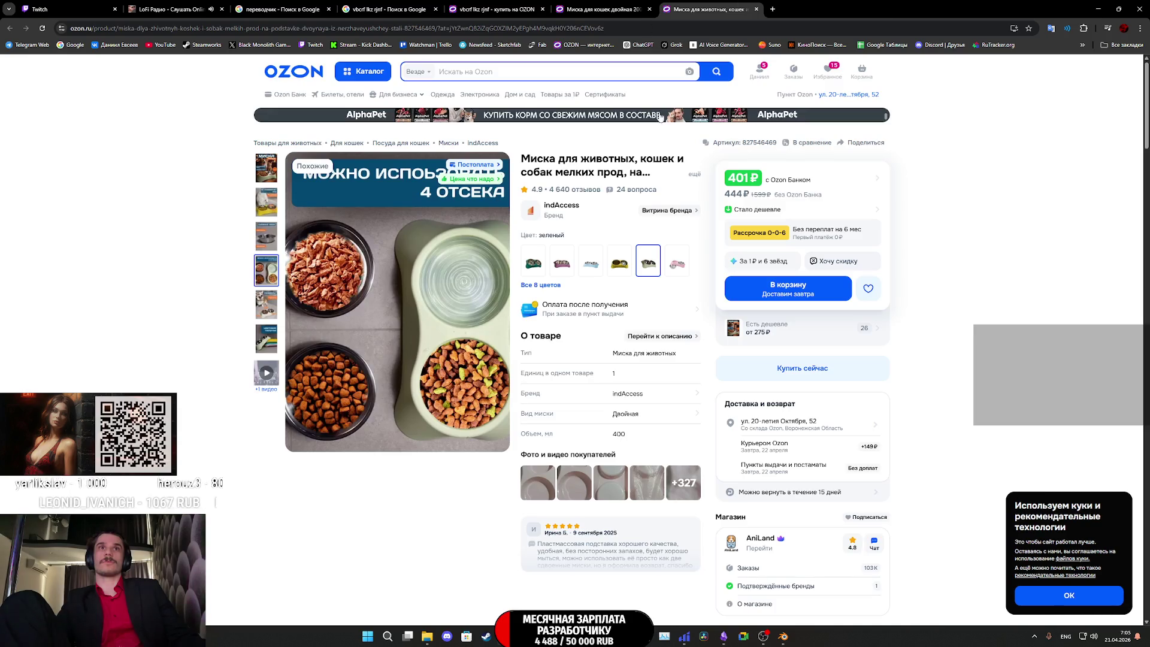
pyautogui.middleClick(699, 7)
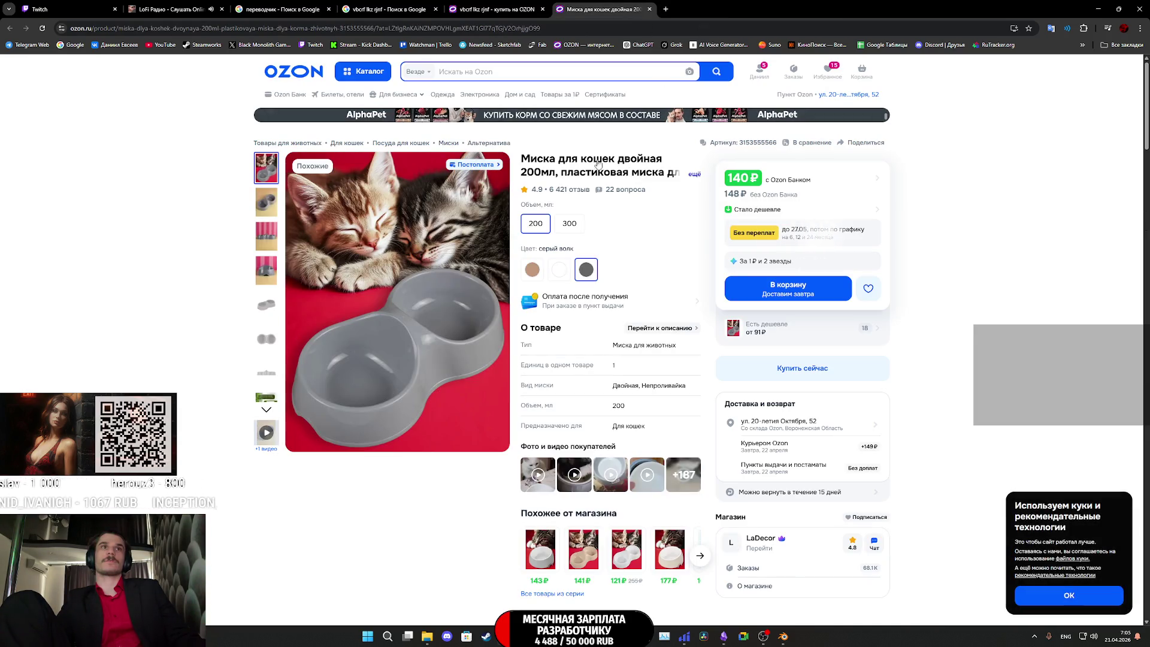
# Open the plastic bowl's top-down photo full screen and capture it as a screenshot
pyautogui.click(266, 202)
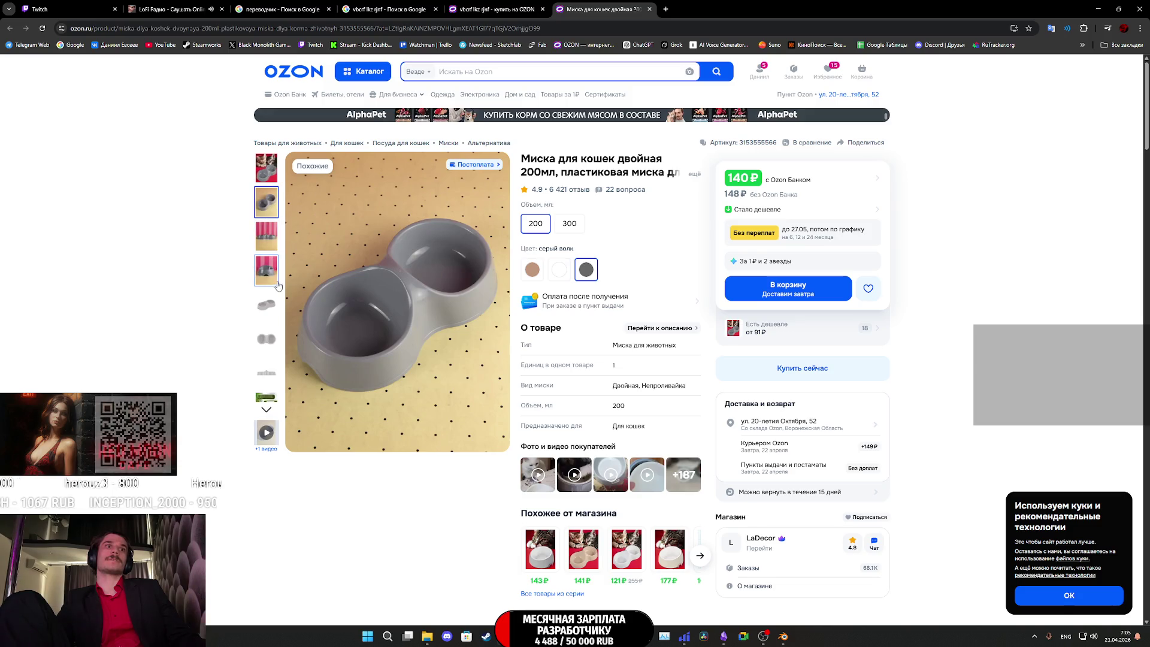
pyautogui.click(272, 331)
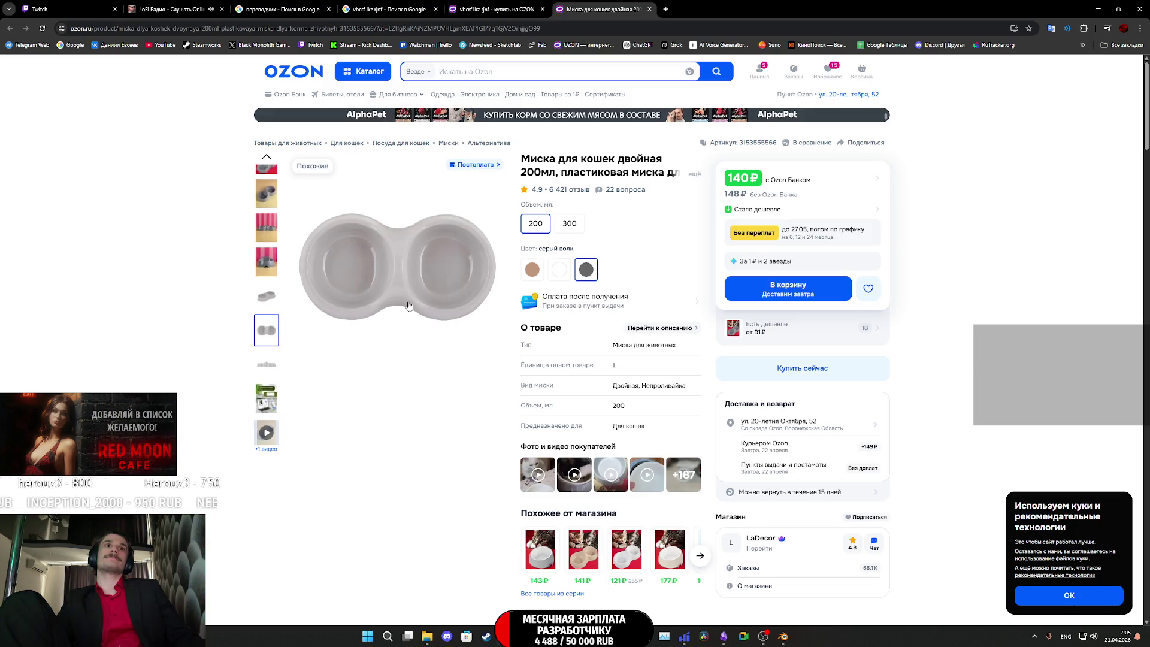
pyautogui.click(404, 280)
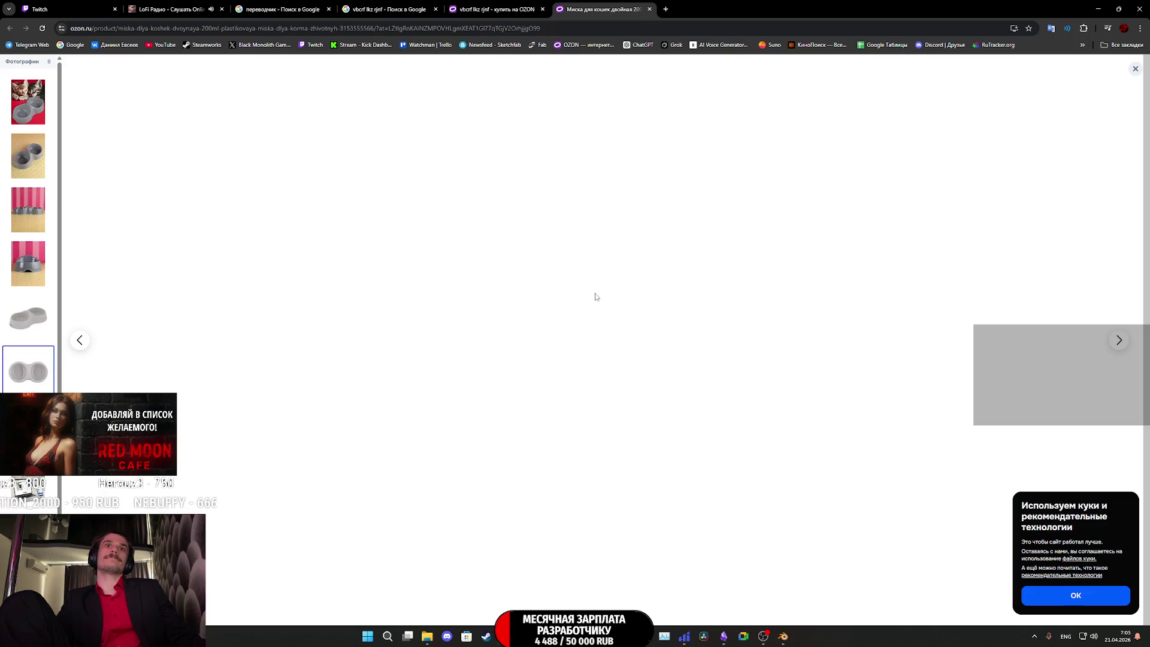
pyautogui.rightClick(688, 346)
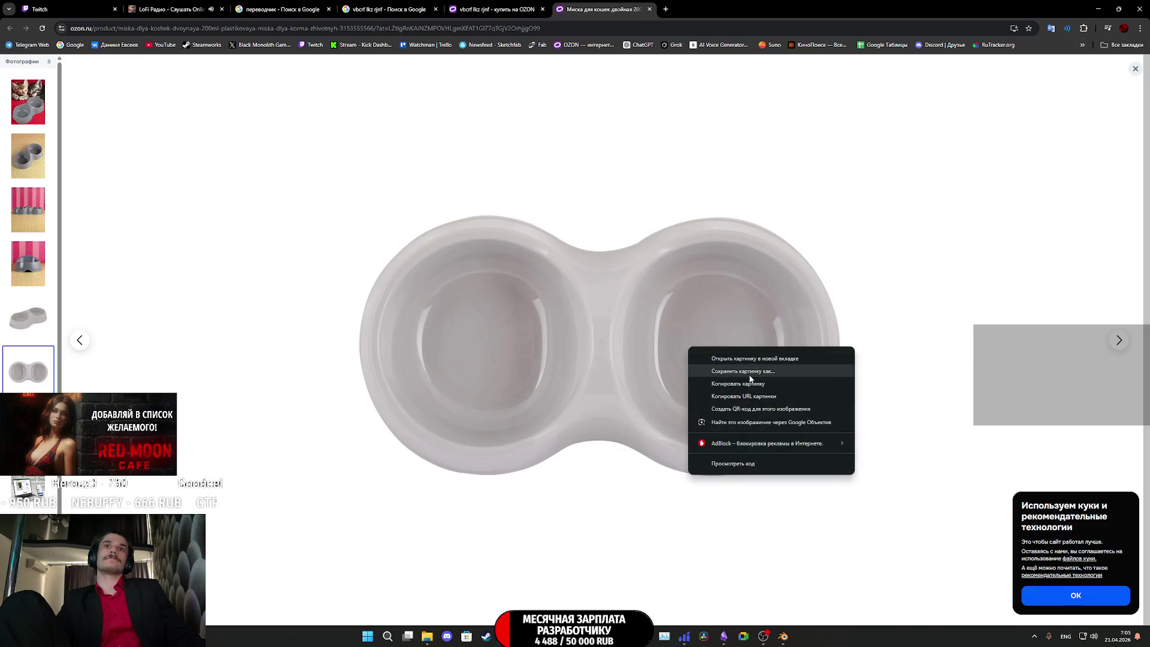
pyautogui.click(748, 372)
pyautogui.click(509, 278)
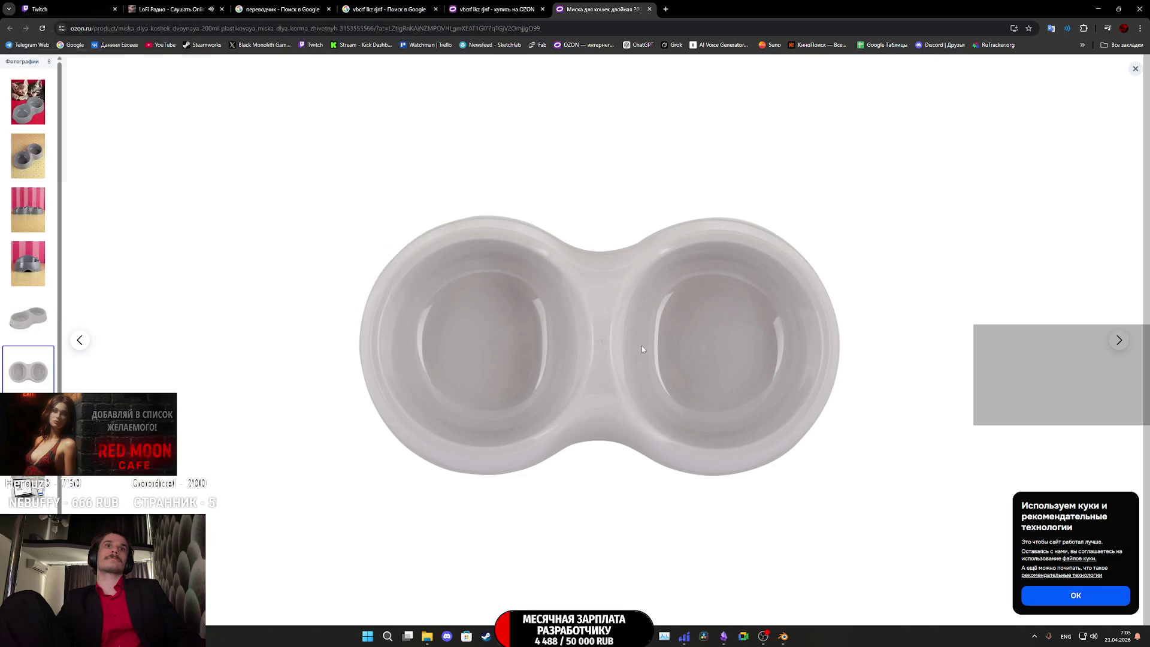
pyautogui.press('super+shift+s')
pyautogui.moveTo(868, 512)
pyautogui.mouseDown()
pyautogui.moveTo(339, 200)
pyautogui.moveTo(329, 183)
pyautogui.mouseUp()
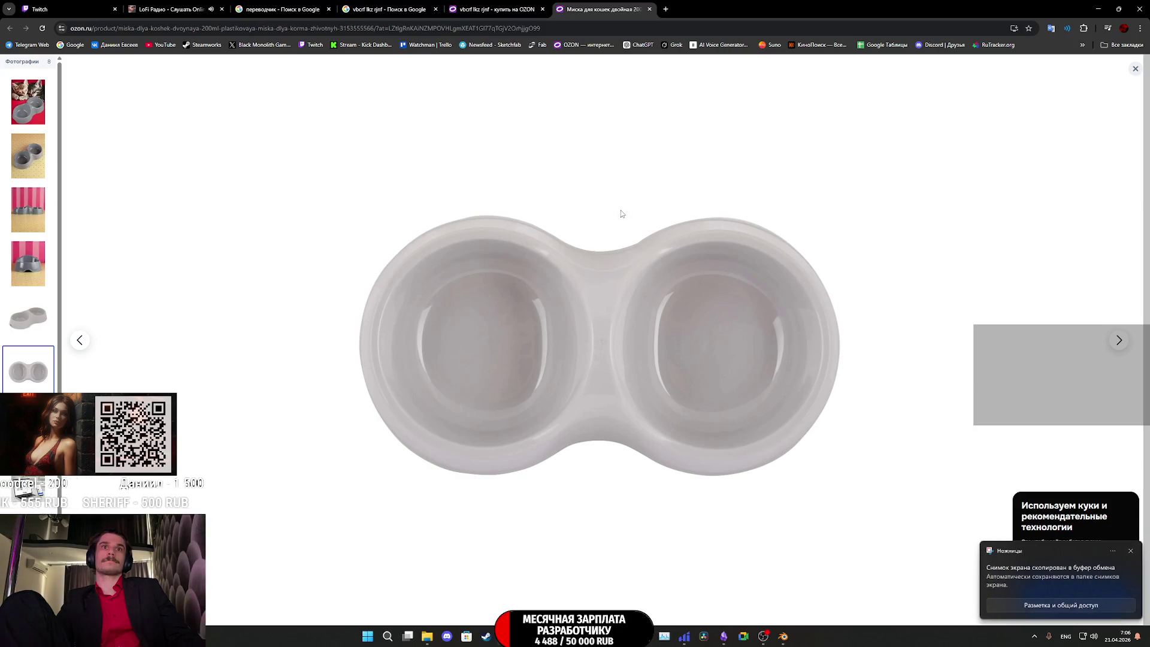
pyautogui.click(1133, 70)
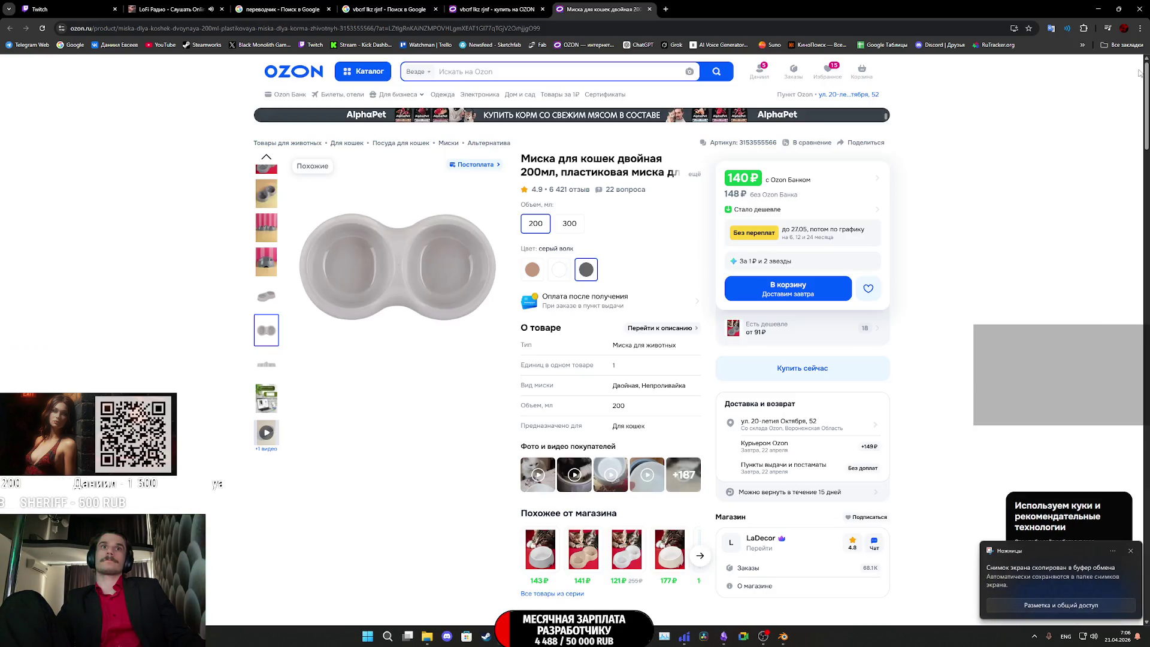
# View the +187 buyers' photos, then close the bowl page back to search results
pyautogui.scroll(-2, 693, 397)
pyautogui.click(684, 392)
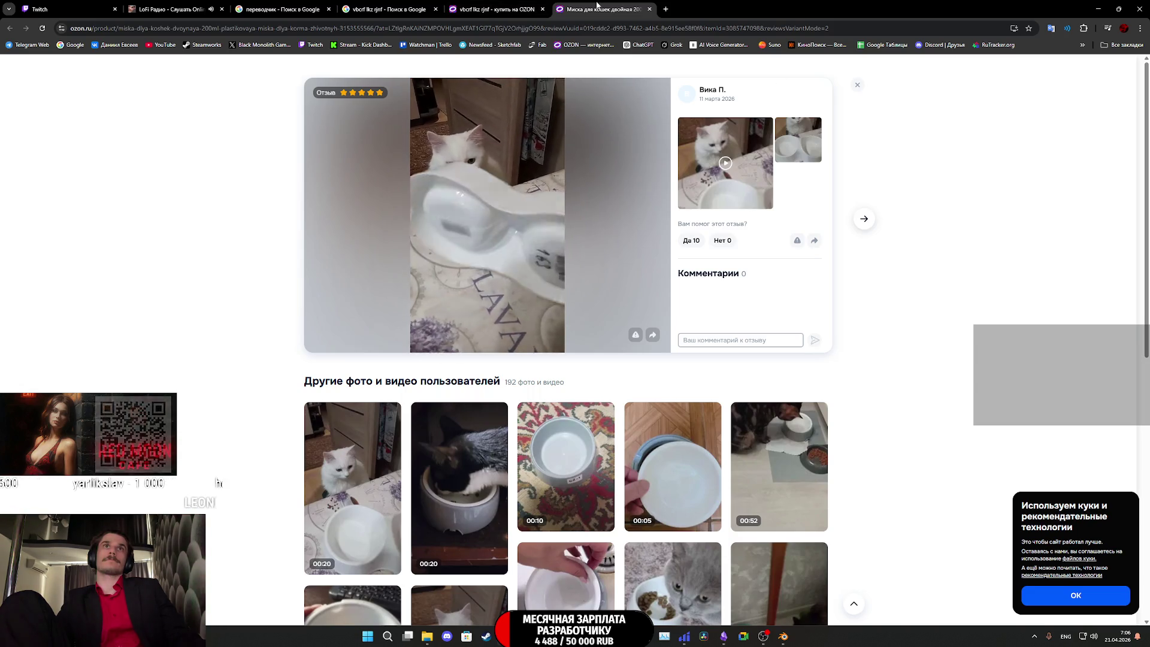
pyautogui.click(649, 9)
pyautogui.scroll(-4, 558, 276)
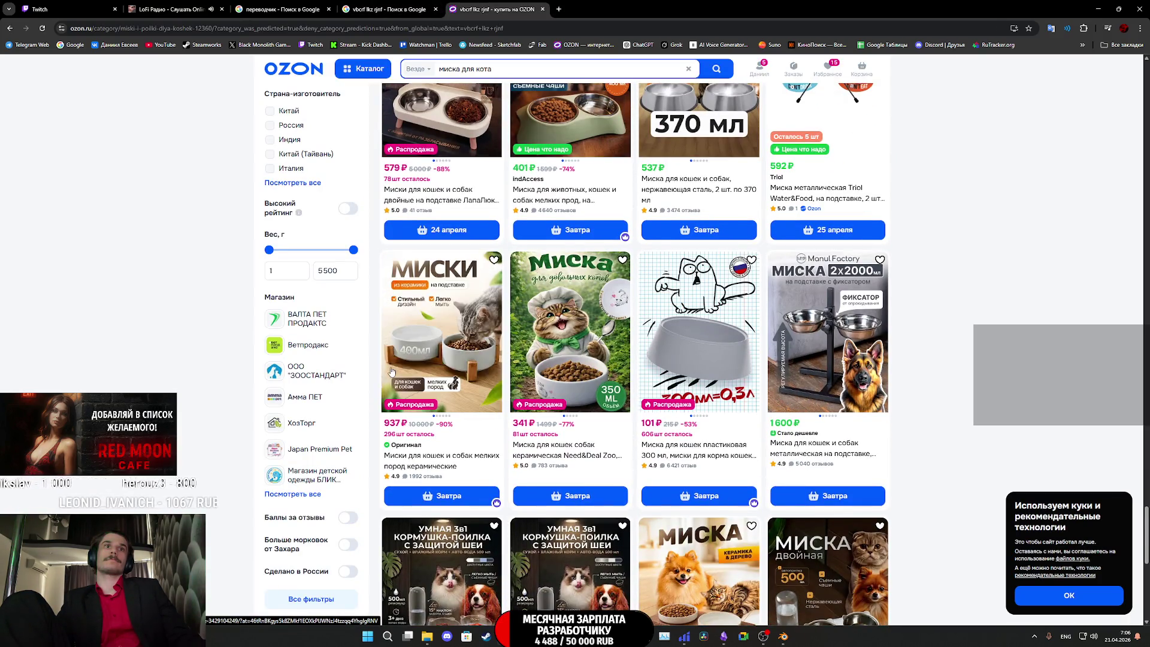
# Scroll further through the cat bowl listings, then open Grok in a new tab
pyautogui.scroll(-4, 678, 350)
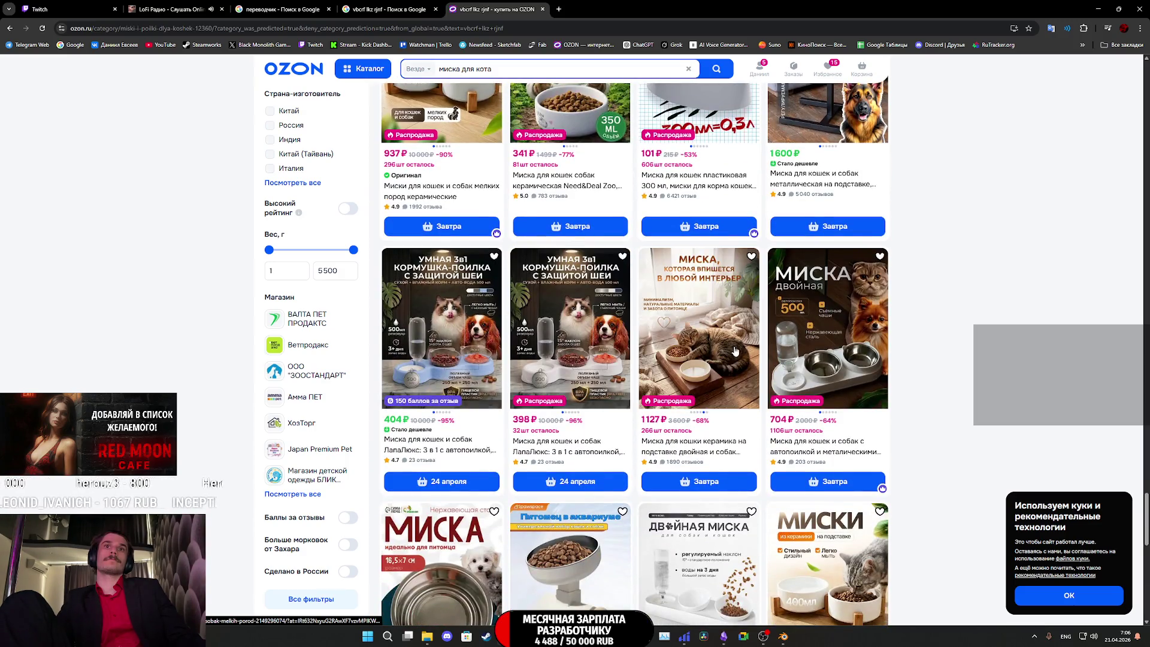
pyautogui.scroll(-5, 679, 350)
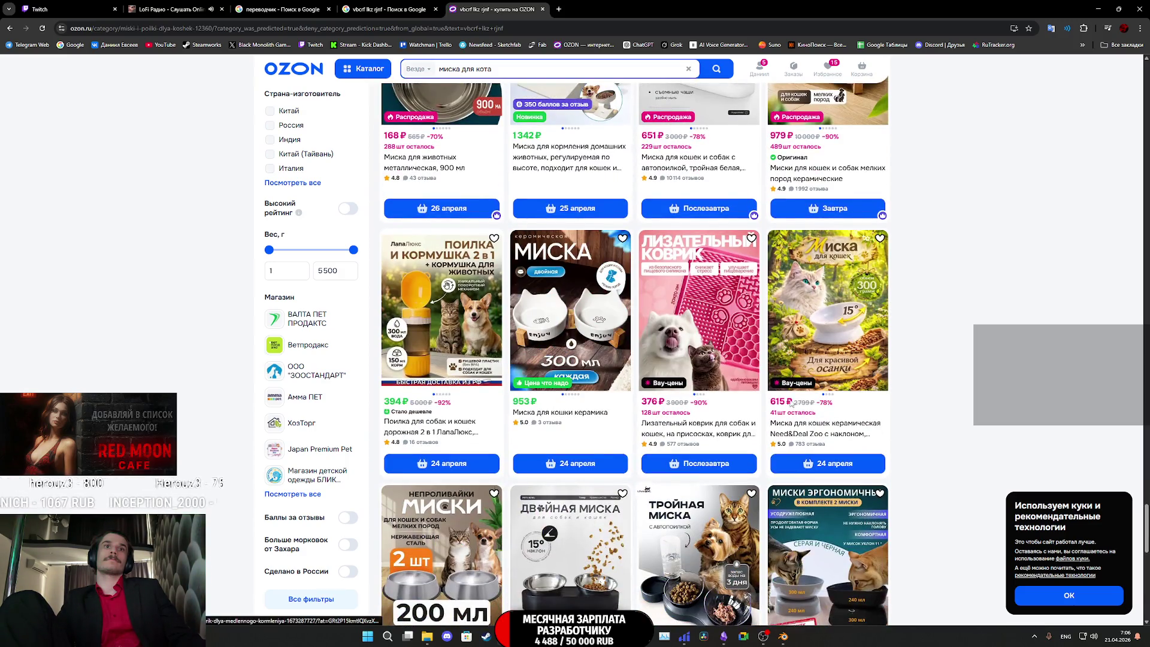
pyautogui.scroll(-4, 681, 338)
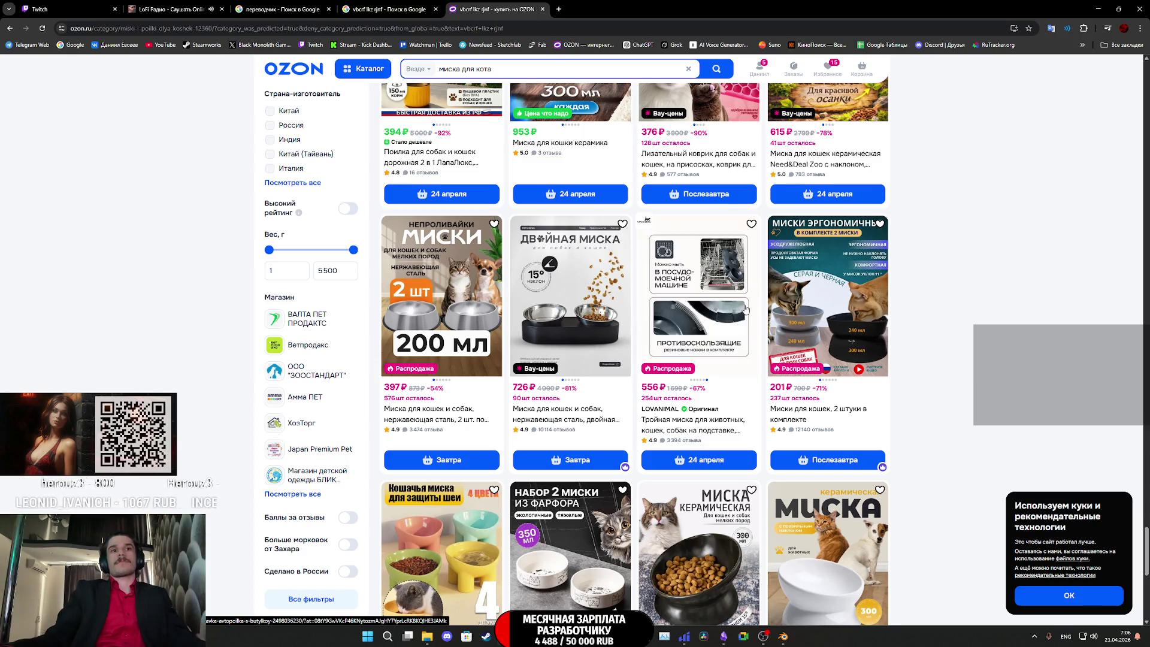
pyautogui.scroll(-5, 598, 405)
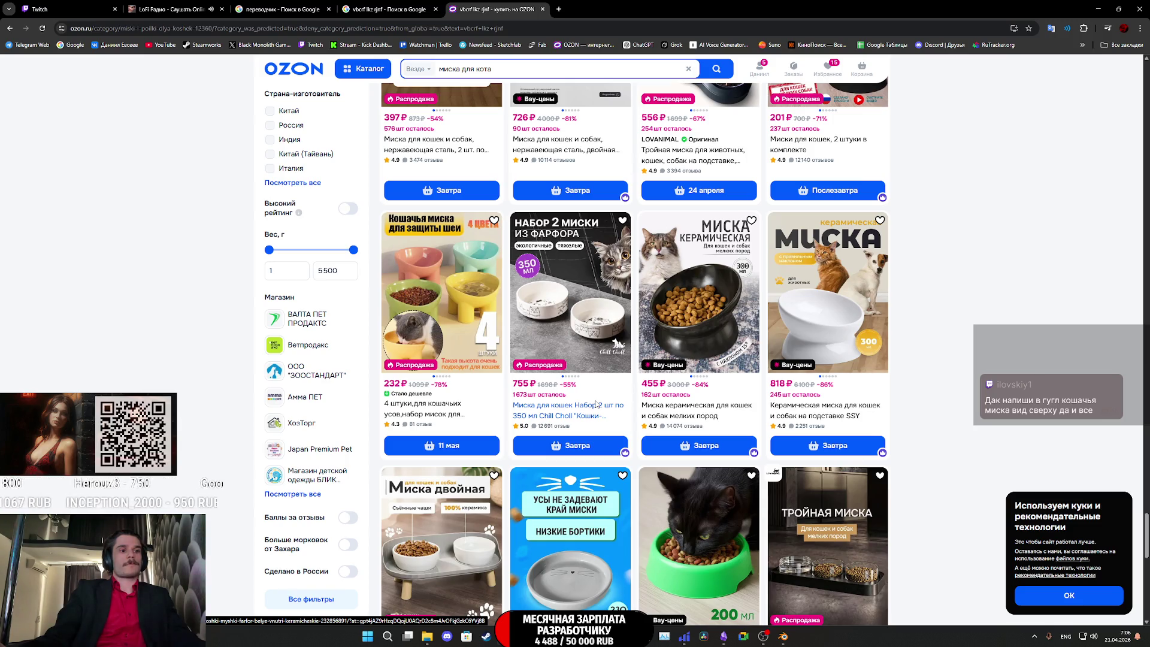
pyautogui.scroll(-2, 600, 450)
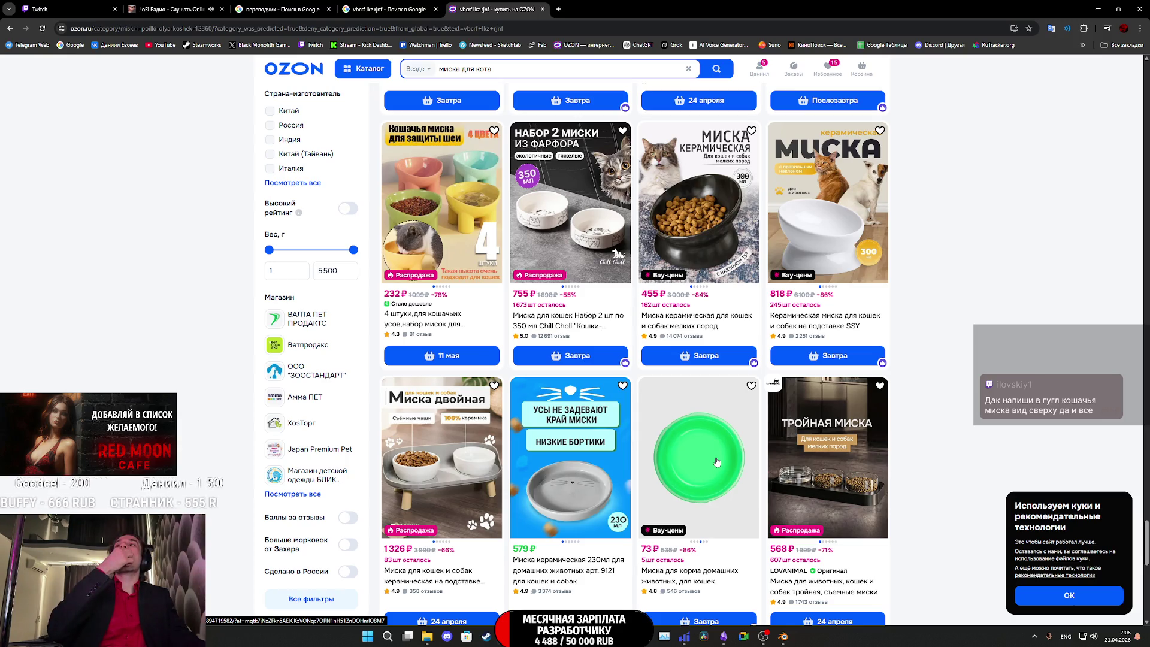
pyautogui.scroll(-4, 717, 462)
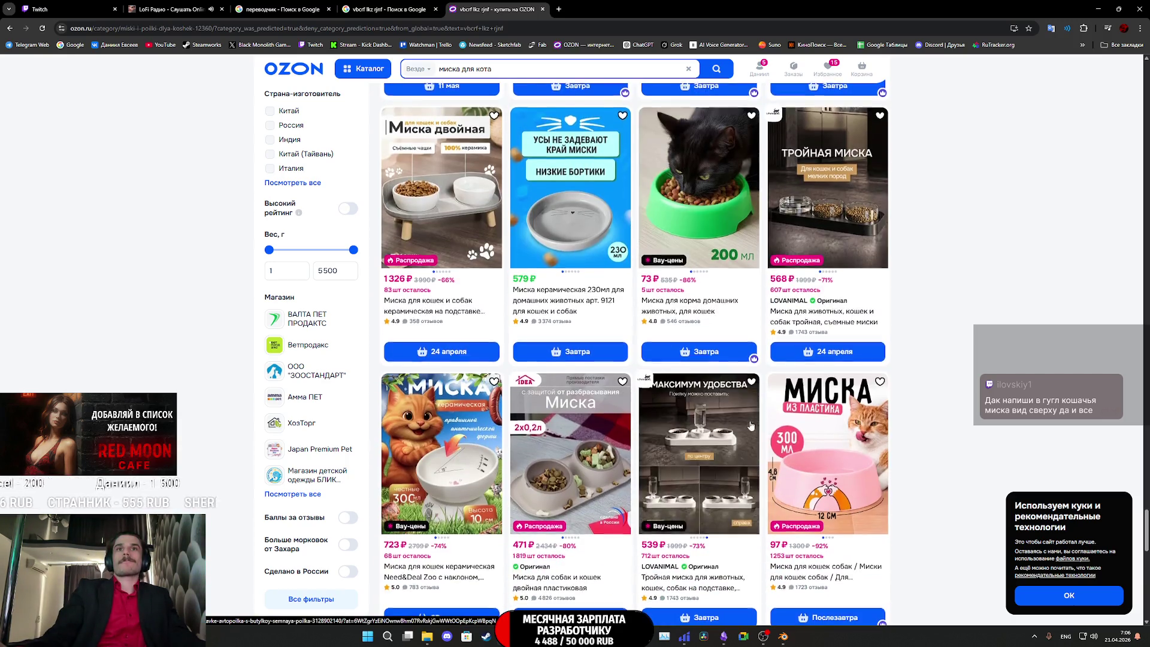
pyautogui.scroll(-3, 754, 424)
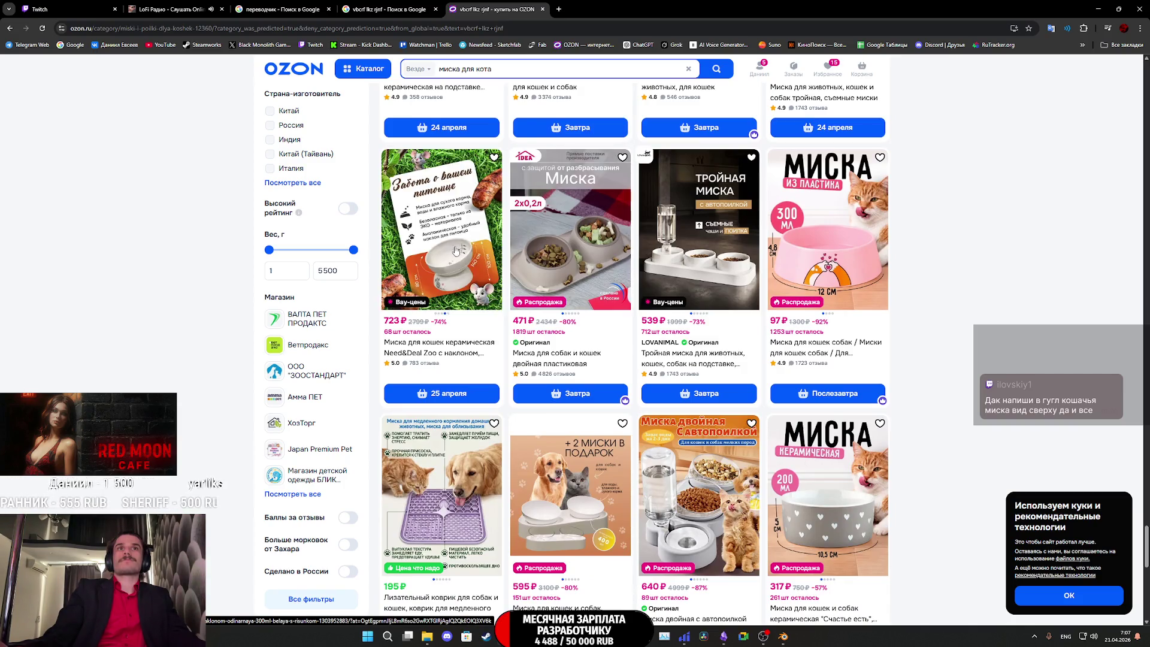
pyautogui.scroll(-3, 717, 354)
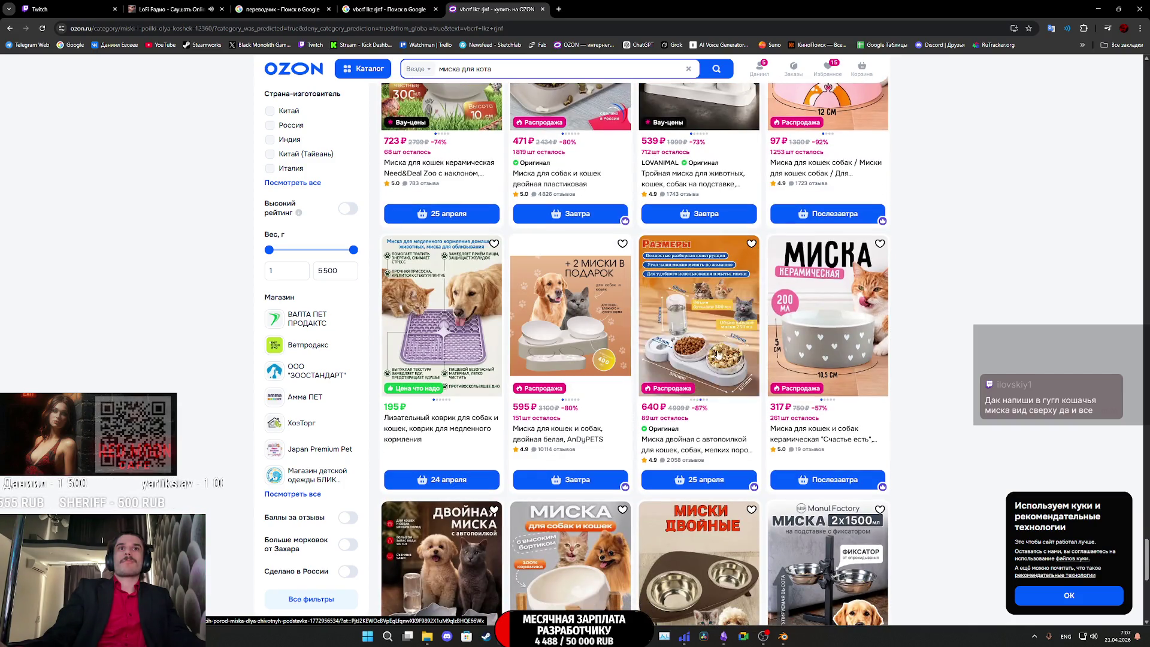
pyautogui.scroll(-3, 790, 419)
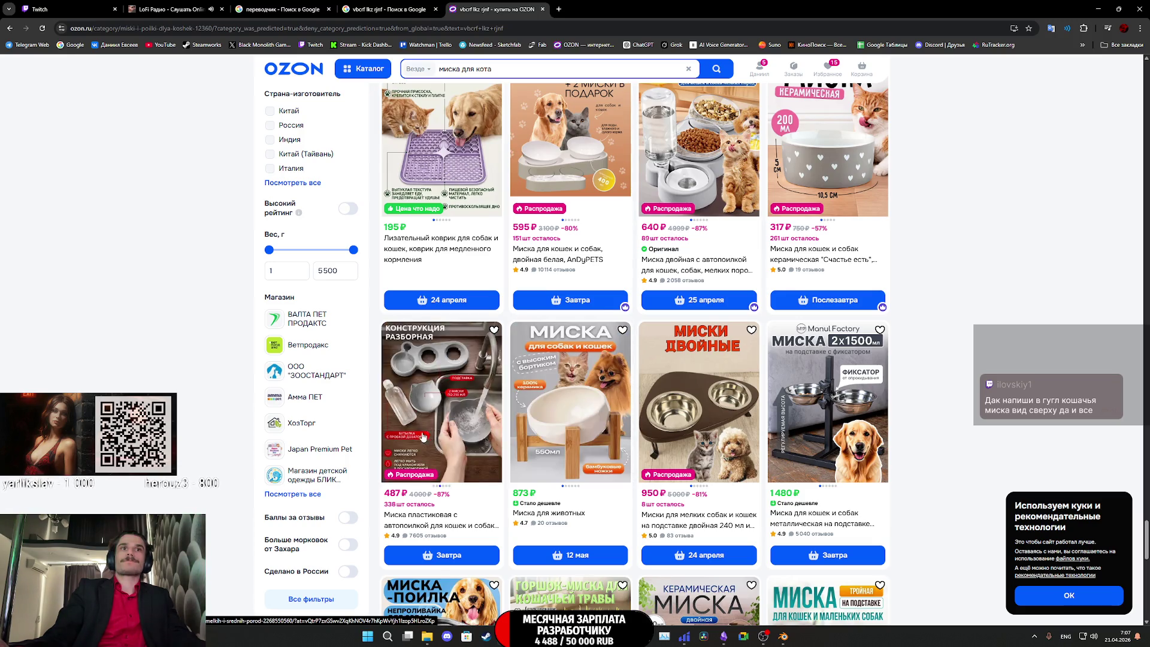
pyautogui.scroll(-2, 499, 508)
pyautogui.scroll(-10, 499, 508)
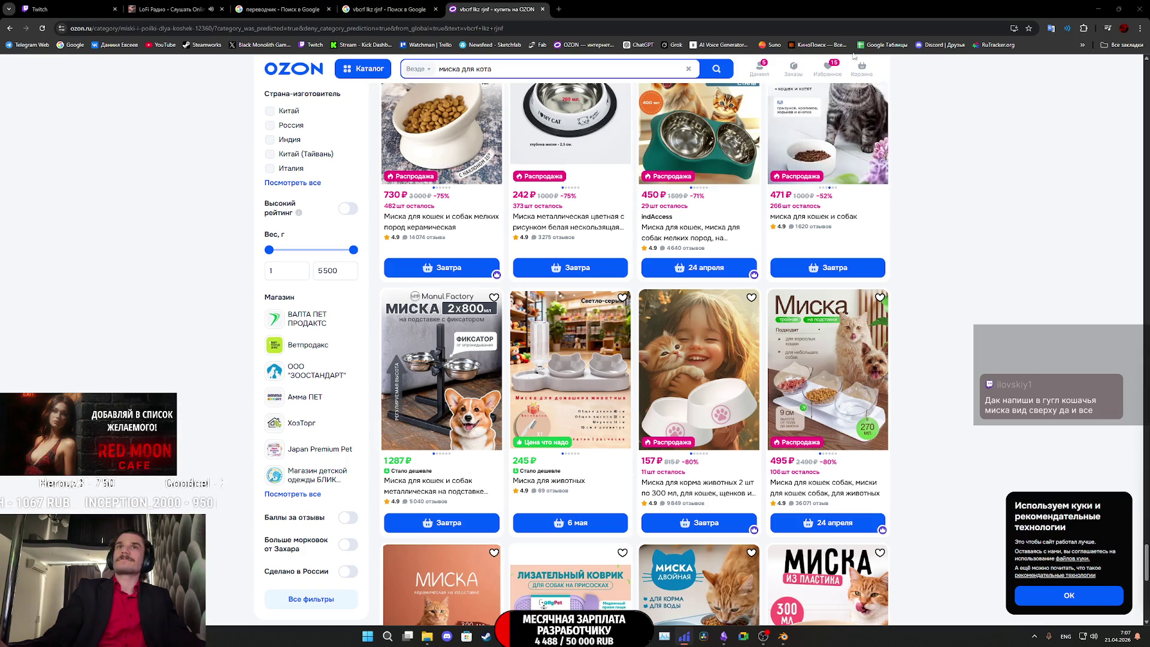
pyautogui.middleClick(674, 45)
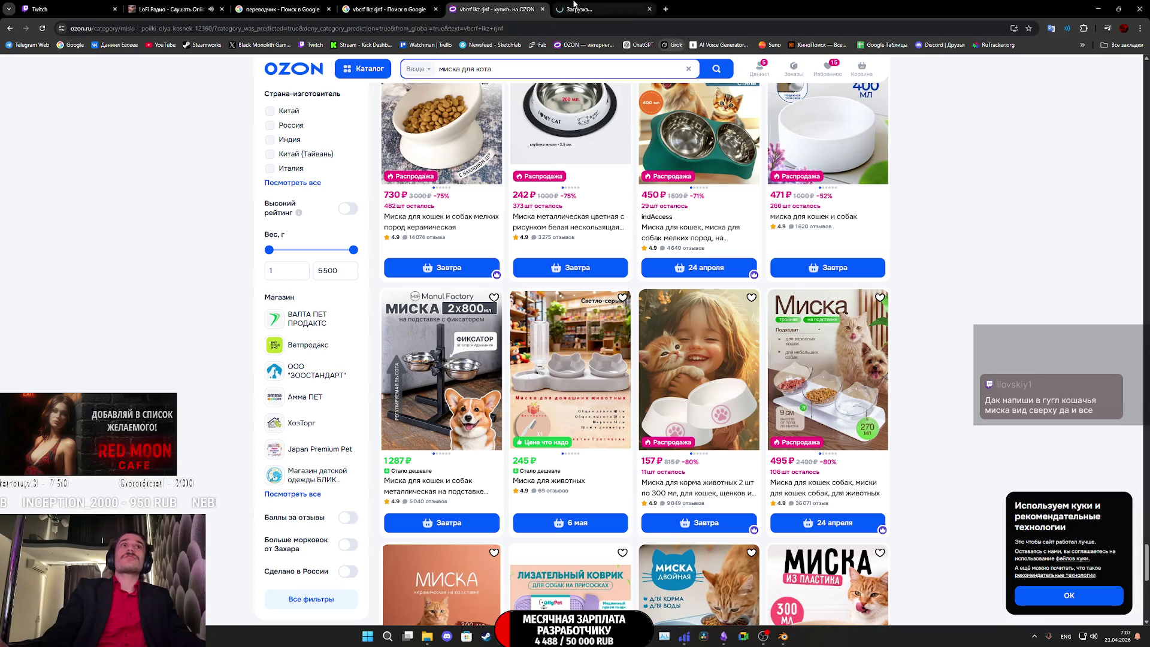
pyautogui.click(570, 10)
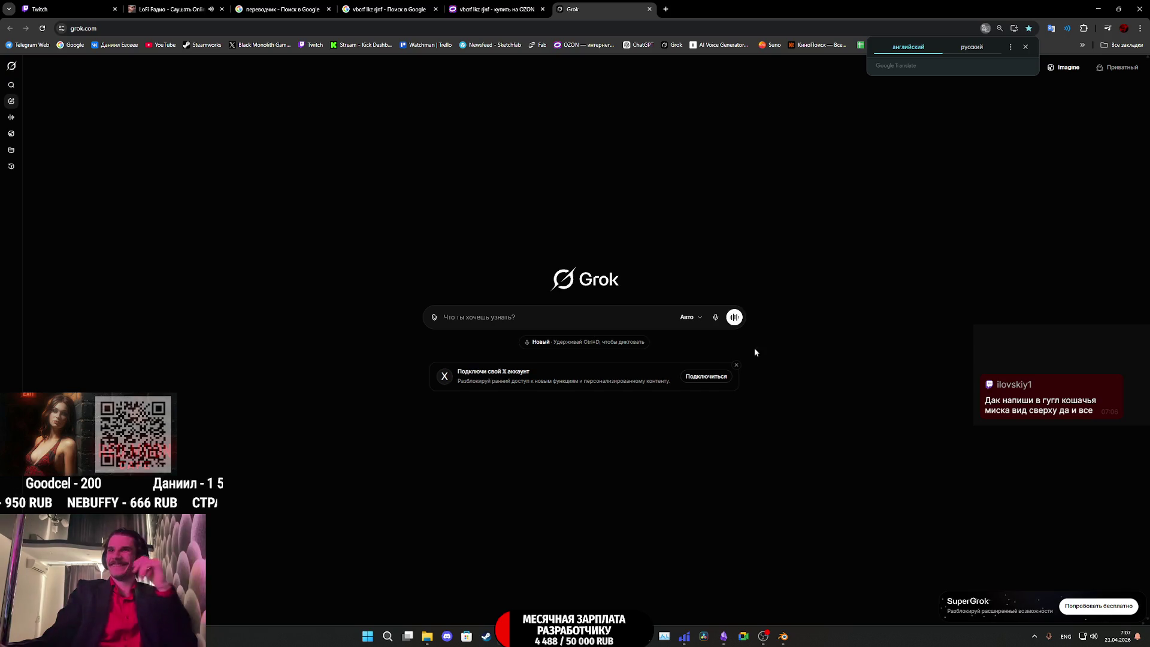
# Reopen the worn litter-tray chat, attach the bowl image and paste the earlier prompt
pyautogui.click(13, 166)
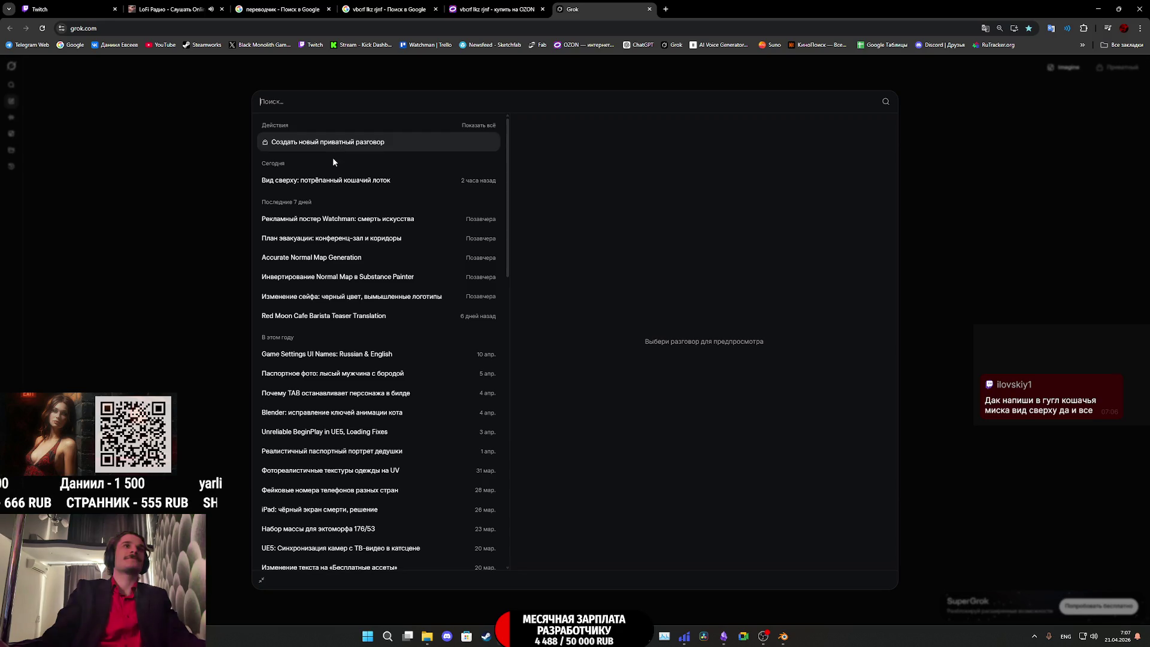
pyautogui.click(325, 180)
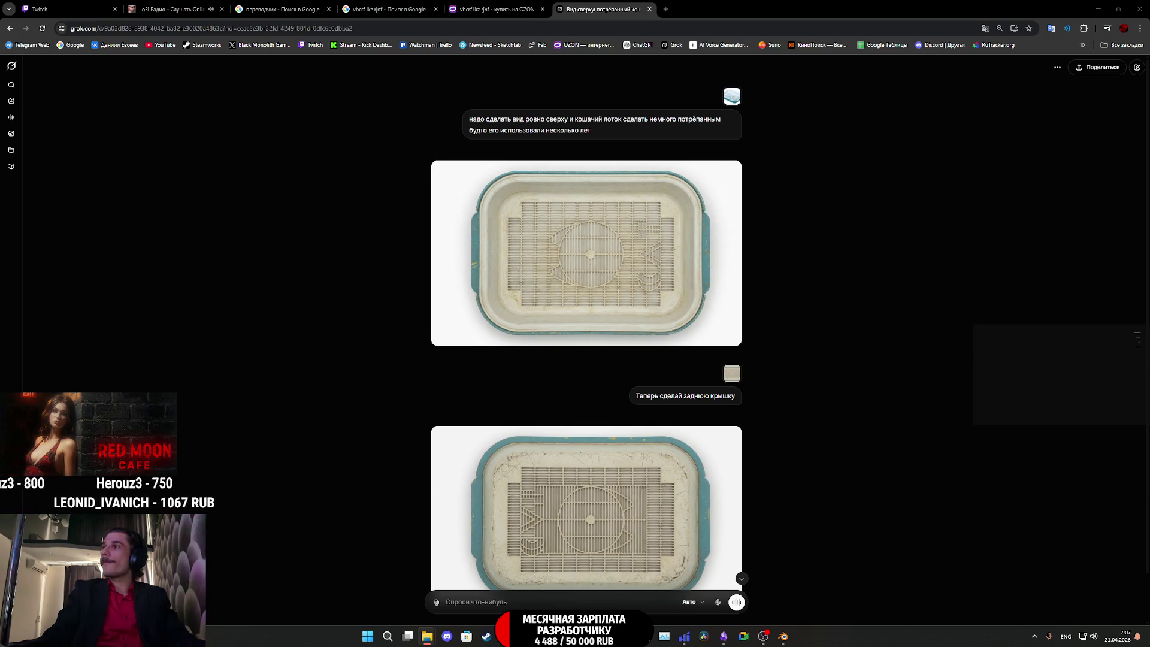
pyautogui.moveTo(1149, 419)
pyautogui.mouseDown()
pyautogui.moveTo(1024, 455)
pyautogui.moveTo(664, 368)
pyautogui.moveTo(658, 383)
pyautogui.mouseUp()
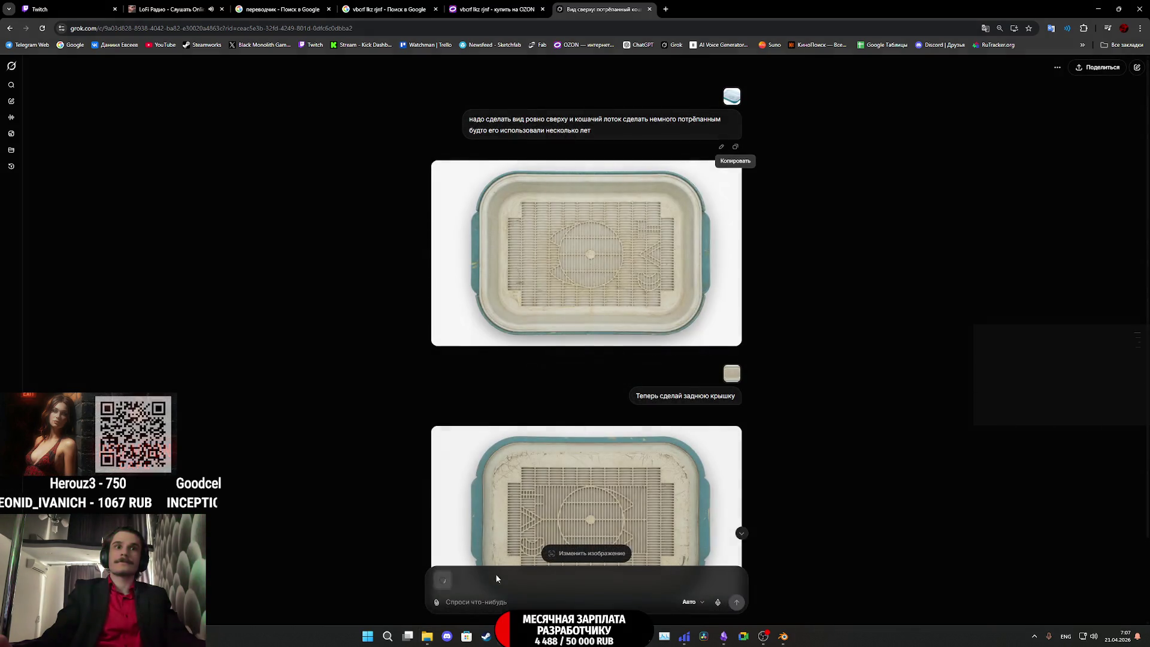
pyautogui.write('надо сделать вид ровно сверху и кошачий лоток сделать немного потрёпанным будто его использовали несколько лет')
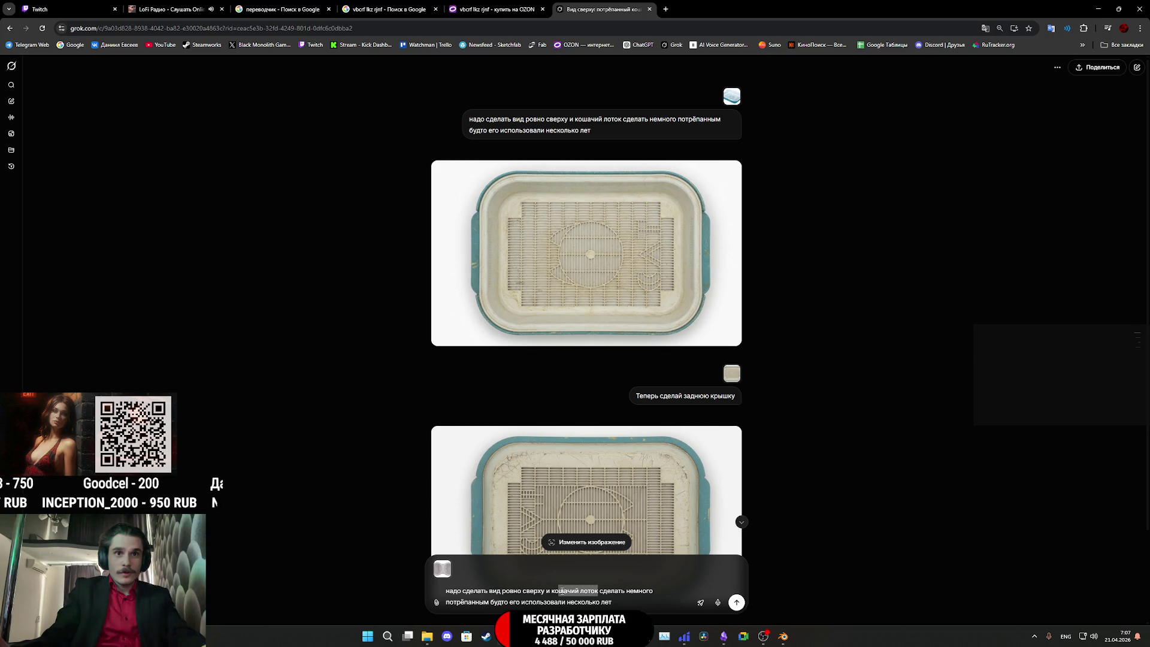
# Edit the pasted prompt to request a worn top-down cat bowl with dry and meaty food
pyautogui.write('м. vbcre')
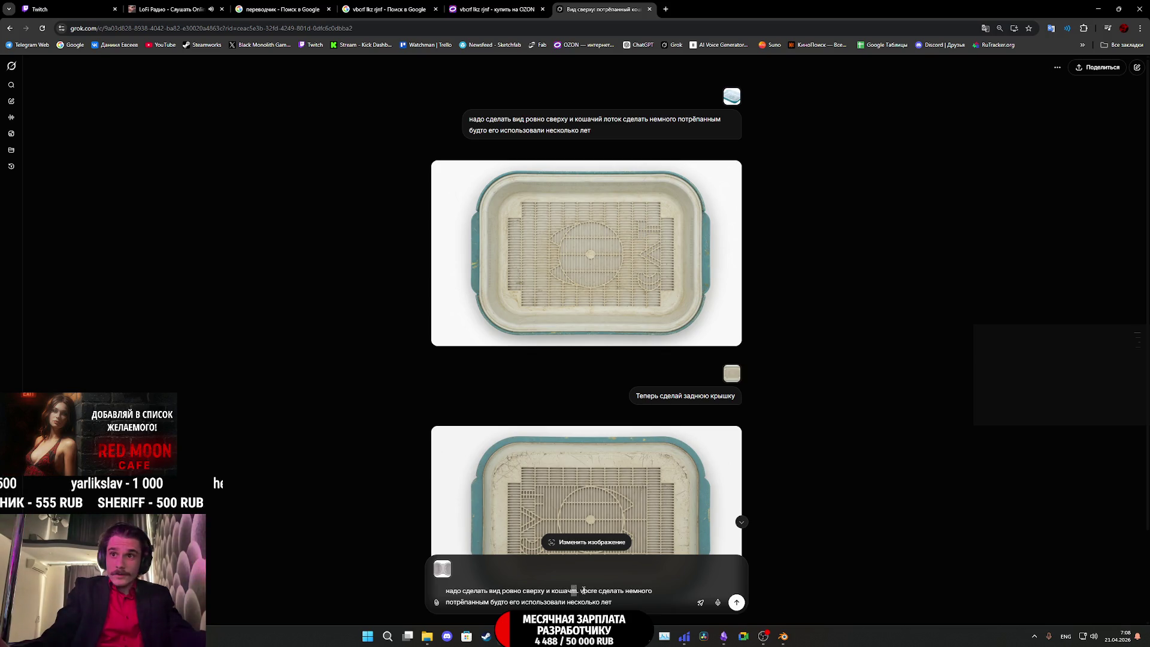
pyautogui.hotkey('alt', 'shift')
pyautogui.write('ь')
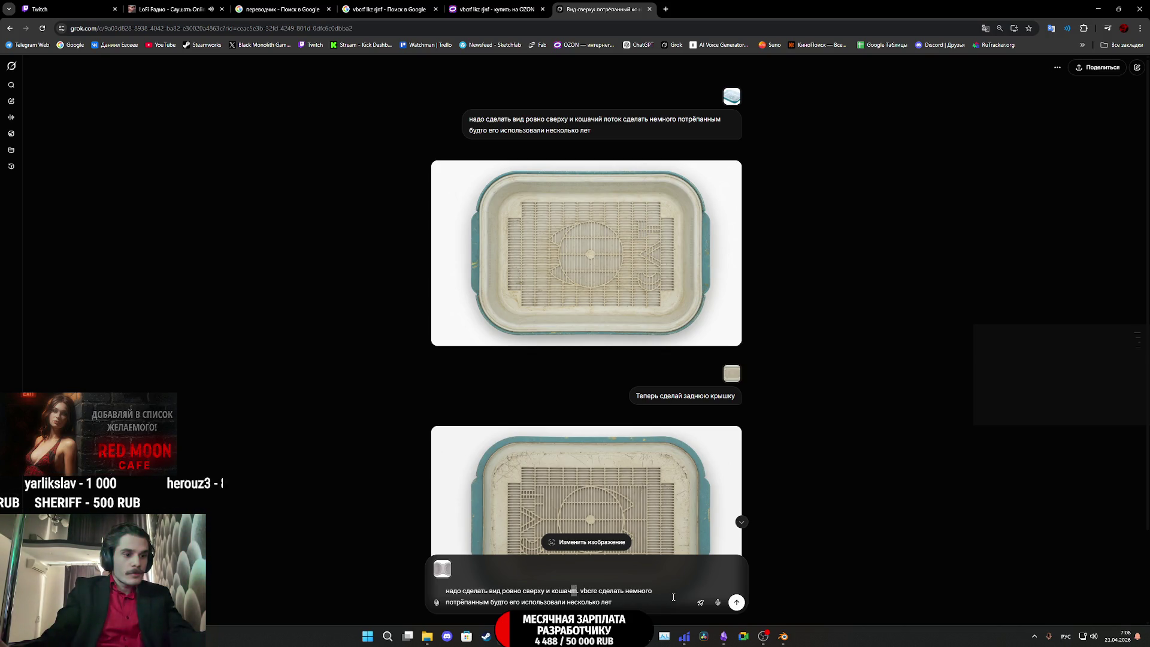
pyautogui.write('ю')
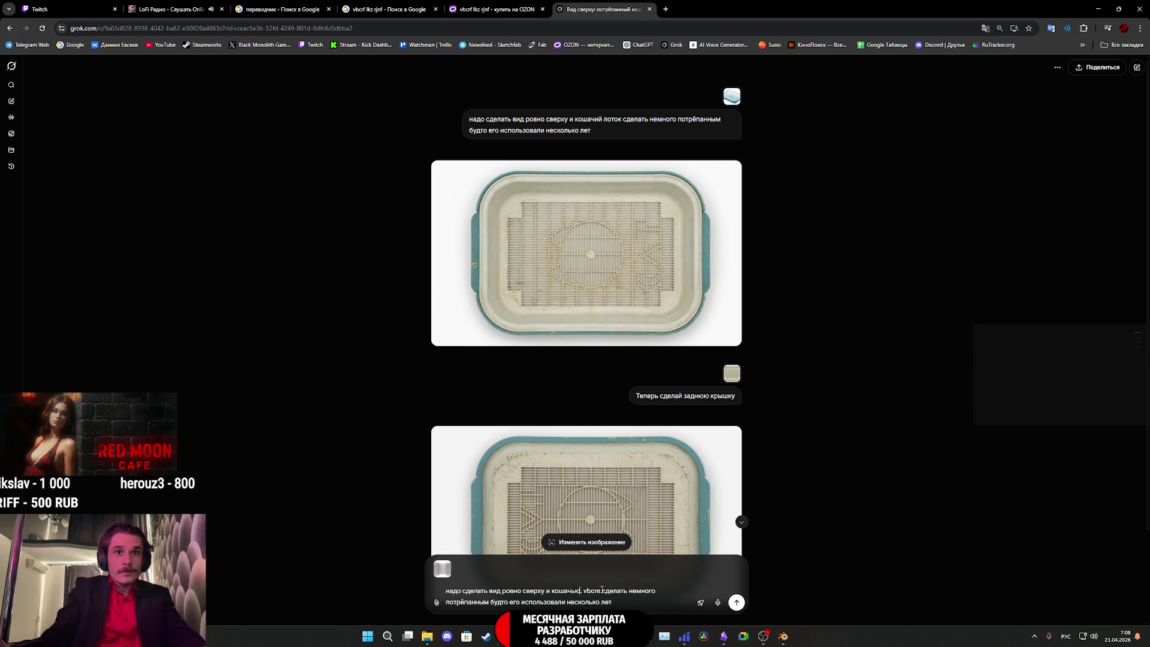
pyautogui.moveTo(602, 589); pyautogui.dragTo(581, 590)
pyautogui.press('BackSpace')
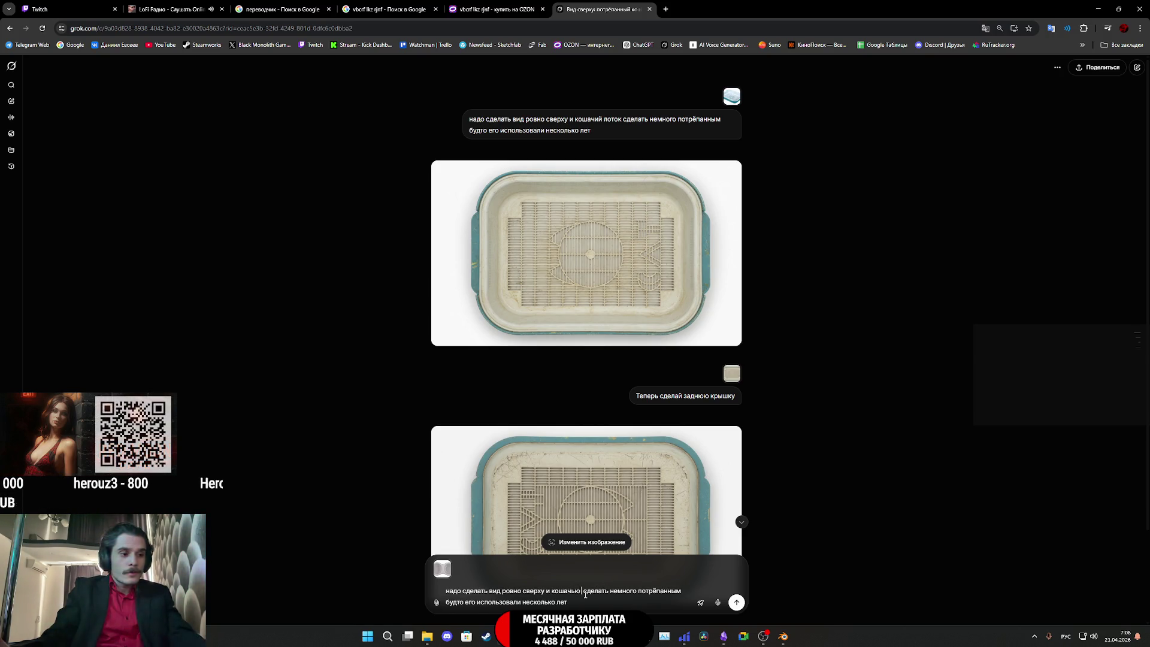
pyautogui.write('миску')
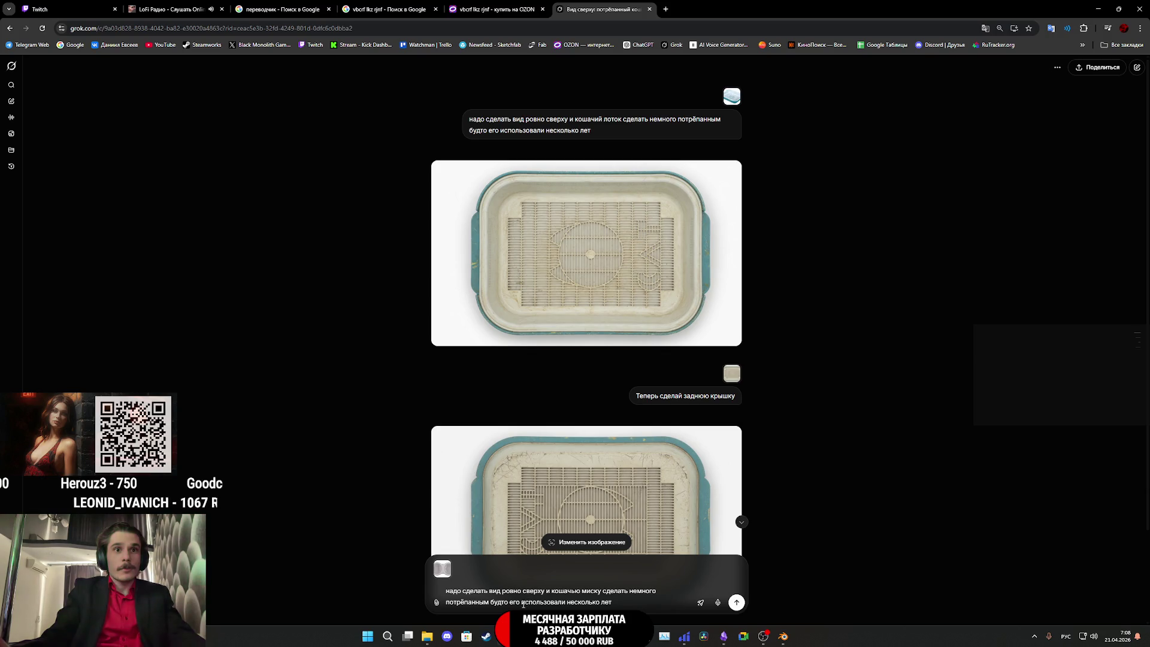
pyautogui.write('ой')
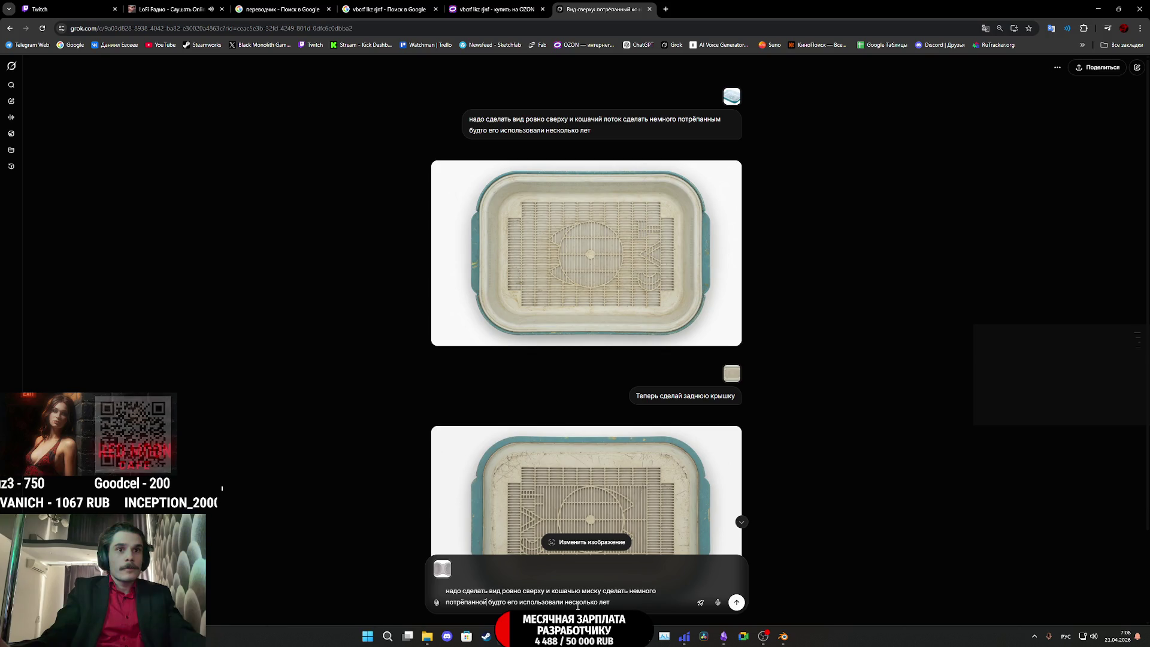
pyautogui.click(630, 601)
pyautogui.write(', а внутри')
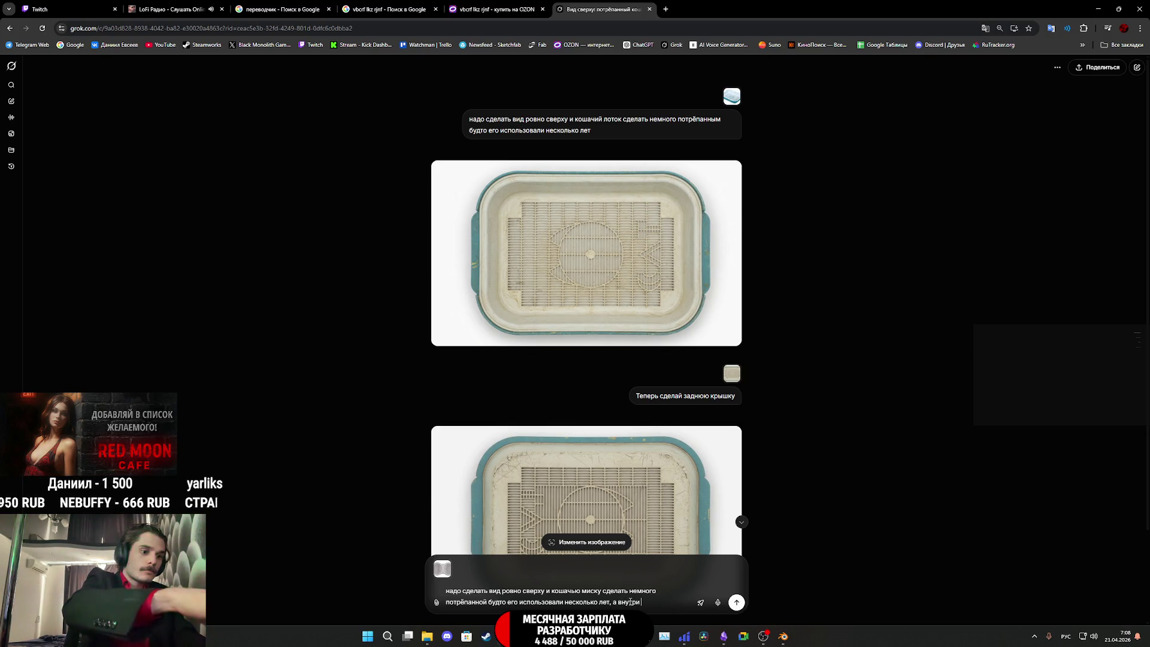
pyautogui.write('должен')
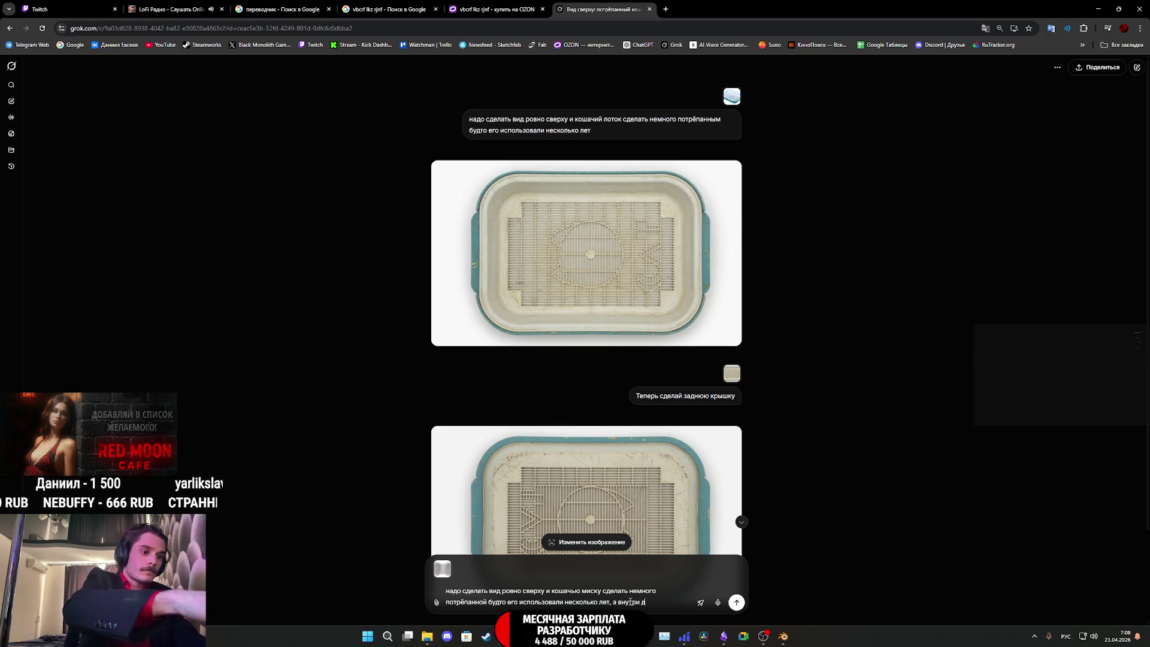
pyautogui.write(' быть к')
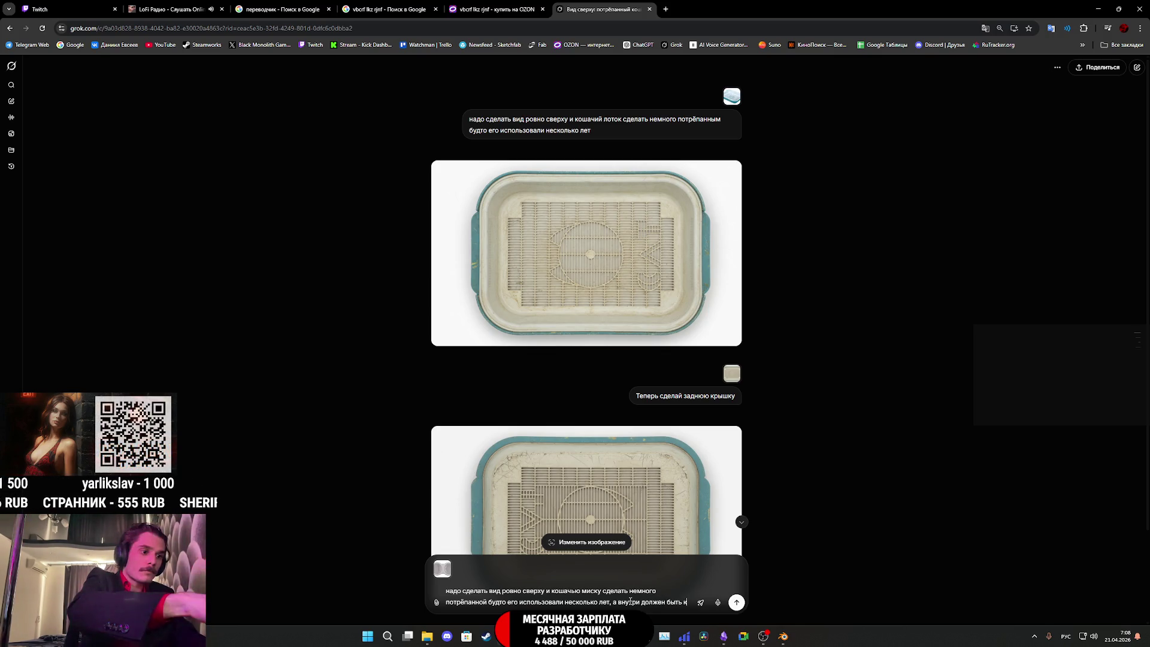
pyautogui.write('р')
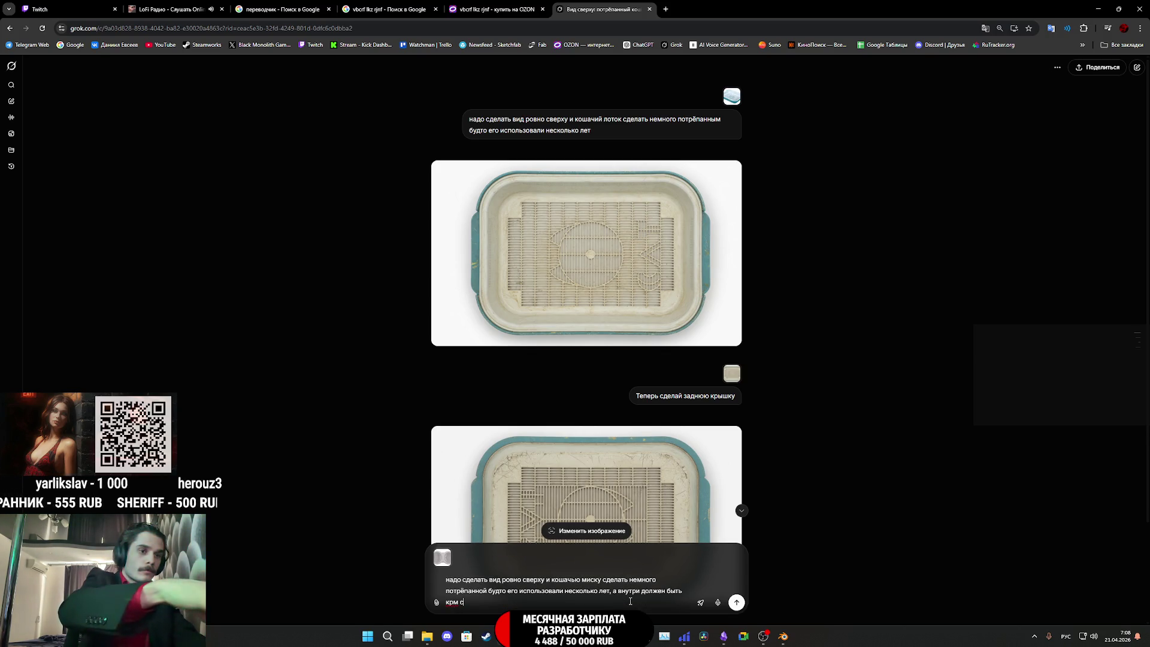
pyautogui.press('BackSpace')
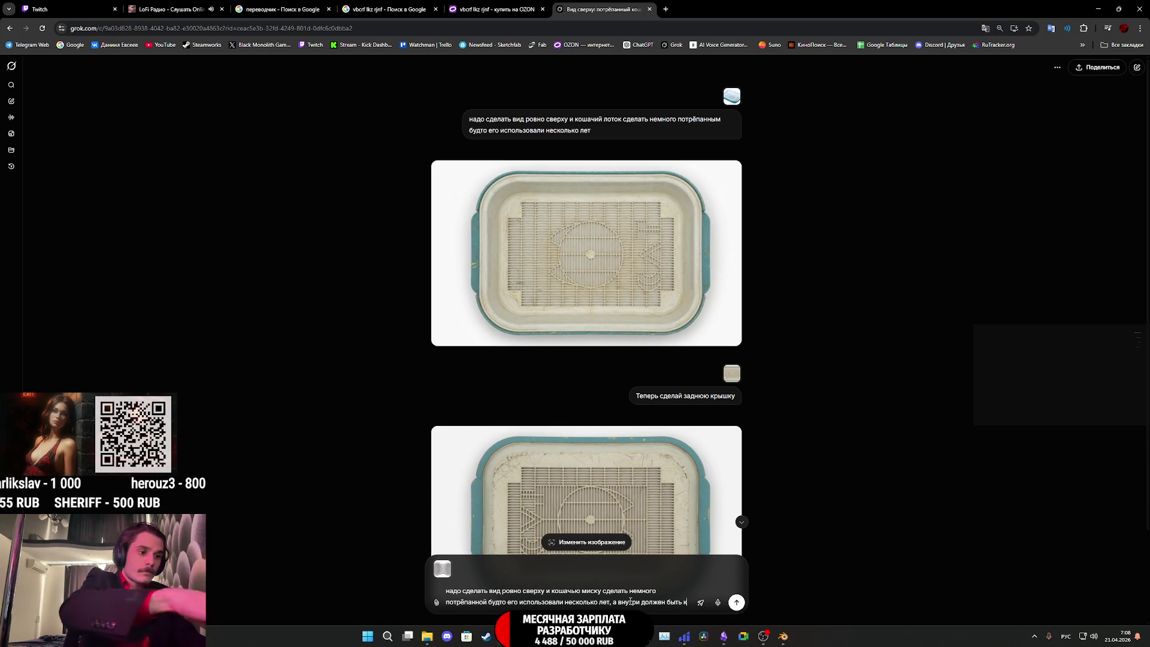
pyautogui.write('орм су')
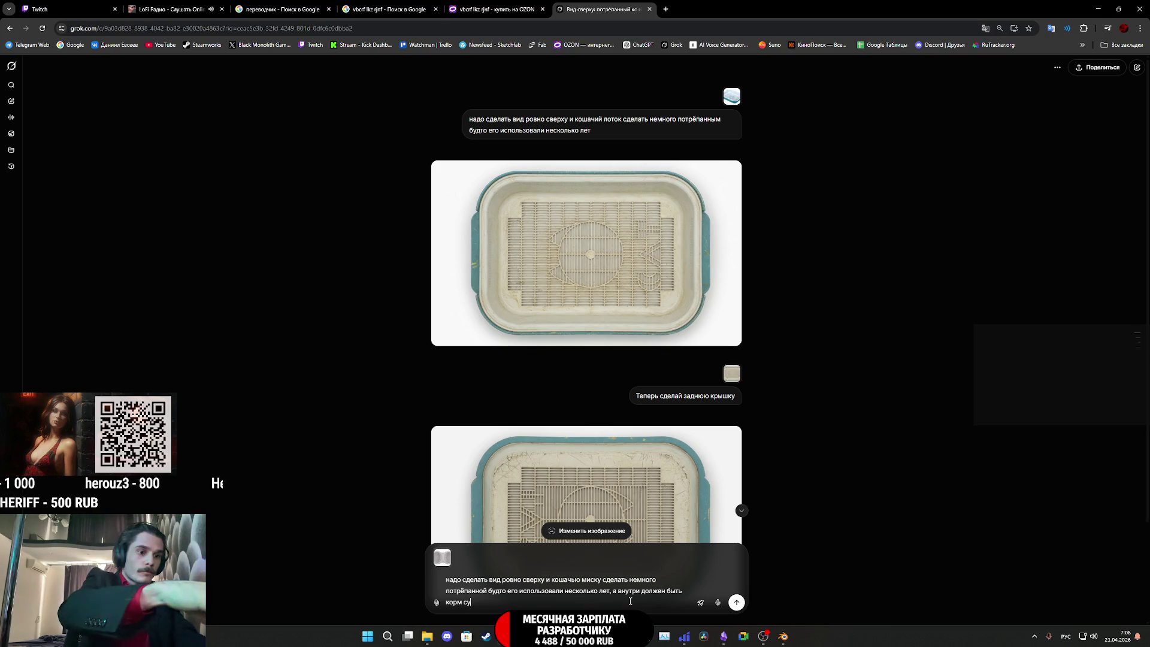
pyautogui.write(' и мясной')
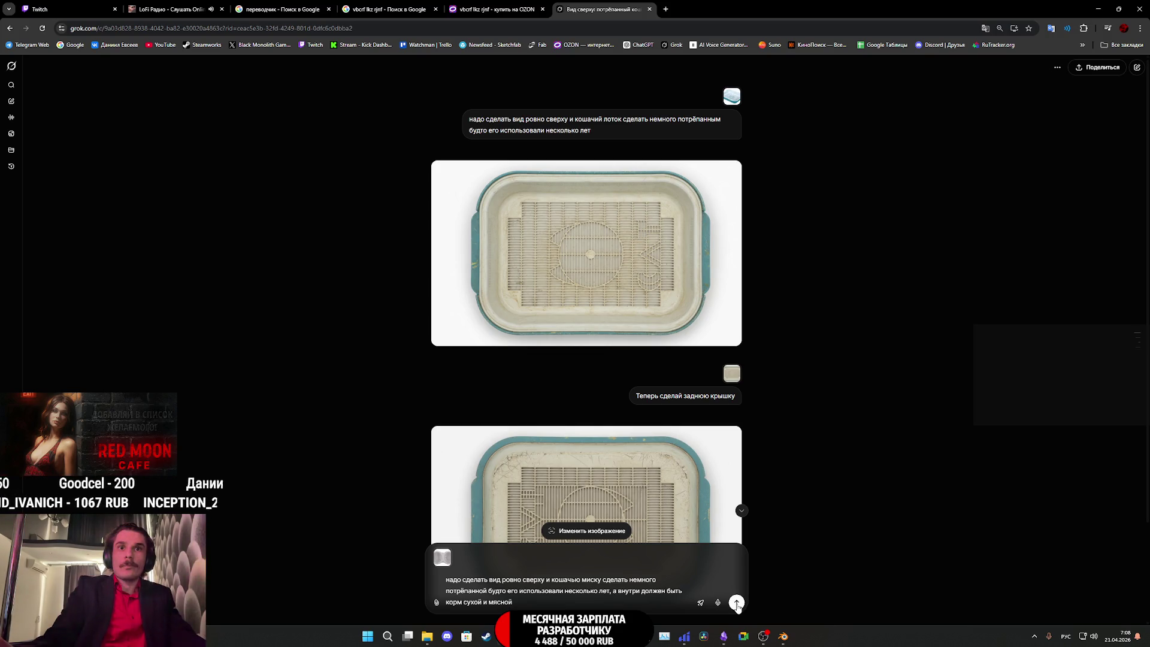
# Send the worn cat-bowl image request, which returns a model-unavailable error
pyautogui.click(736, 603)
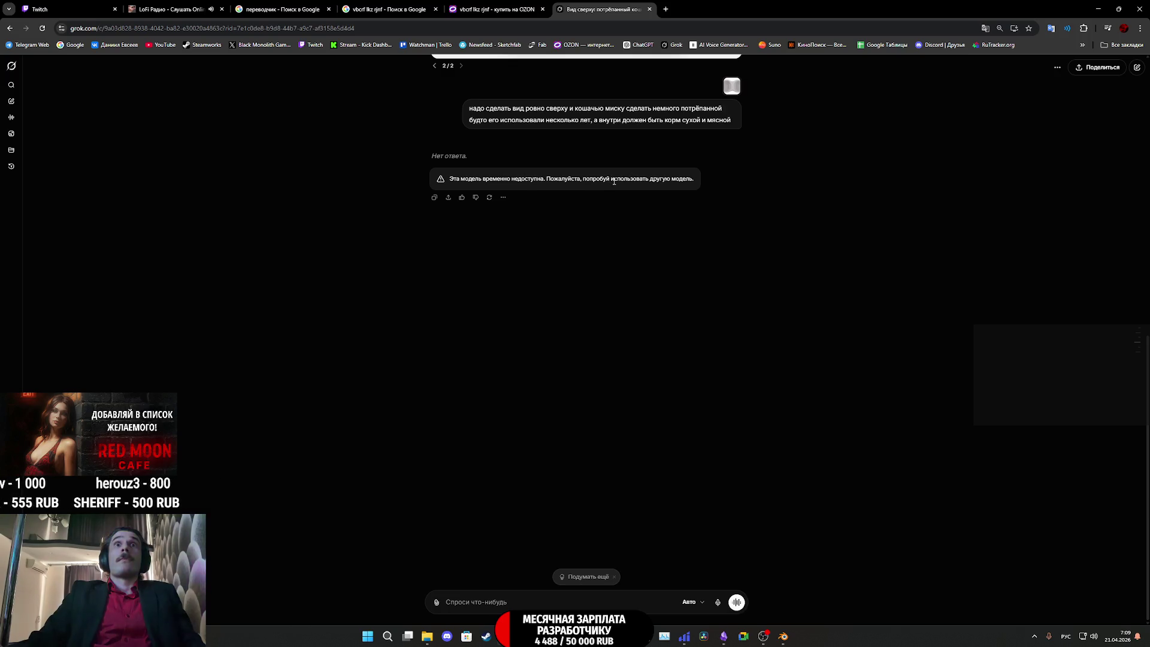
pyautogui.scroll(2, 614, 180)
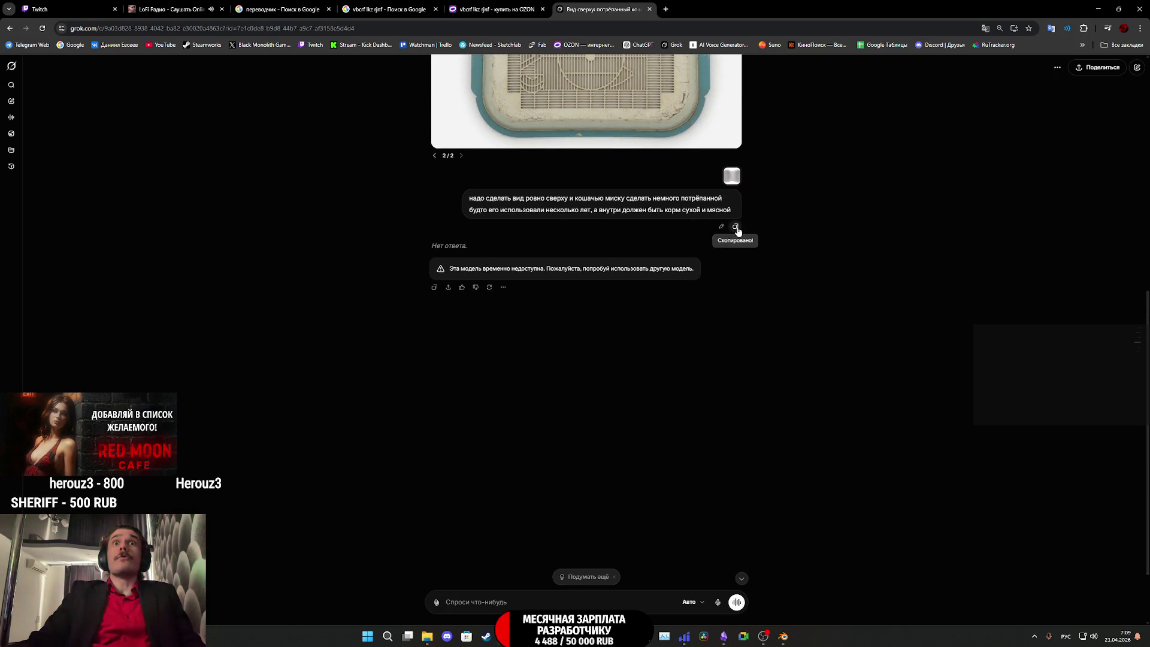
pyautogui.scroll(3, 116, 154)
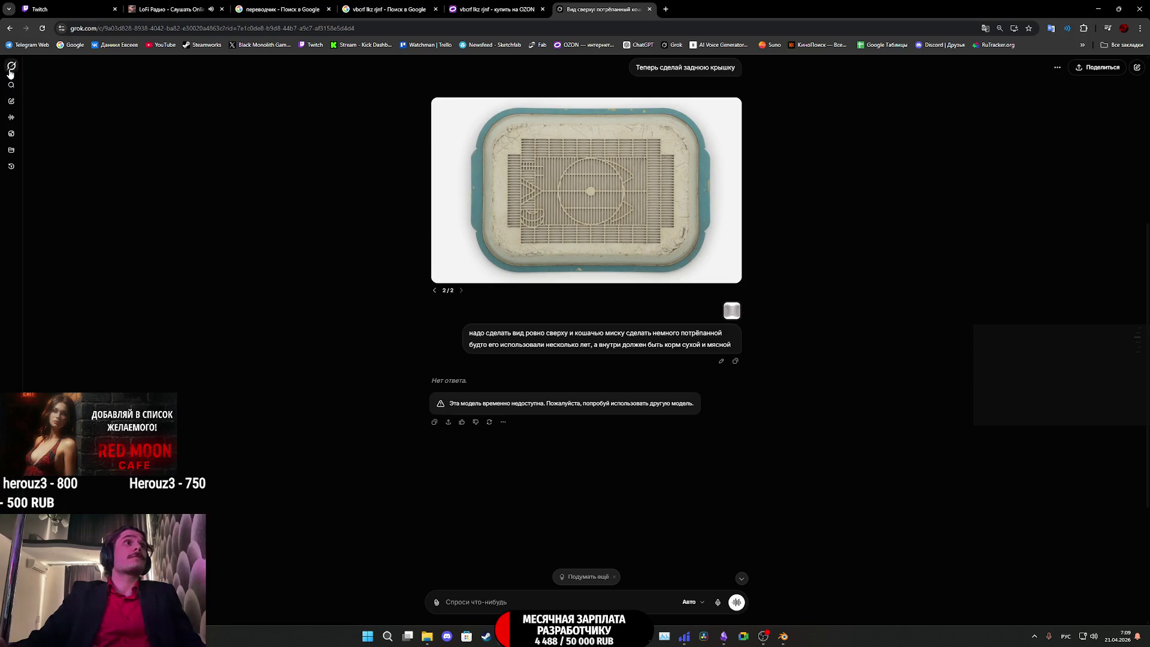
# Resend the bowl prompt with the reference image in a fresh Grok chat, then go to ChatGPT
pyautogui.click(11, 100)
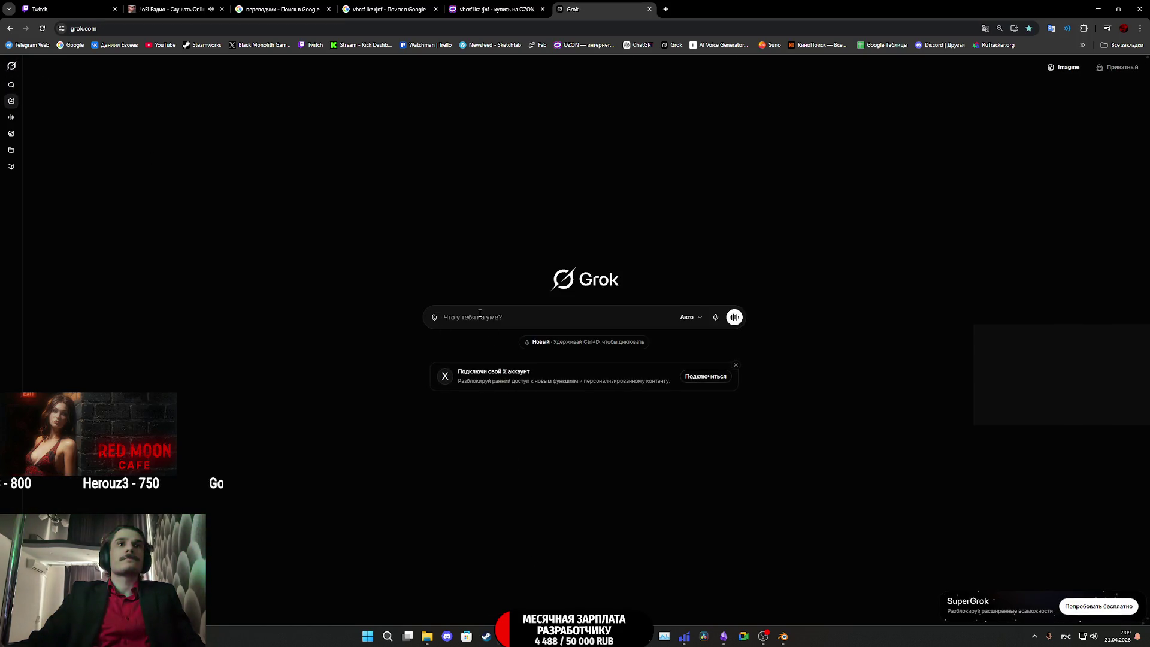
pyautogui.write('надо сделать вид ровно сверху и кошачью миску сделать немного потрёпанной будто его использовали несколько лет, а внутри должен быть корм сухой и мясной')
pyautogui.moveTo(1149, 359); pyautogui.dragTo(634, 372)
pyautogui.click(736, 365)
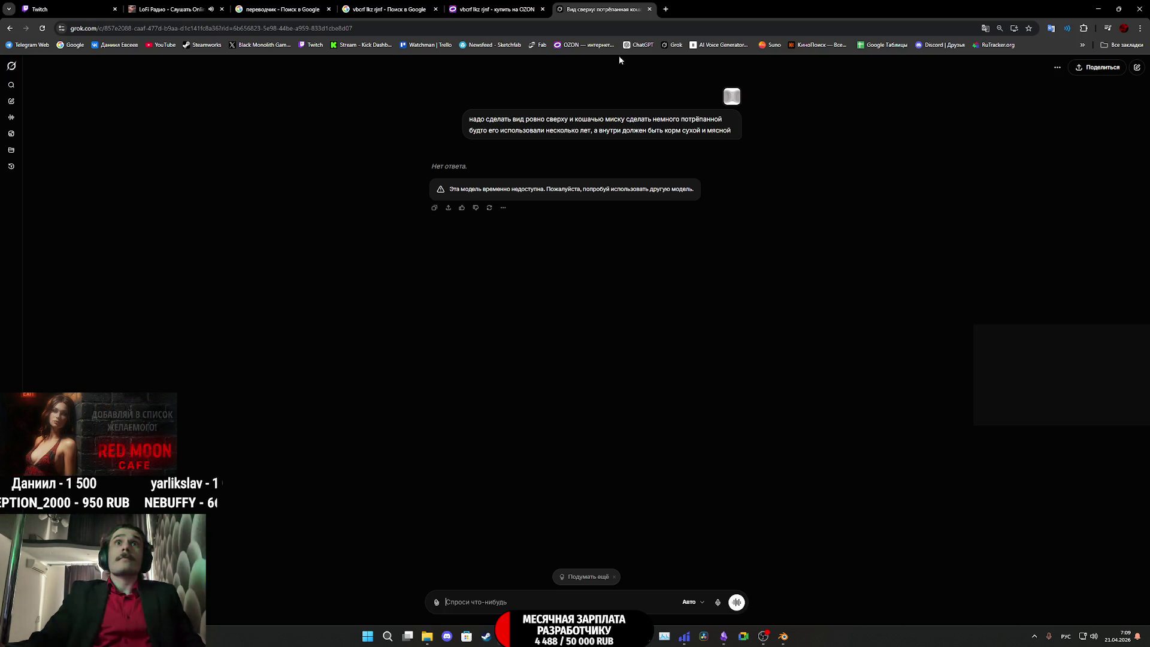
pyautogui.click(639, 45)
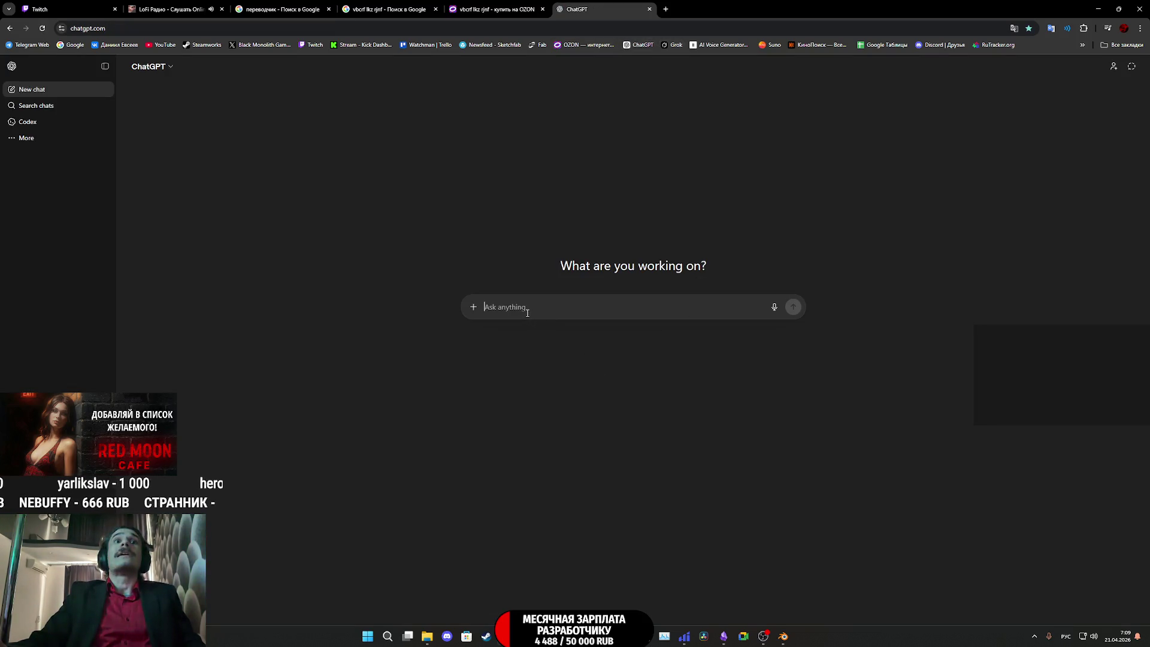
# Send ChatGPT the worn cat-bowl prompt with the bowl reference photo attached
pyautogui.write('надо сделать вид ровно сверху и кошачью миску сделать немного потрёпанной будто его использовали несколько лет, а внутри должен быть корм сухой и мясной')
pyautogui.moveTo(1125, 359)
pyautogui.mouseDown()
pyautogui.moveTo(1090, 336)
pyautogui.moveTo(629, 324)
pyautogui.mouseUp()
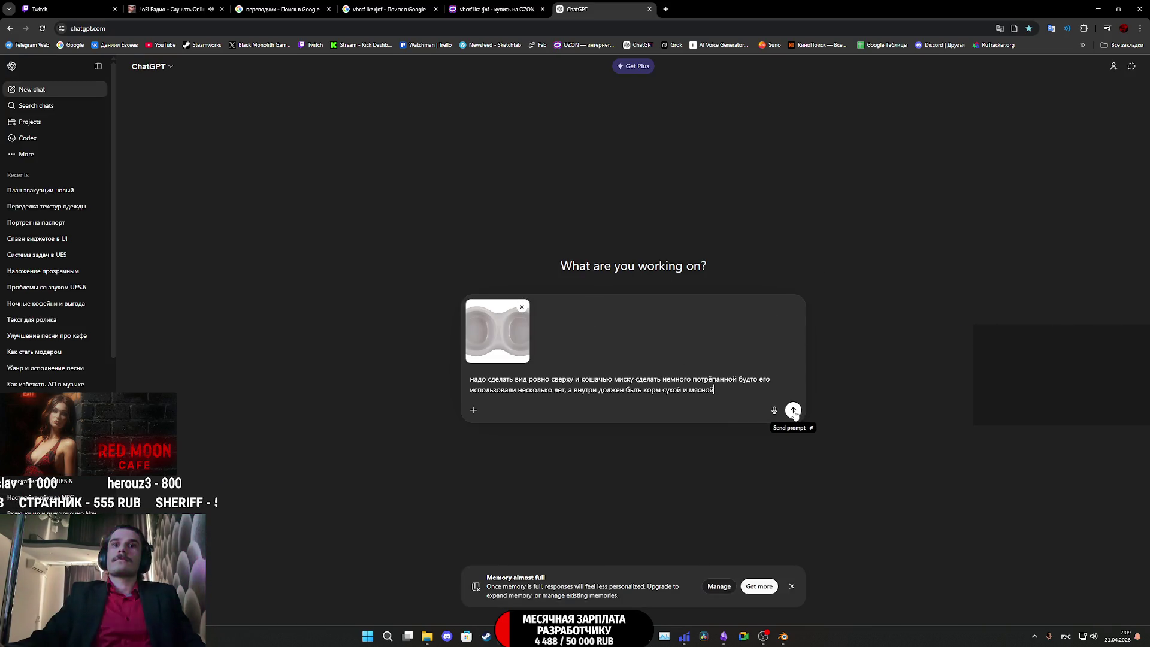
pyautogui.click(795, 412)
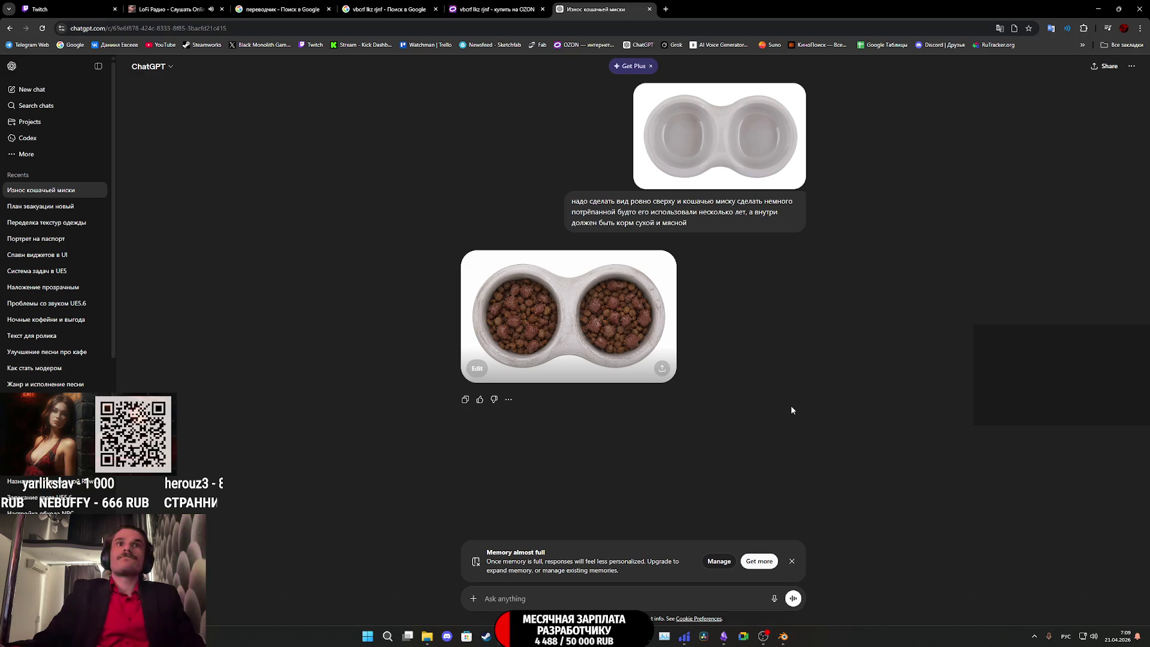
# View the generated top-down bowl image full size, then start a new message
pyautogui.click(599, 318)
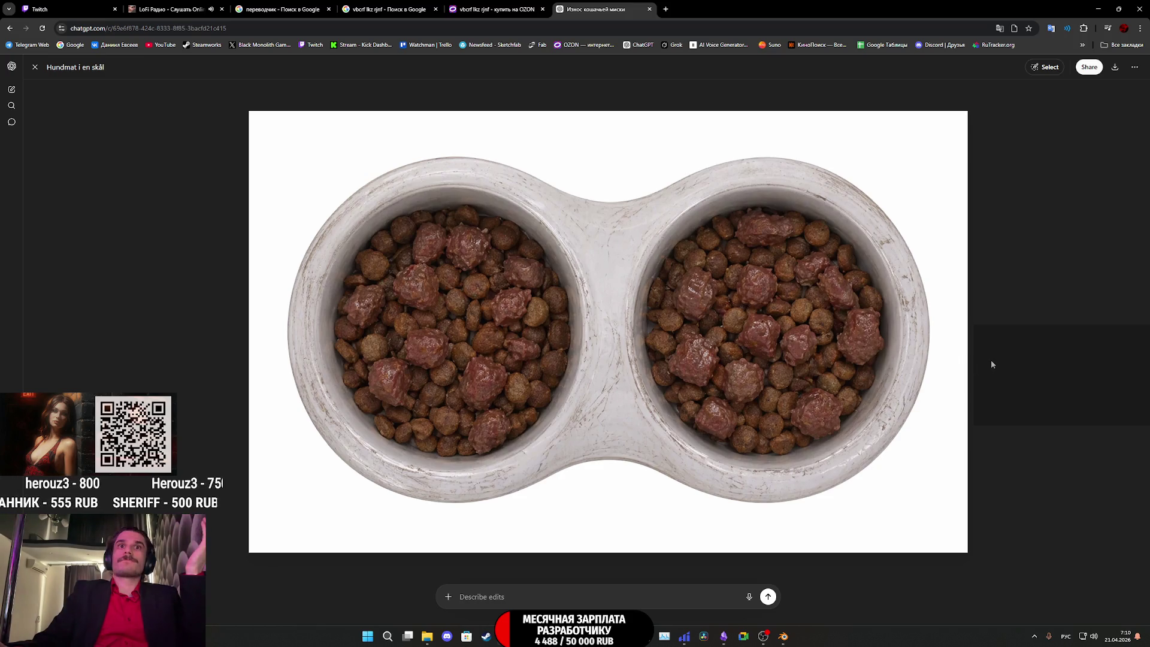
pyautogui.click(1134, 67)
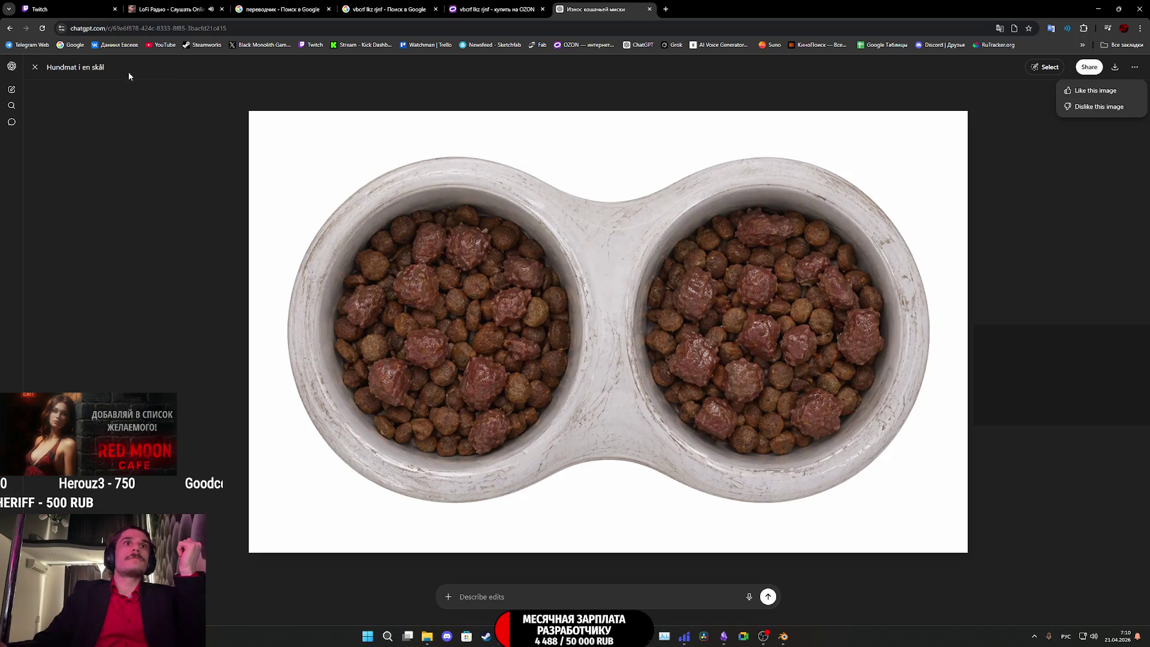
pyautogui.click(36, 69)
pyautogui.click(36, 70)
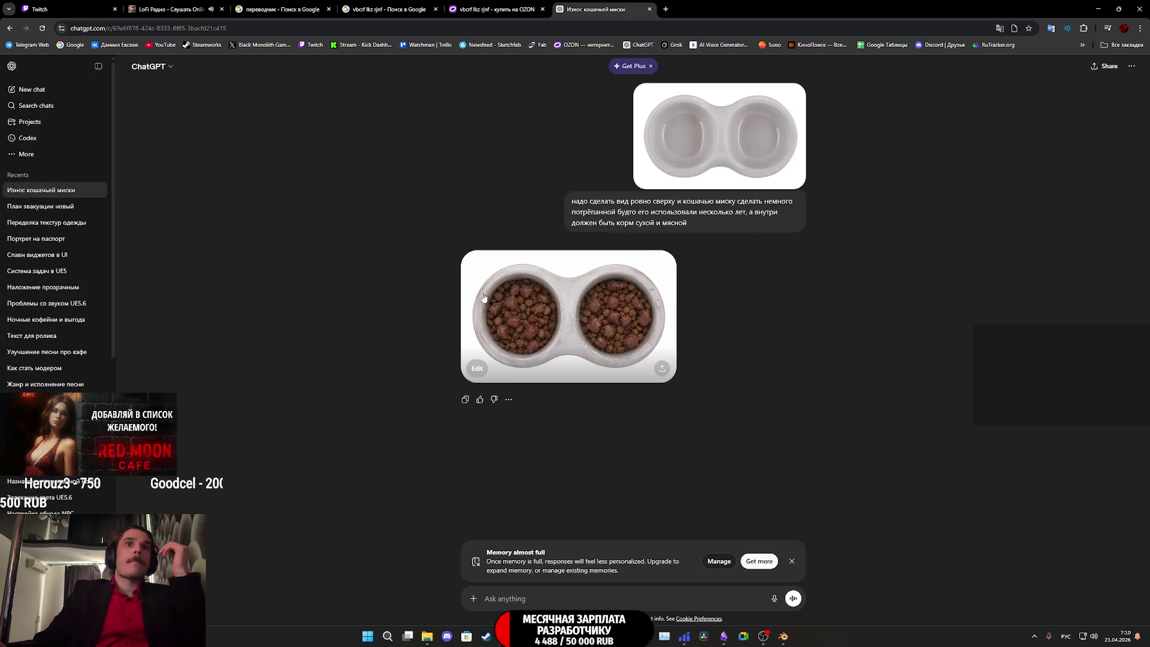
pyautogui.click(508, 400)
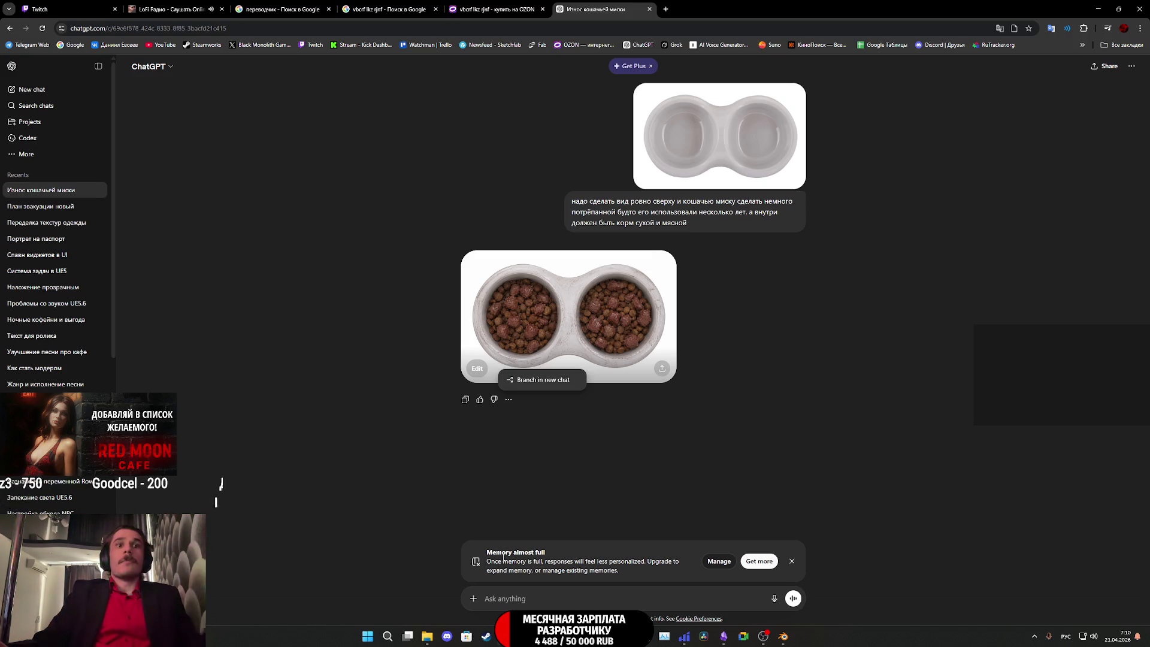
pyautogui.click(512, 599)
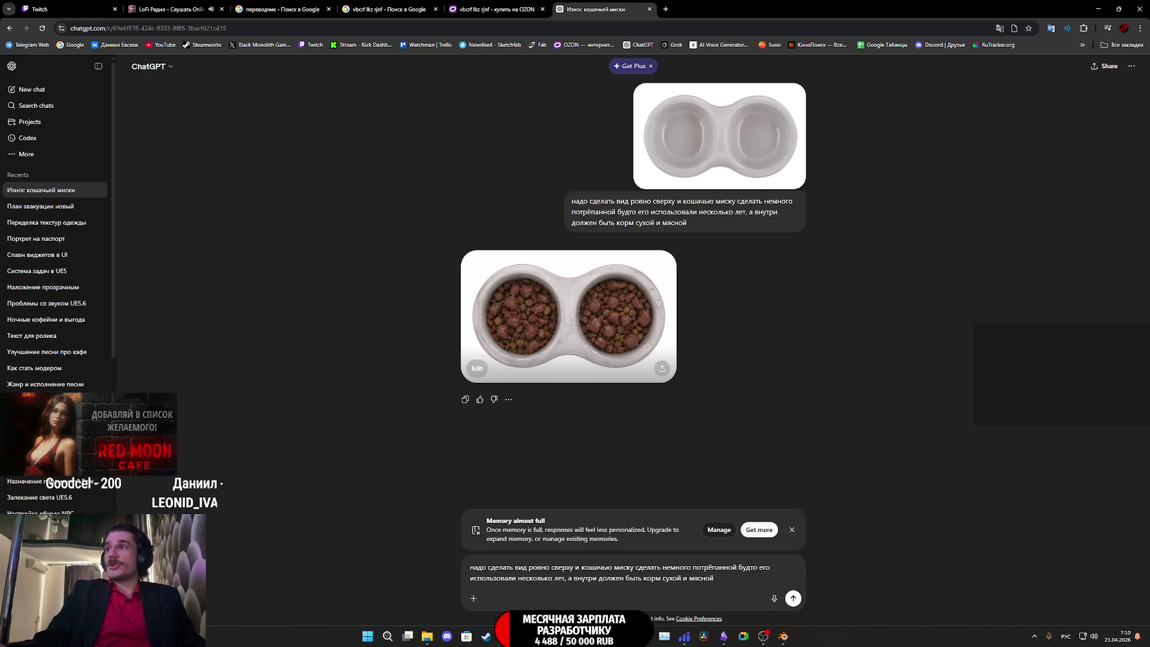
# Generate another top-down worn bowl image and save it as a PNG in Downloads
pyautogui.moveTo(1018, 372)
pyautogui.mouseDown()
pyautogui.moveTo(976, 353)
pyautogui.moveTo(605, 336)
pyautogui.mouseUp()
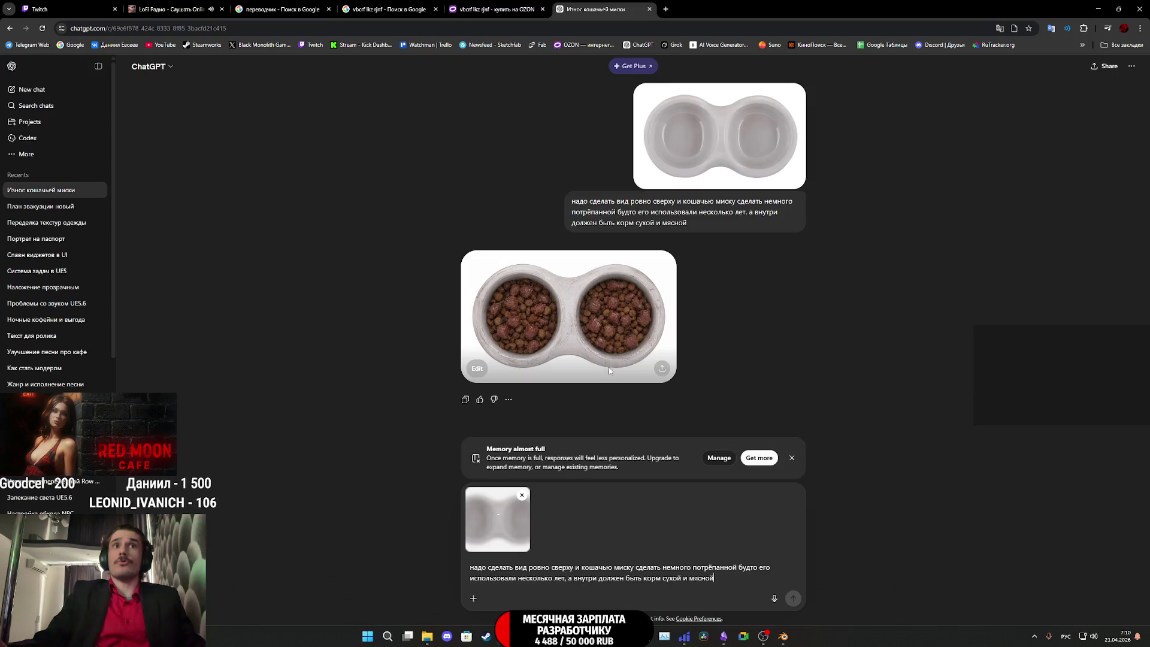
pyautogui.click(793, 598)
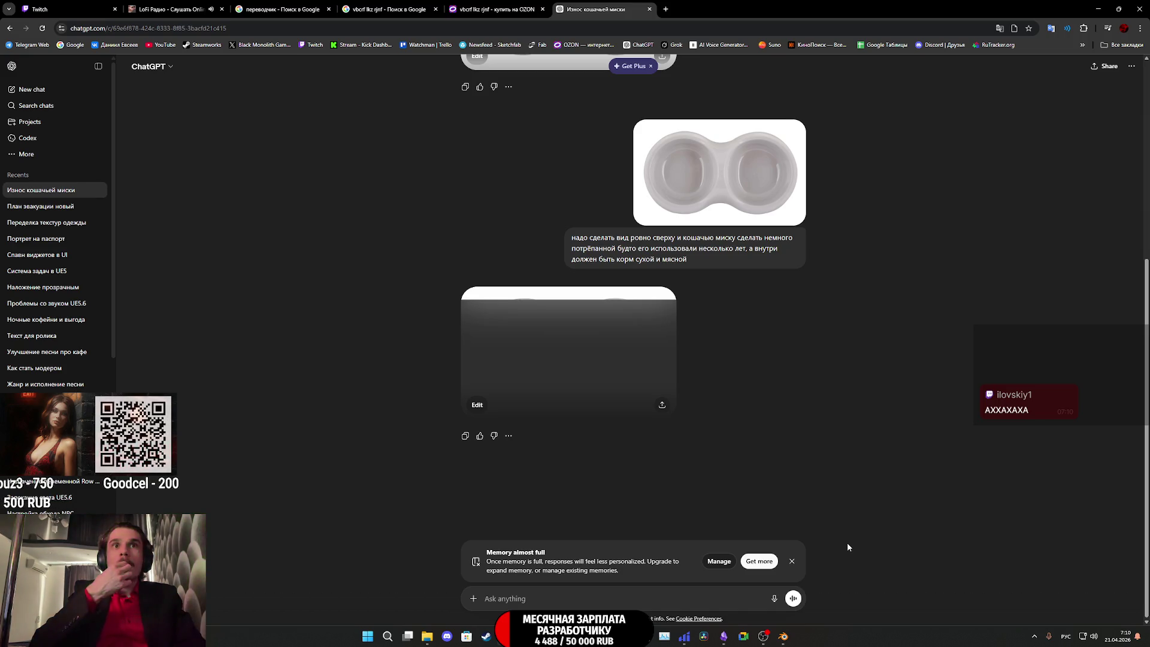
pyautogui.click(603, 375)
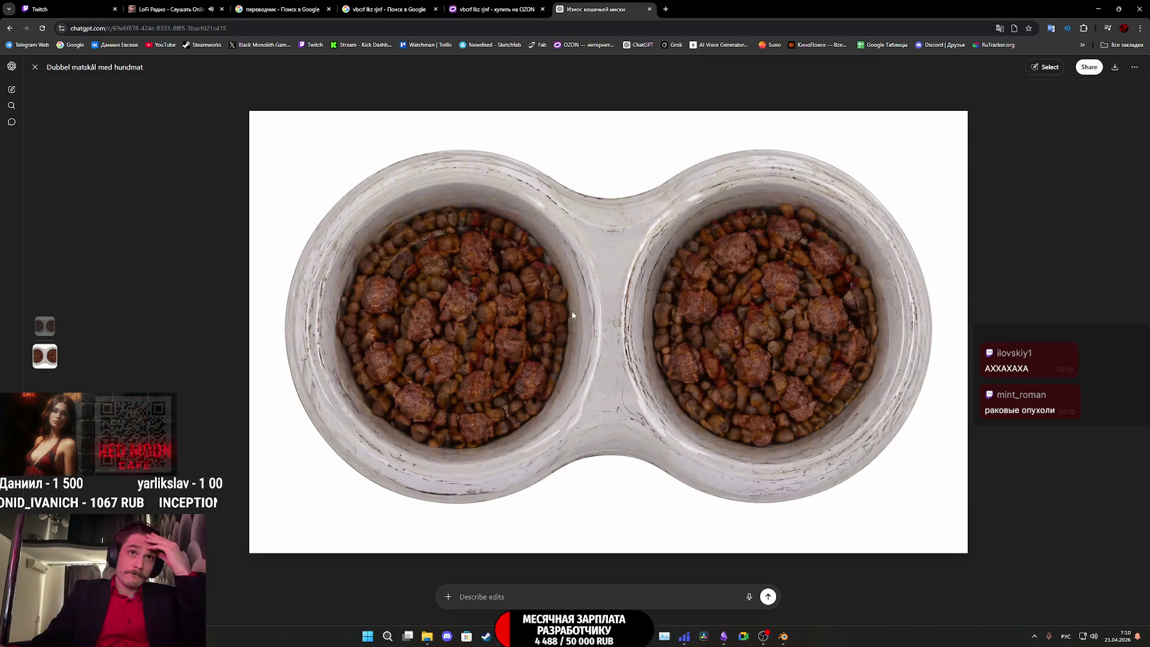
pyautogui.rightClick(631, 325)
pyautogui.click(706, 353)
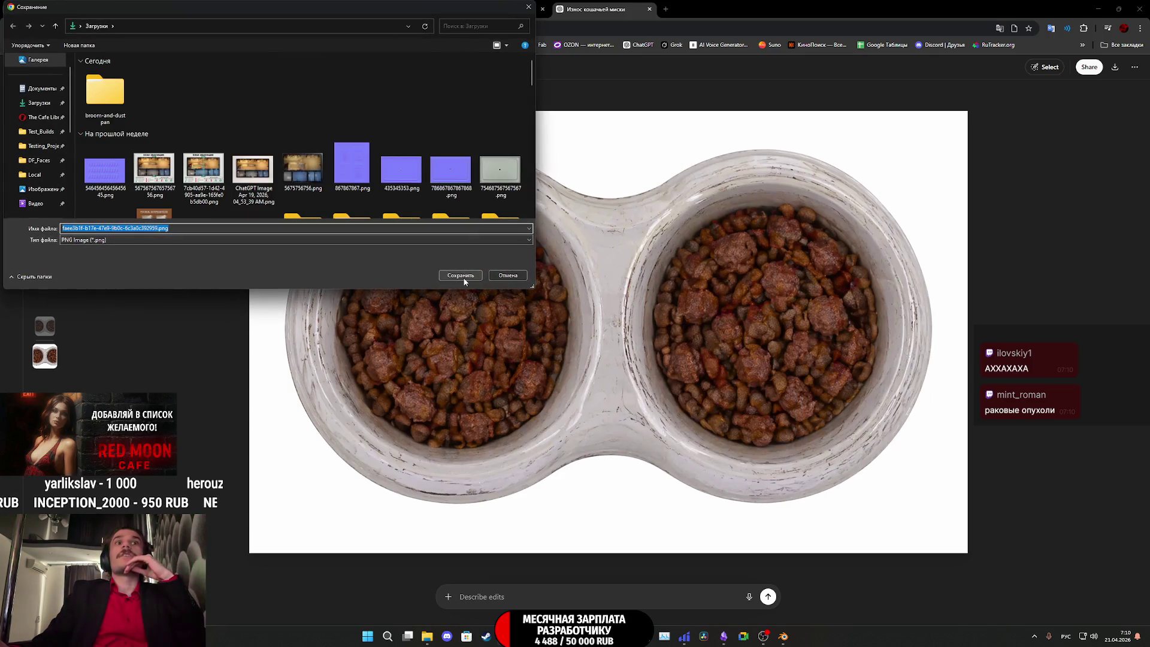
pyautogui.click(460, 275)
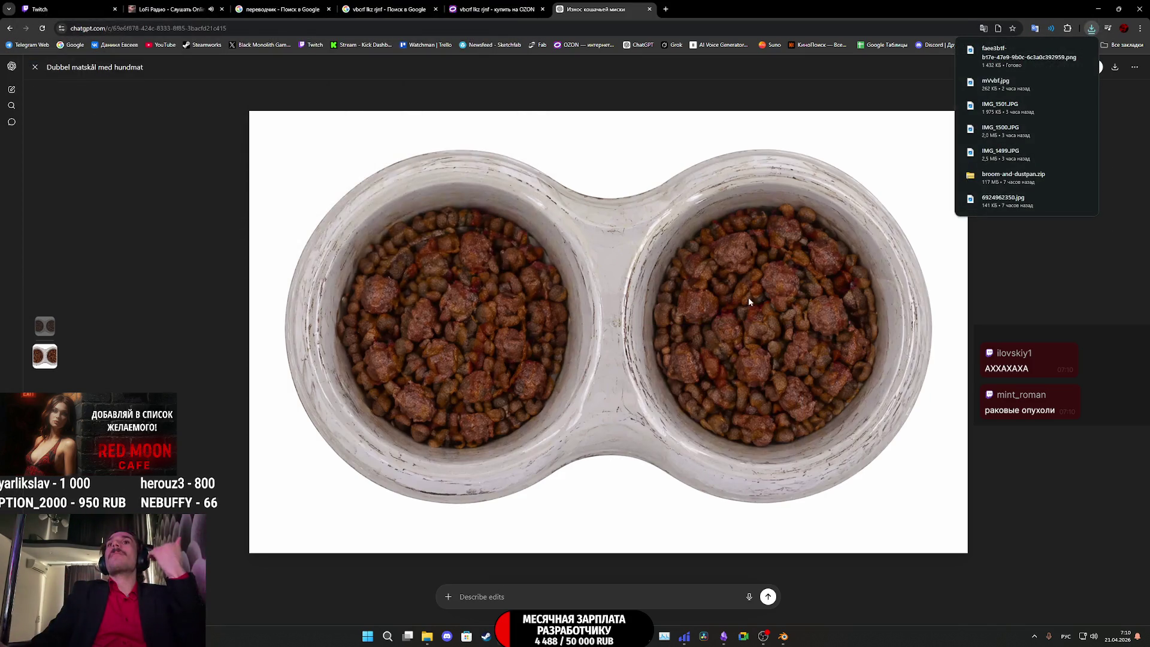
# Close the ChatGPT tab and return to Blender's Appartment_Props_2 scene, looking down on the props
pyautogui.middleClick(614, 4)
pyautogui.click(84, 8)
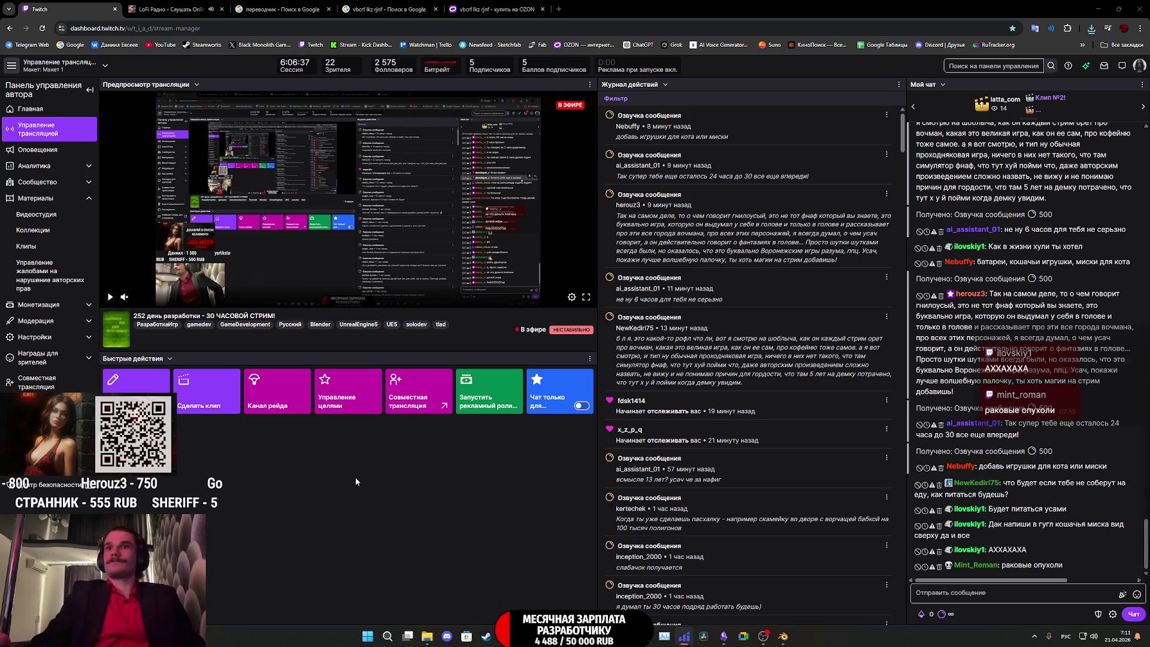
pyautogui.click(725, 635)
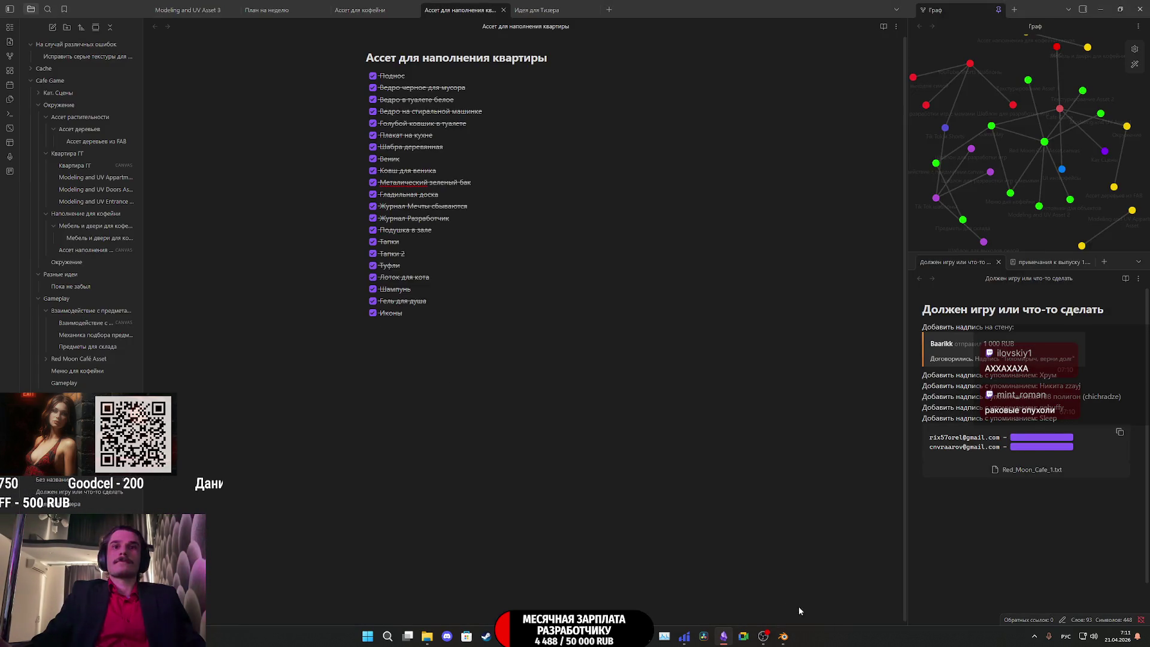
pyautogui.click(783, 636)
pyautogui.scroll(-3, 714, 400)
pyautogui.moveTo(696, 404)
pyautogui.mouseDown(button='middle')
pyautogui.moveTo(721, 376)
pyautogui.moveTo(770, 396)
pyautogui.mouseUp(button='middle')
pyautogui.scroll(4, 750, 400)
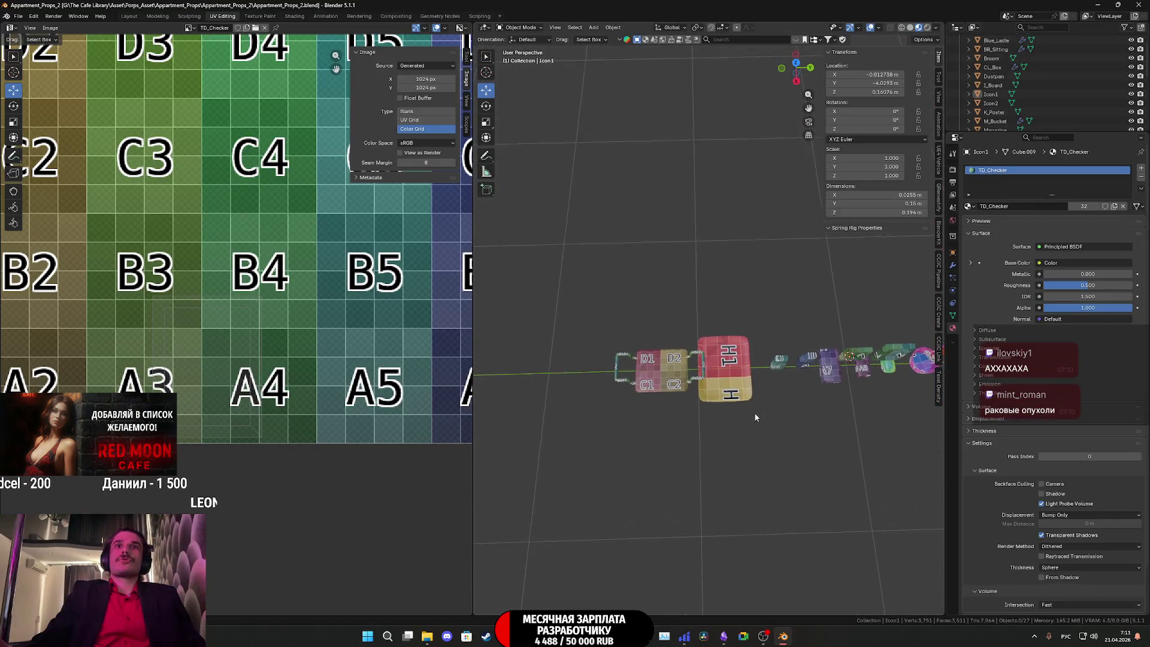
# In Top view, move the Tray object along X to about 0.61 m
pyautogui.click(796, 63)
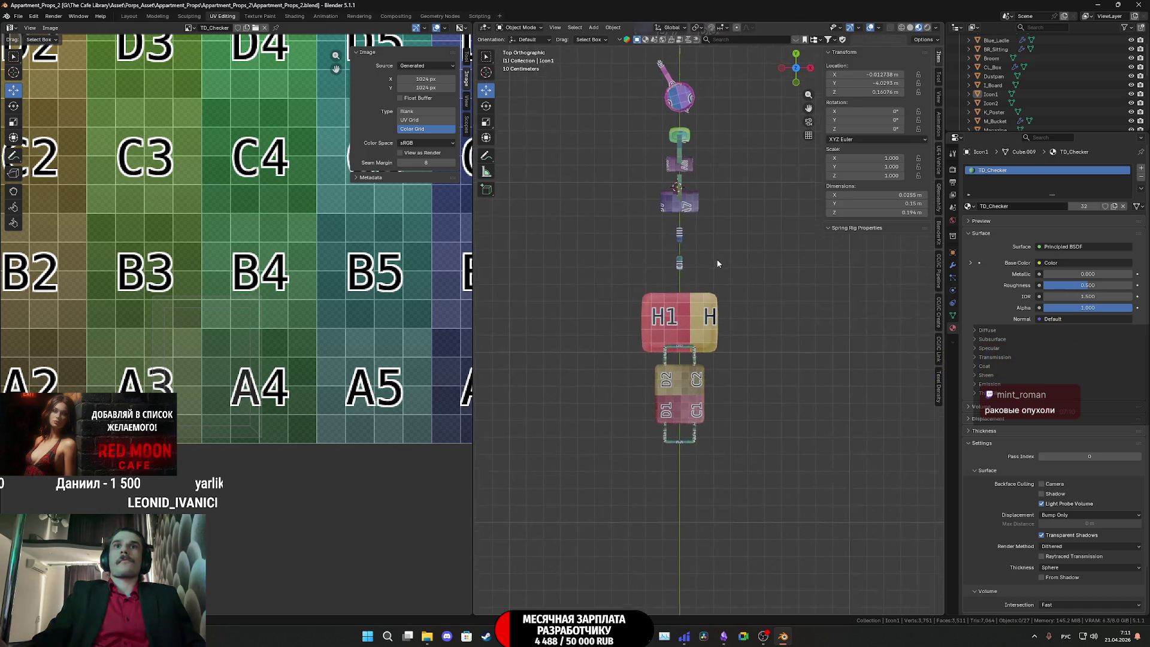
pyautogui.scroll(3, 720, 259)
pyautogui.click(685, 349)
pyautogui.hotkey('shift', 's')
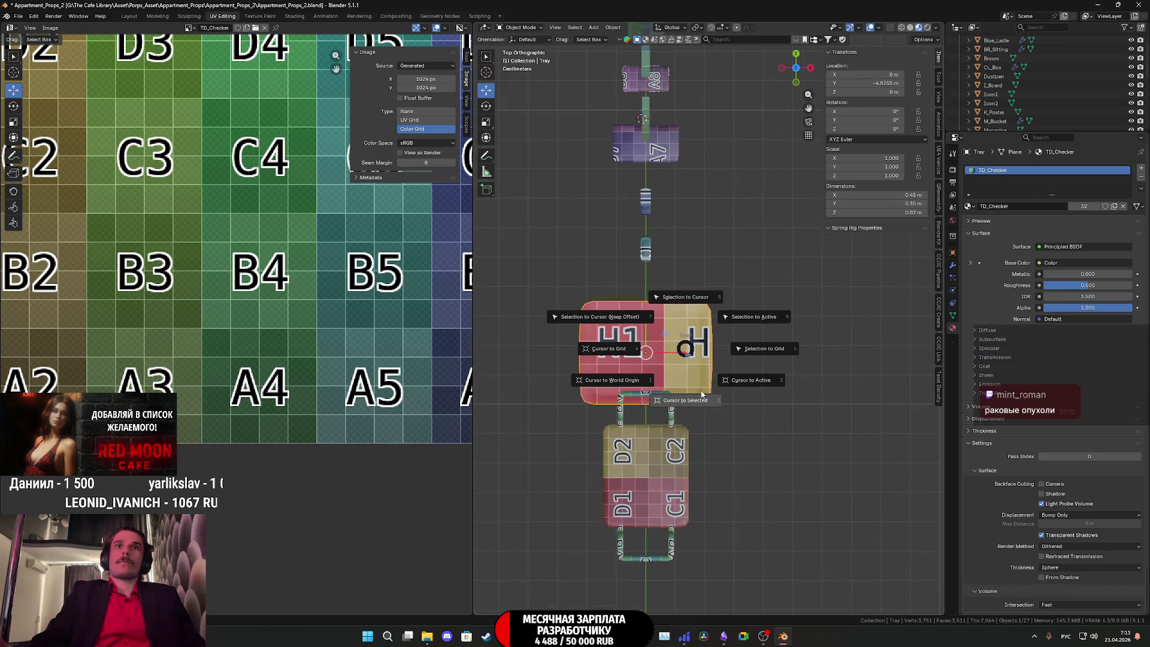
pyautogui.click(702, 393)
pyautogui.press('g')
pyautogui.press('x')
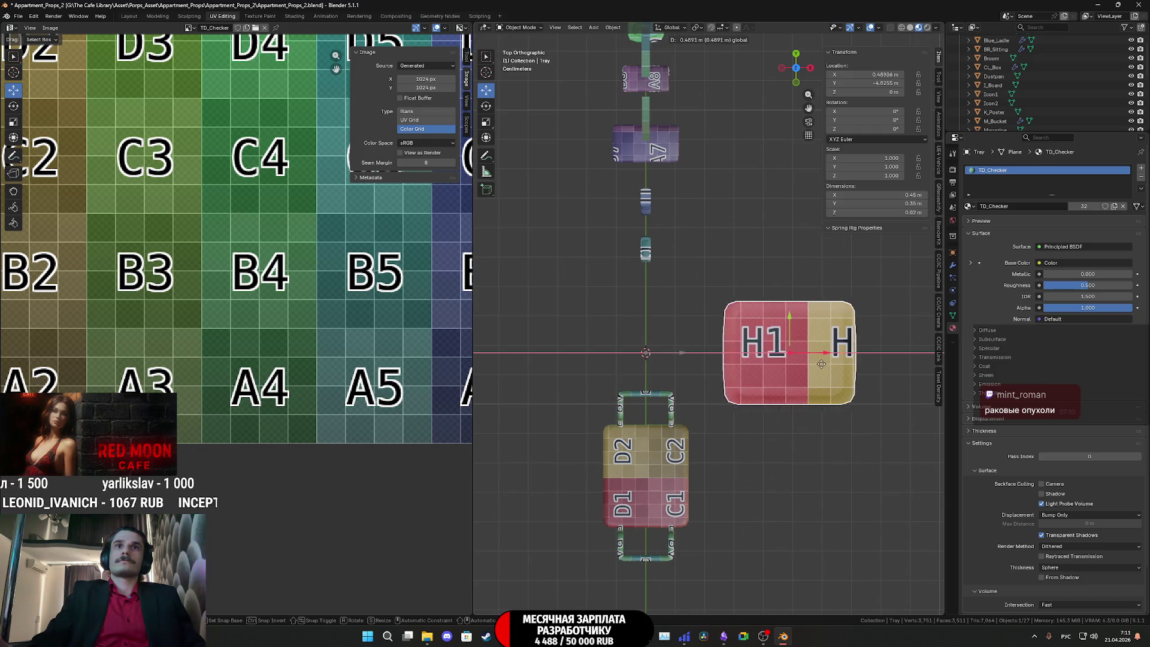
pyautogui.click(857, 364)
pyautogui.keyDown('ctrl'); pyautogui.scroll(2, 738, 371); pyautogui.keyUp('ctrl')
pyautogui.hotkey('shift', 'a')
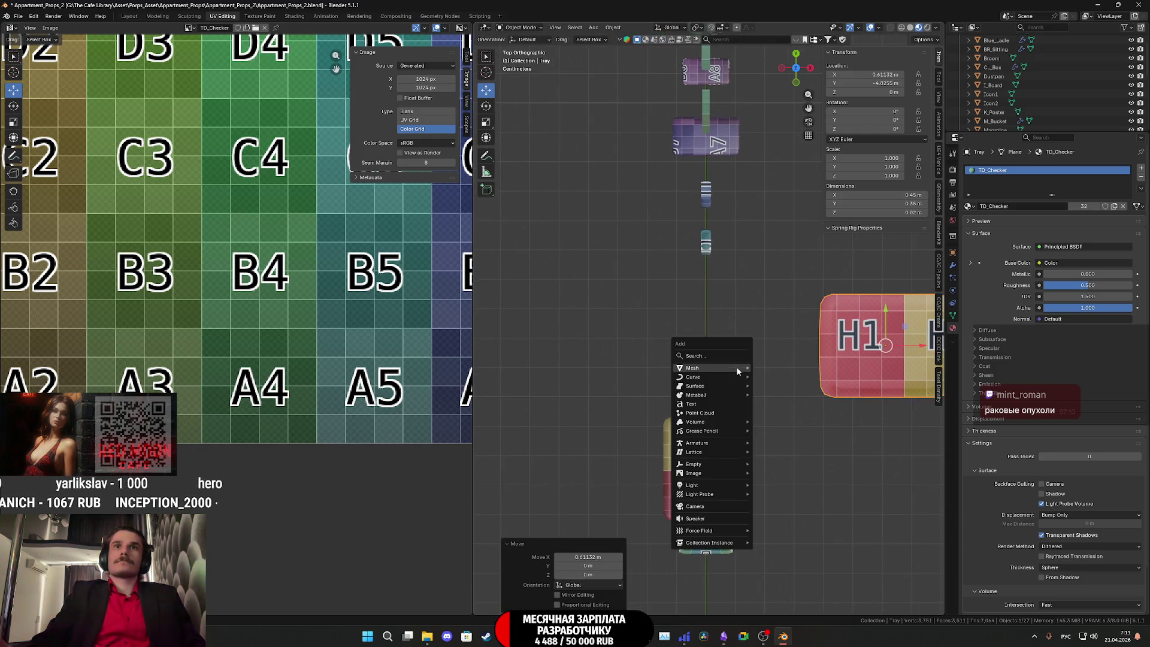
pyautogui.moveTo(738, 371)
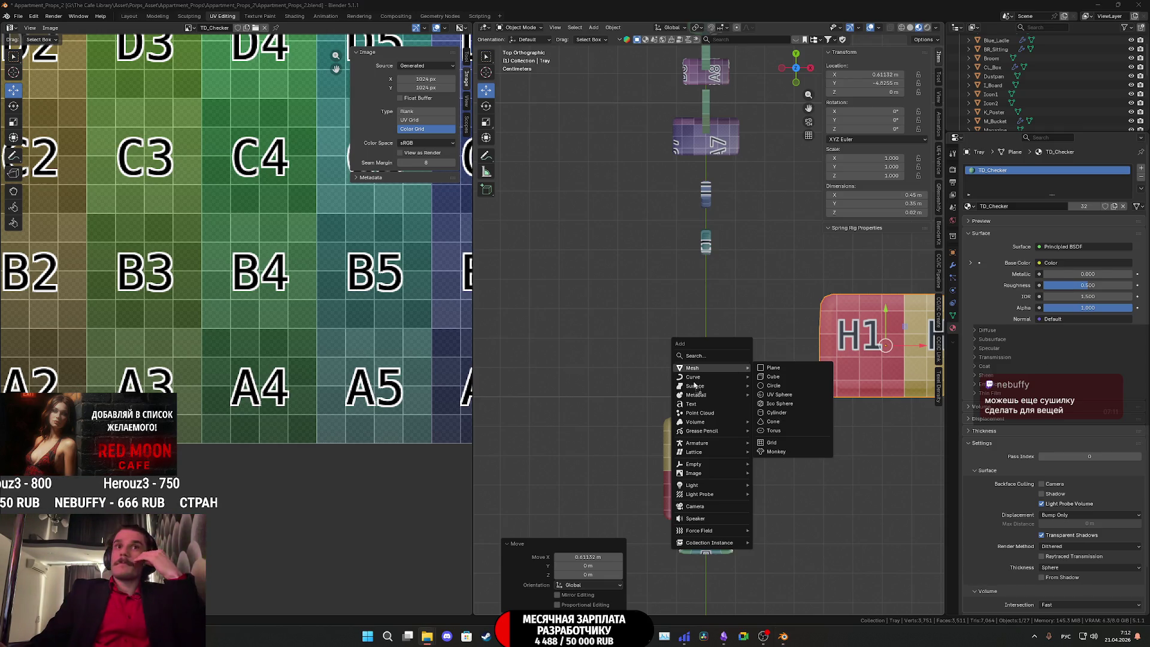
# Drop the top-view bowl image in as a reference, scale it to 0.166, and shift it up-right
pyautogui.moveTo(705, 381); pyautogui.dragTo(626, 362)
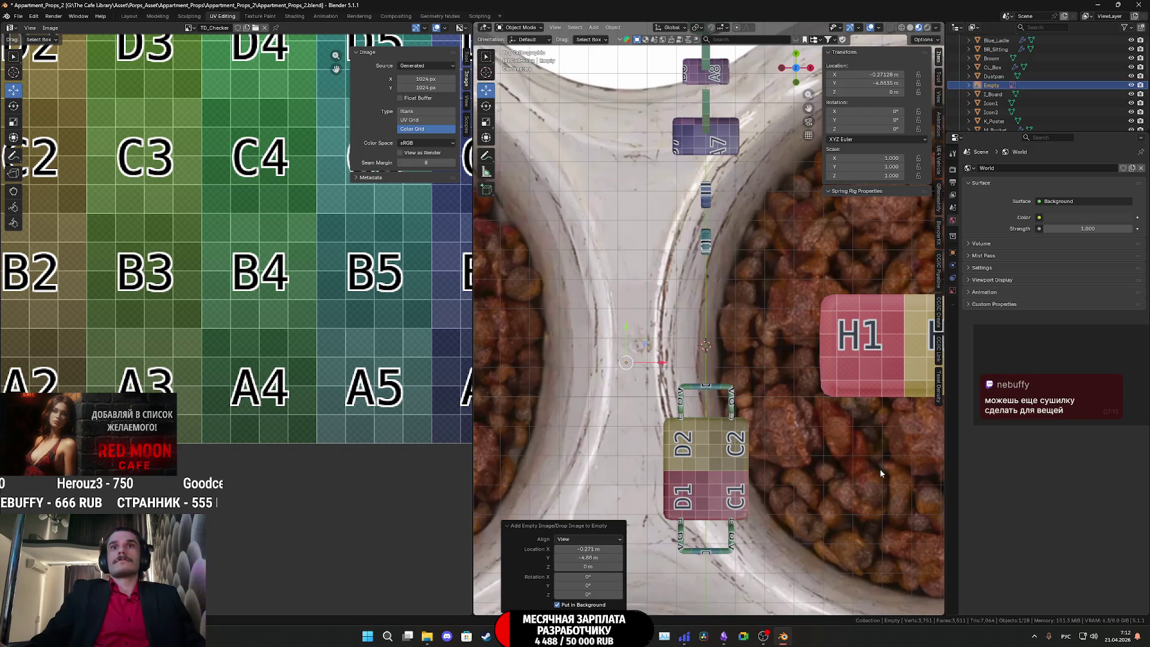
pyautogui.press('s')
pyautogui.click(667, 388)
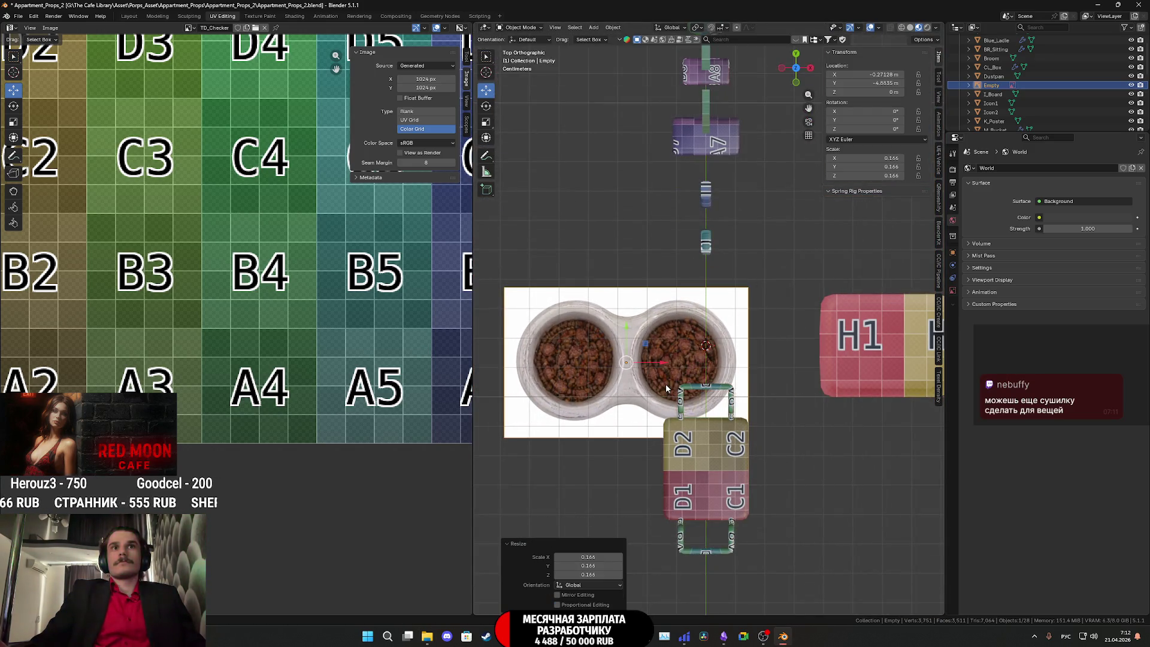
pyautogui.scroll(3, 665, 383)
pyautogui.press('g')
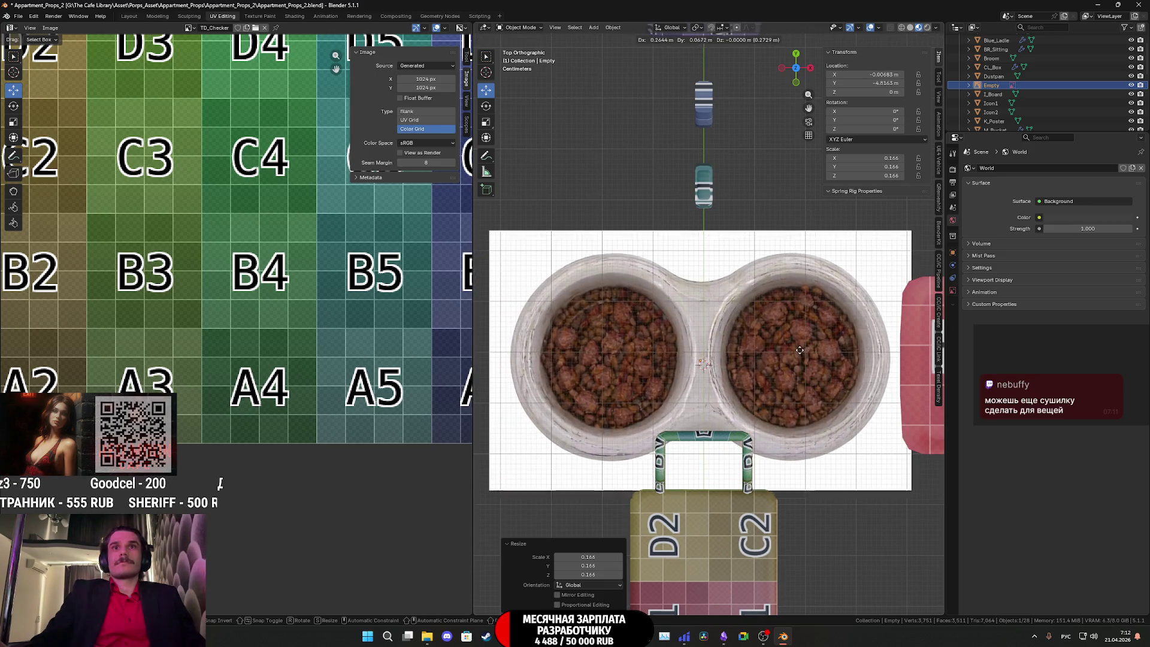
pyautogui.click(809, 354)
# Shrink the reference image several more times until its scale is about 0.056
pyautogui.scroll(-3, 858, 396)
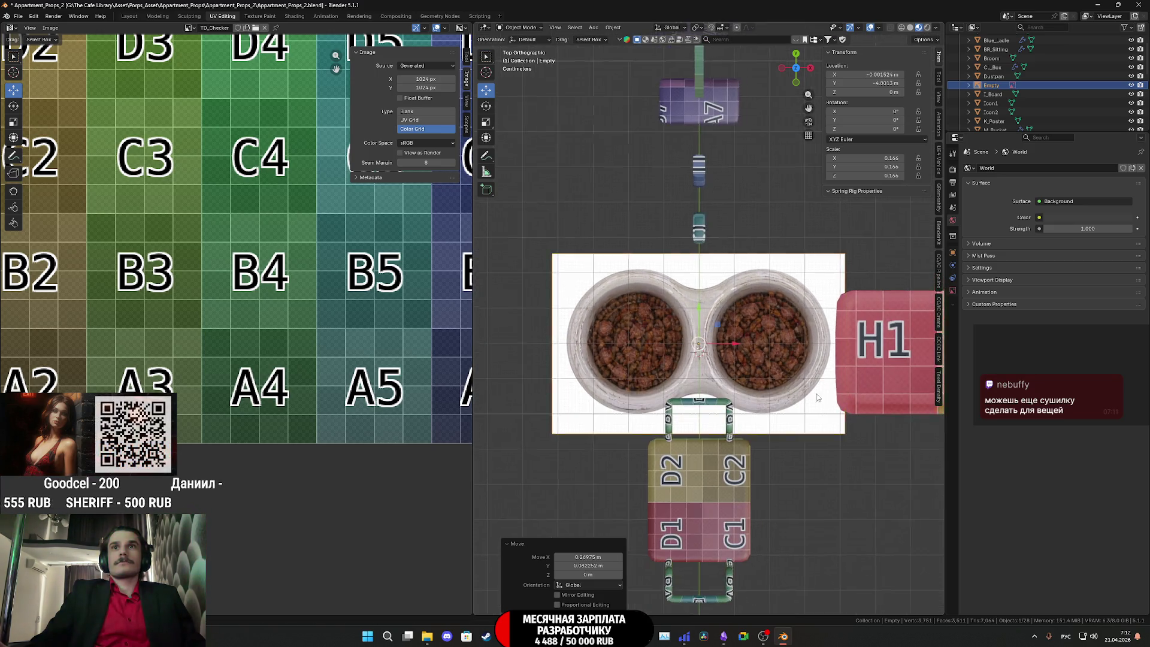
pyautogui.press('s')
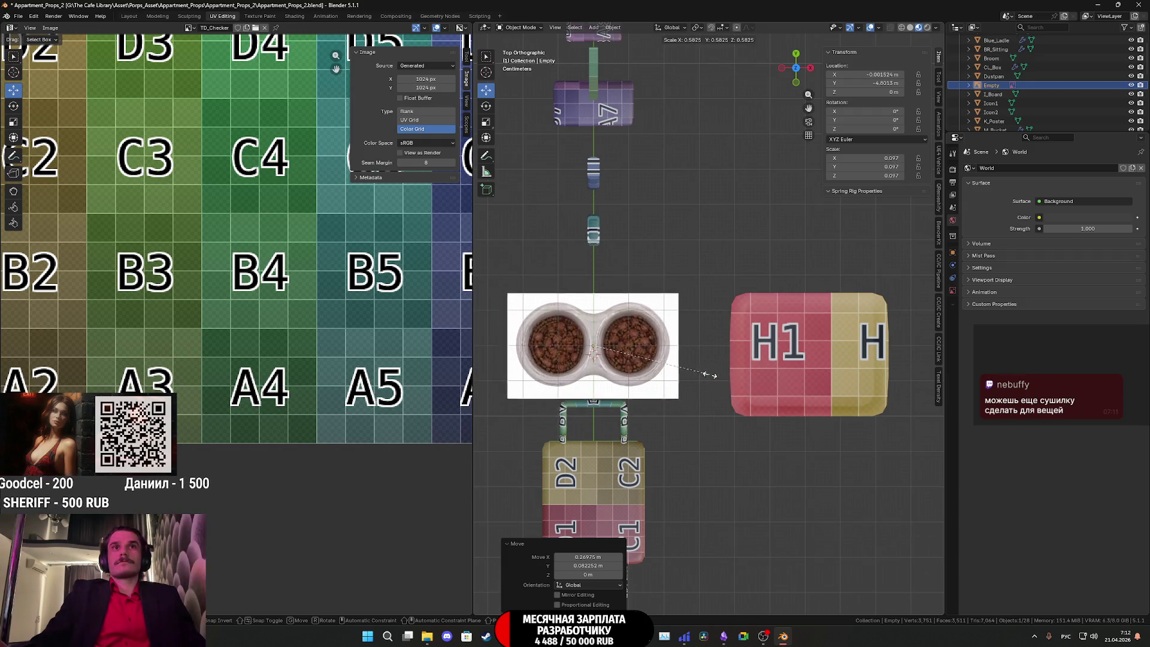
pyautogui.click(704, 375)
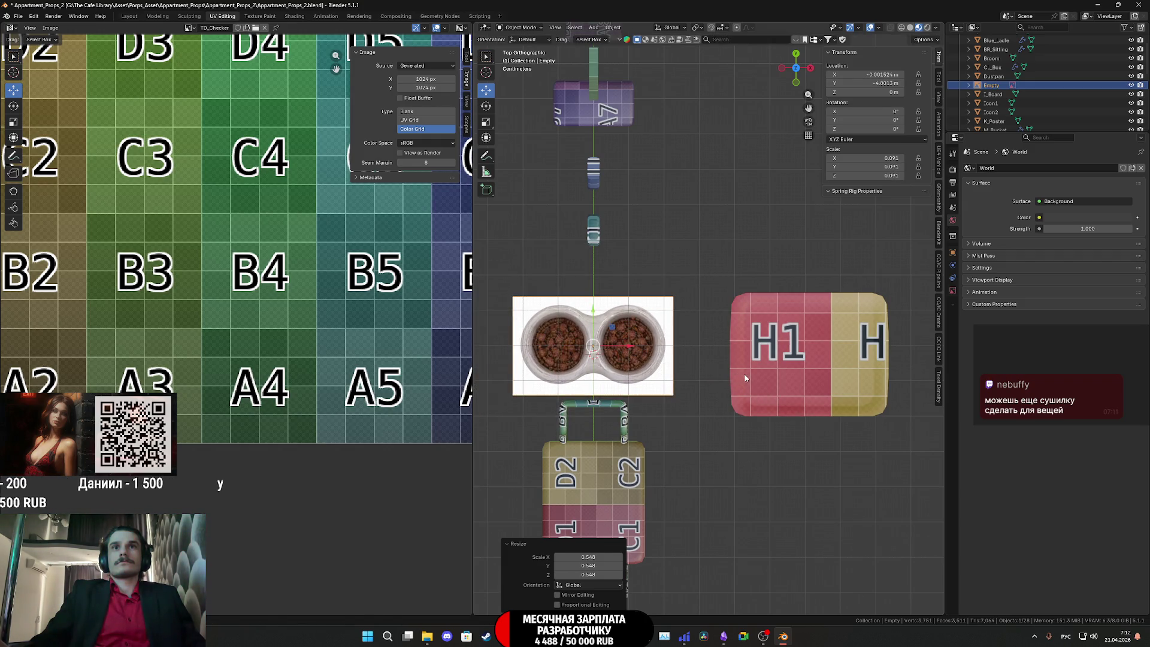
pyautogui.press('s')
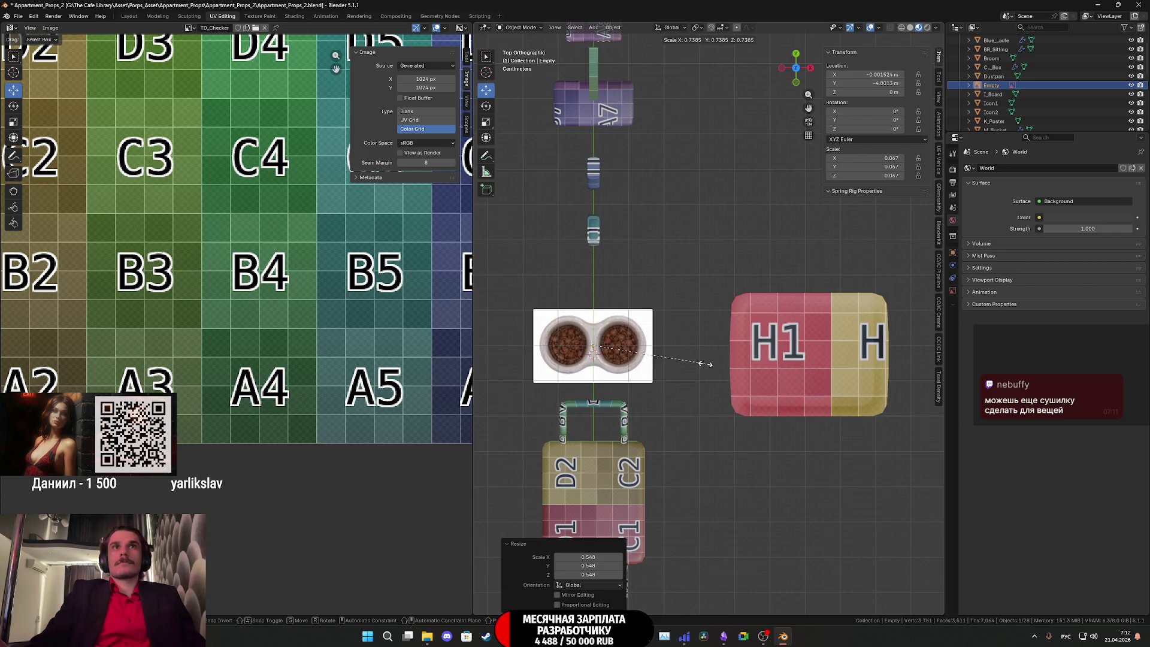
pyautogui.click(705, 363)
pyautogui.moveTo(667, 376)
pyautogui.keyDown('shift'); pyautogui.mouseDown(button='middle')
pyautogui.moveTo(681, 363)
pyautogui.moveTo(747, 371)
pyautogui.mouseUp(button='middle'); pyautogui.keyUp('shift')
pyautogui.press('s')
pyautogui.click(687, 359)
pyautogui.scroll(5, 662, 356)
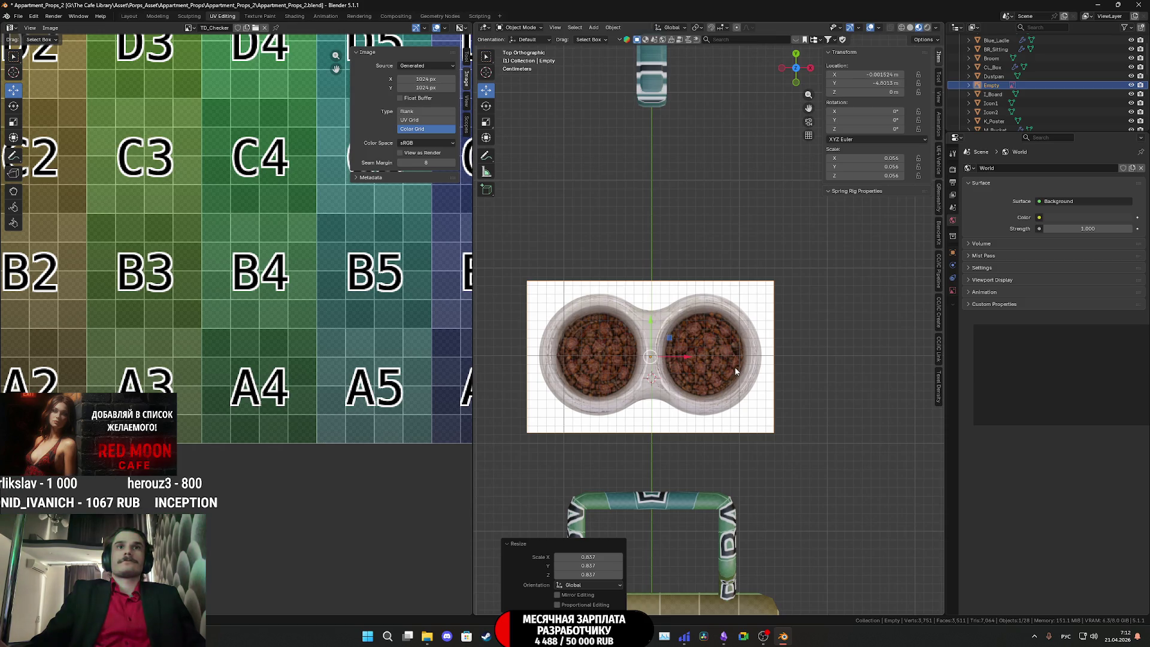
# Add a cylinder mesh to the scene over the reference image
pyautogui.hotkey('shift', 'a')
pyautogui.moveTo(707, 424)
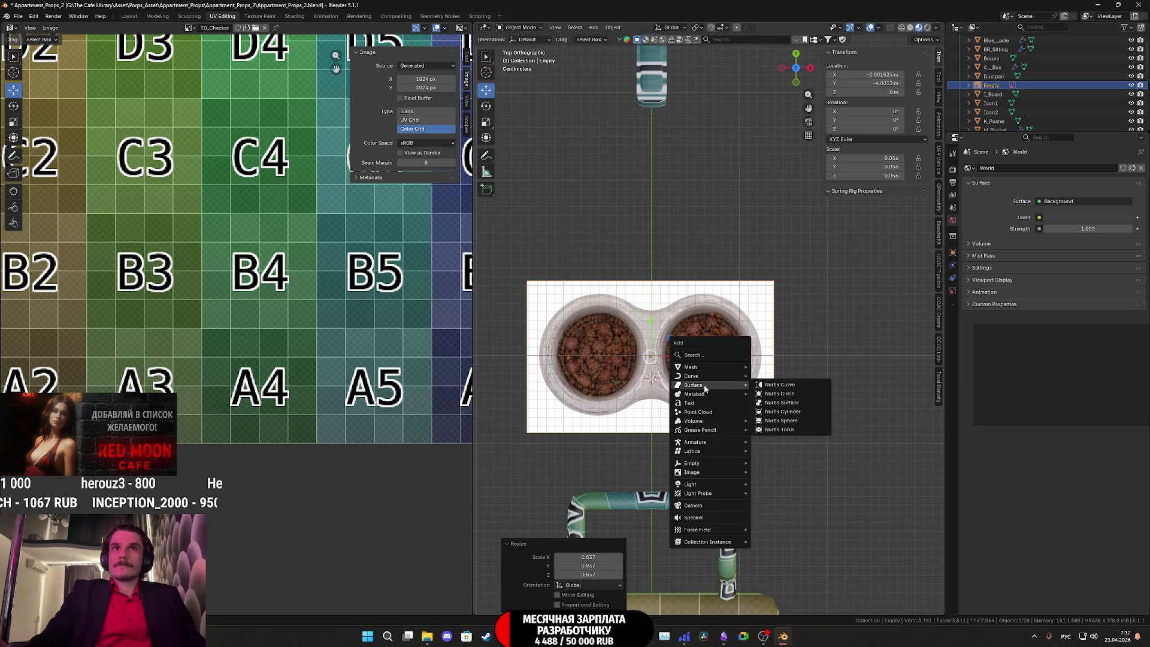
pyautogui.moveTo(703, 367)
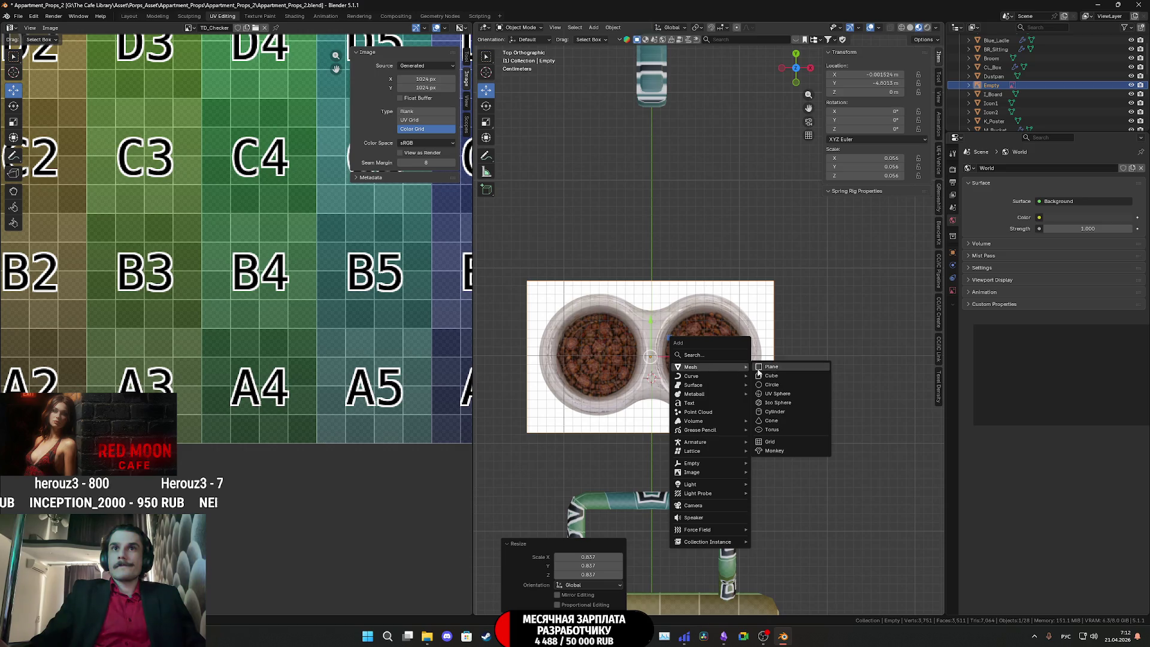
pyautogui.click(774, 412)
pyautogui.scroll(-1, 713, 397)
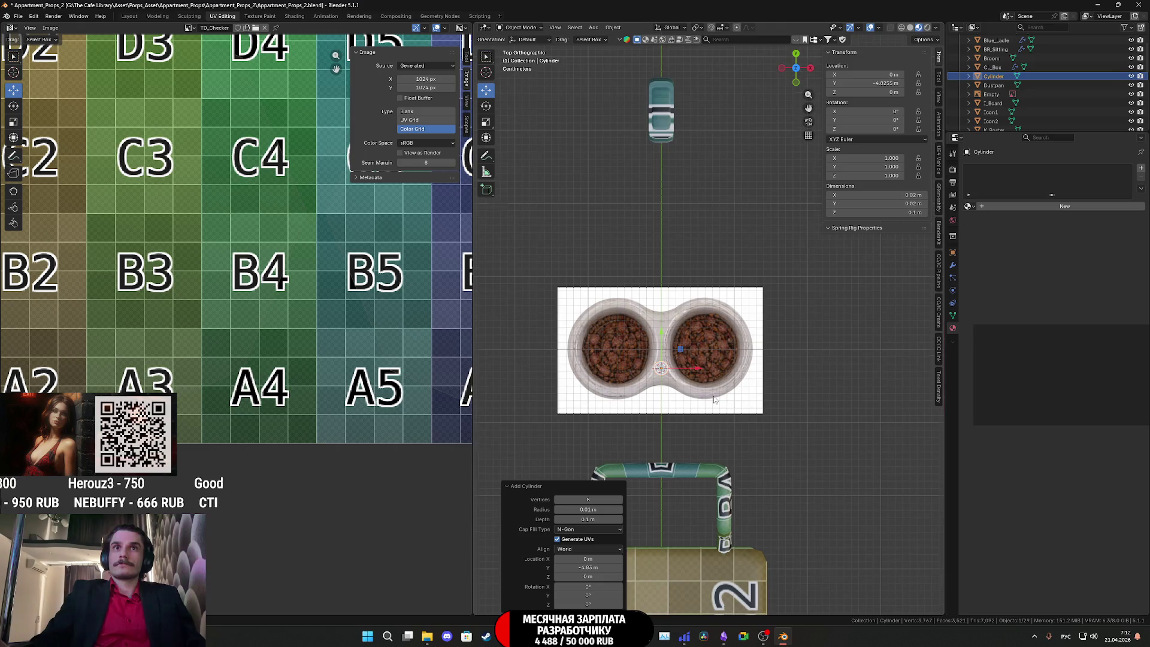
pyautogui.scroll(2, 712, 394)
# Give the cylinder a 0.06 m radius and 12 vertices
pyautogui.moveTo(588, 509); pyautogui.dragTo(602, 509)
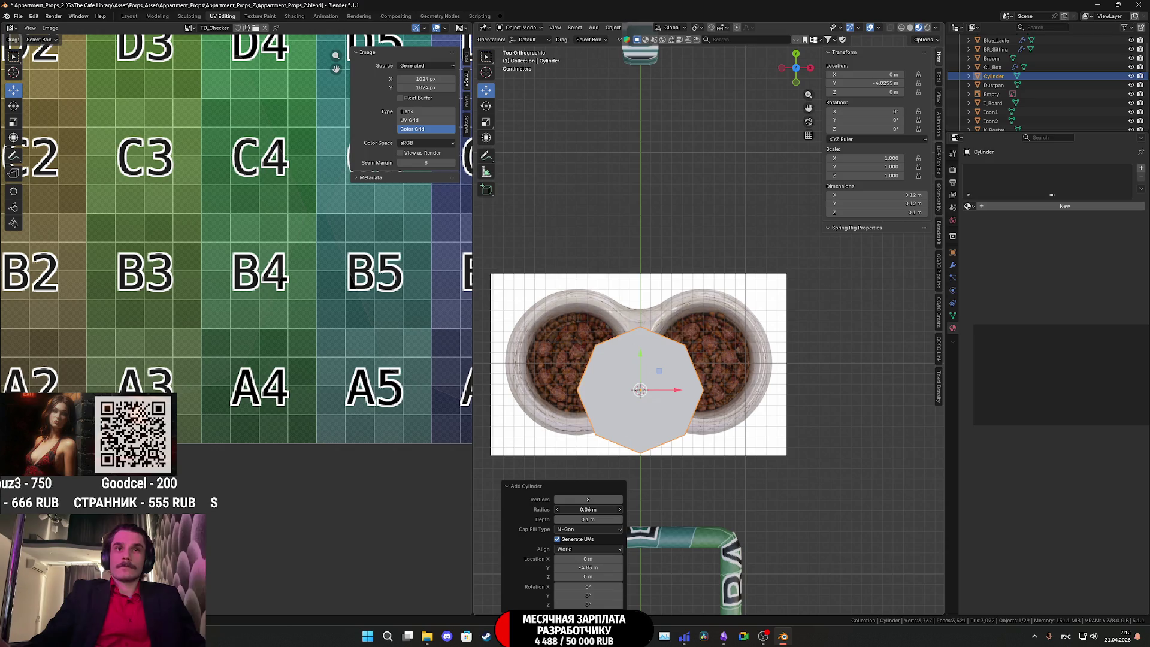
pyautogui.click(619, 499)
pyautogui.click(619, 500)
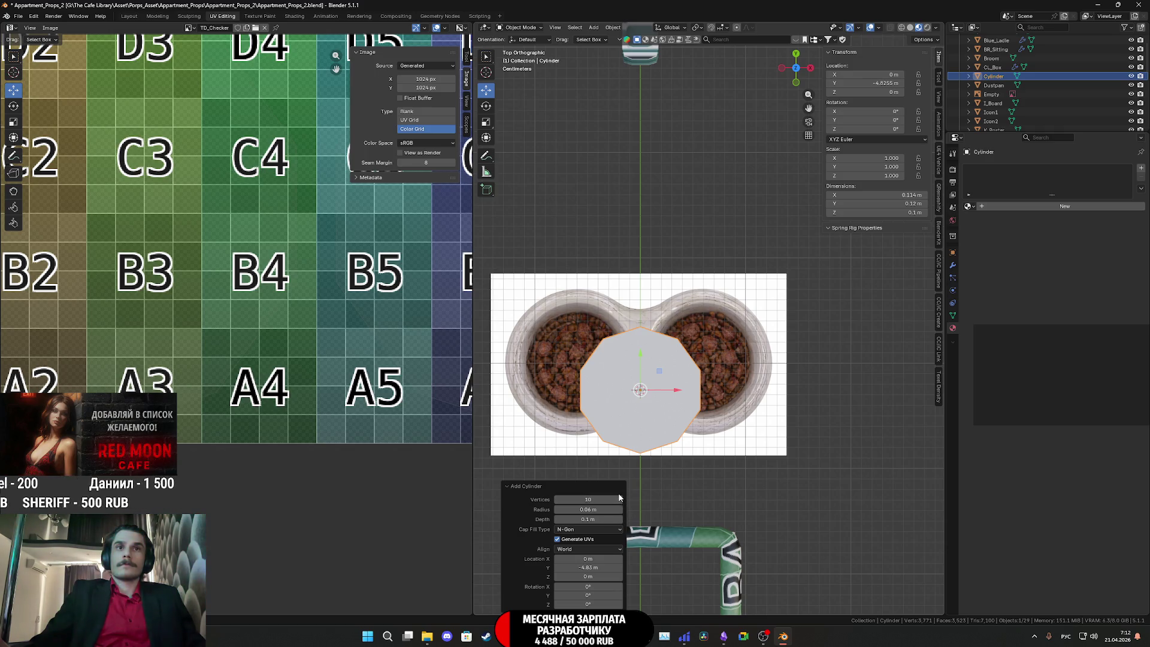
pyautogui.click(619, 502)
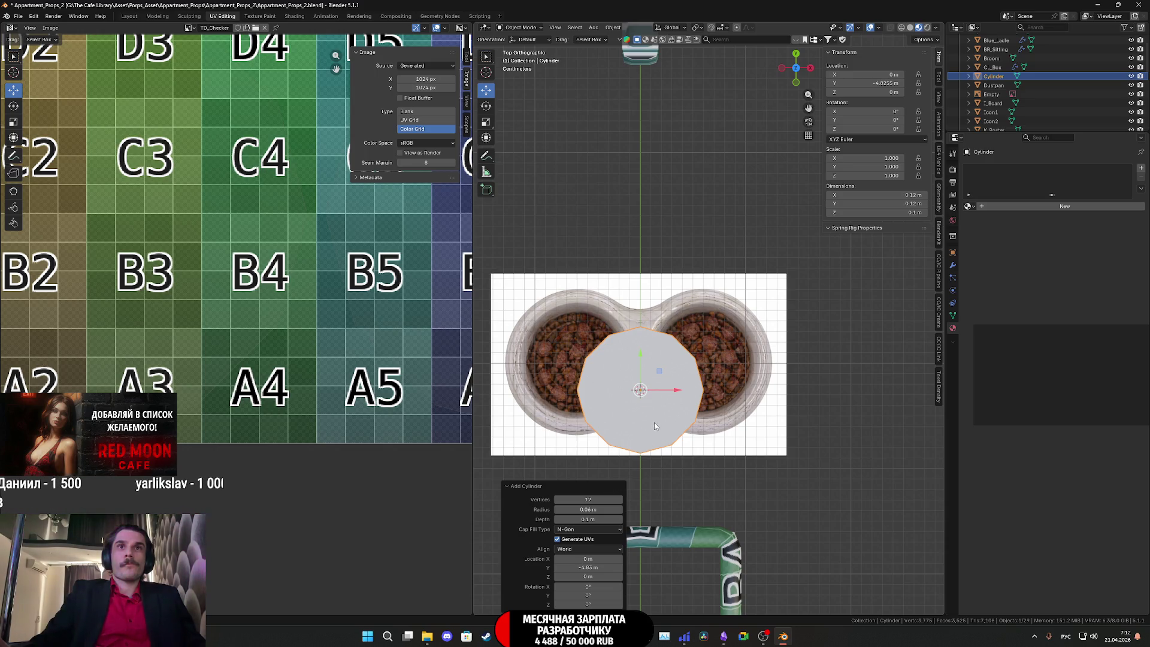
pyautogui.click(750, 406)
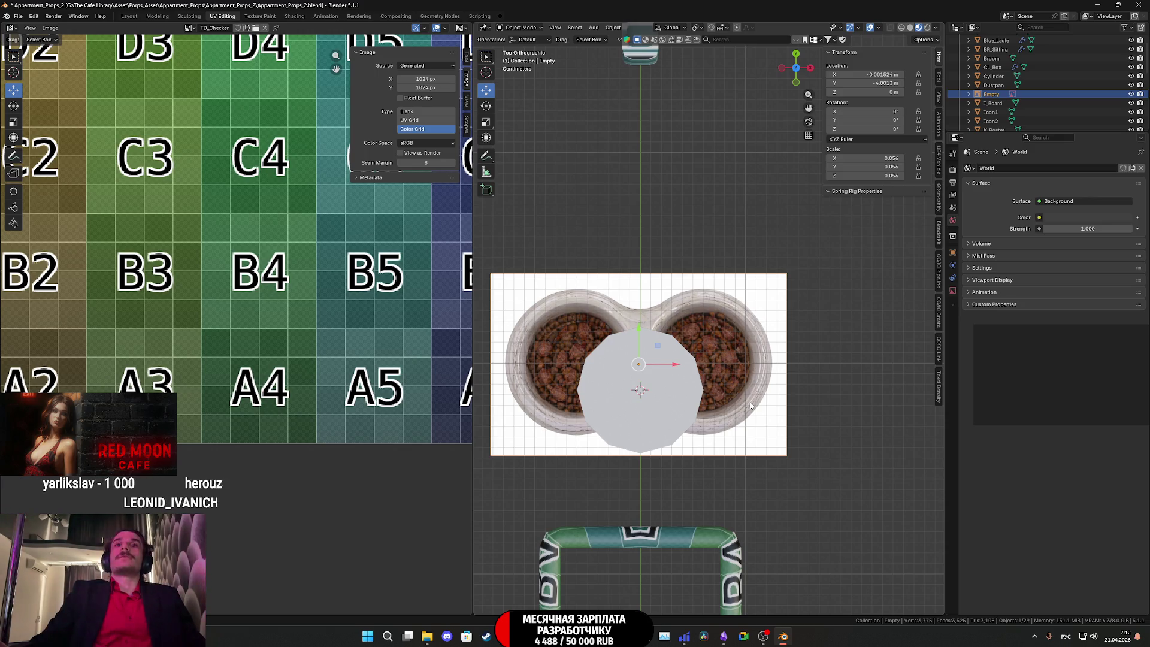
pyautogui.click(952, 290)
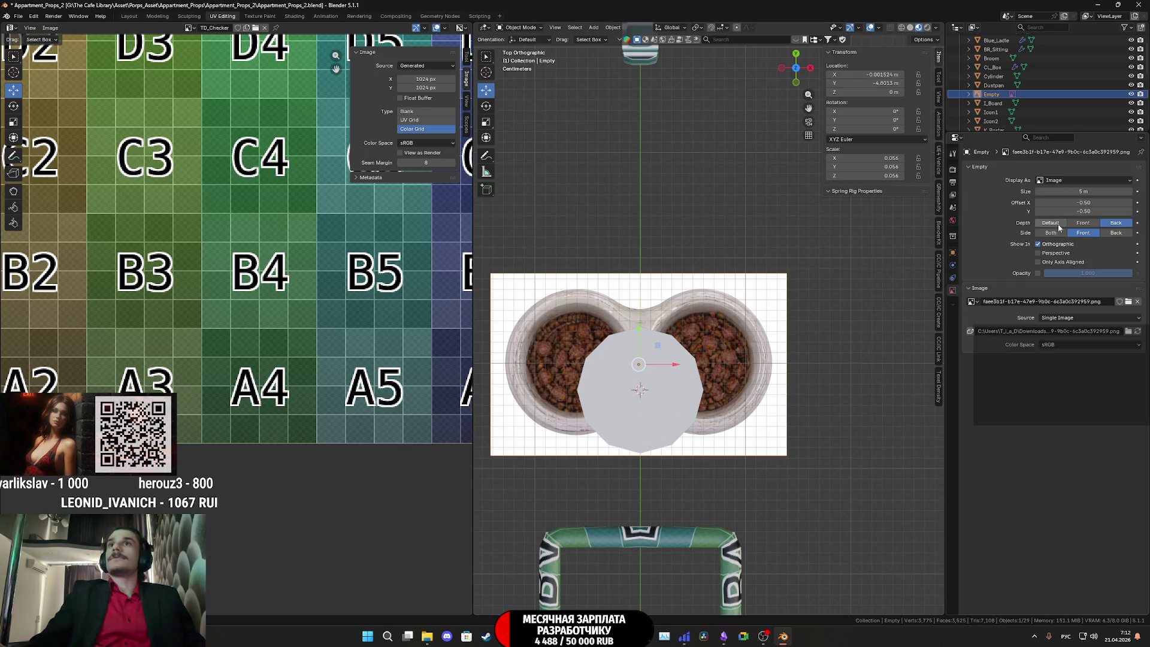
# Draw the reference image in front of objects with opacity enabled, and select the cylinder
pyautogui.click(1083, 223)
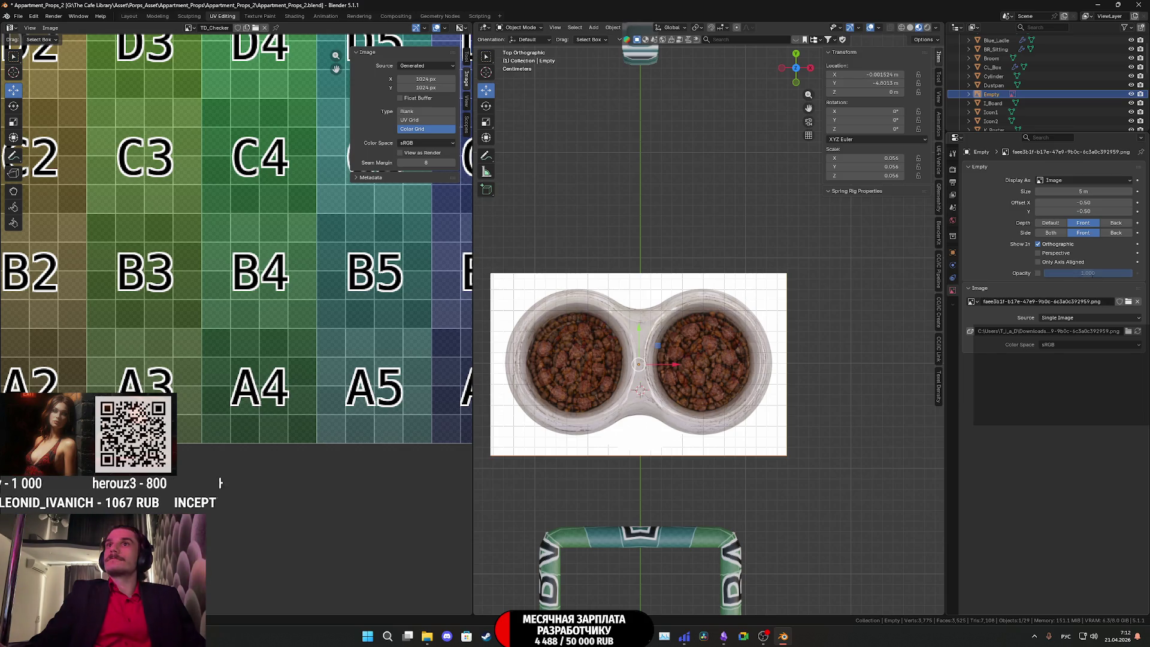
pyautogui.click(1038, 273)
pyautogui.click(659, 400)
pyautogui.press('Tab')
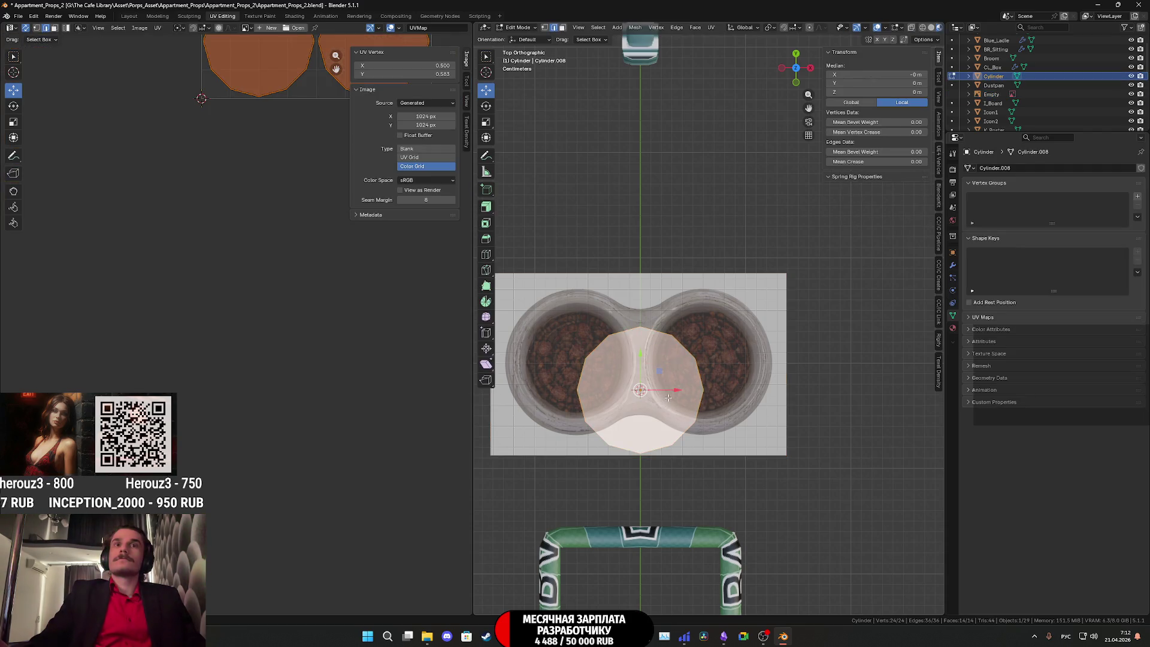
pyautogui.scroll(2, 662, 402)
pyautogui.scroll(-1, 662, 403)
pyautogui.press('Tab')
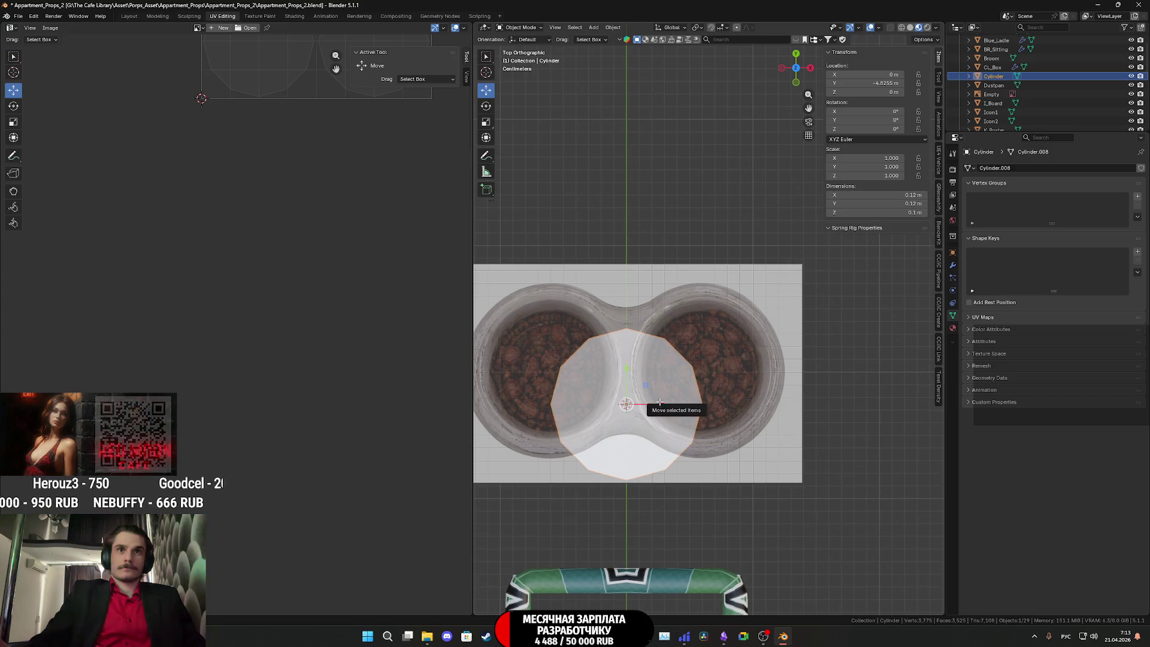
pyautogui.press('Tab')
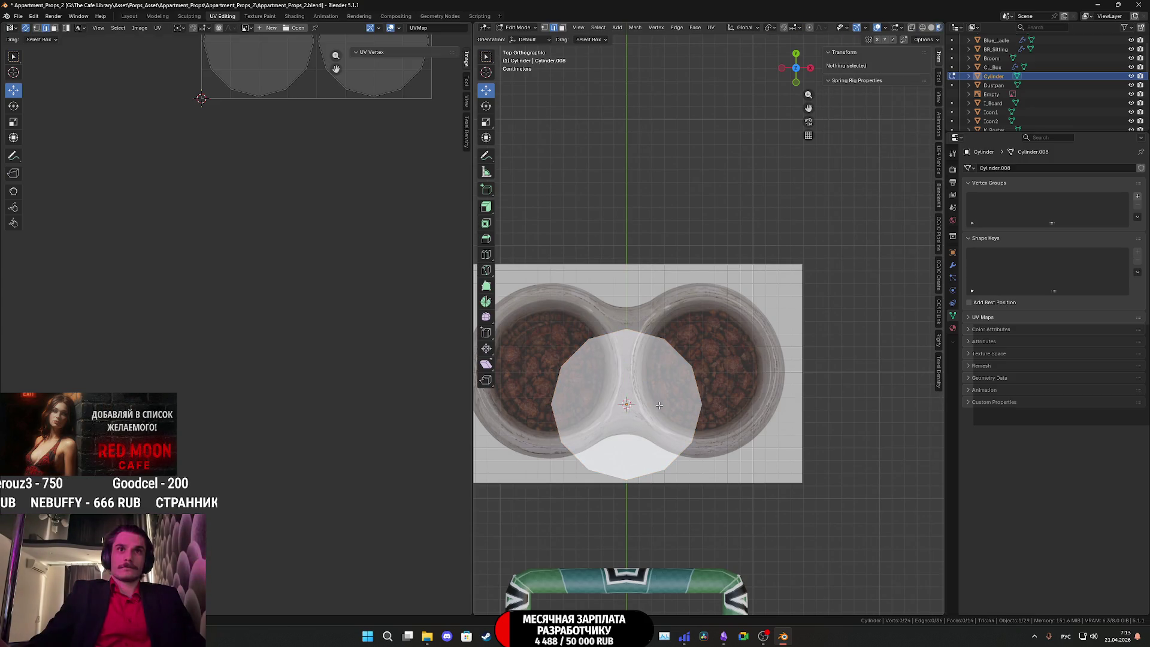
pyautogui.press('Tab')
# Nudge the reference image slightly down and enter Edit Mode on the cylinder in face select
pyautogui.click(721, 360)
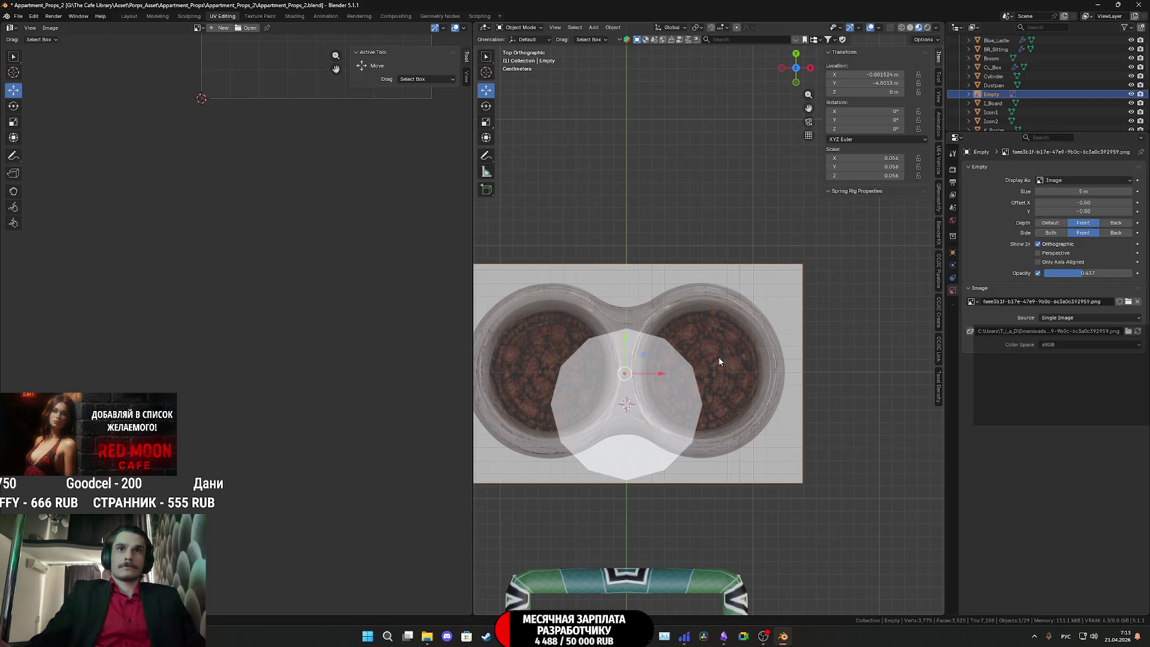
pyautogui.moveTo(631, 352); pyautogui.dragTo(629, 377)
pyautogui.click(659, 393)
pyautogui.press('Tab')
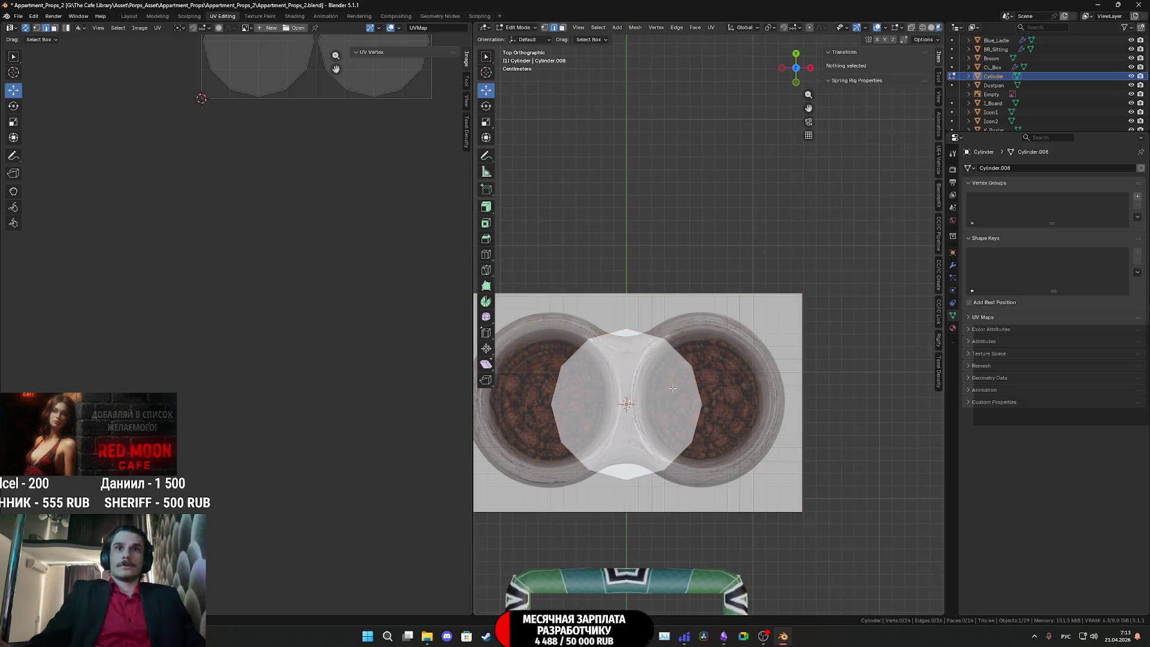
pyautogui.click(664, 396)
pyautogui.click(562, 27)
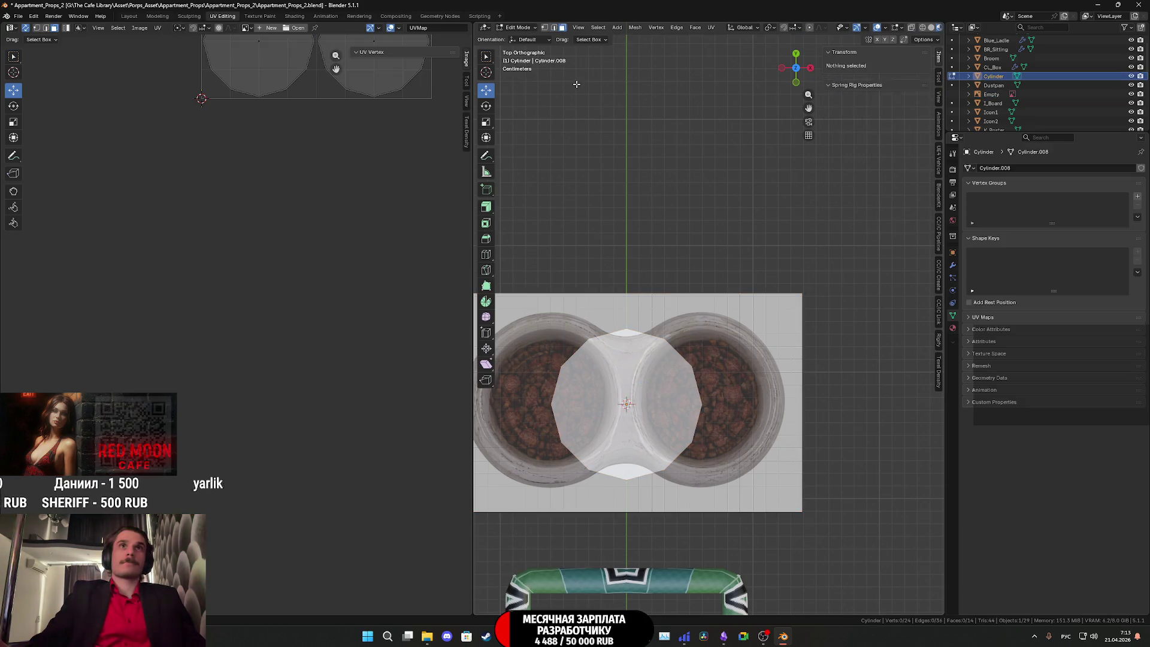
# Select the cylinder's linked faces and test sliding them right, undoing each trial
pyautogui.click(668, 380)
pyautogui.hotkey('ctrl', 'l')
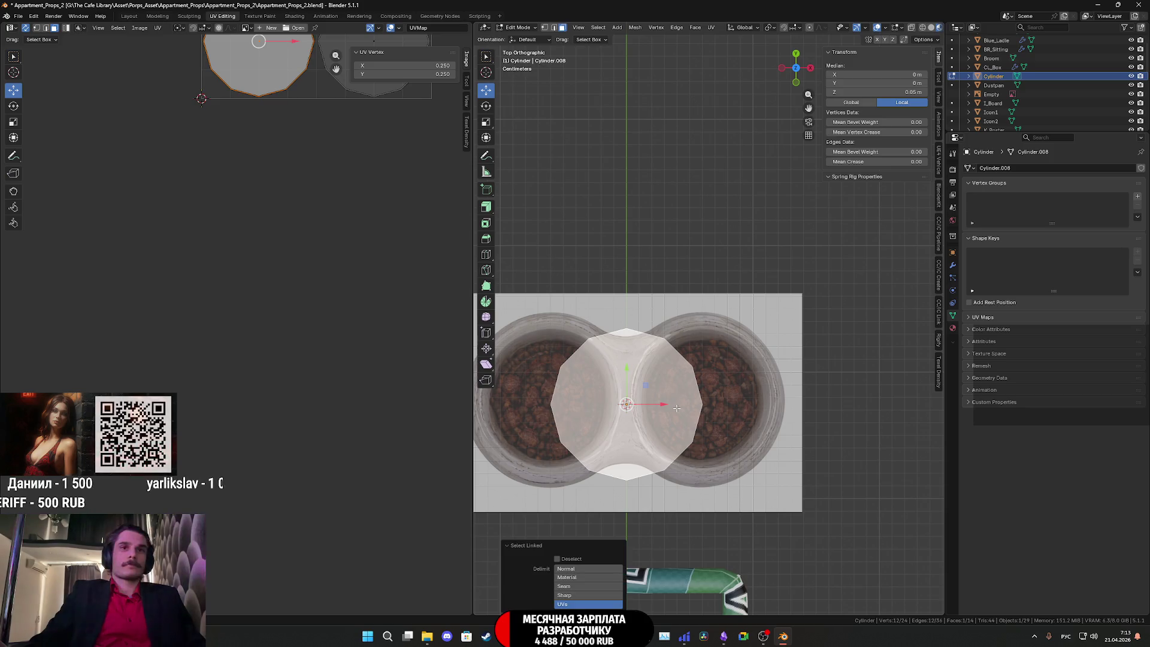
pyautogui.moveTo(671, 404); pyautogui.dragTo(714, 404)
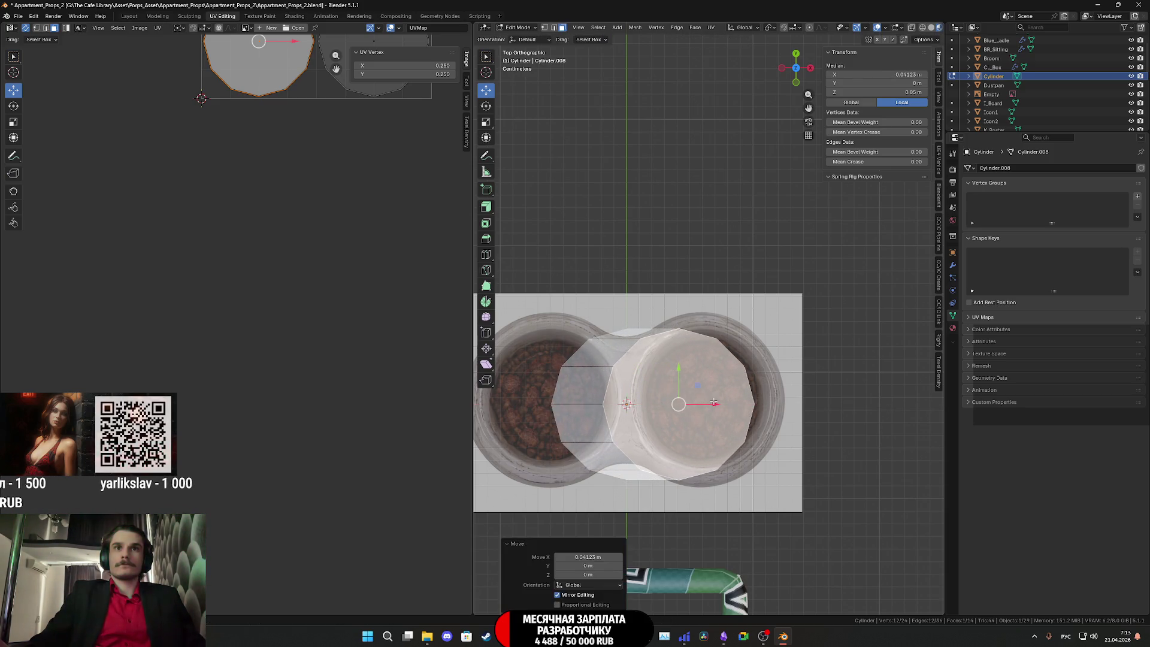
pyautogui.hotkey('ctrl', 'z')
pyautogui.hotkey('ctrl', 'l')
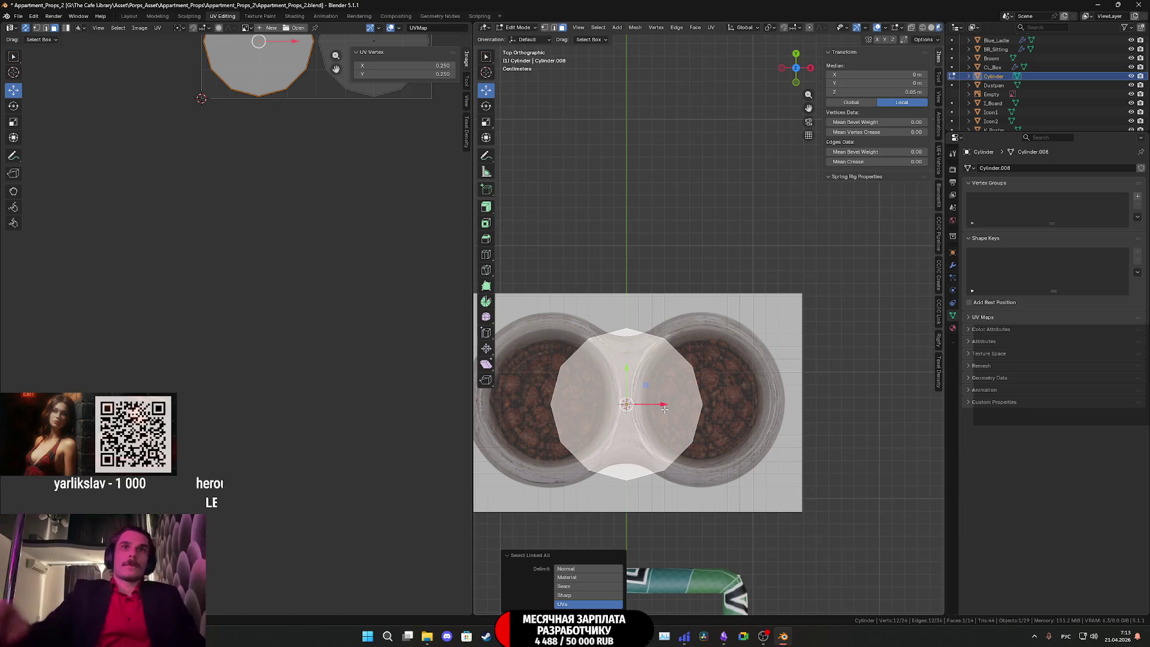
pyautogui.moveTo(664, 407); pyautogui.dragTo(700, 403)
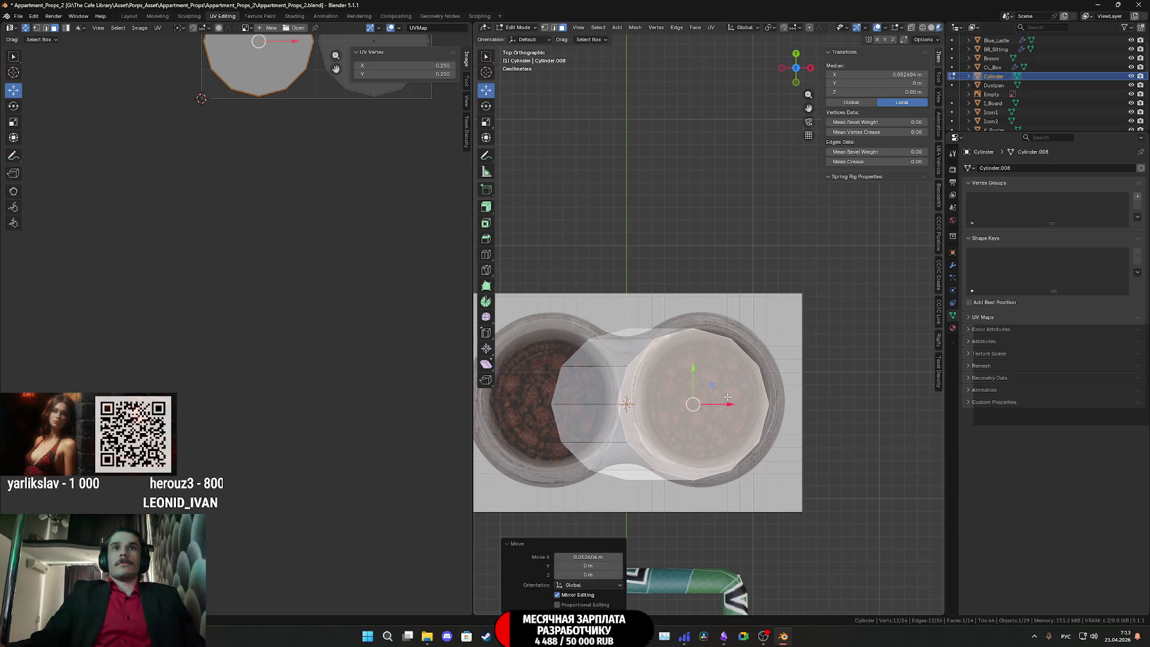
pyautogui.hotkey('ctrl', 'z')
pyautogui.hotkey('ctrl', 'l')
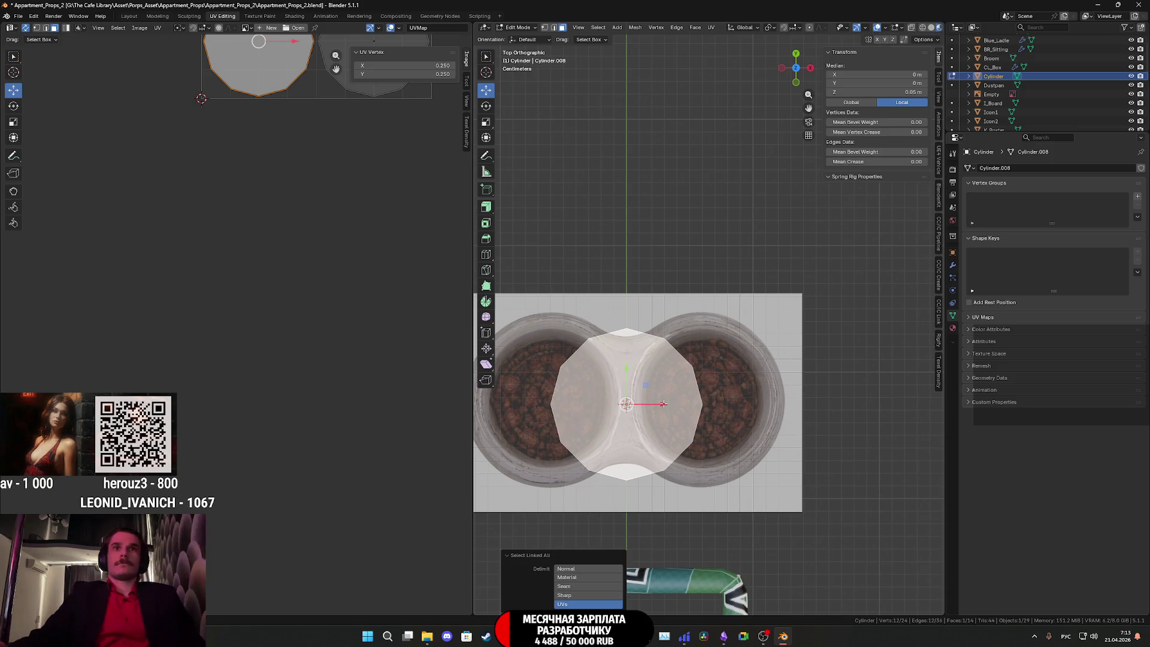
pyautogui.moveTo(663, 402); pyautogui.dragTo(723, 401)
pyautogui.hotkey('ctrl', 'z')
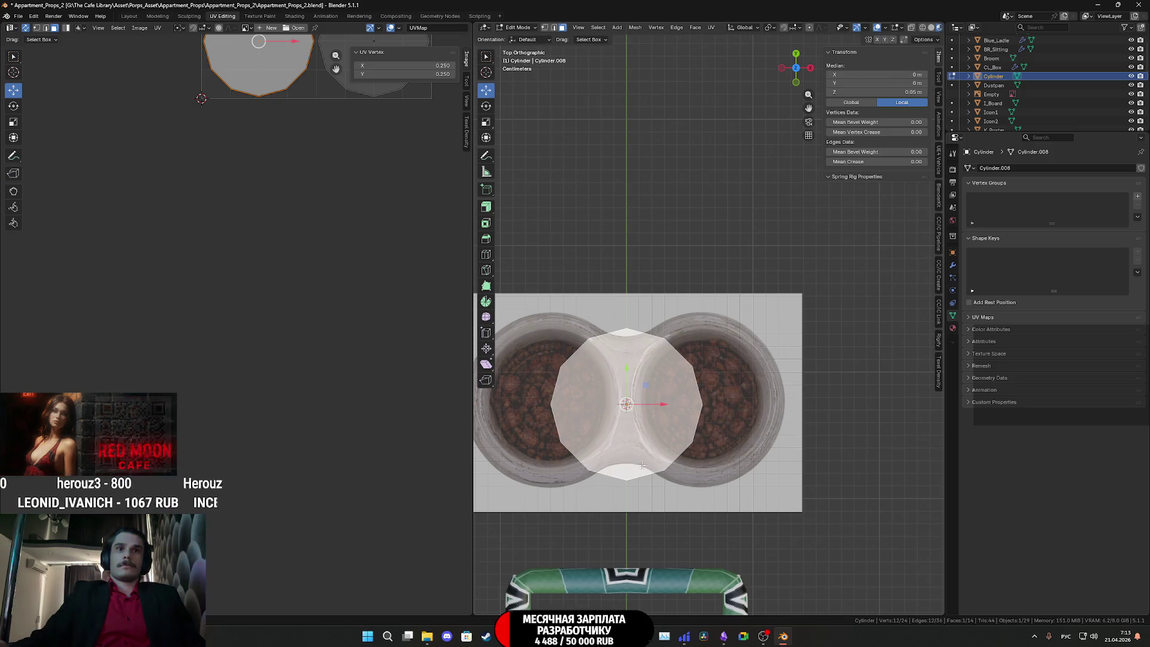
# Select linked faces delimited by Sharp edges and move them 0.061 m right over the right compartment
pyautogui.hotkey('ctrl', 'l')
pyautogui.click(587, 569)
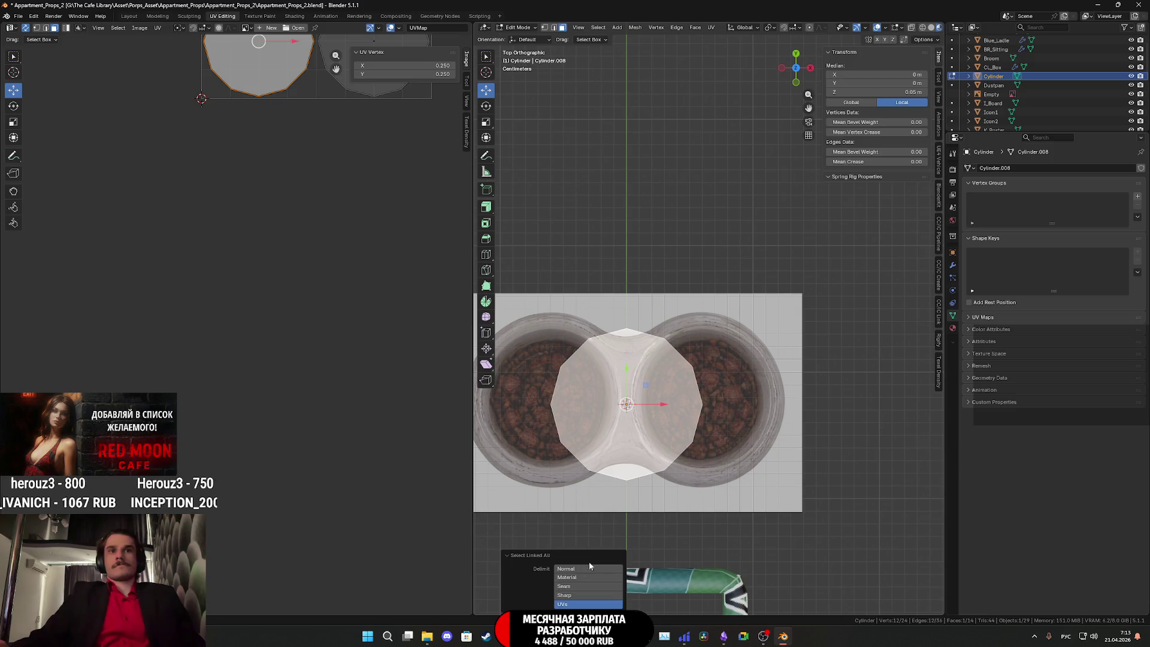
pyautogui.click(572, 595)
pyautogui.moveTo(660, 405); pyautogui.dragTo(736, 397)
pyautogui.scroll(2, 748, 398)
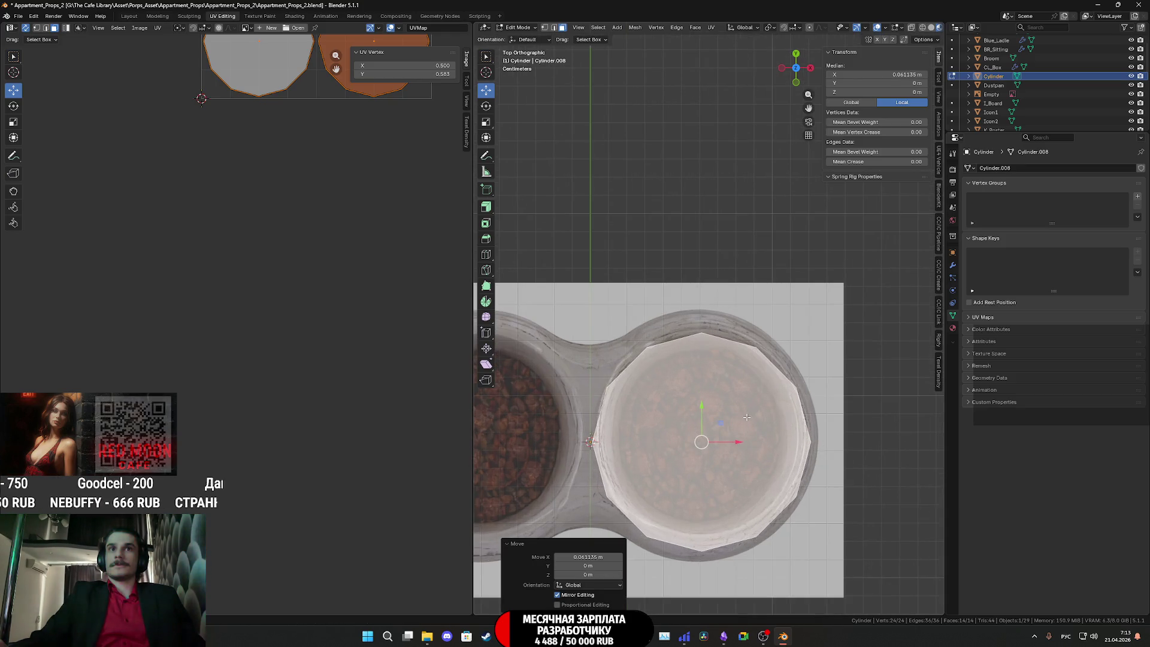
# Enlarge the cylinder mesh slightly (1.069, then 1.023) and shift it a little left
pyautogui.moveTo(713, 390); pyautogui.dragTo(711, 386)
pyautogui.press('s')
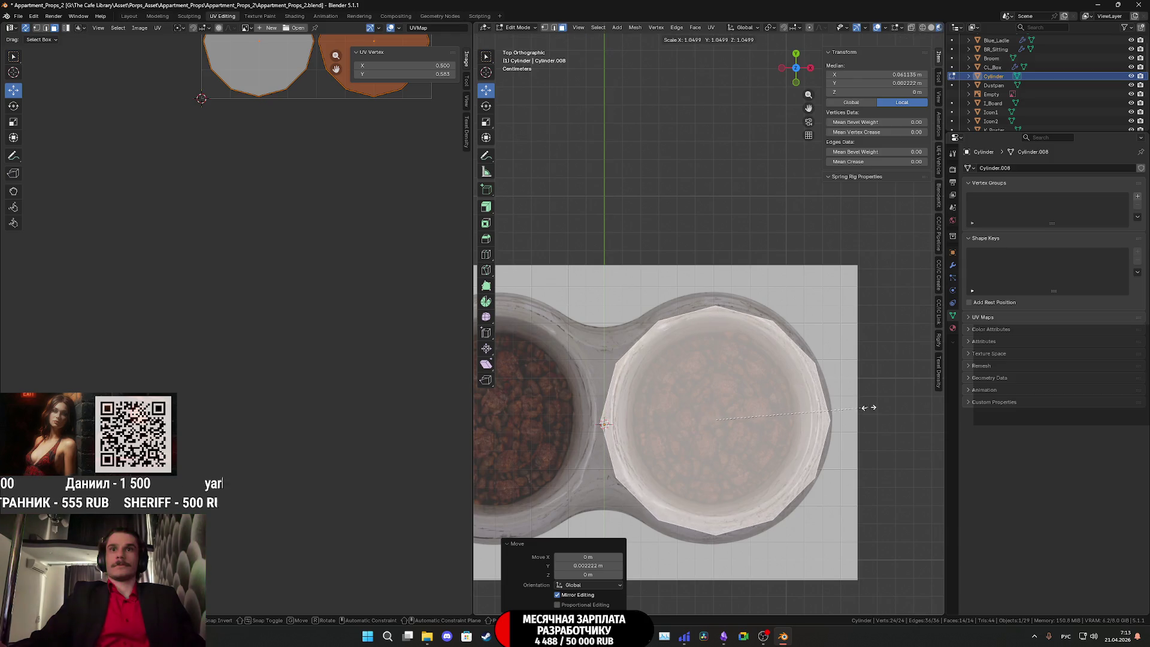
pyautogui.click(887, 409)
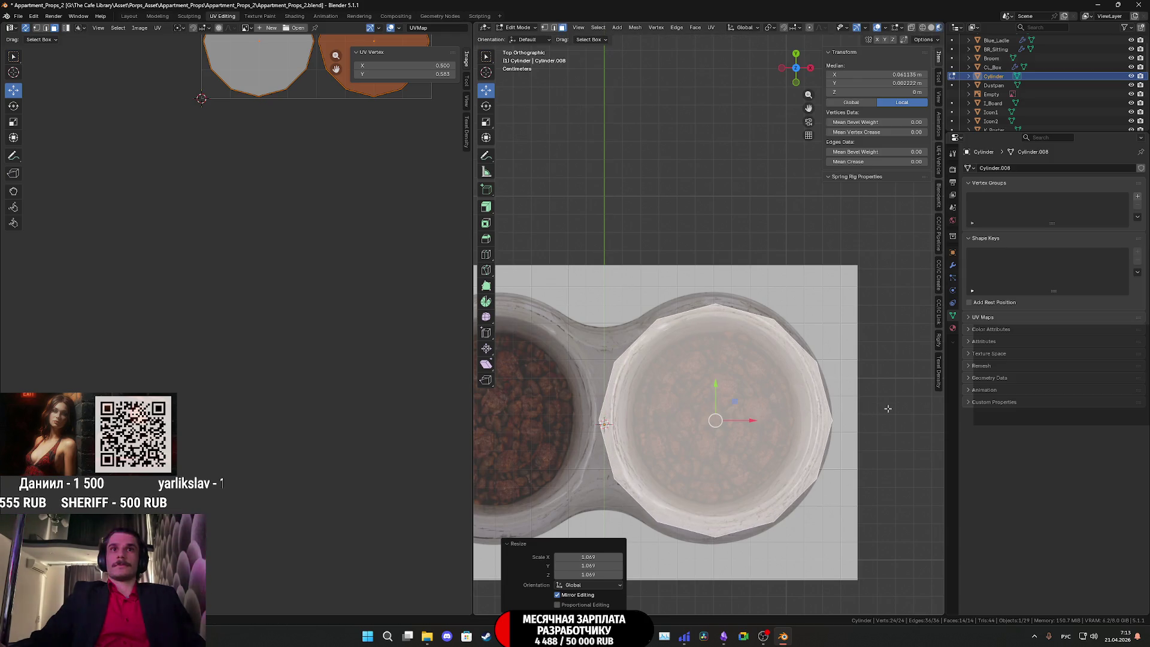
pyautogui.moveTo(751, 421); pyautogui.dragTo(745, 422)
pyautogui.press('s')
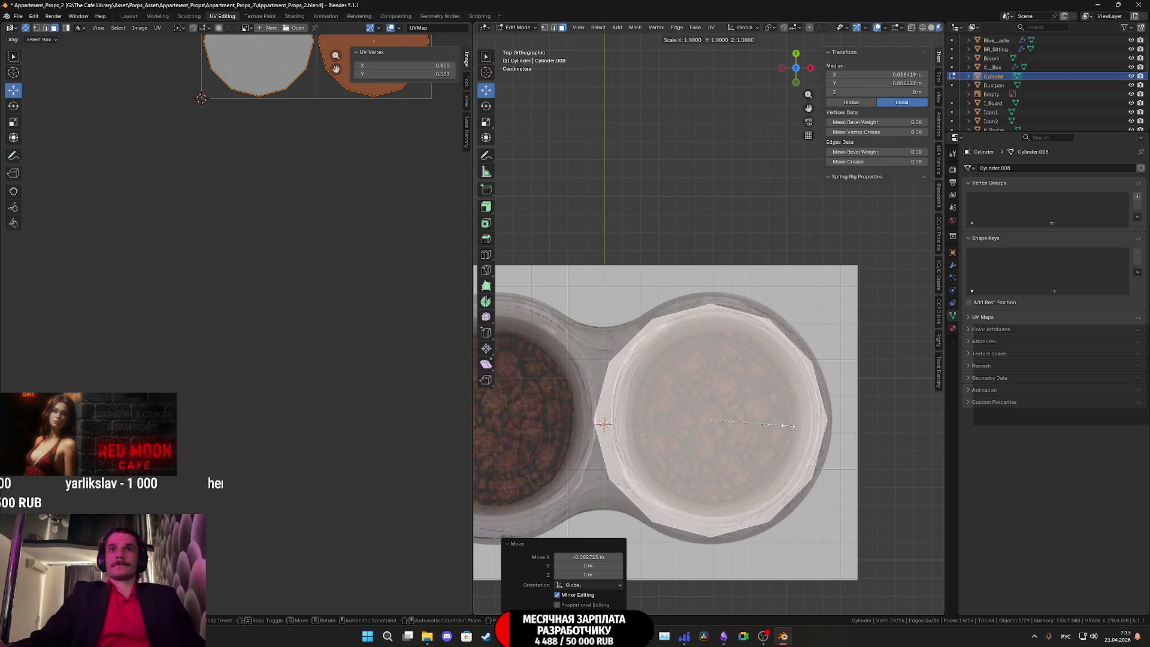
pyautogui.click(810, 422)
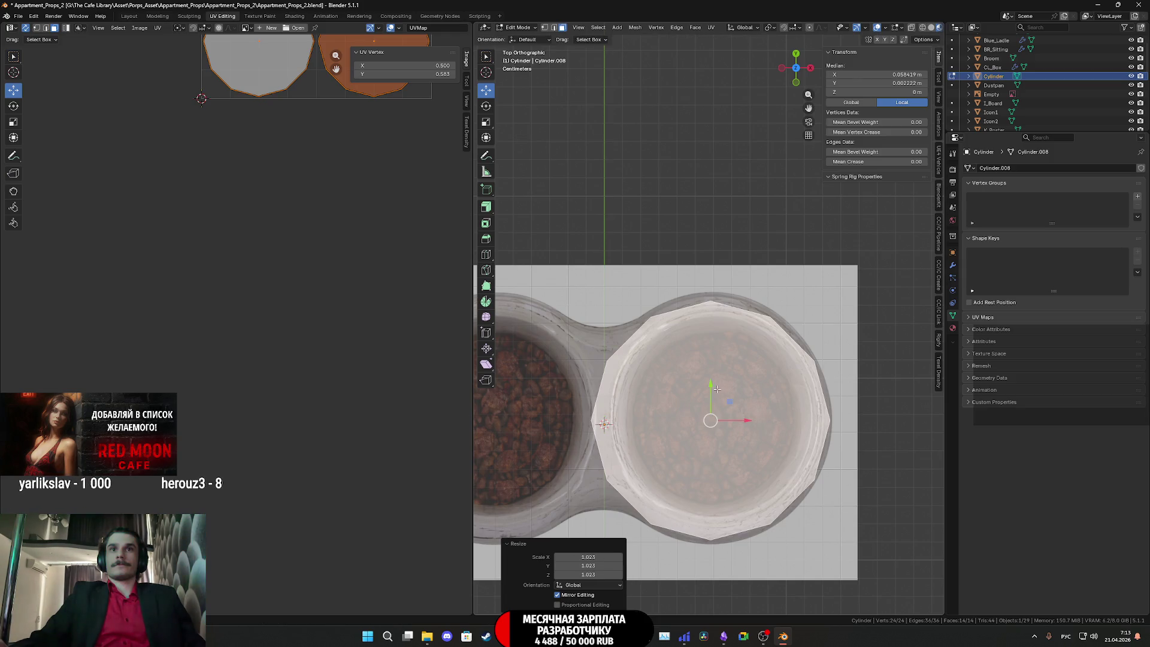
# Undo the Y nudge and move the cylinder 0.001 m along X to match the reference
pyautogui.moveTo(710, 385); pyautogui.dragTo(709, 383)
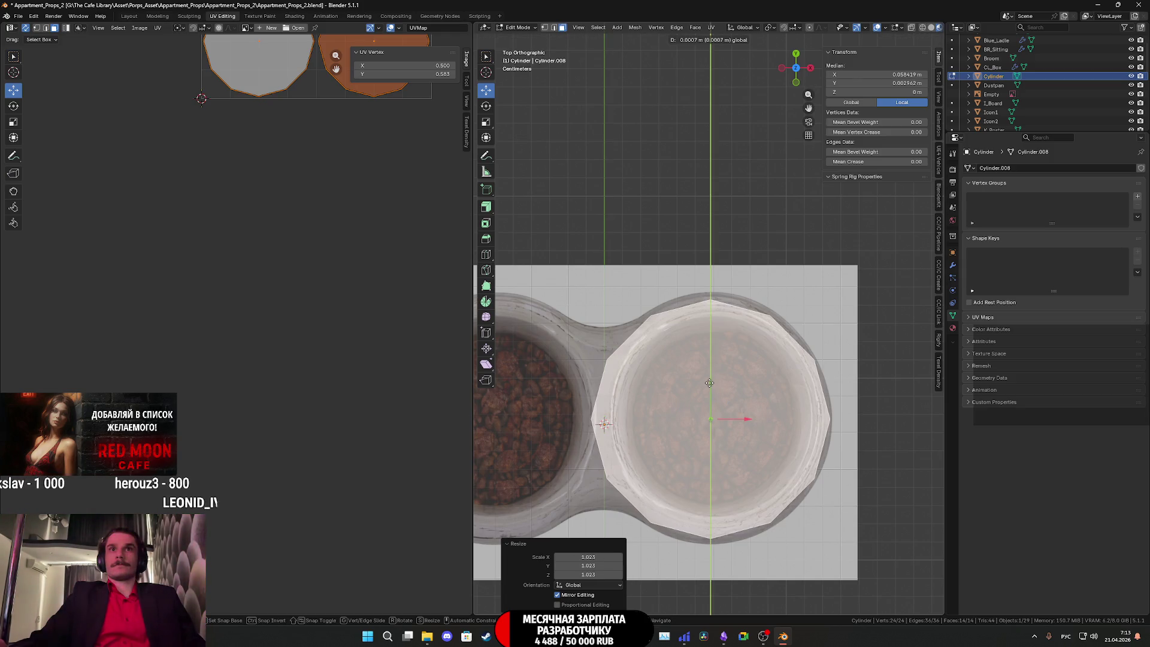
pyautogui.rightClick(709, 383)
pyautogui.hotkey('ctrl', 'z')
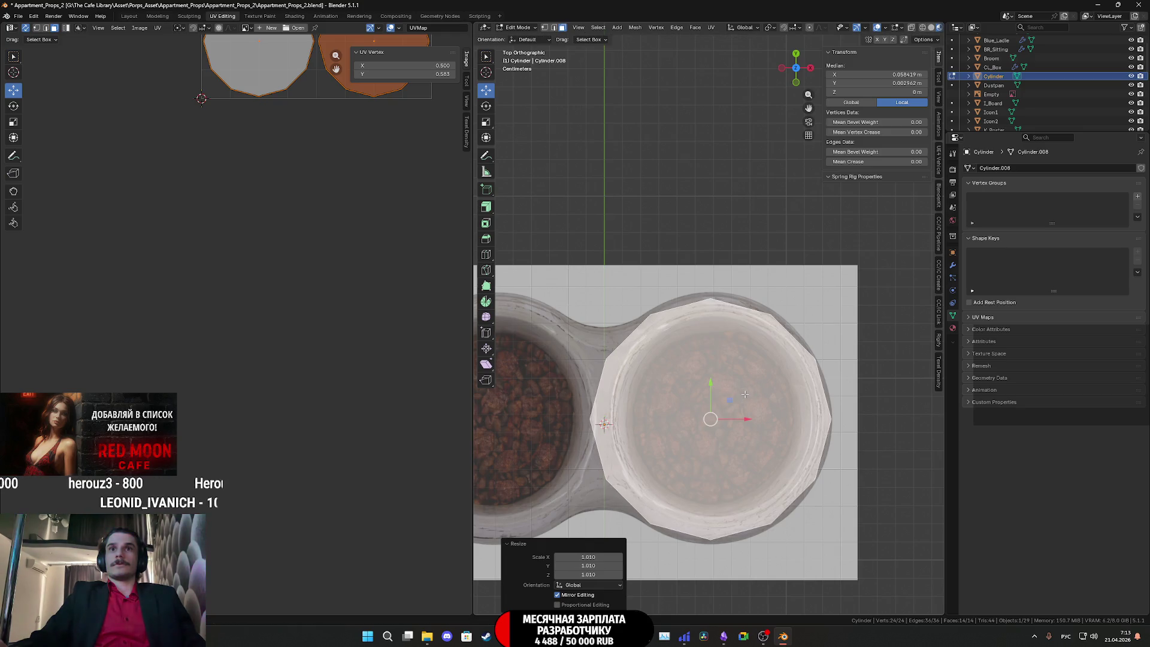
pyautogui.moveTo(743, 418); pyautogui.dragTo(742, 419)
pyautogui.scroll(-3, 753, 403)
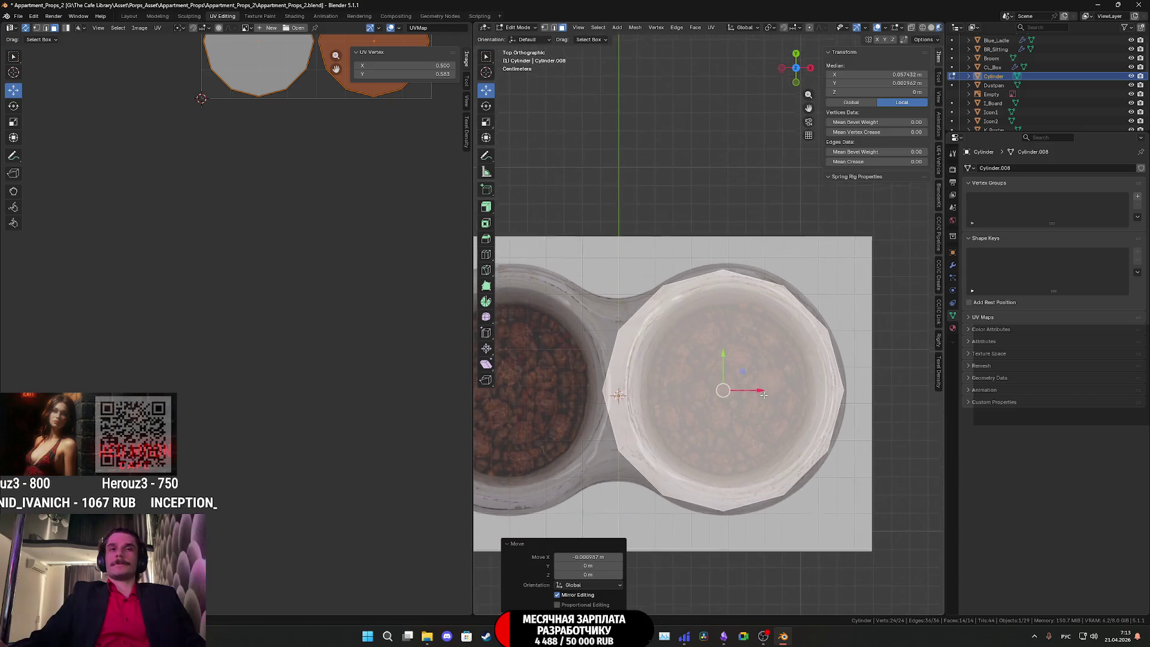
pyautogui.keyDown('ctrl'); pyautogui.scroll(2, 753, 403); pyautogui.keyUp('ctrl')
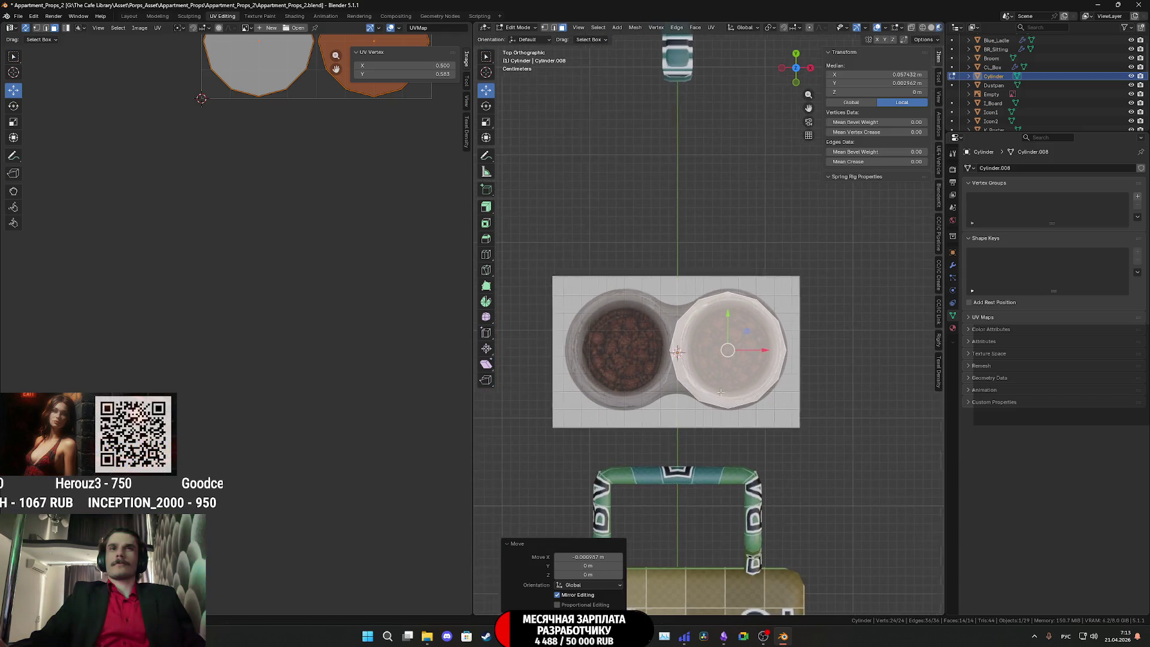
pyautogui.scroll(-1, 743, 396)
pyautogui.moveTo(742, 395)
pyautogui.mouseDown(button='middle')
pyautogui.moveTo(721, 475)
pyautogui.moveTo(744, 409)
pyautogui.moveTo(761, 423)
pyautogui.mouseUp(button='middle')
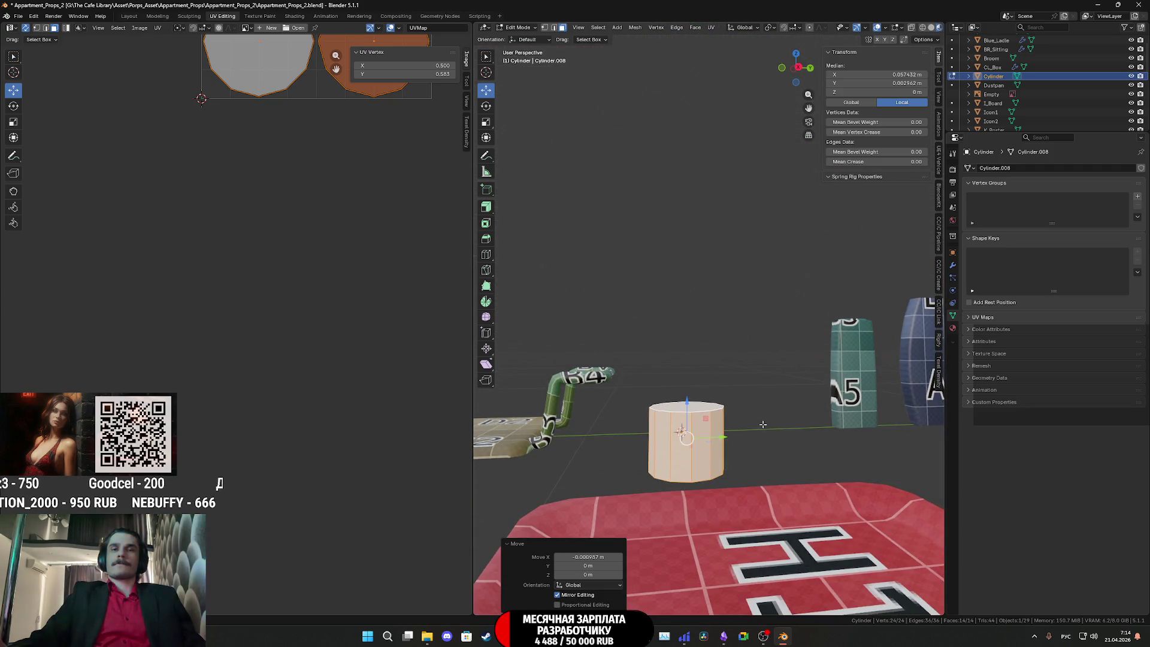
# Scale the cylinder to 0.348 along Z, then return to a centred Top view
pyautogui.press('s')
pyautogui.press('z')
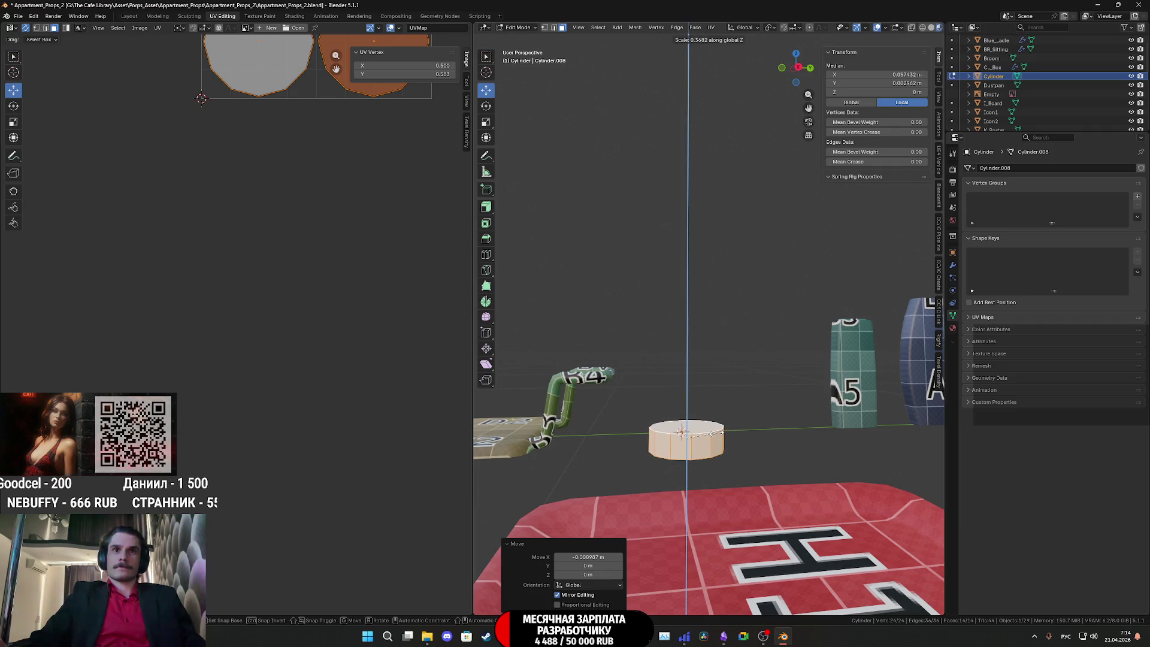
pyautogui.click(712, 431)
pyautogui.moveTo(712, 432); pyautogui.dragTo(768, 367, button='middle')
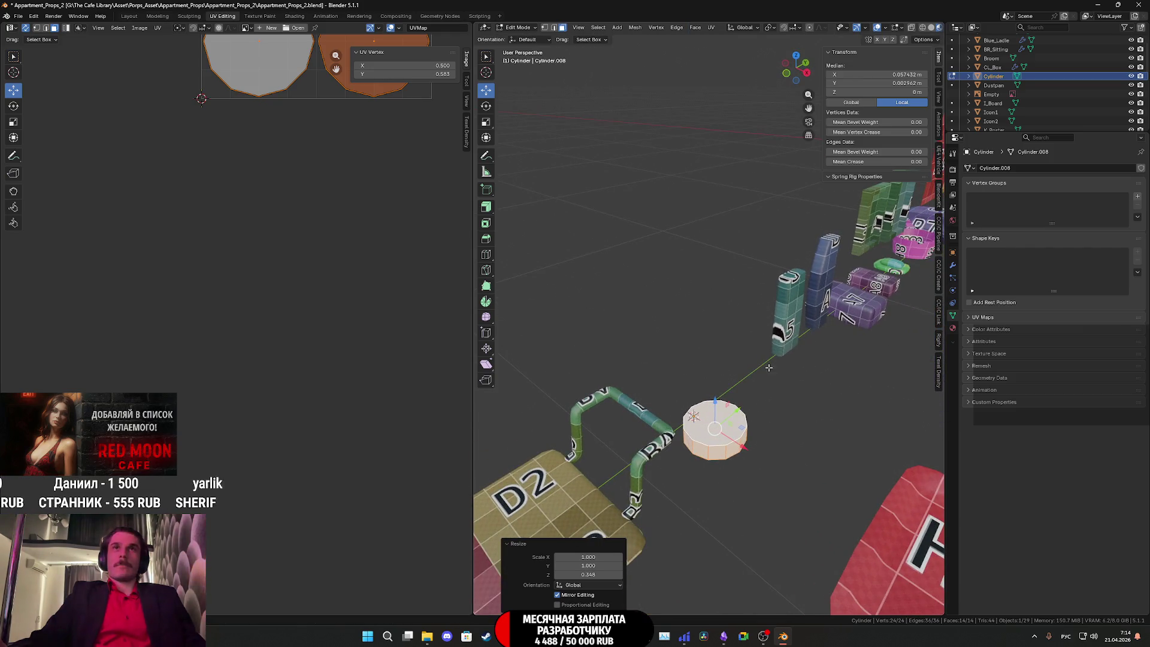
pyautogui.click(563, 27)
pyautogui.moveTo(710, 312); pyautogui.dragTo(715, 341, button='middle')
pyautogui.moveTo(703, 398); pyautogui.dragTo(746, 251, button='middle')
pyautogui.moveTo(754, 179); pyautogui.dragTo(762, 120, button='middle')
pyautogui.click(795, 61)
pyautogui.scroll(5, 759, 377)
pyautogui.keyDown('shift'); pyautogui.moveTo(759, 376); pyautogui.dragTo(718, 375, button='middle'); pyautogui.keyUp('shift')
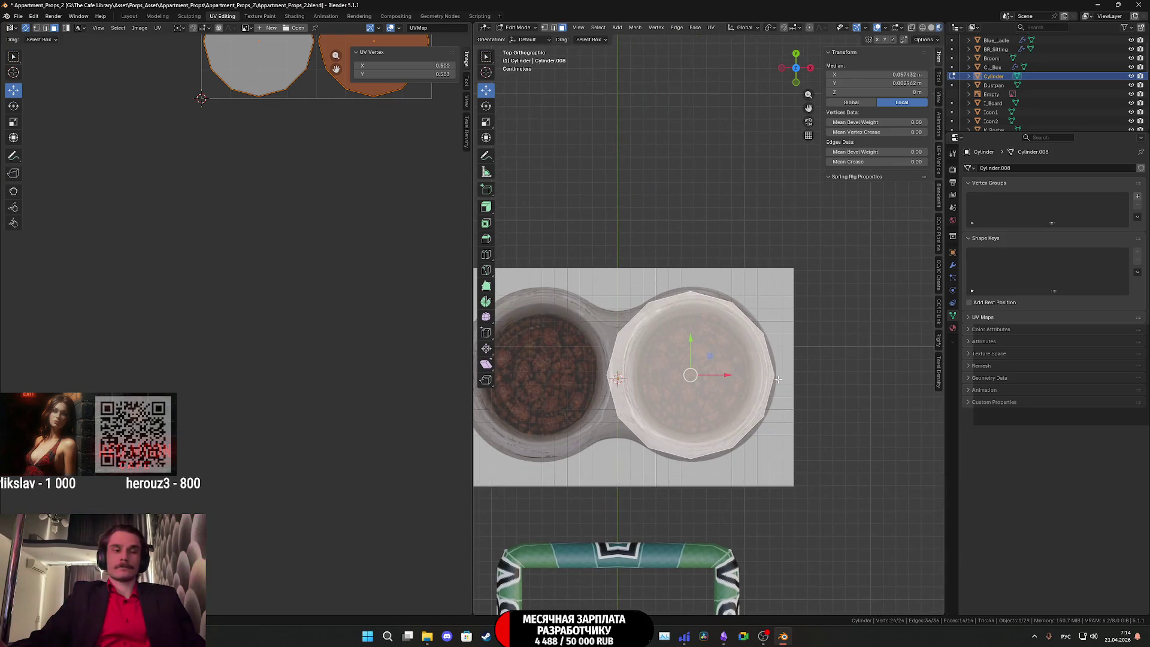
# Inset the cylinder's top face to form a thin rim
pyautogui.click(724, 369)
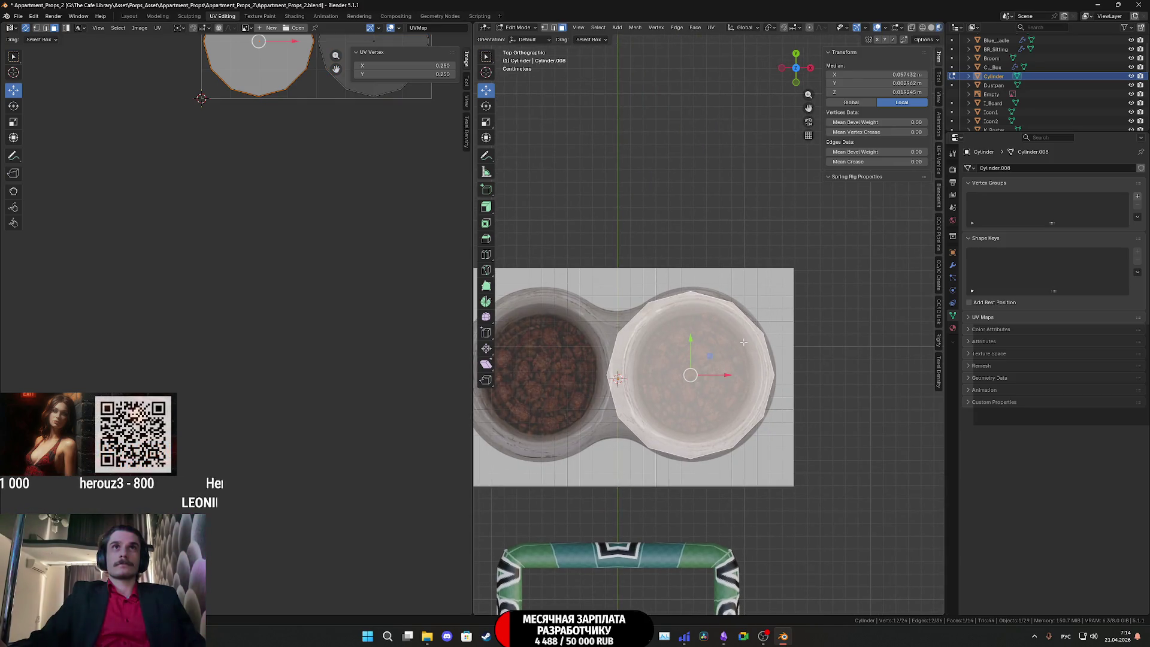
pyautogui.press('i')
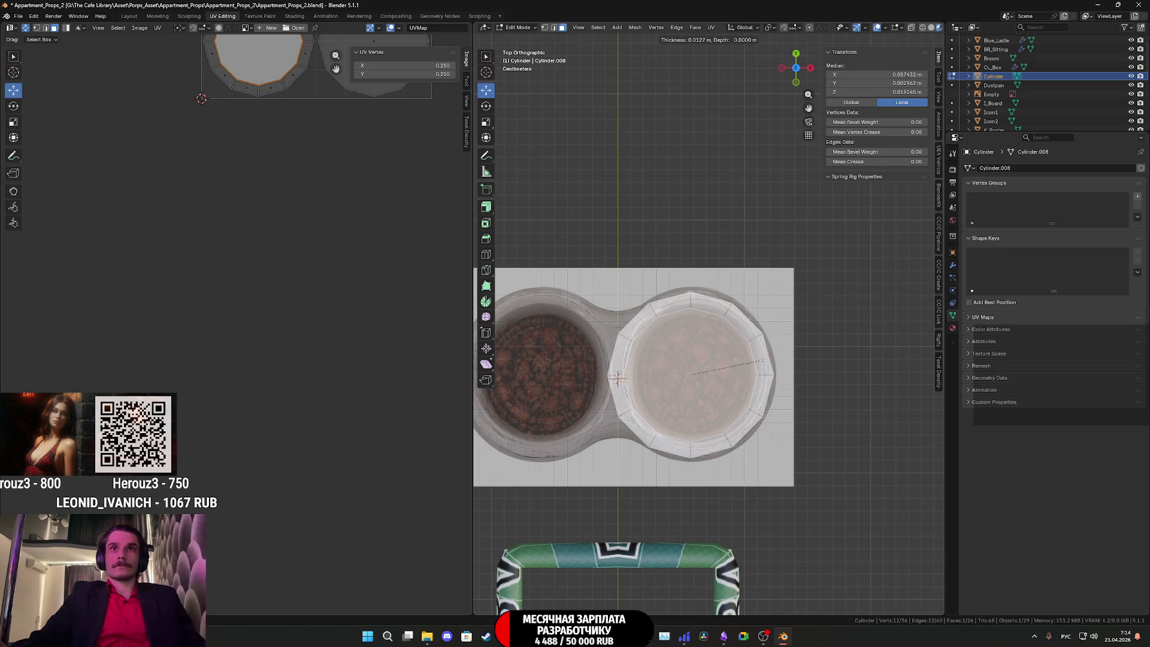
pyautogui.click(761, 359)
pyautogui.moveTo(760, 359)
pyautogui.mouseDown(button='middle')
pyautogui.moveTo(795, 435)
pyautogui.moveTo(803, 419)
pyautogui.mouseUp(button='middle')
# Extrude the inner face about 0.0156 m downward to hollow out the bowl
pyautogui.press('e')
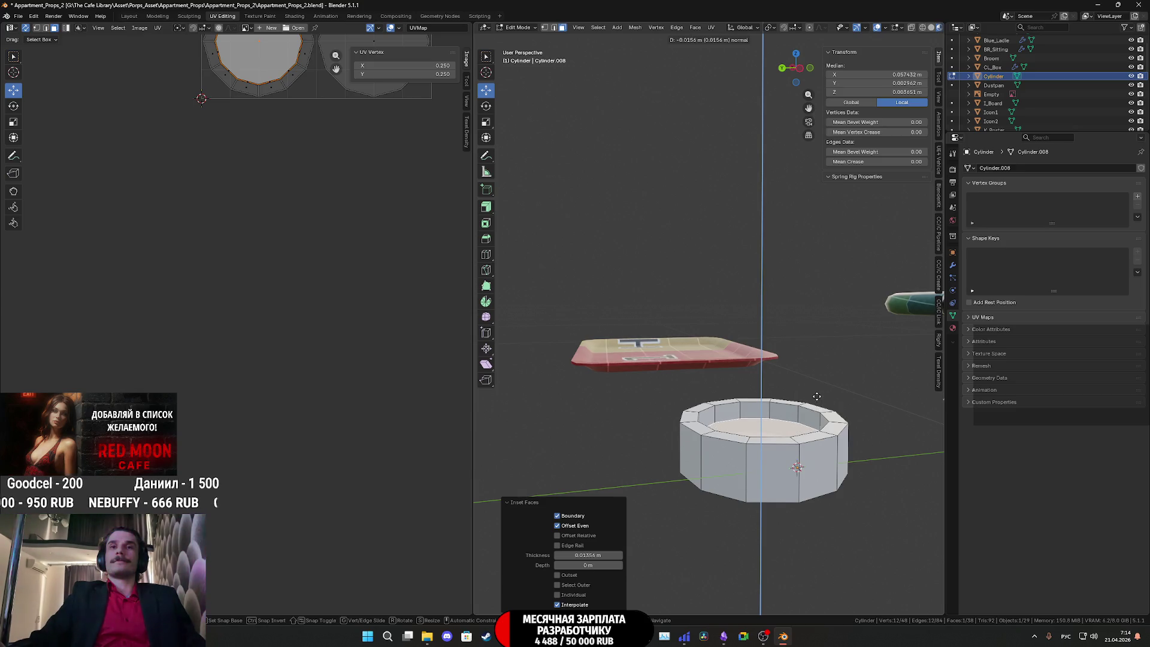
pyautogui.click(817, 395)
pyautogui.moveTo(817, 396)
pyautogui.mouseDown(button='middle')
pyautogui.moveTo(649, 444)
pyautogui.moveTo(675, 400)
pyautogui.mouseUp(button='middle')
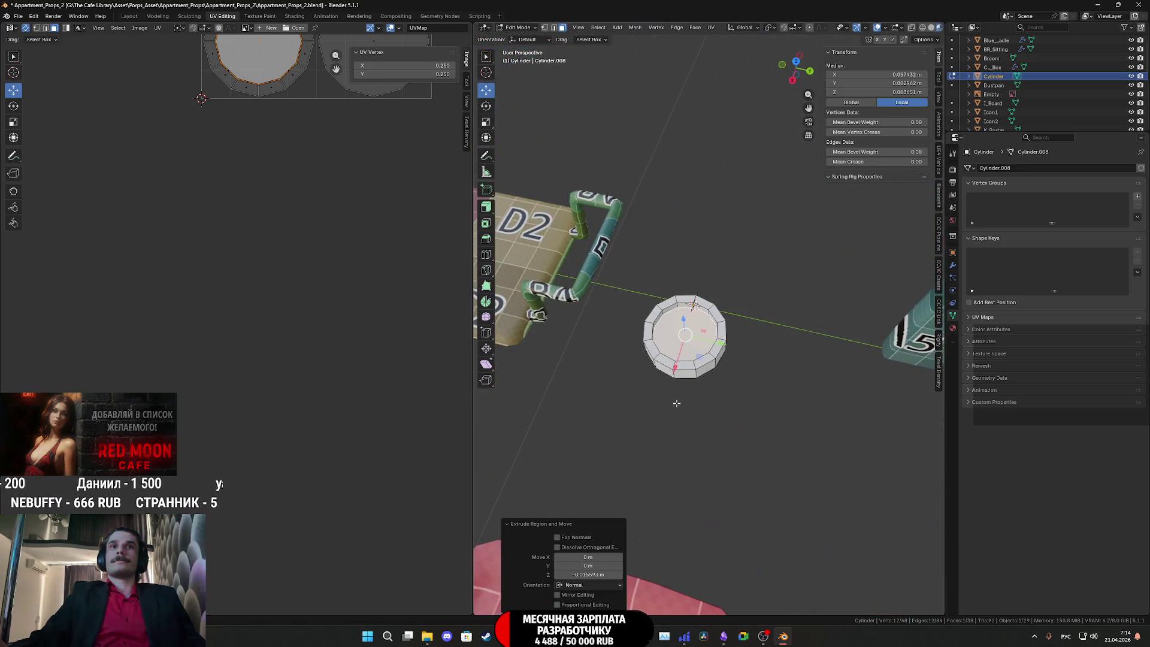
pyautogui.click(795, 62)
pyautogui.scroll(5, 729, 376)
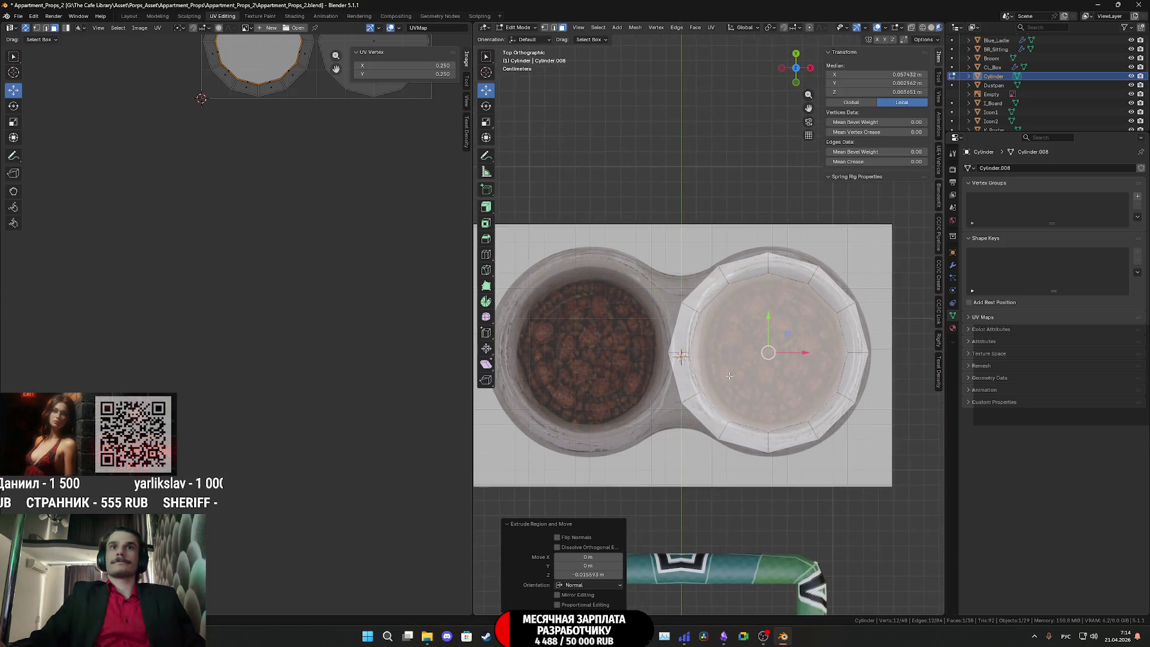
# Duplicate the bowl mesh and move the copy along X over the left compartment
pyautogui.scroll(2, 728, 375)
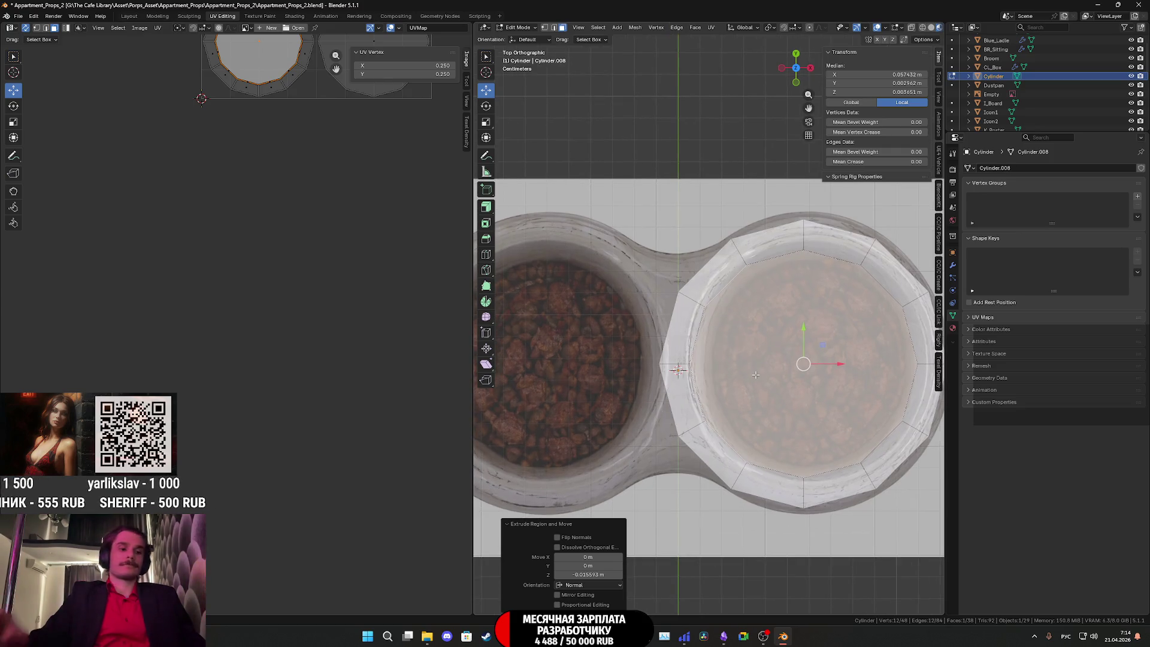
pyautogui.hotkey('ctrl', 'l')
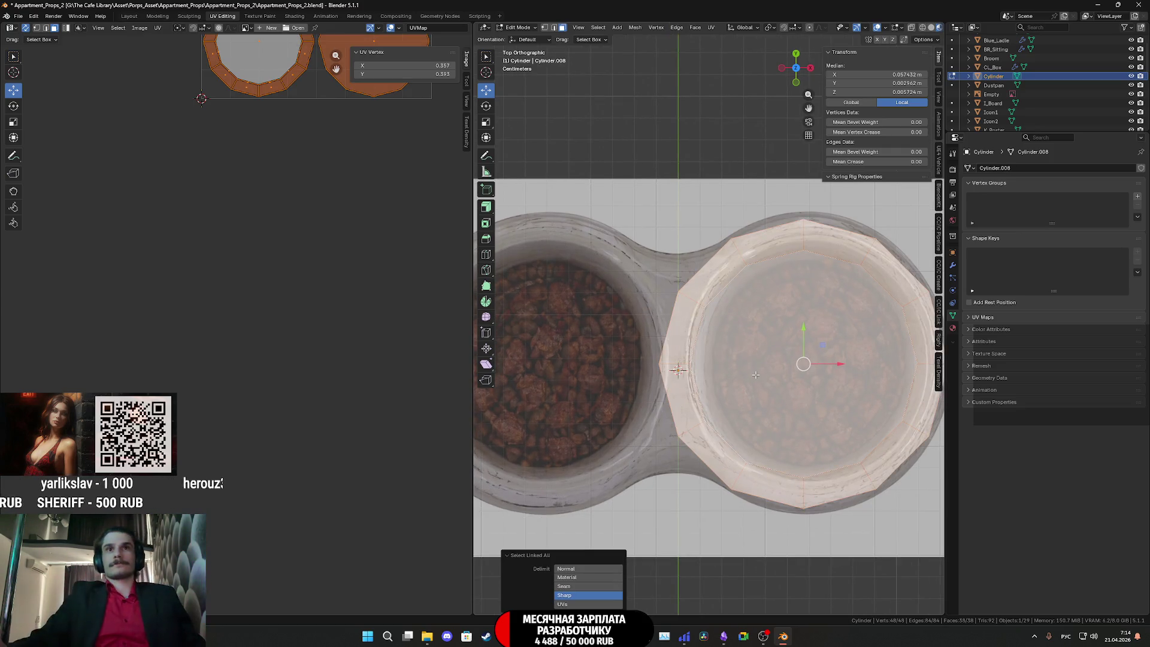
pyautogui.hotkey('shift', 'd')
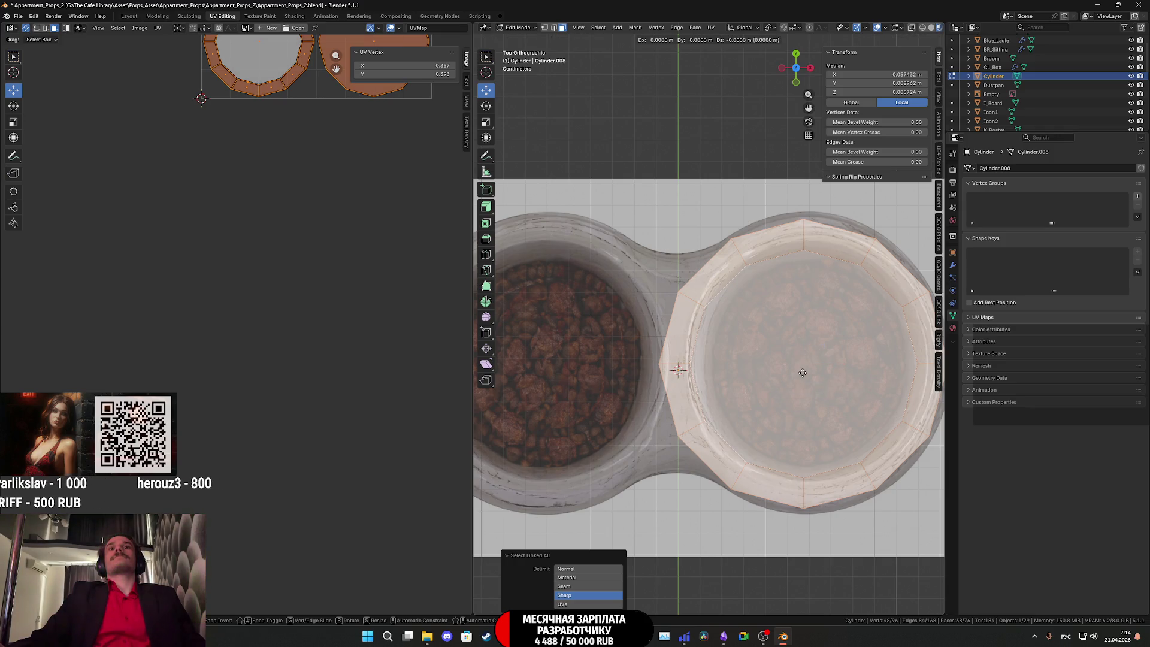
pyautogui.rightClick(803, 371)
pyautogui.press('g')
pyautogui.press('x')
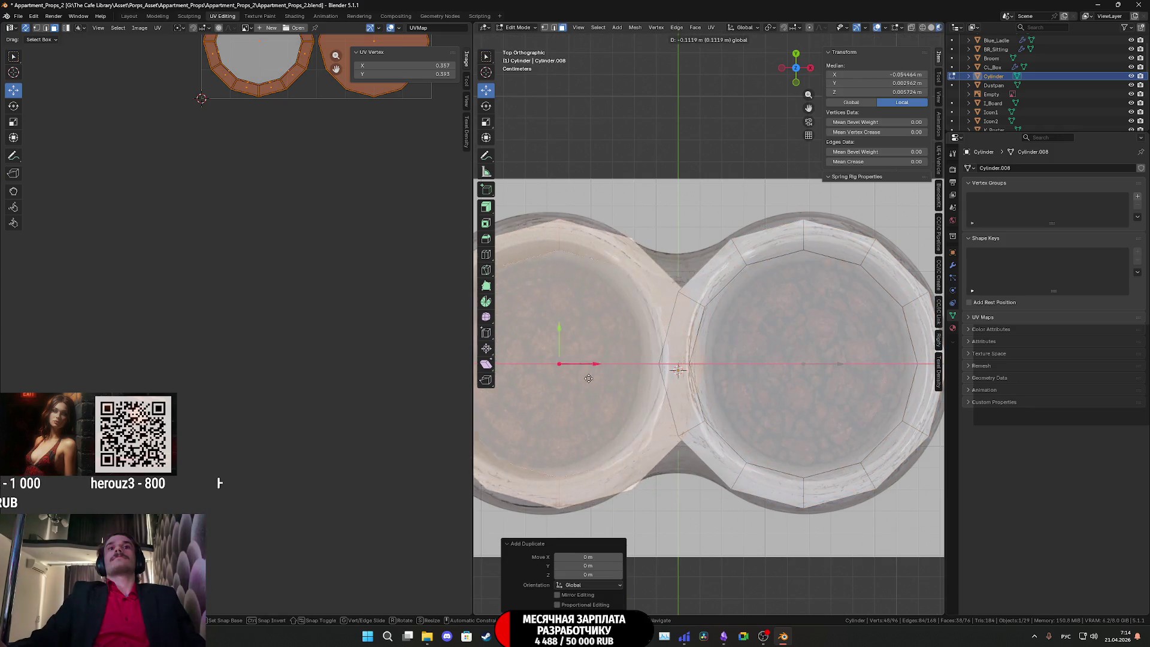
pyautogui.click(647, 382)
pyautogui.press('KP_Decimal')
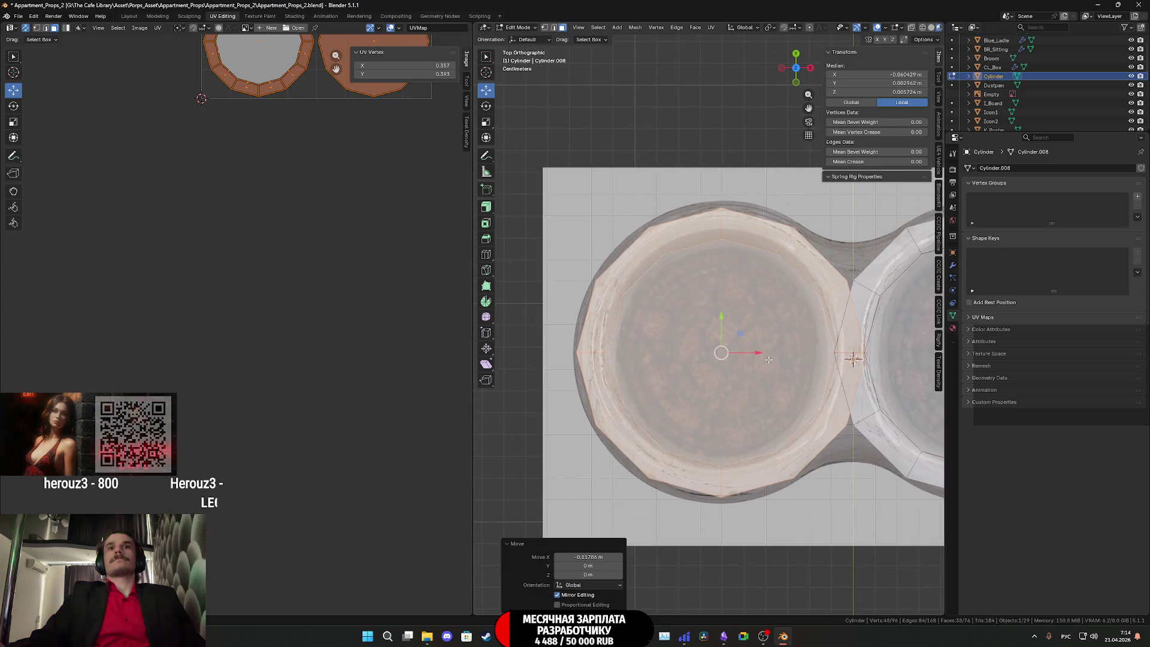
# Fine-tune the copy's X position and inspect both bowls from Top view in Material Preview
pyautogui.press('g')
pyautogui.press('x')
pyautogui.click(749, 354)
pyautogui.press('KP_Decimal')
pyautogui.moveTo(826, 372)
pyautogui.mouseDown(button='middle')
pyautogui.moveTo(827, 318)
pyautogui.moveTo(785, 394)
pyautogui.moveTo(778, 369)
pyautogui.mouseUp(button='middle')
pyautogui.click(796, 60)
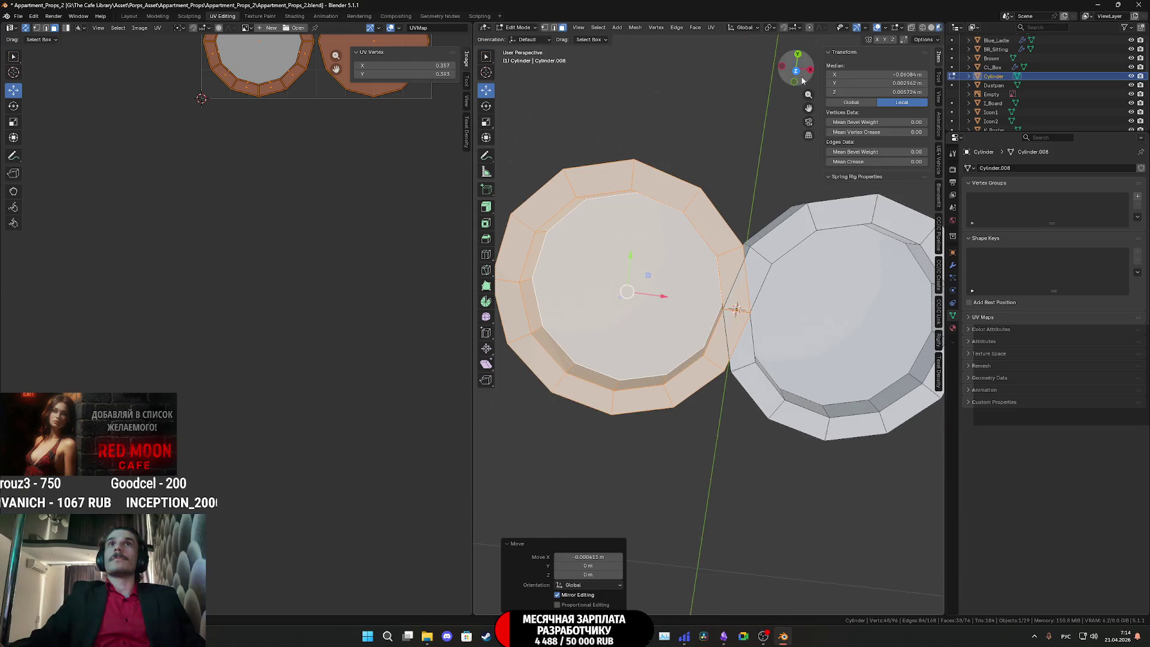
pyautogui.press('z')
pyautogui.keyDown('shift'); pyautogui.moveTo(802, 359); pyautogui.dragTo(781, 333, button='middle'); pyautogui.keyUp('shift')
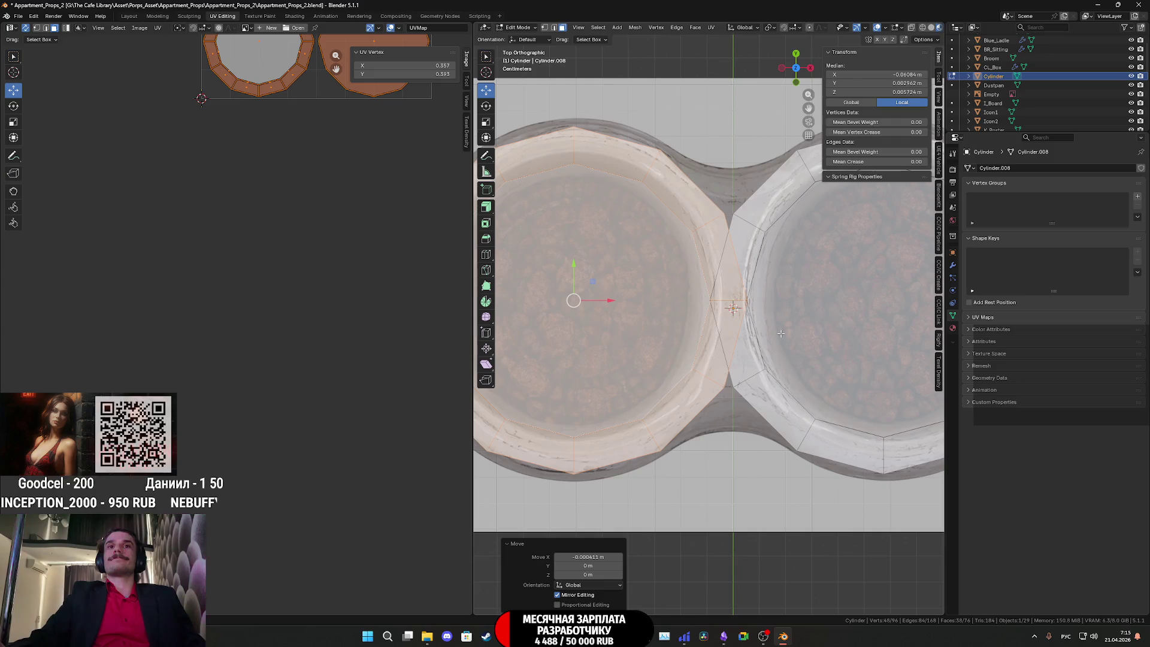
pyautogui.keyDown('shift'); pyautogui.moveTo(705, 395); pyautogui.dragTo(682, 393, button='middle'); pyautogui.keyUp('shift')
# Add four edge loop cuts across the two bowls near where they meet
pyautogui.hotkey('ctrl', 'r')
pyautogui.click(668, 396)
pyautogui.rightClick(667, 396)
pyautogui.hotkey('ctrl', 'r')
pyautogui.click(774, 404)
pyautogui.hotkey('ctrl', 'r')
pyautogui.click(761, 193)
pyautogui.rightClick(760, 193)
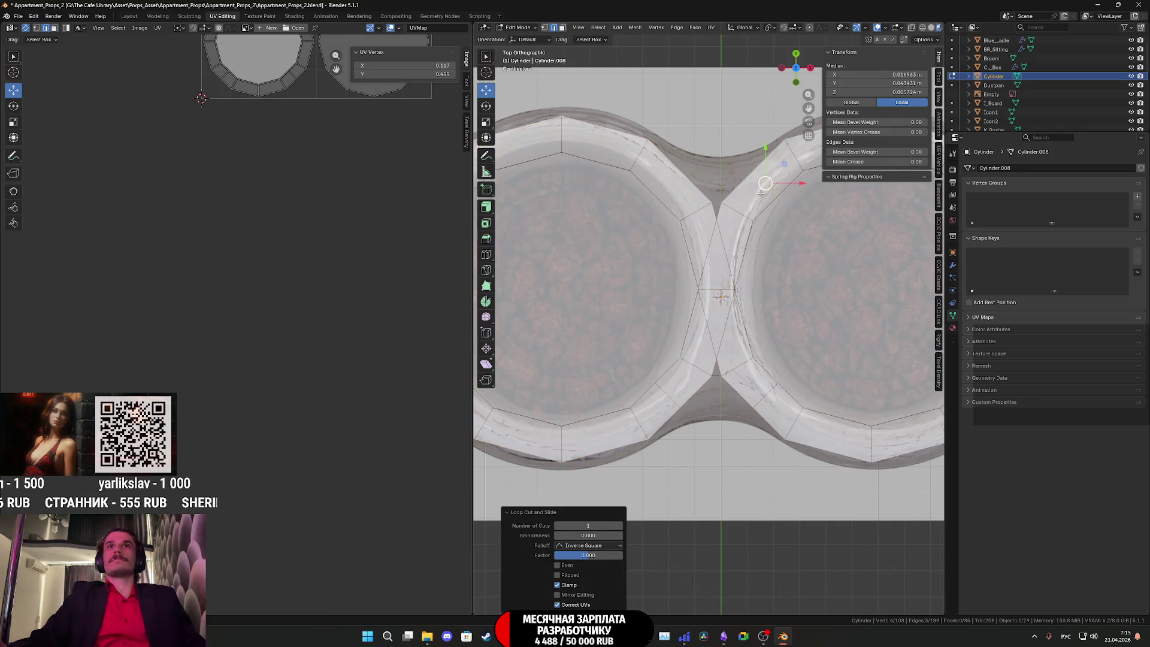
pyautogui.hotkey('ctrl', 'r')
pyautogui.click(665, 192)
pyautogui.rightClick(665, 192)
pyautogui.moveTo(665, 193)
pyautogui.mouseDown(button='middle')
pyautogui.moveTo(714, 206)
pyautogui.moveTo(747, 149)
pyautogui.mouseUp(button='middle')
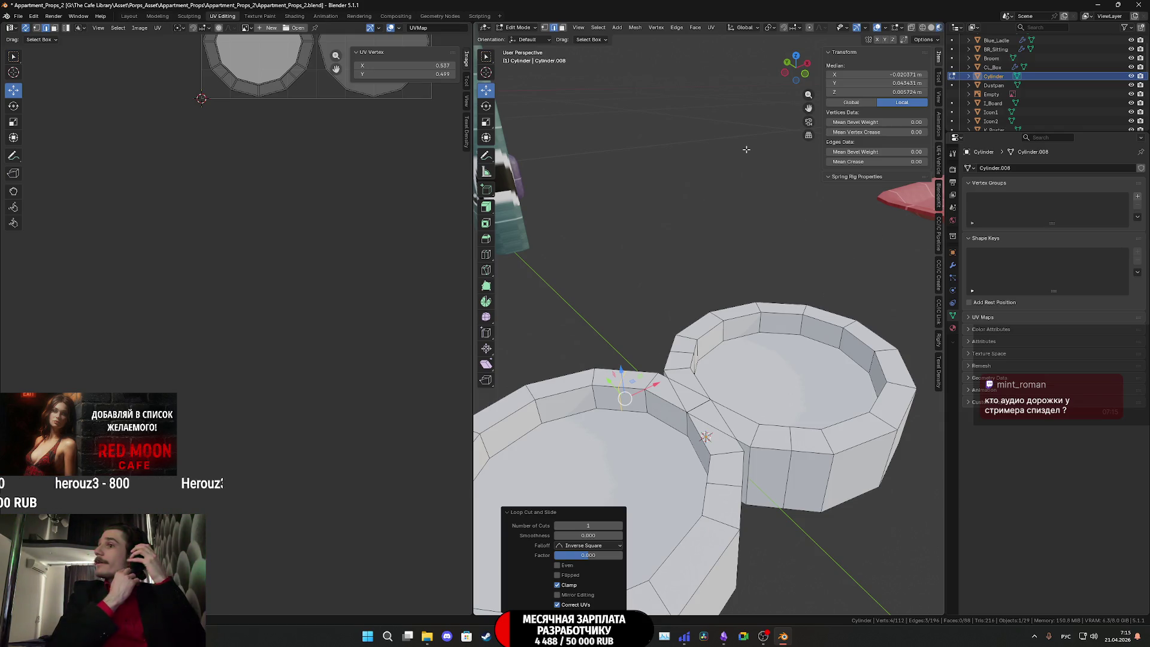
pyautogui.moveTo(769, 318)
pyautogui.mouseDown(button='middle')
pyautogui.moveTo(803, 490)
pyautogui.moveTo(605, 92)
pyautogui.mouseUp(button='middle')
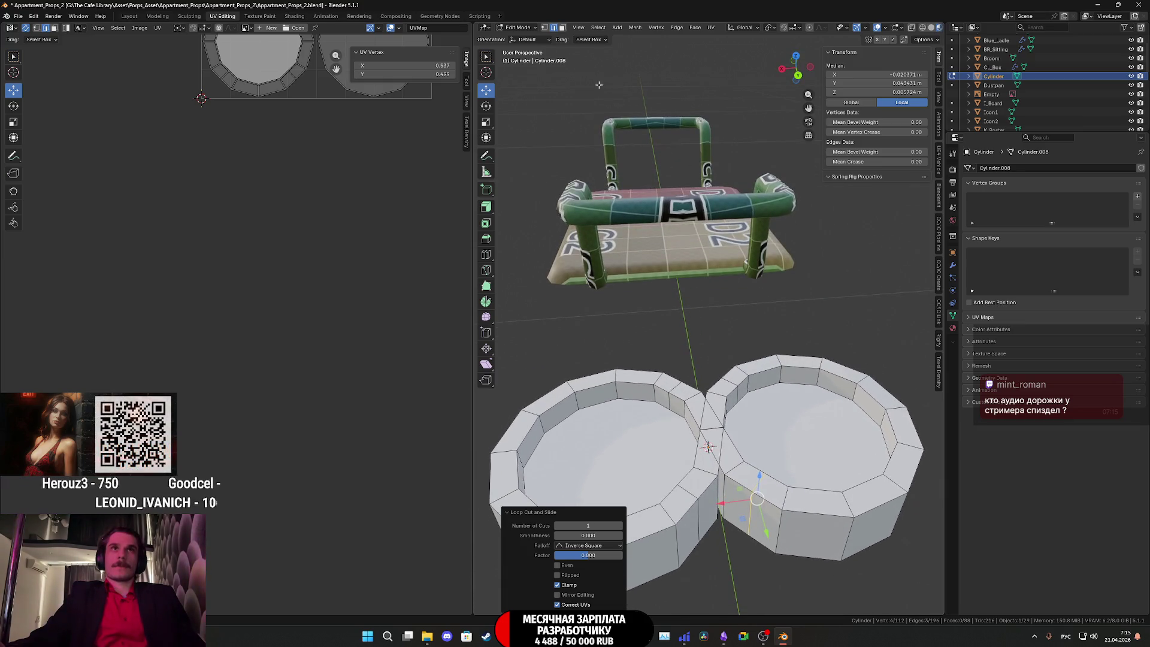
# Select the overlapping wall face strips at the junction and delete them
pyautogui.click(562, 30)
pyautogui.keyDown('alt'); pyautogui.click(751, 482); pyautogui.keyUp('alt')
pyautogui.moveTo(751, 483)
pyautogui.mouseDown(button='middle')
pyautogui.moveTo(779, 446)
pyautogui.moveTo(797, 461)
pyautogui.moveTo(775, 475)
pyautogui.moveTo(710, 413)
pyautogui.moveTo(725, 462)
pyautogui.moveTo(715, 465)
pyautogui.moveTo(767, 416)
pyautogui.moveTo(763, 393)
pyautogui.moveTo(736, 427)
pyautogui.mouseUp(button='middle')
pyautogui.keyDown('alt'); pyautogui.click(764, 498); pyautogui.keyUp('alt')
pyautogui.keyDown('alt'); pyautogui.click(780, 468); pyautogui.keyUp('alt')
pyautogui.keyDown('alt'); pyautogui.keyDown('shift'); pyautogui.click(706, 409); pyautogui.keyUp('shift'); pyautogui.keyUp('alt')
pyautogui.hotkey('ctrl', 'z')
pyautogui.keyDown('alt'); pyautogui.keyDown('shift'); pyautogui.click(705, 478); pyautogui.keyUp('shift'); pyautogui.keyUp('alt')
pyautogui.keyDown('alt'); pyautogui.keyDown('shift'); pyautogui.click(711, 388); pyautogui.keyUp('shift'); pyautogui.keyUp('alt')
pyautogui.moveTo(711, 387)
pyautogui.mouseDown(button='middle')
pyautogui.moveTo(745, 385)
pyautogui.moveTo(779, 423)
pyautogui.moveTo(761, 383)
pyautogui.mouseUp(button='middle')
pyautogui.press('x')
pyautogui.click(743, 385)
# Select the four overlapping wall face strips on the second bowl and delete them as faces
pyautogui.keyDown('alt'); pyautogui.click(760, 371); pyautogui.keyUp('alt')
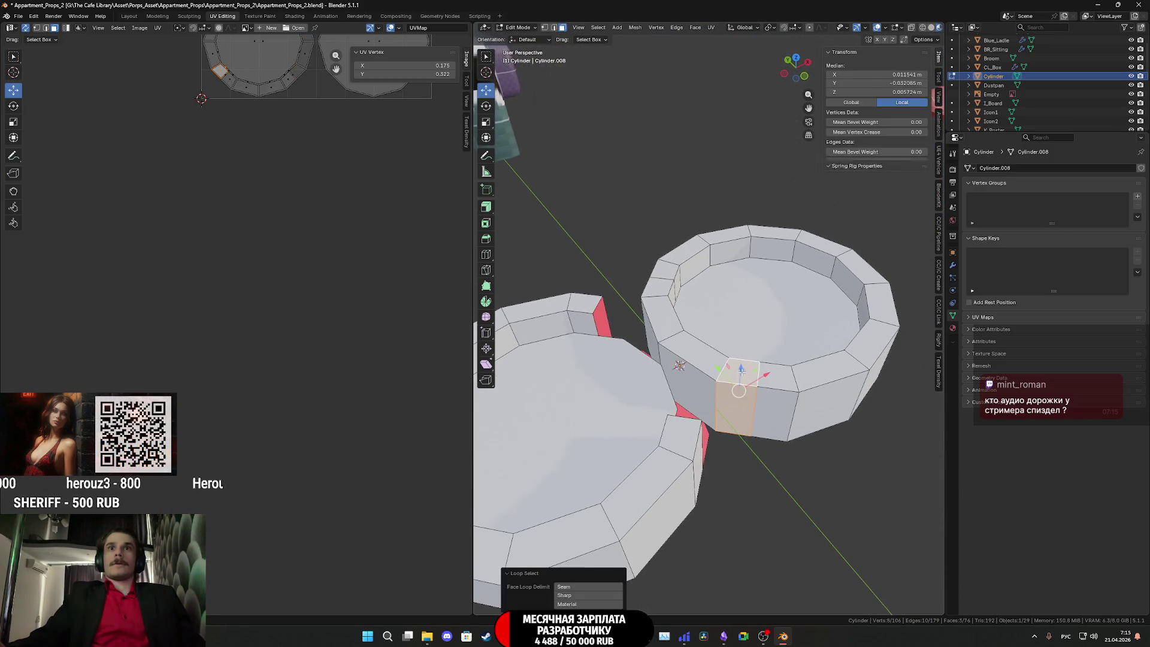
pyautogui.keyDown('alt'); pyautogui.keyDown('shift'); pyautogui.click(689, 365); pyautogui.keyUp('shift'); pyautogui.keyUp('alt')
pyautogui.keyDown('alt'); pyautogui.keyDown('shift'); pyautogui.click(652, 346); pyautogui.keyUp('shift'); pyautogui.keyUp('alt')
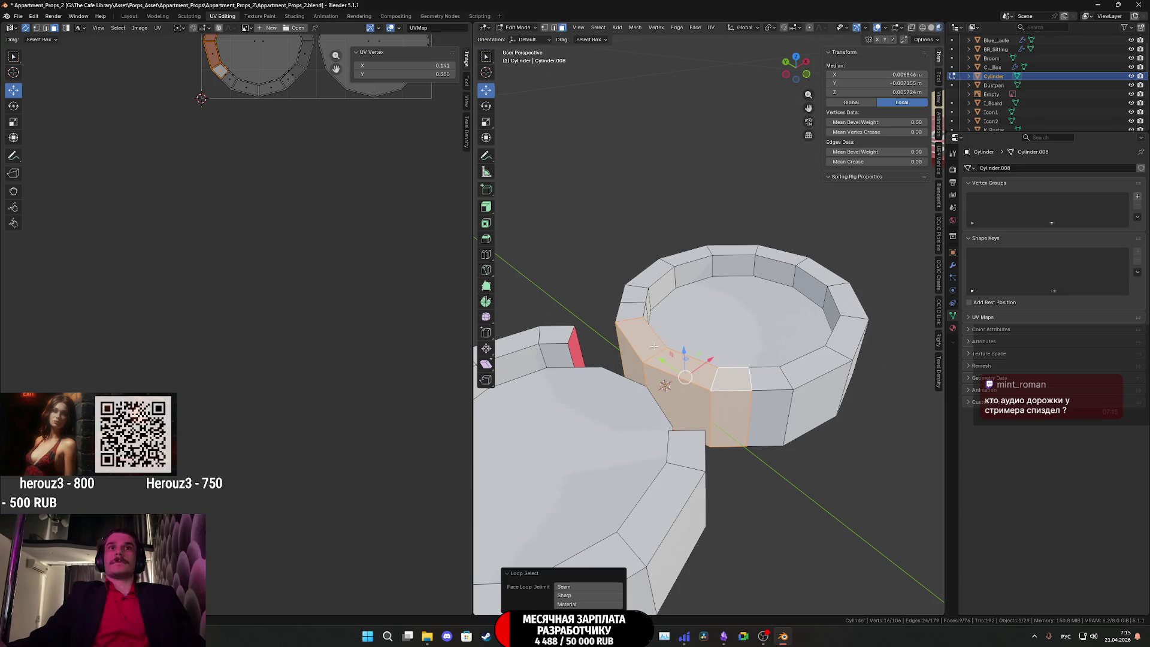
pyautogui.moveTo(645, 315)
pyautogui.mouseDown(button='middle')
pyautogui.moveTo(706, 369)
pyautogui.moveTo(739, 364)
pyautogui.moveTo(669, 391)
pyautogui.mouseUp(button='middle')
pyautogui.keyDown('alt'); pyautogui.keyDown('shift'); pyautogui.click(706, 368); pyautogui.keyUp('shift'); pyautogui.keyUp('alt')
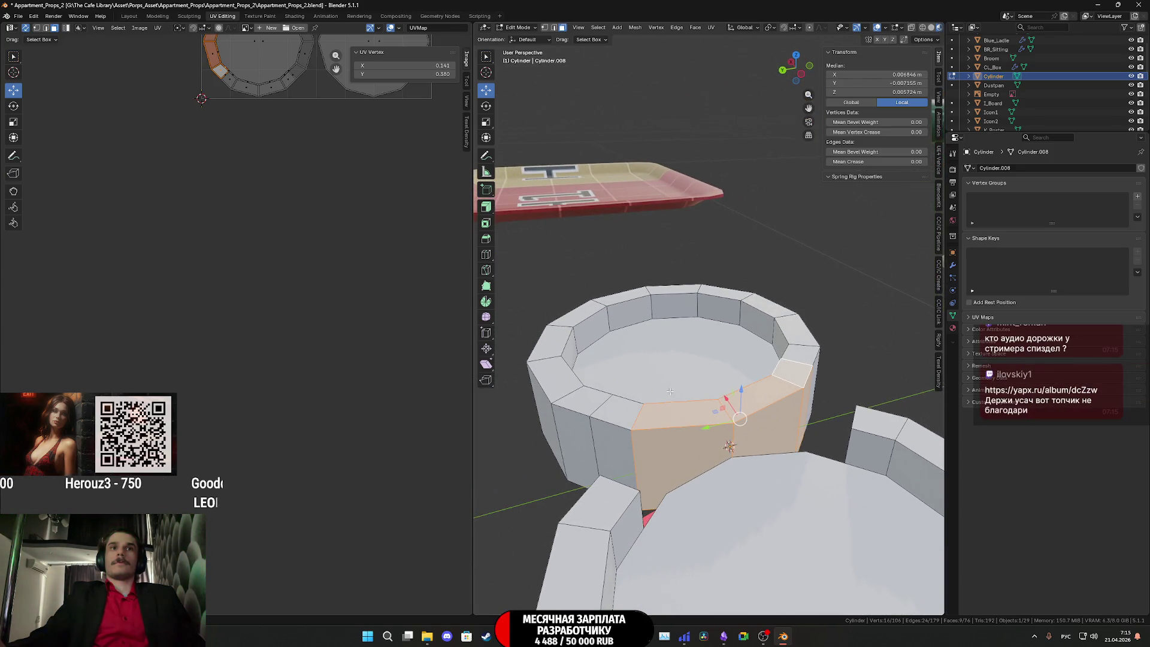
pyautogui.press('x')
pyautogui.click(624, 411)
pyautogui.moveTo(648, 404)
pyautogui.mouseDown(button='middle')
pyautogui.moveTo(580, 447)
pyautogui.moveTo(687, 389)
pyautogui.mouseUp(button='middle')
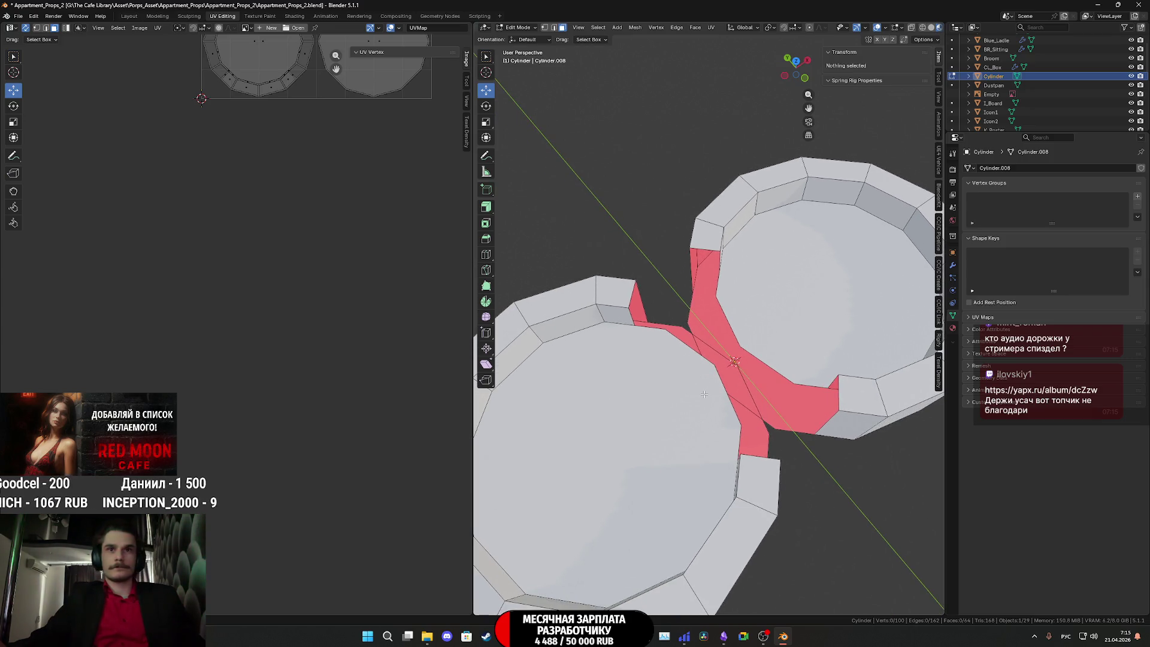
pyautogui.keyDown('shift'); pyautogui.moveTo(721, 391); pyautogui.dragTo(758, 398, button='middle'); pyautogui.keyUp('shift')
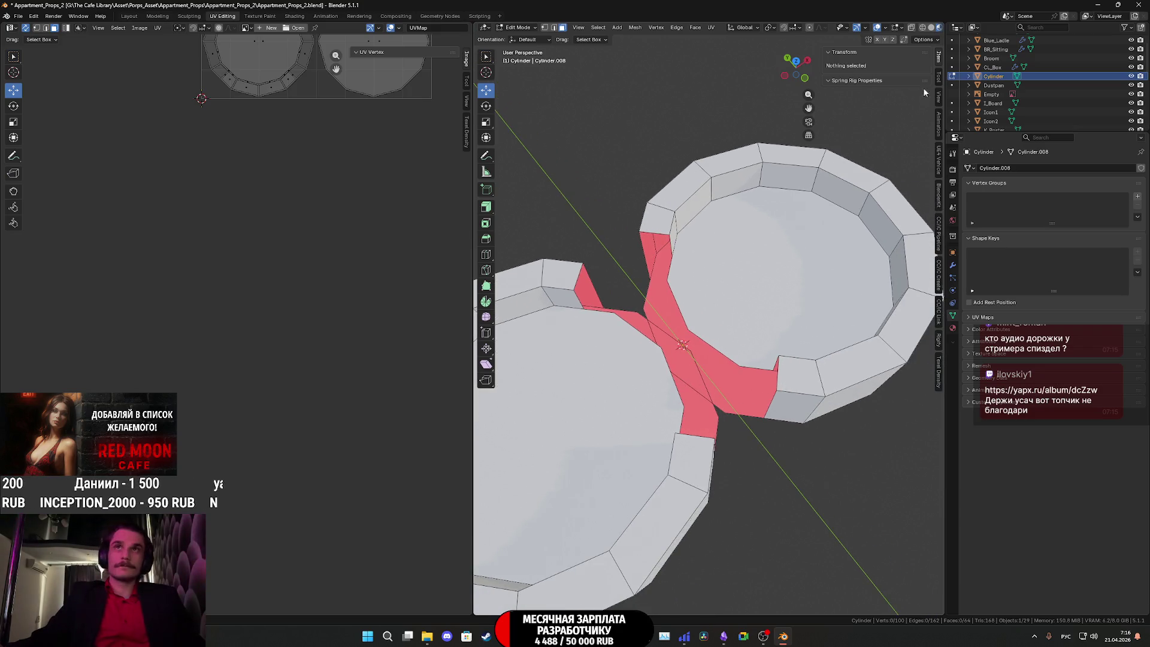
# From the top view, delete the two opposite junction faces, leaving 94 vertices and 62 faces
pyautogui.click(795, 61)
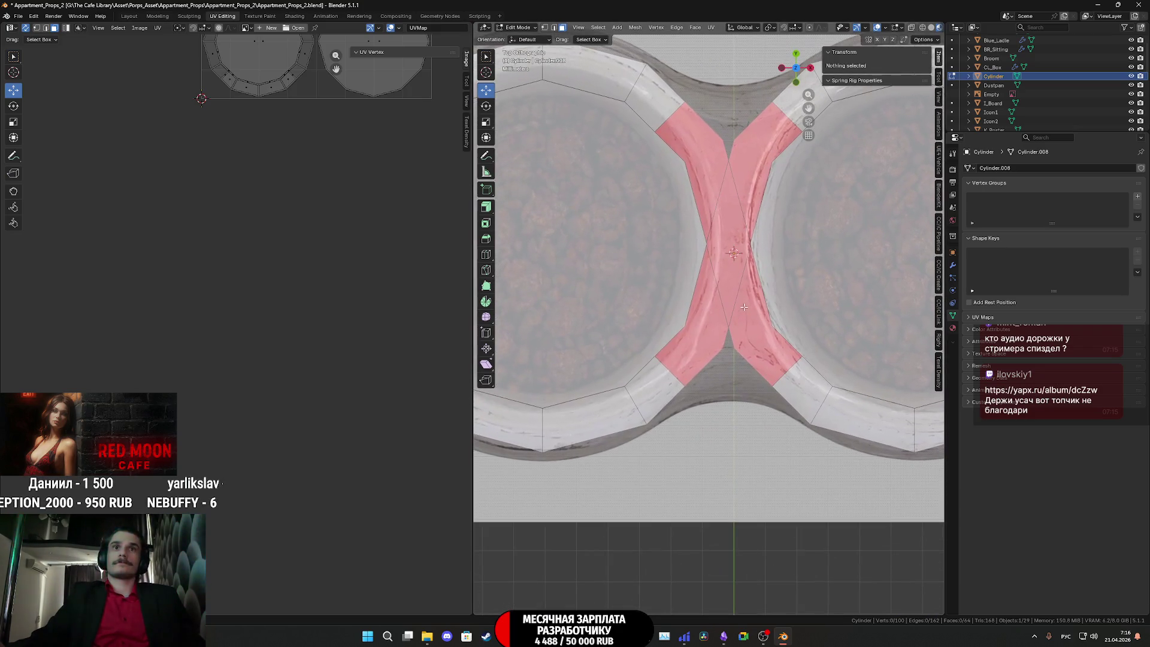
pyautogui.keyDown('shift'); pyautogui.moveTo(744, 306); pyautogui.dragTo(749, 278, button='middle'); pyautogui.keyUp('shift')
pyautogui.scroll(1, 667, 273)
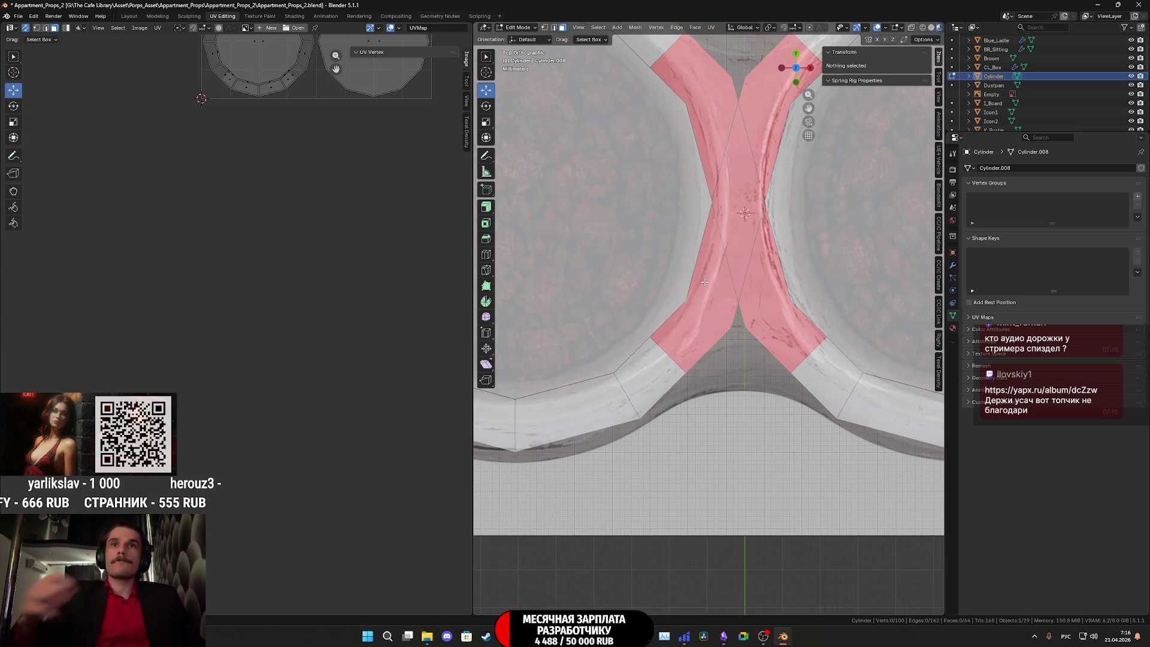
pyautogui.moveTo(800, 392)
pyautogui.keyDown('shift'); pyautogui.mouseDown(button='middle')
pyautogui.moveTo(783, 367)
pyautogui.moveTo(724, 401)
pyautogui.moveTo(715, 422)
pyautogui.moveTo(754, 400)
pyautogui.moveTo(719, 299)
pyautogui.mouseUp(button='middle'); pyautogui.keyUp('shift')
pyautogui.click(677, 423)
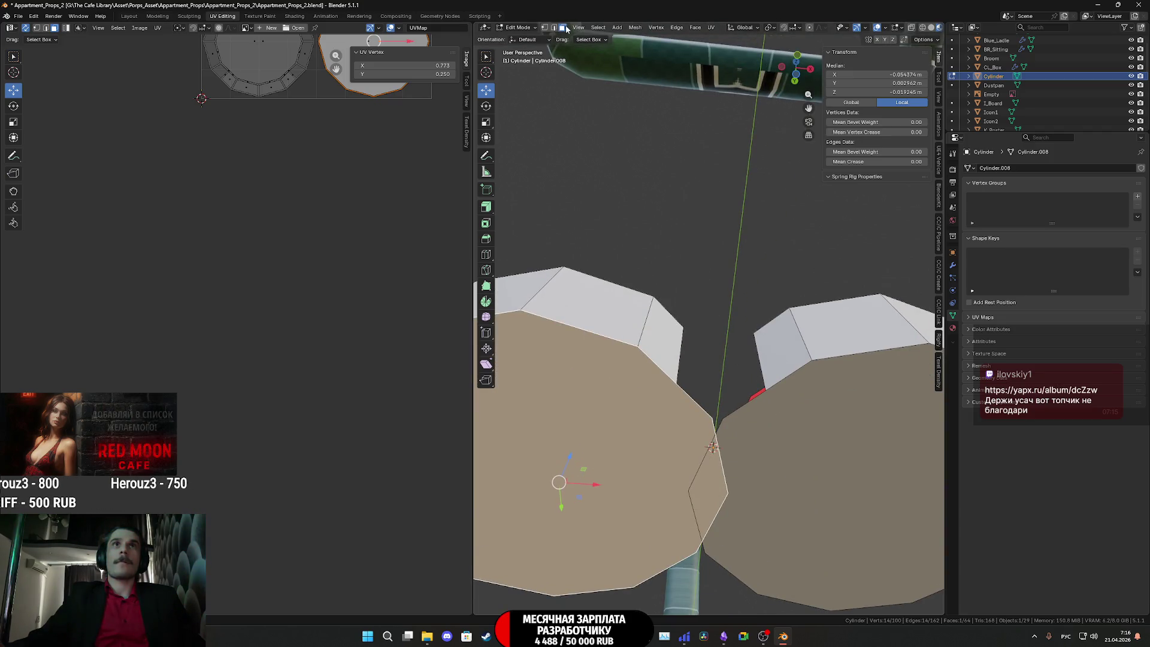
pyautogui.keyDown('shift'); pyautogui.click(790, 446); pyautogui.keyUp('shift')
pyautogui.press('x')
pyautogui.click(789, 448)
pyautogui.moveTo(789, 448)
pyautogui.mouseDown(button='middle')
pyautogui.moveTo(763, 514)
pyautogui.moveTo(737, 372)
pyautogui.mouseUp(button='middle')
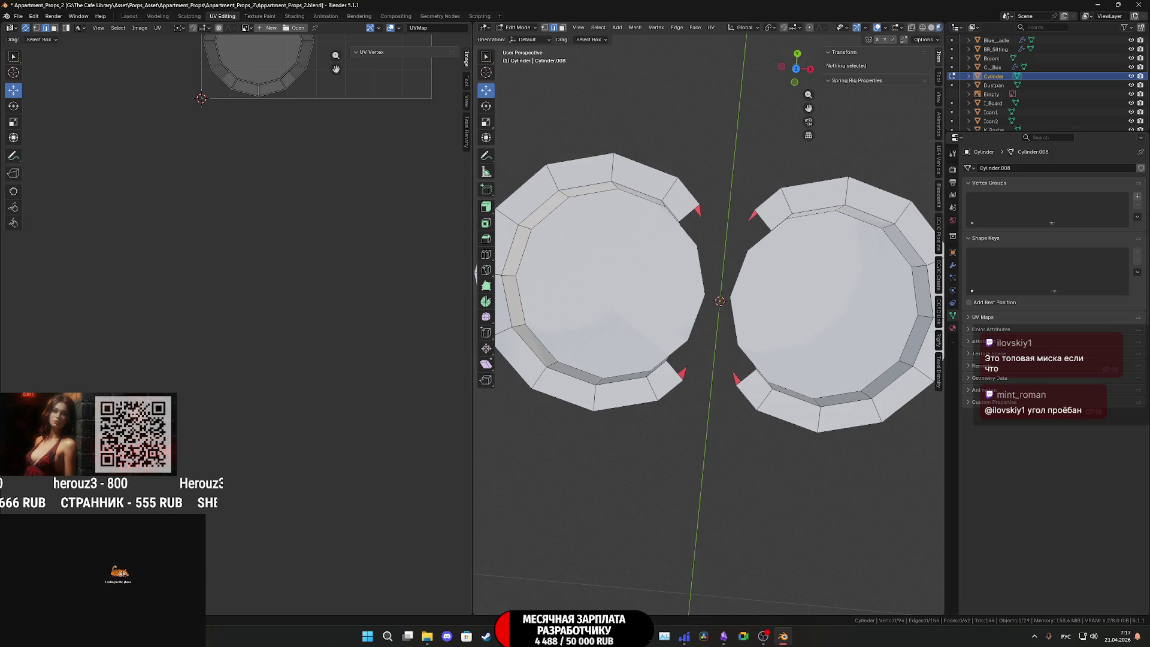
pyautogui.hotkey('alt', 'Tab')
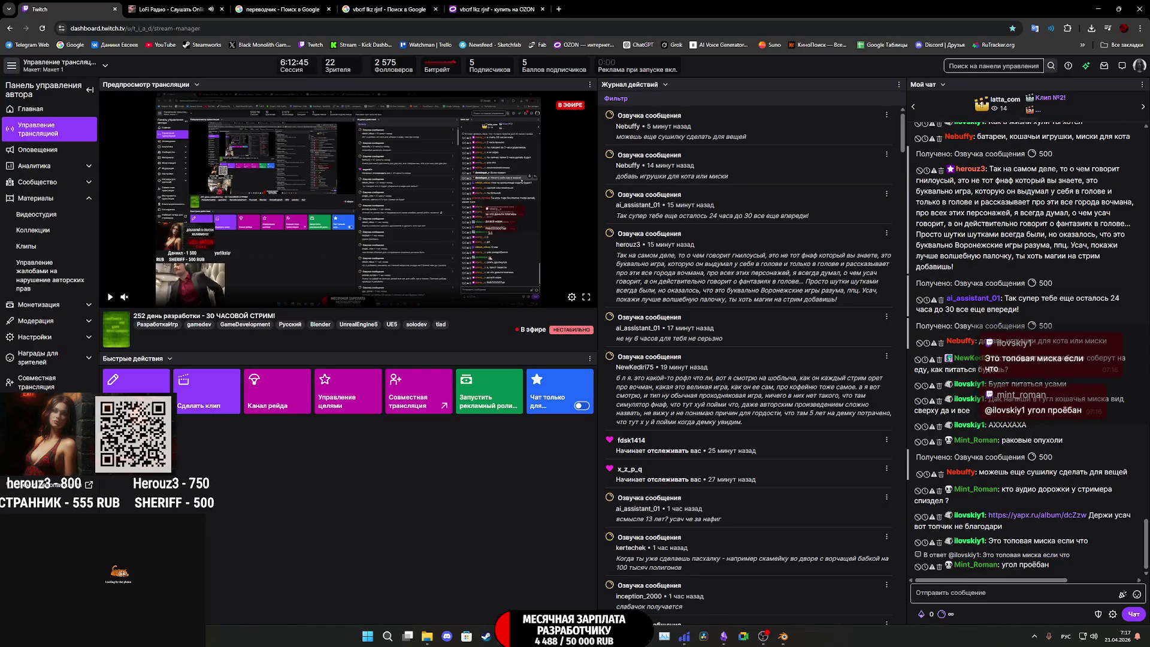
pyautogui.hotkey('alt', 'Tab')
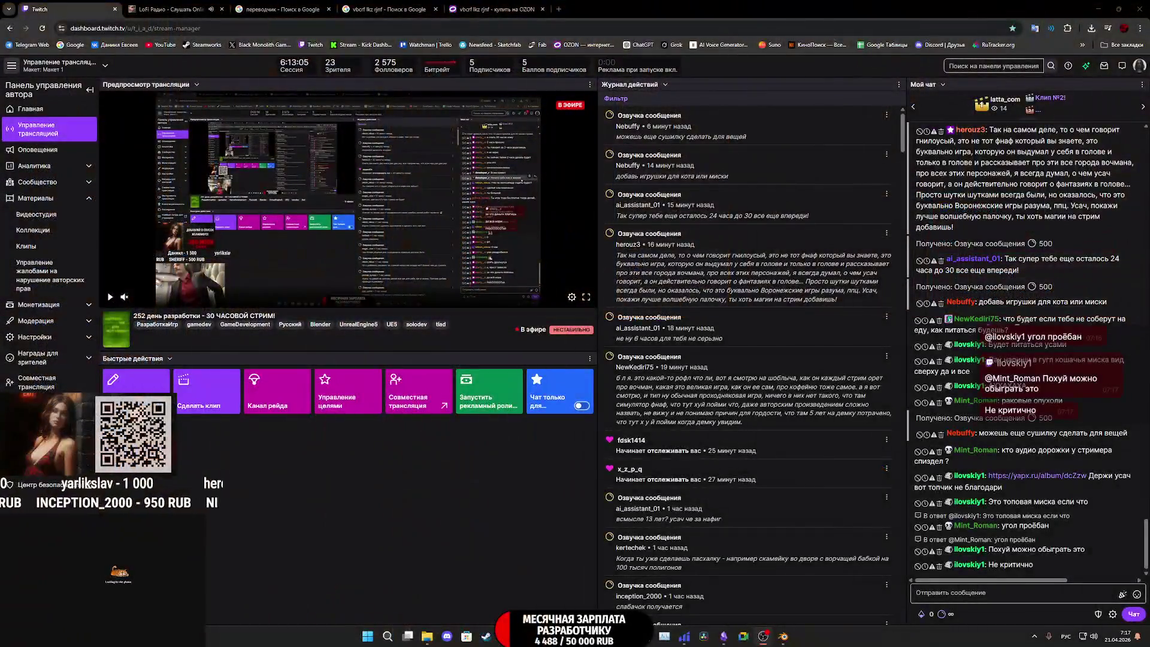
pyautogui.click(783, 636)
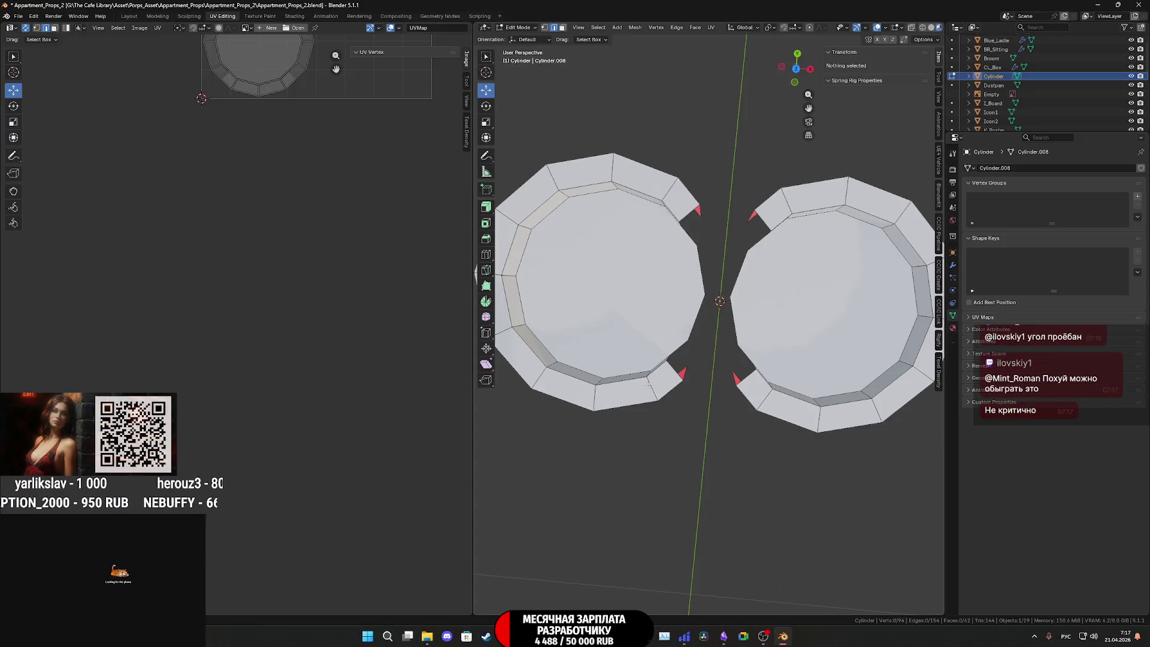
# Fill the three gaps between the bowl halves with new faces using F
pyautogui.moveTo(752, 360)
pyautogui.mouseDown(button='middle')
pyautogui.moveTo(772, 335)
pyautogui.moveTo(737, 383)
pyautogui.moveTo(748, 353)
pyautogui.moveTo(773, 407)
pyautogui.moveTo(826, 434)
pyautogui.moveTo(686, 476)
pyautogui.moveTo(695, 488)
pyautogui.moveTo(779, 482)
pyautogui.moveTo(799, 461)
pyautogui.moveTo(736, 451)
pyautogui.moveTo(797, 407)
pyautogui.mouseUp(button='middle')
pyautogui.click(818, 427)
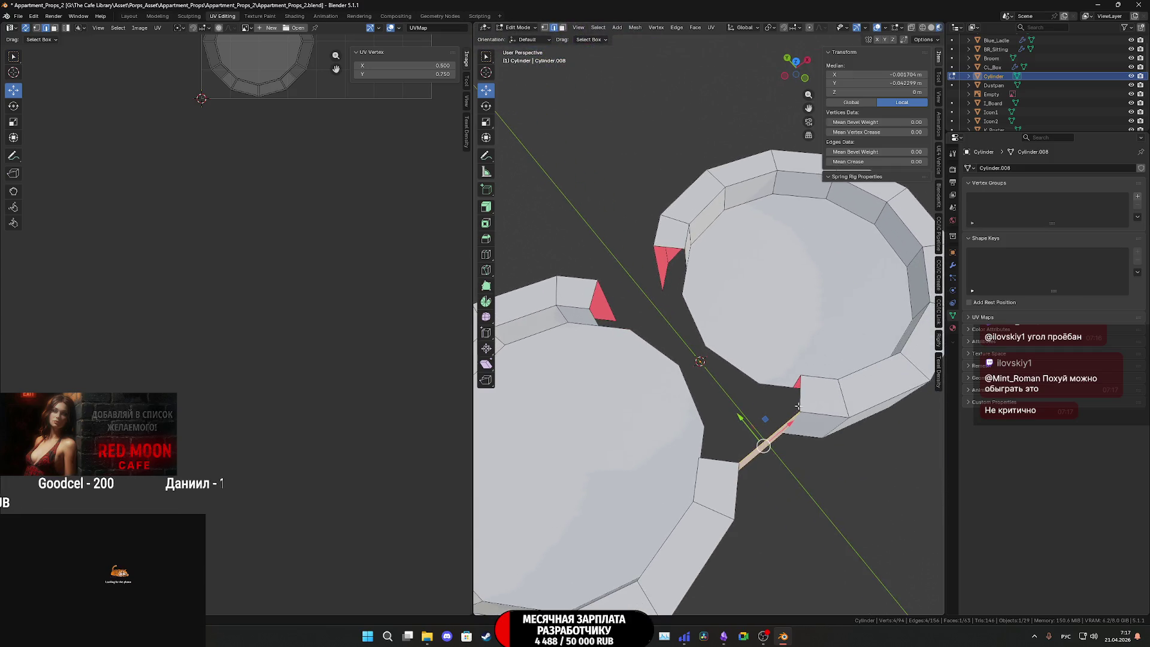
pyautogui.press('f')
pyautogui.moveTo(722, 463)
pyautogui.mouseDown(button='middle')
pyautogui.moveTo(815, 441)
pyautogui.moveTo(699, 483)
pyautogui.mouseUp(button='middle')
pyautogui.click(622, 516)
pyautogui.moveTo(622, 515)
pyautogui.mouseDown(button='middle')
pyautogui.moveTo(833, 516)
pyautogui.moveTo(791, 531)
pyautogui.mouseUp(button='middle')
pyautogui.press('f')
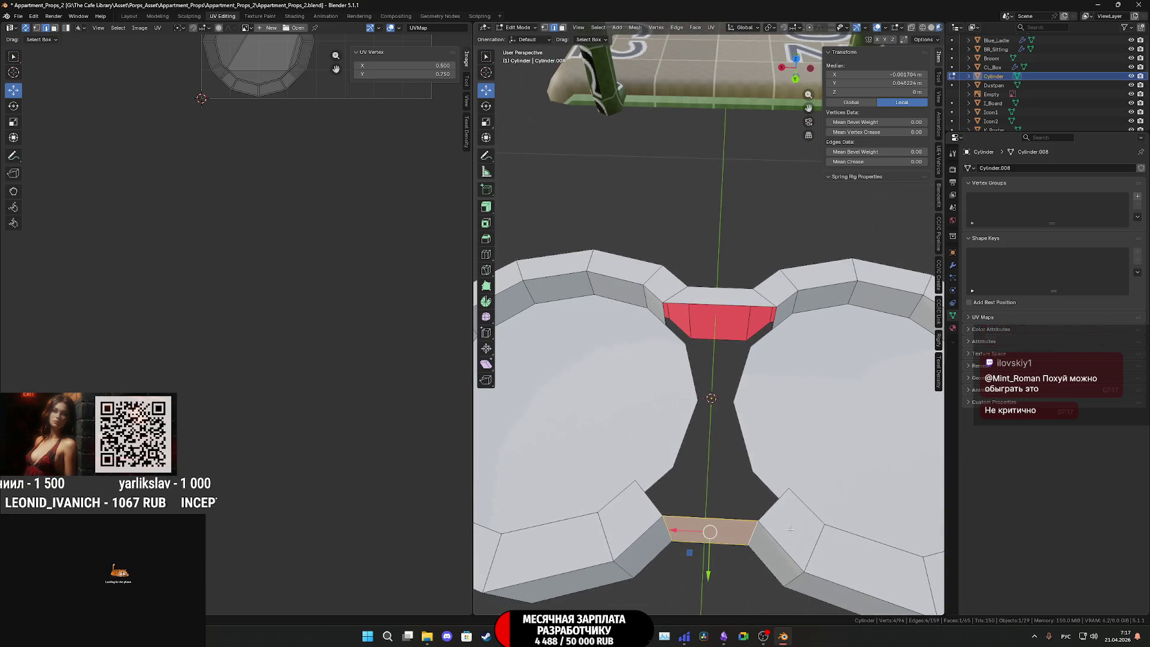
pyautogui.click(779, 510)
pyautogui.press('f')
pyautogui.moveTo(650, 505)
pyautogui.mouseDown(button='middle')
pyautogui.moveTo(813, 460)
pyautogui.moveTo(939, 488)
pyautogui.moveTo(491, 491)
pyautogui.moveTo(530, 502)
pyautogui.moveTo(791, 461)
pyautogui.moveTo(650, 425)
pyautogui.mouseUp(button='middle')
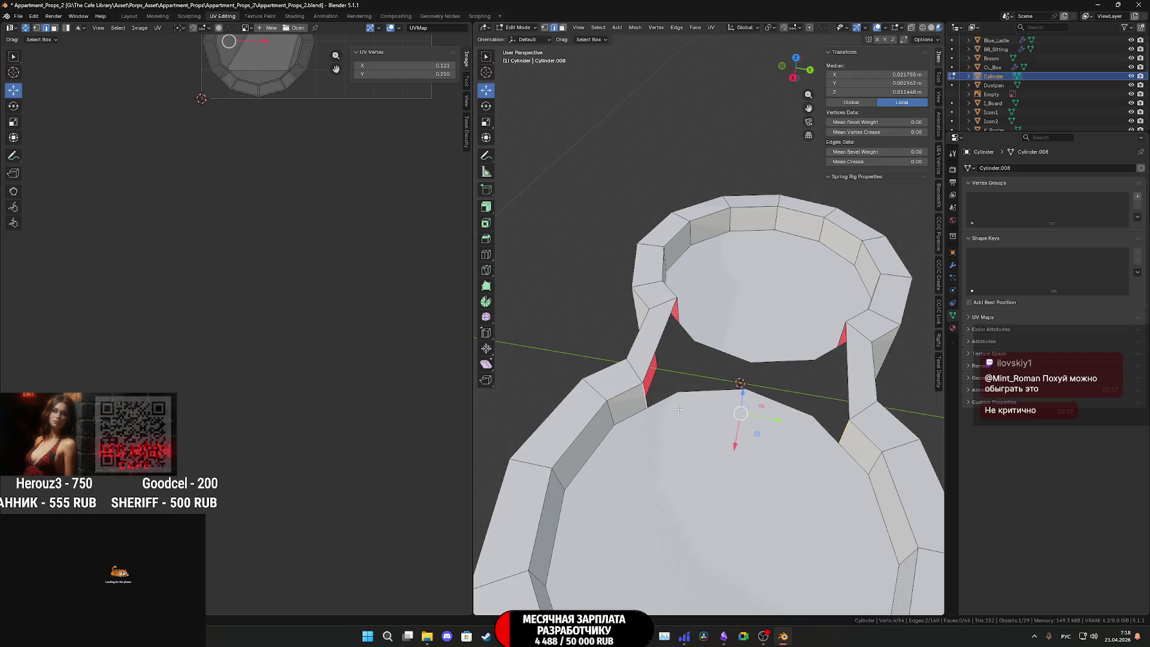
# Bridge the two inner rim edge loops and increase the bridge's Number of Cuts
pyautogui.click(714, 28)
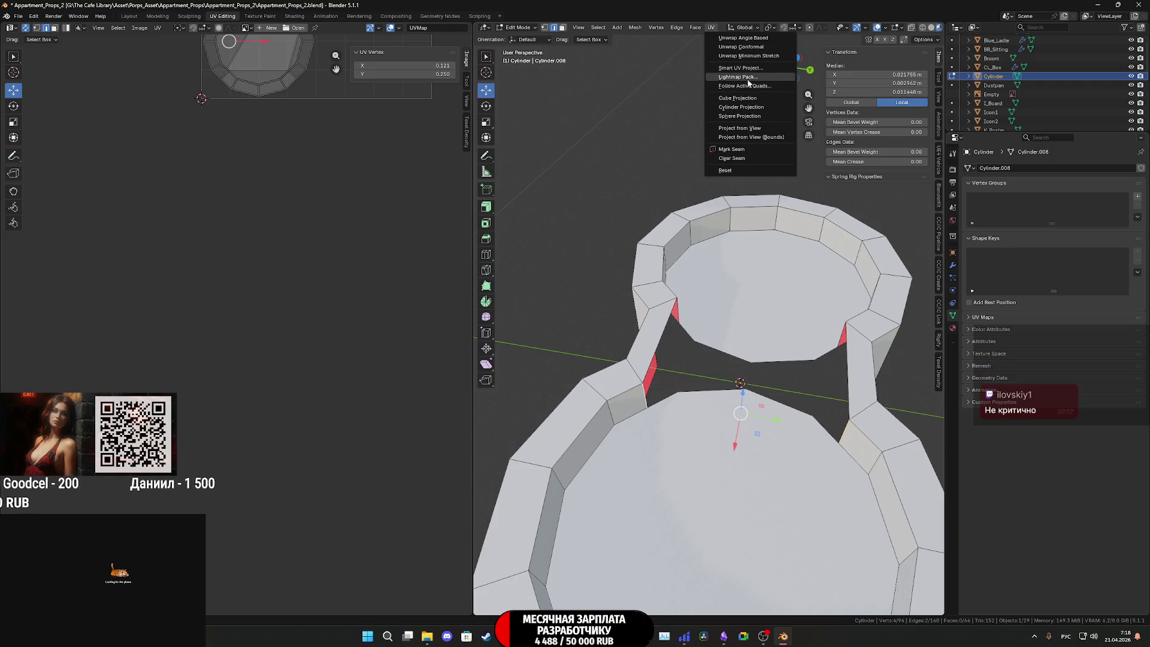
pyautogui.click(695, 27)
pyautogui.click(677, 28)
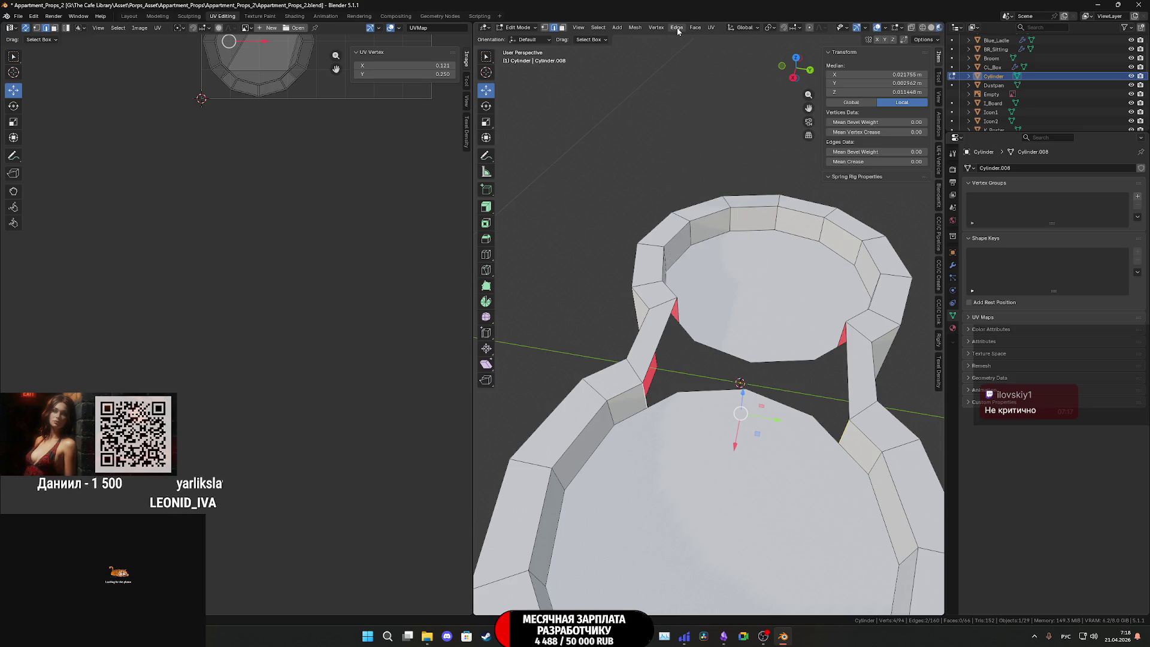
pyautogui.click(676, 28)
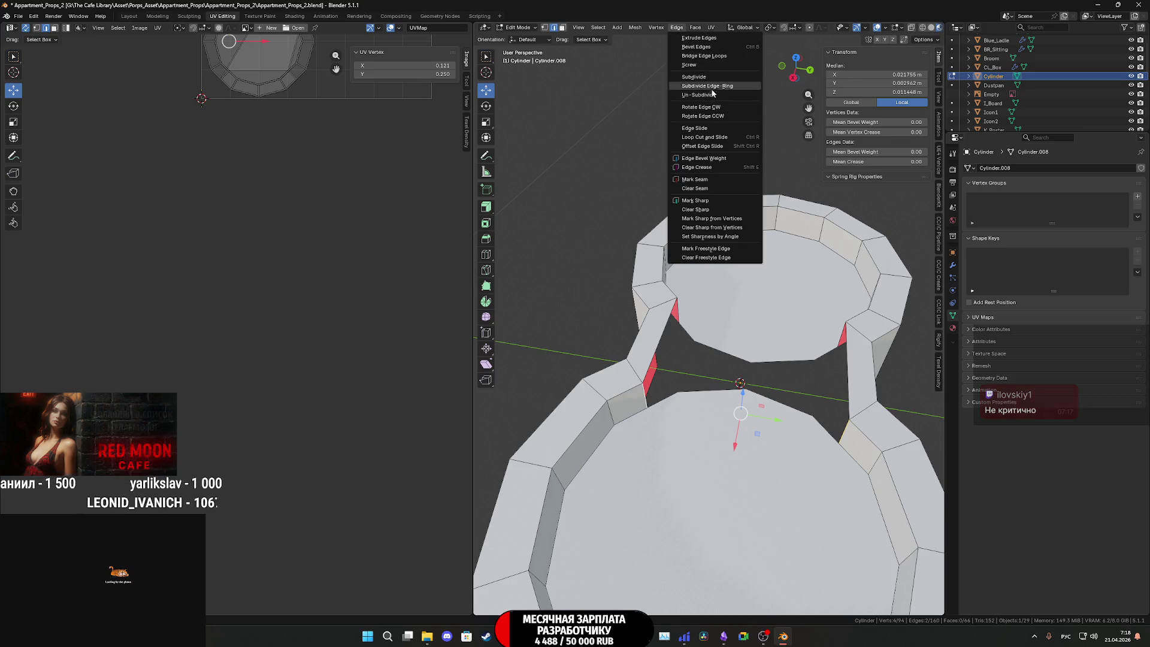
pyautogui.click(718, 57)
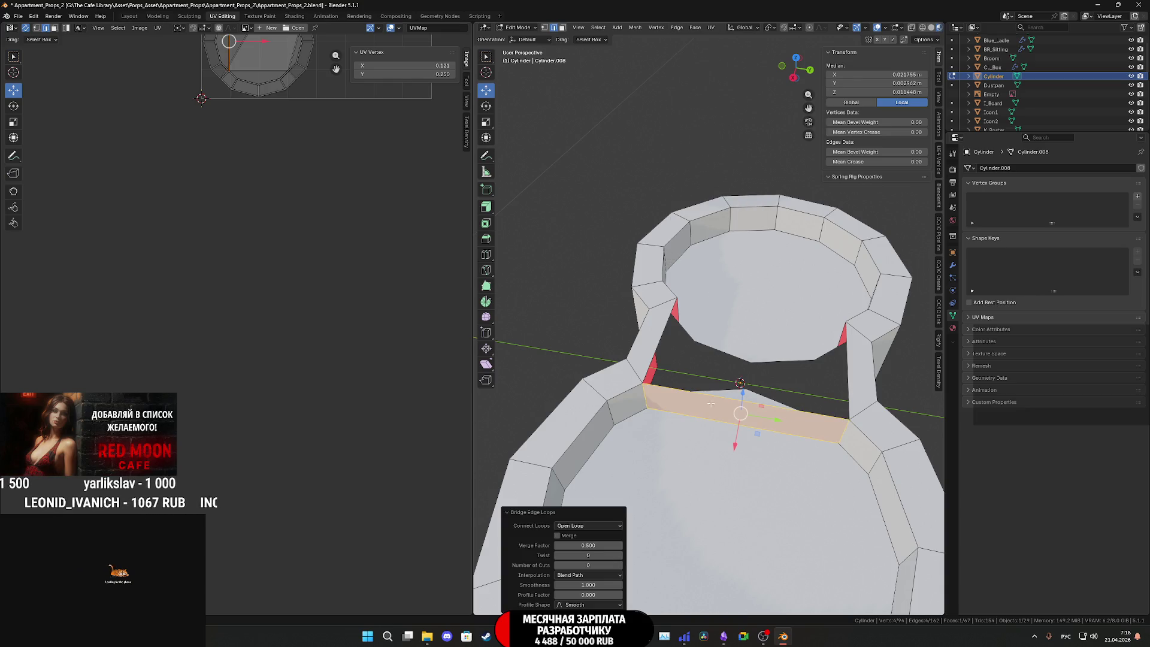
pyautogui.click(619, 565)
pyautogui.click(619, 566)
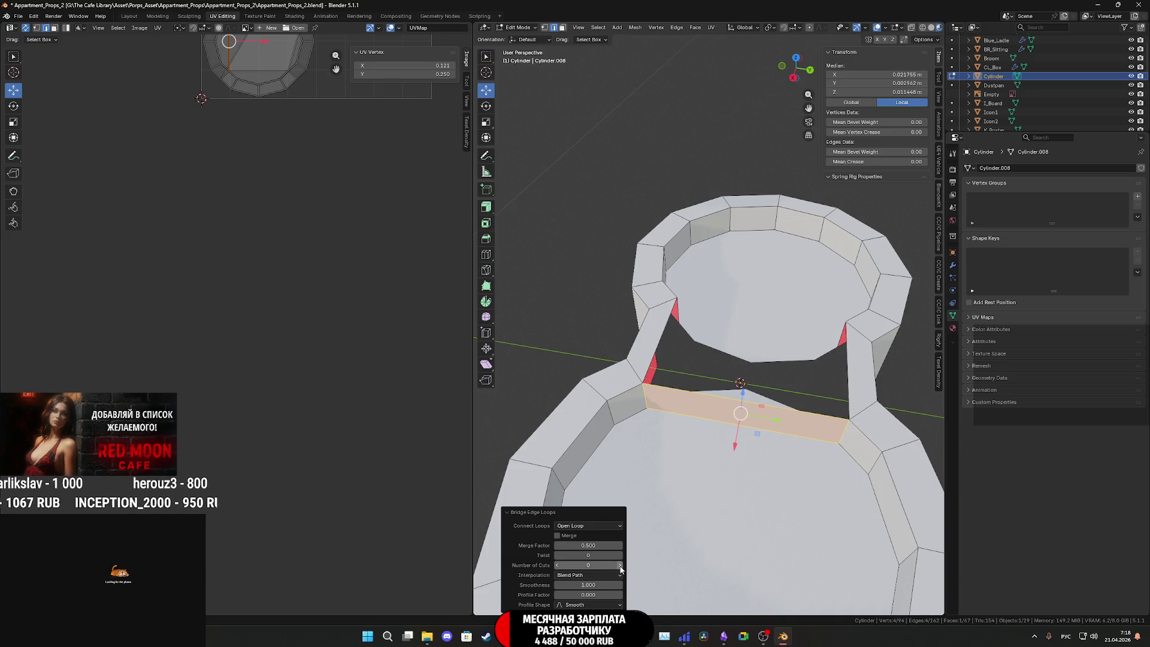
pyautogui.moveTo(746, 515)
pyautogui.mouseDown(button='middle')
pyautogui.moveTo(729, 529)
pyautogui.moveTo(825, 425)
pyautogui.mouseUp(button='middle')
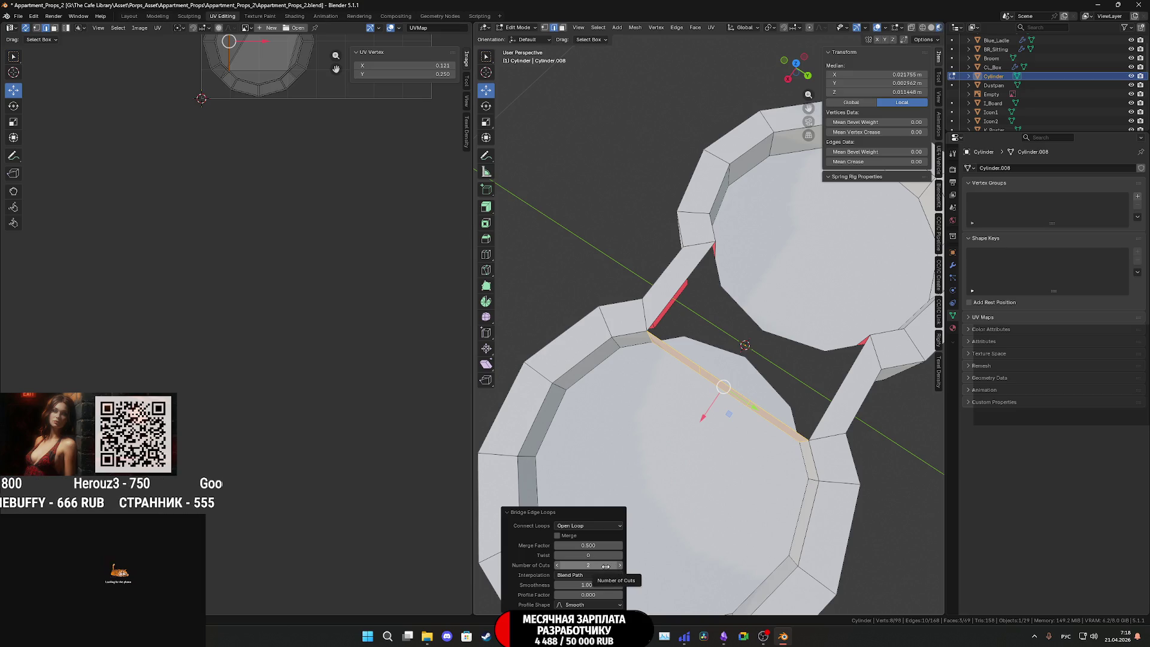
pyautogui.moveTo(703, 504); pyautogui.dragTo(731, 448, button='middle')
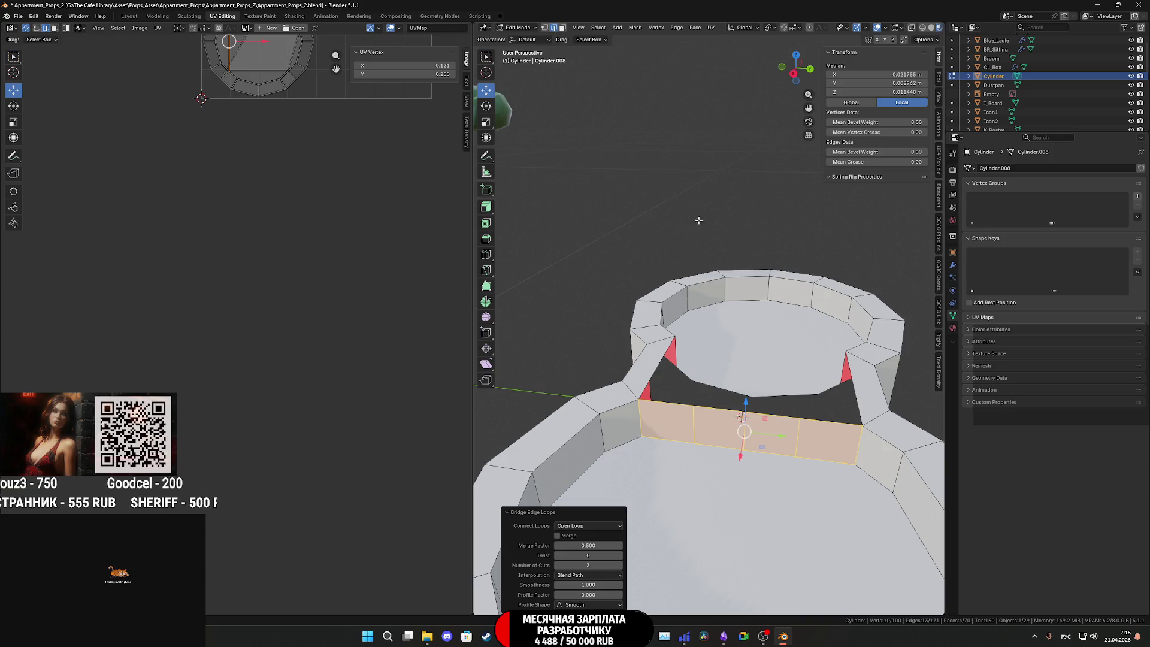
pyautogui.click(549, 29)
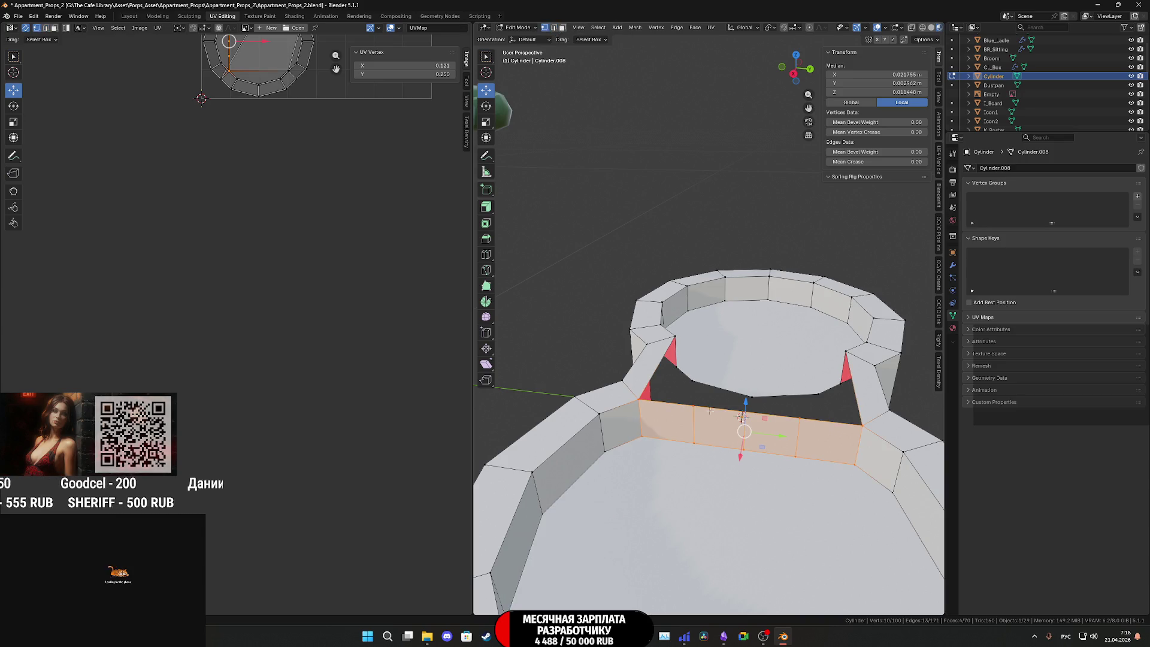
pyautogui.click(712, 403)
pyautogui.moveTo(713, 403)
pyautogui.mouseDown(button='middle')
pyautogui.moveTo(693, 443)
pyautogui.moveTo(788, 288)
pyautogui.mouseUp(button='middle')
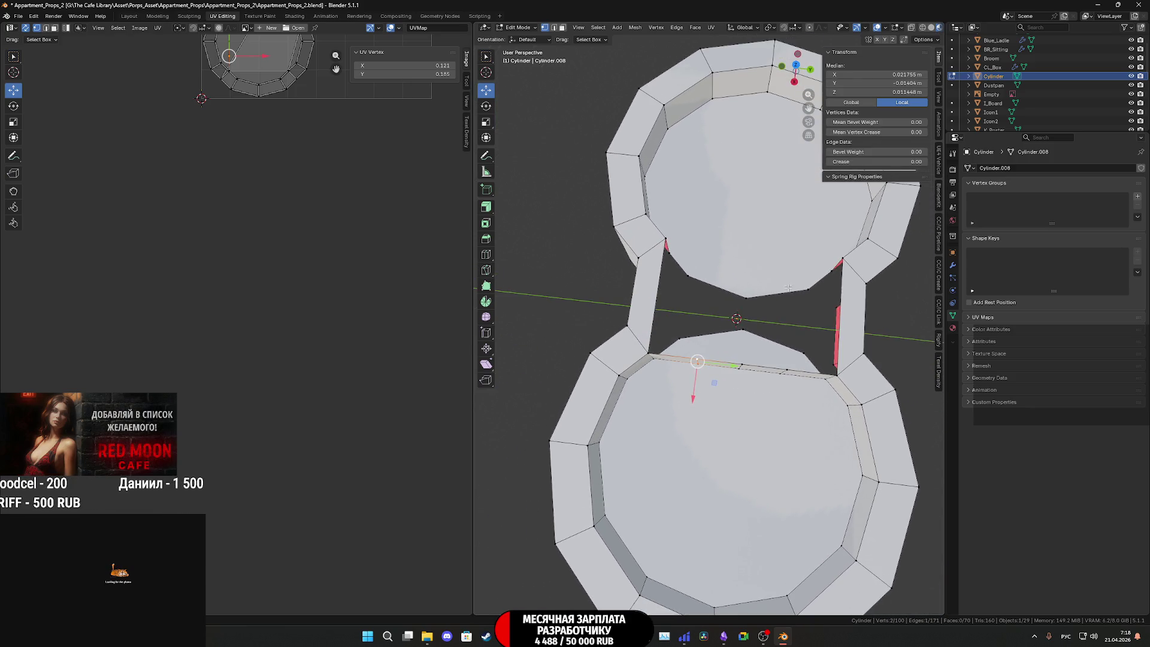
# Check the joint from the top view and inspect a rim vertex
pyautogui.click(795, 65)
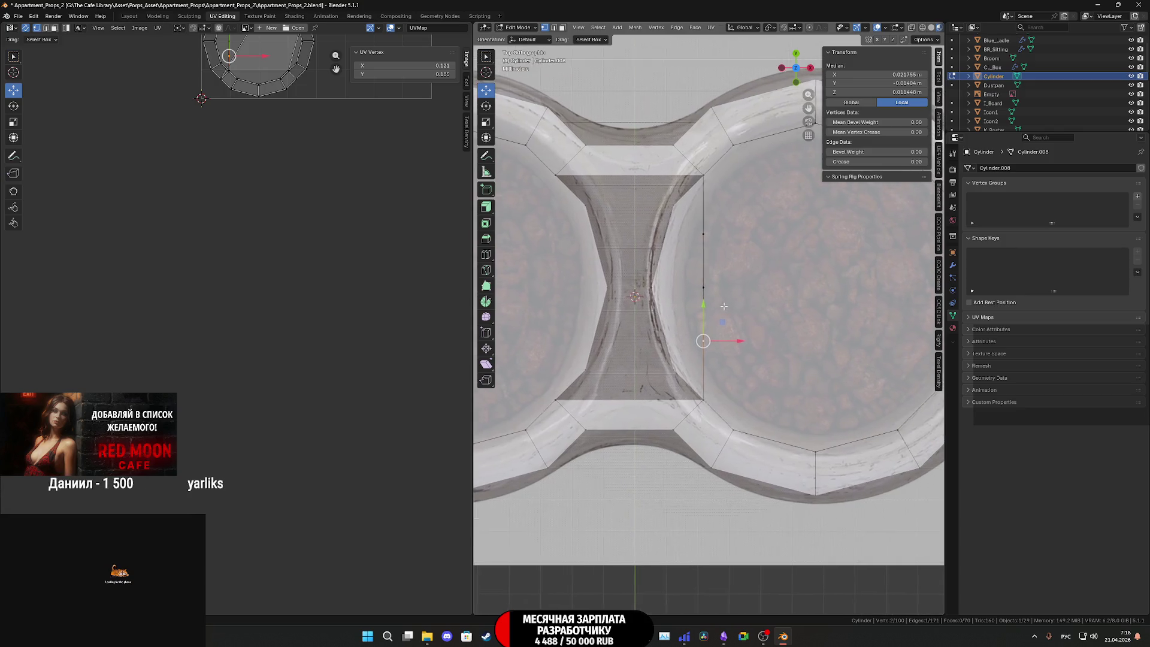
pyautogui.scroll(5, 732, 315)
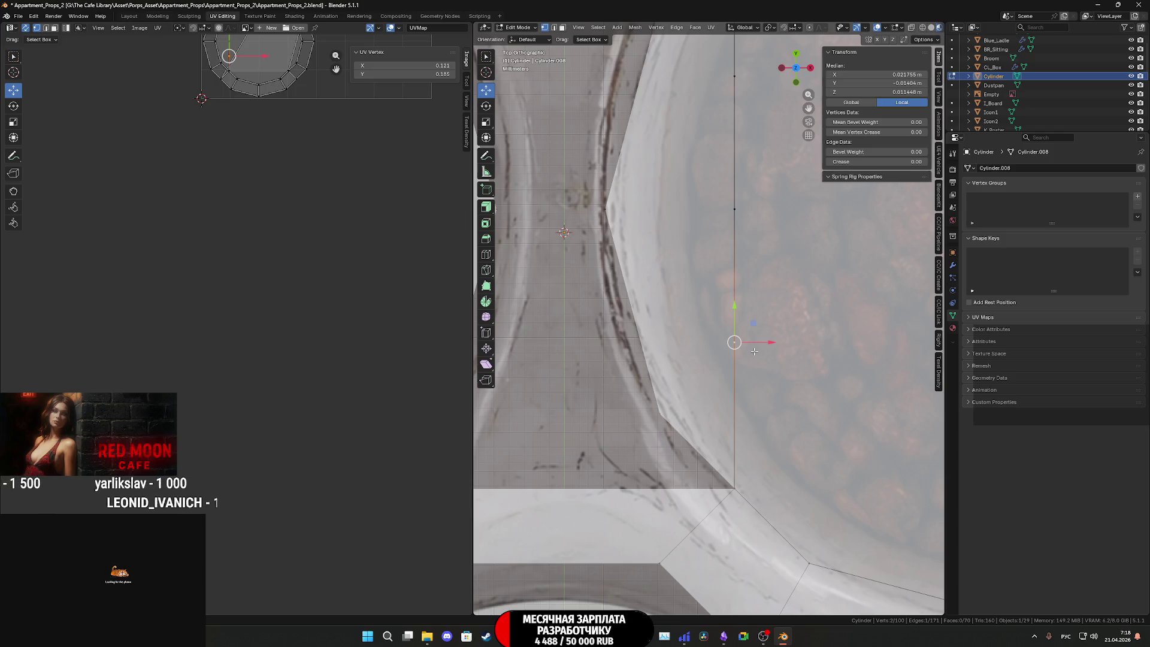
pyautogui.keyDown('shift'); pyautogui.scroll(-2, 721, 362); pyautogui.keyUp('shift')
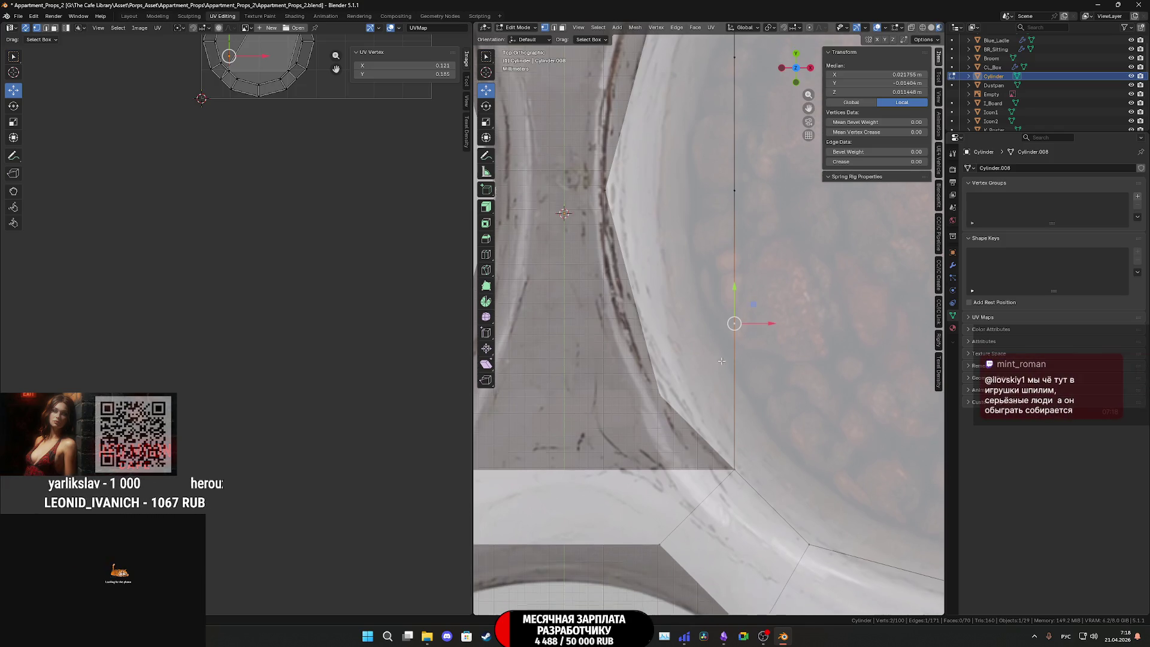
pyautogui.moveTo(721, 361); pyautogui.dragTo(674, 349, button='middle')
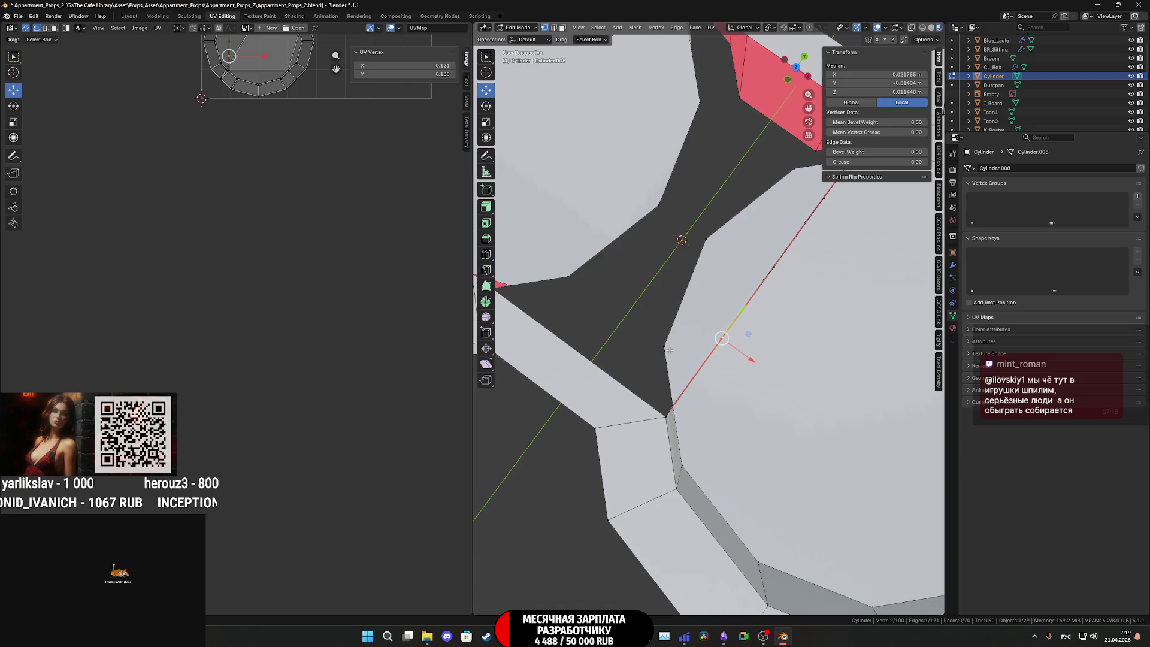
pyautogui.click(673, 348)
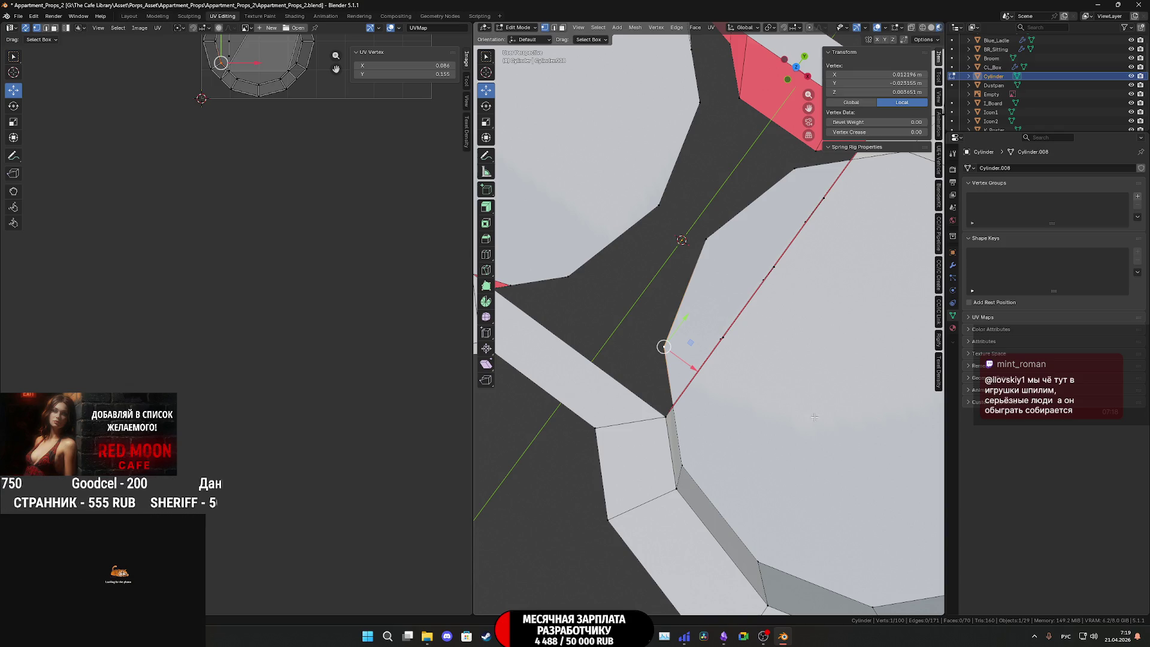
pyautogui.moveTo(759, 324)
pyautogui.mouseDown(button='middle')
pyautogui.moveTo(736, 299)
pyautogui.moveTo(659, 371)
pyautogui.moveTo(760, 385)
pyautogui.mouseUp(button='middle')
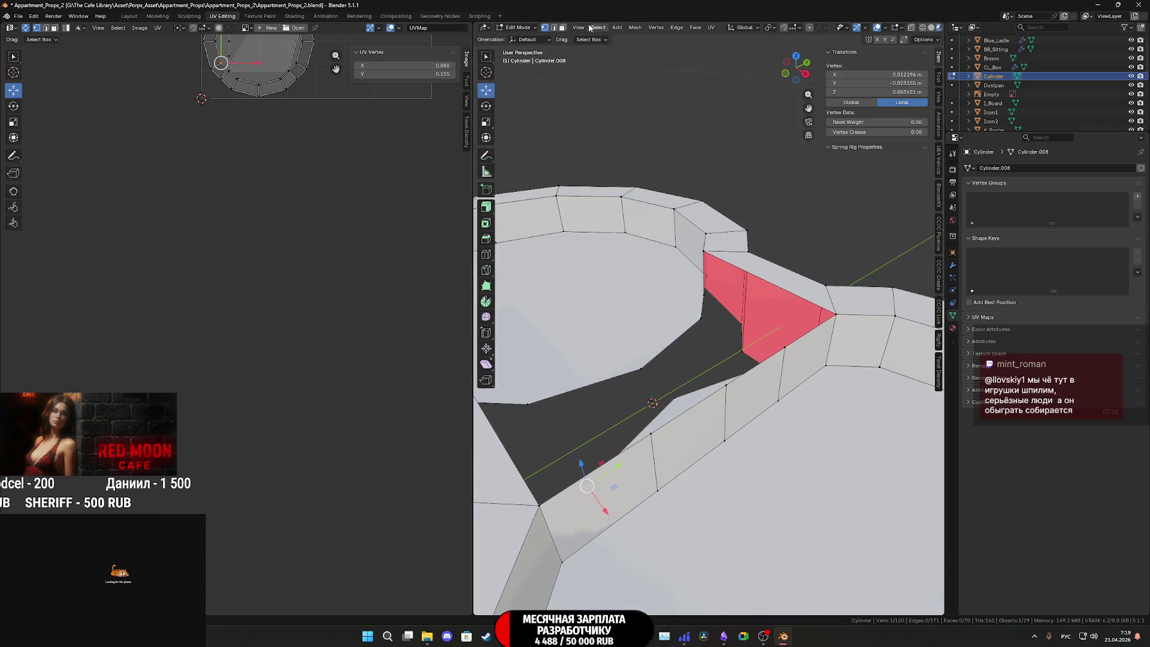
# In face select mode, select the four rim faces along the bridge
pyautogui.click(561, 27)
pyautogui.click(599, 497)
pyautogui.keyDown('shift'); pyautogui.click(689, 431); pyautogui.keyUp('shift')
pyautogui.keyDown('shift'); pyautogui.click(752, 389); pyautogui.keyUp('shift')
pyautogui.keyDown('shift'); pyautogui.click(819, 359); pyautogui.keyUp('shift')
# Delete the four selected rim faces along the bridge to open the rim gap
pyautogui.press('x')
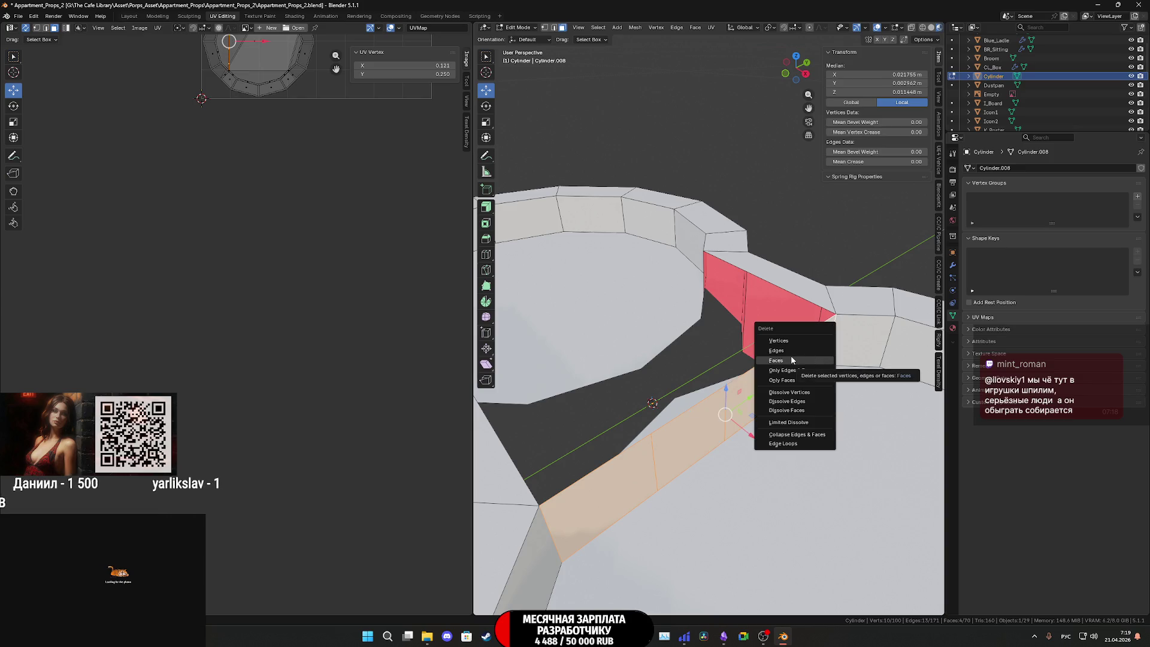
pyautogui.click(793, 370)
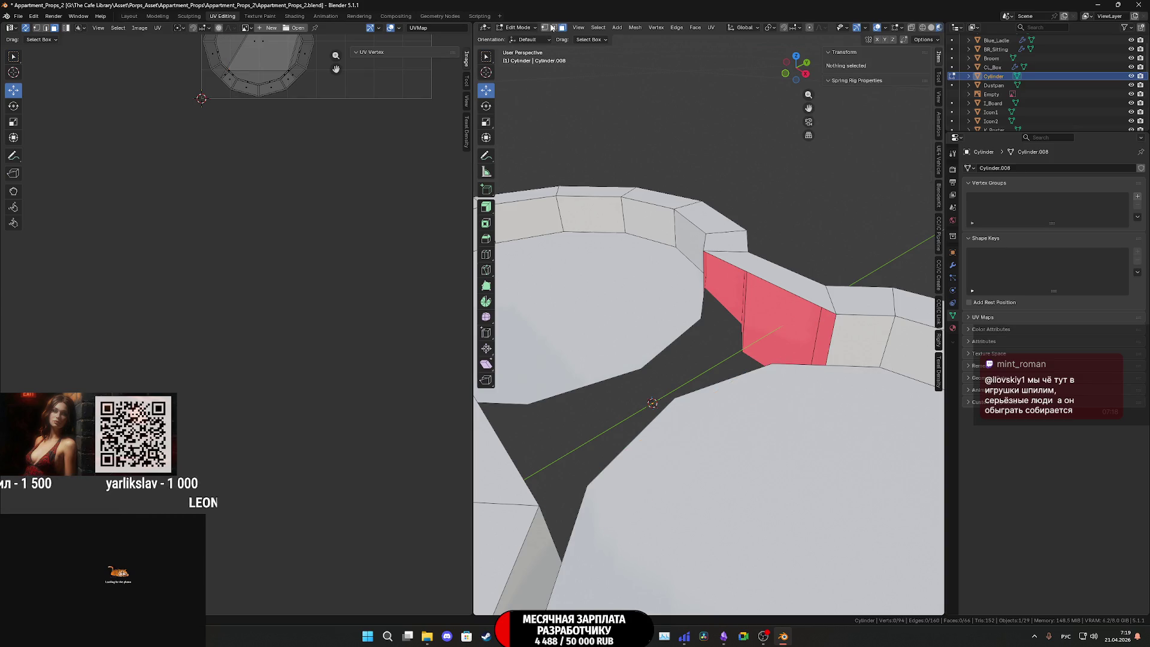
pyautogui.click(584, 513)
pyautogui.moveTo(583, 513)
pyautogui.mouseDown(button='middle')
pyautogui.moveTo(534, 475)
pyautogui.moveTo(608, 472)
pyautogui.mouseUp(button='middle')
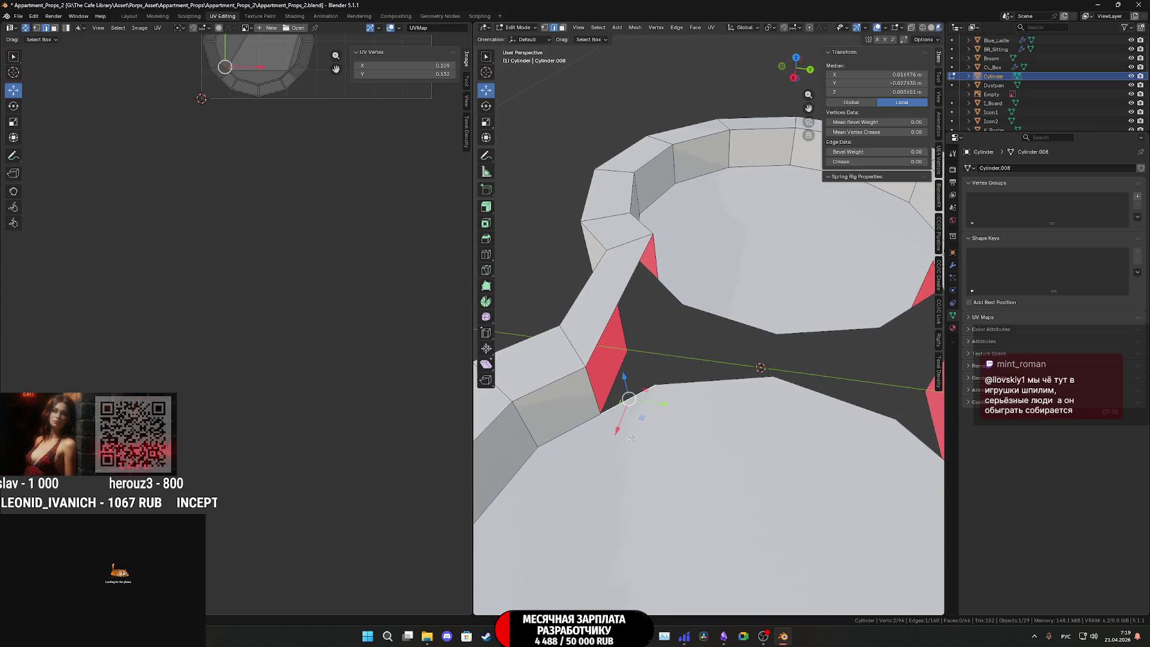
pyautogui.keyDown('shift'); pyautogui.click(698, 384); pyautogui.keyUp('shift')
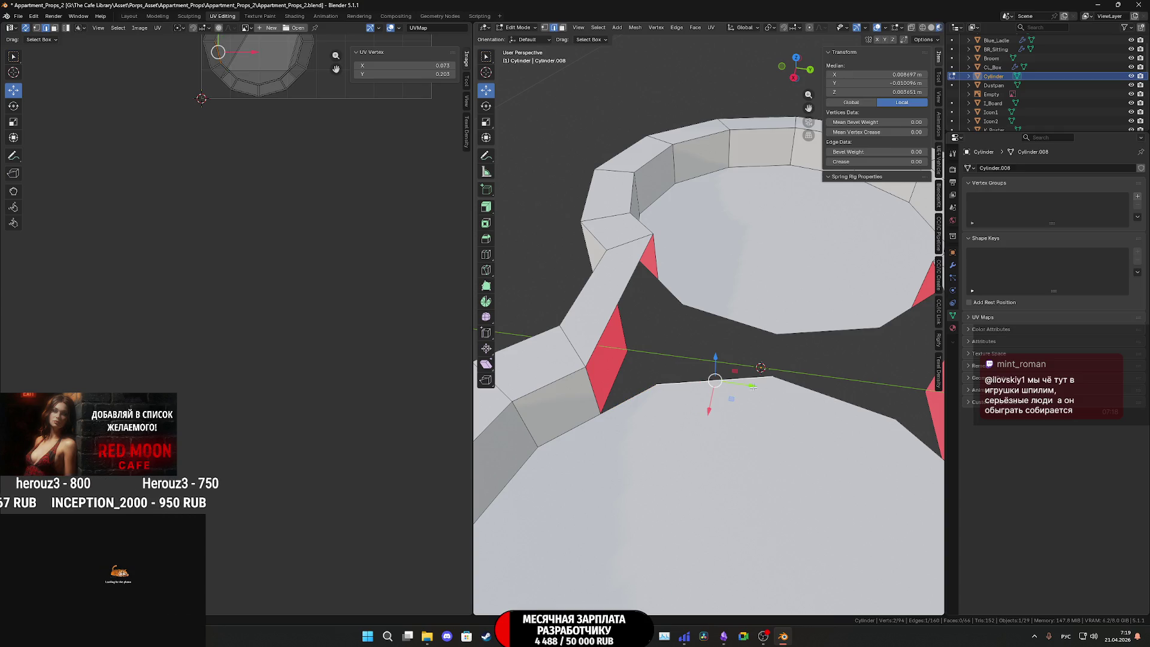
pyautogui.keyDown('shift'); pyautogui.click(823, 405); pyautogui.keyUp('shift')
pyautogui.moveTo(823, 405)
pyautogui.mouseDown(button='middle')
pyautogui.moveTo(921, 397)
pyautogui.moveTo(770, 371)
pyautogui.moveTo(756, 386)
pyautogui.moveTo(680, 398)
pyautogui.mouseUp(button='middle')
pyautogui.click(776, 383)
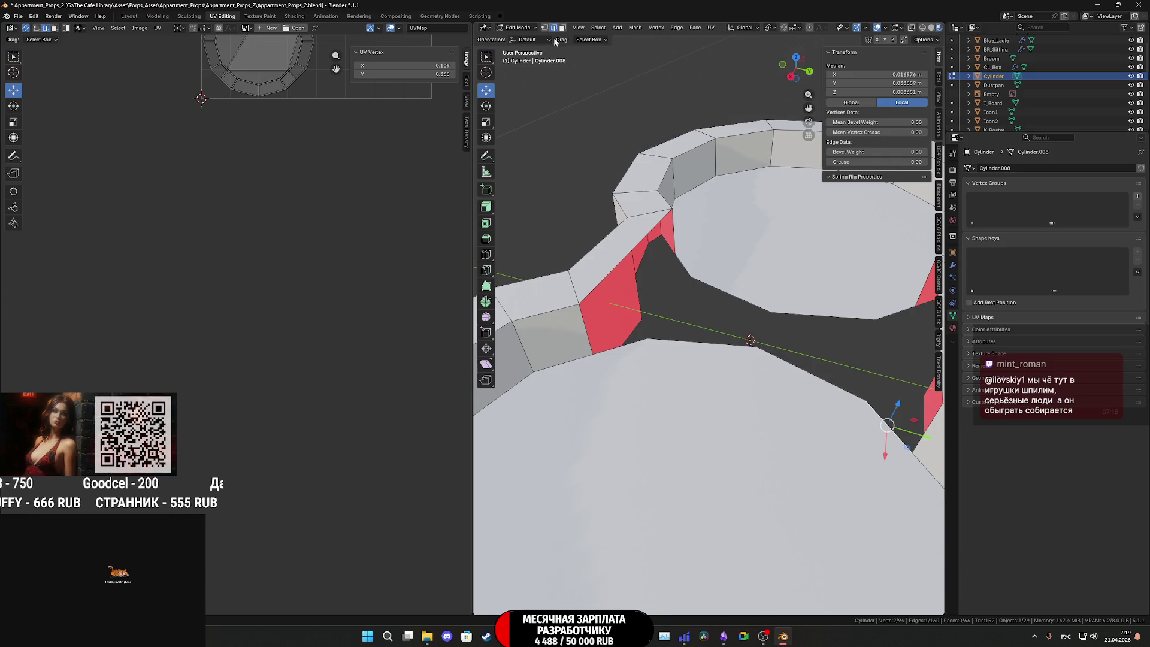
# Reposition a single vertex near the gap with G
pyautogui.moveTo(731, 321); pyautogui.dragTo(589, 289, button='middle')
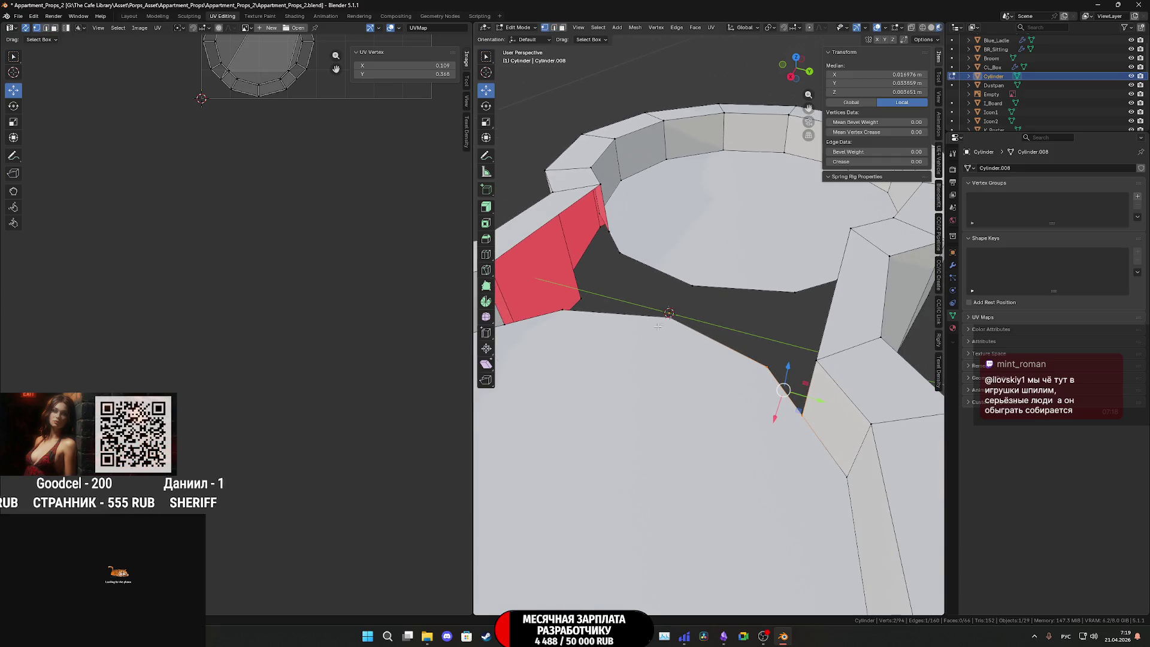
pyautogui.moveTo(659, 351); pyautogui.dragTo(634, 236, button='middle')
pyautogui.moveTo(628, 354); pyautogui.dragTo(850, 404, button='middle')
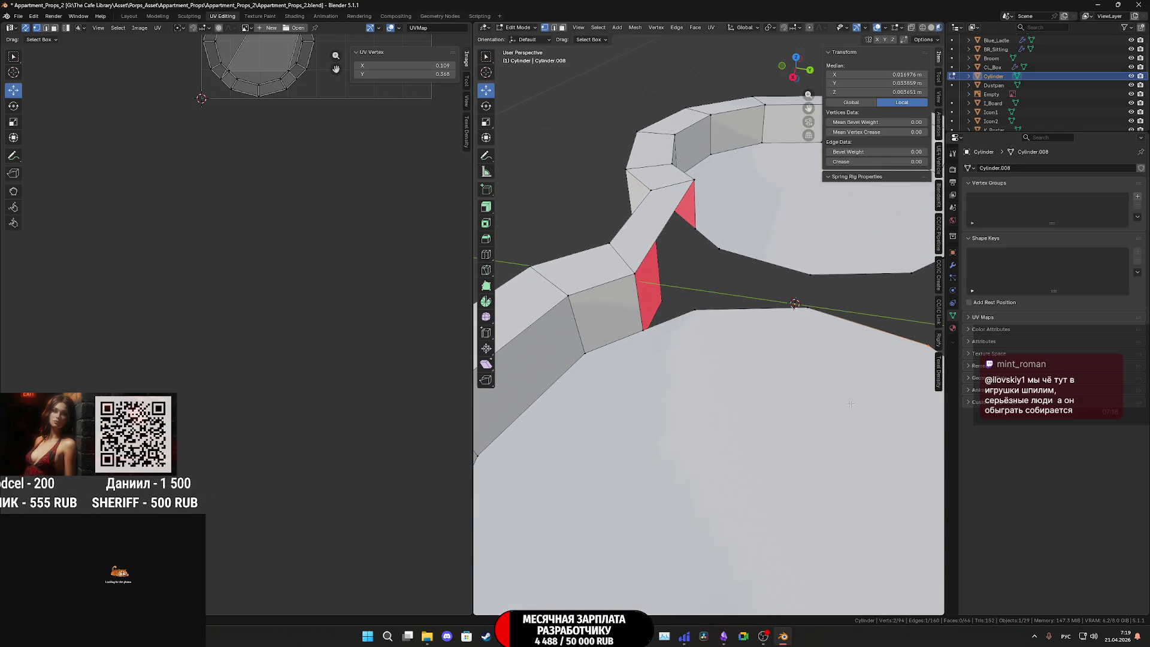
pyautogui.click(673, 321)
pyautogui.moveTo(694, 309); pyautogui.dragTo(755, 309, button='middle')
pyautogui.scroll(-4, 754, 309)
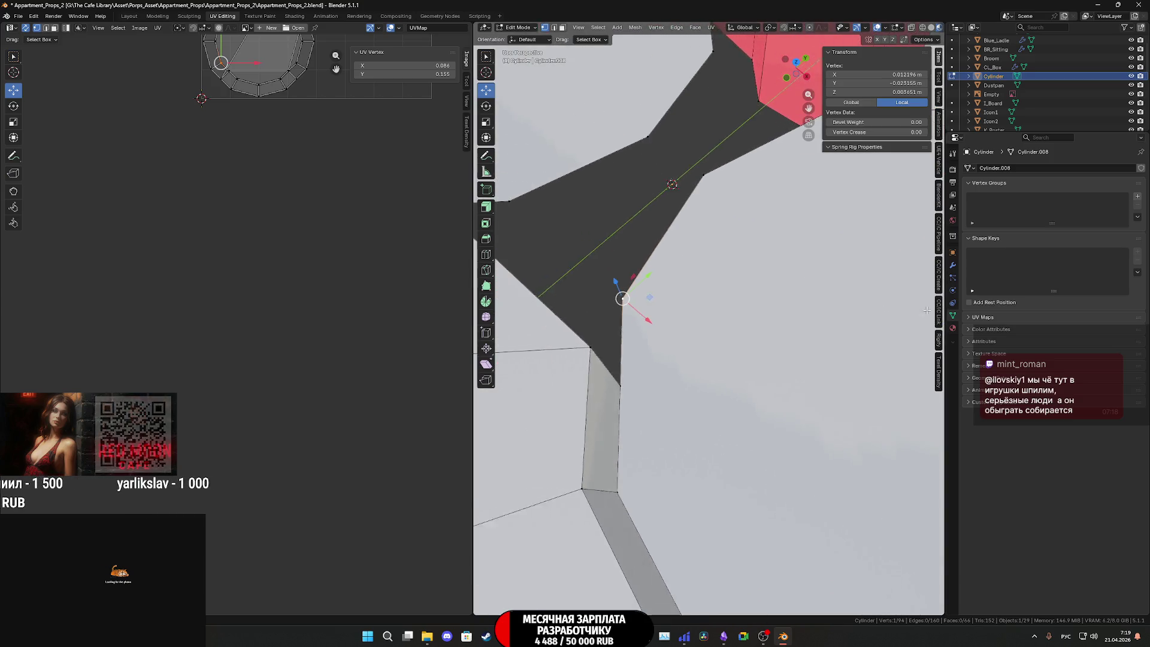
pyautogui.press('g')
pyautogui.click(630, 383)
pyautogui.moveTo(629, 383); pyautogui.dragTo(611, 339, button='middle')
# In edge select mode, select the four wall edges bordering the gap
pyautogui.click(555, 30)
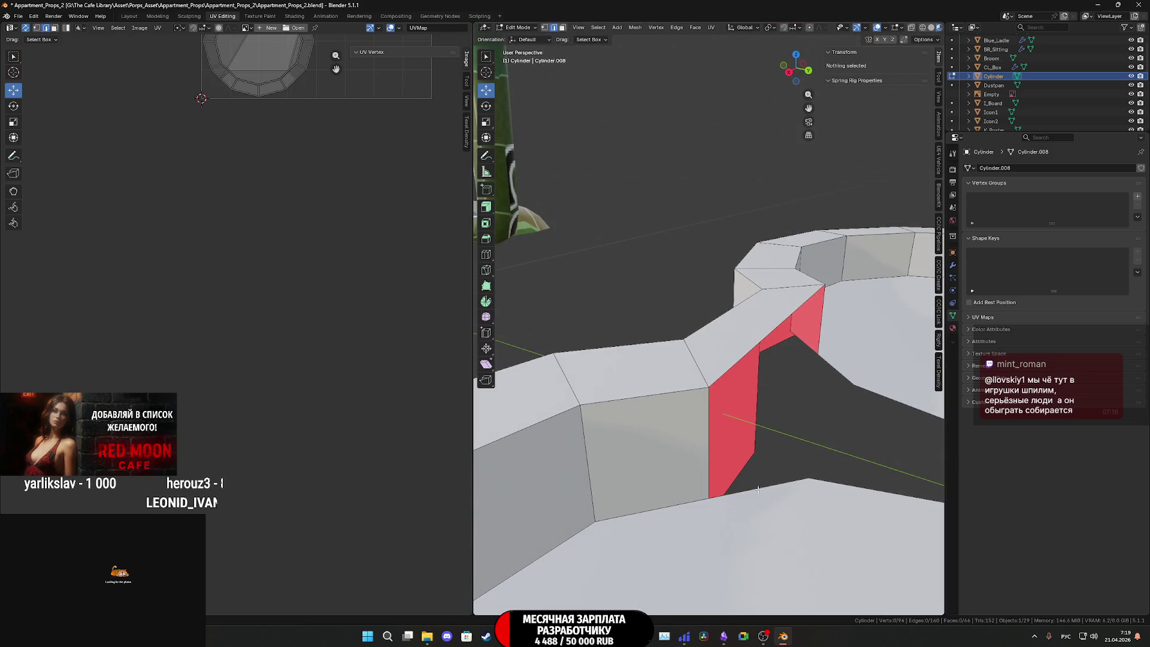
pyautogui.click(760, 486)
pyautogui.moveTo(760, 487); pyautogui.dragTo(804, 503, button='middle')
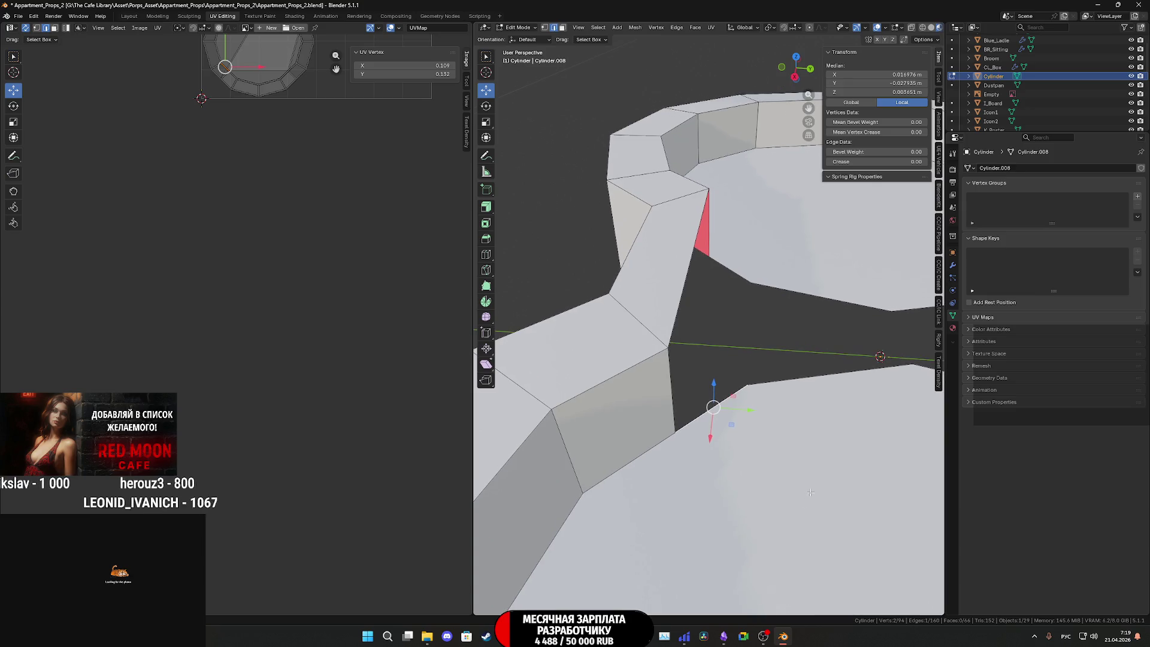
pyautogui.keyDown('shift'); pyautogui.click(827, 379); pyautogui.keyUp('shift')
pyautogui.moveTo(827, 378)
pyautogui.mouseDown(button='middle')
pyautogui.moveTo(778, 381)
pyautogui.moveTo(802, 384)
pyautogui.moveTo(782, 392)
pyautogui.moveTo(833, 415)
pyautogui.moveTo(826, 431)
pyautogui.mouseUp(button='middle')
pyautogui.keyDown('shift'); pyautogui.click(815, 372); pyautogui.keyUp('shift')
# Extrude the gap edges and raise the new wall 0.02 m along Z
pyautogui.press('e')
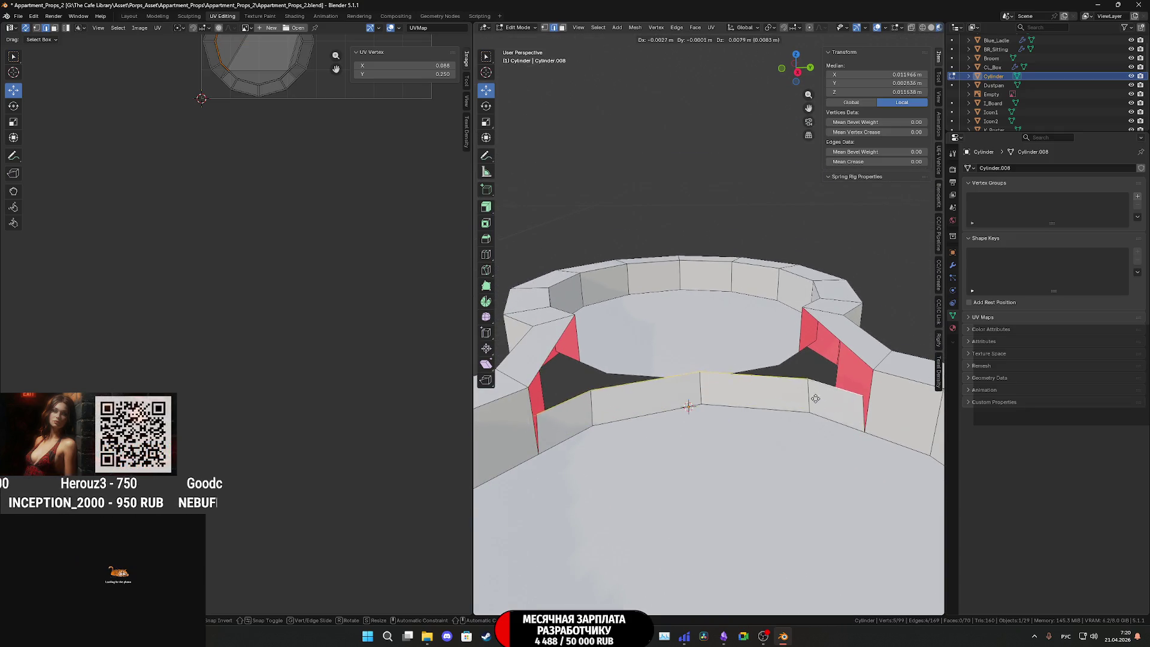
pyautogui.press('x')
pyautogui.press('Escape')
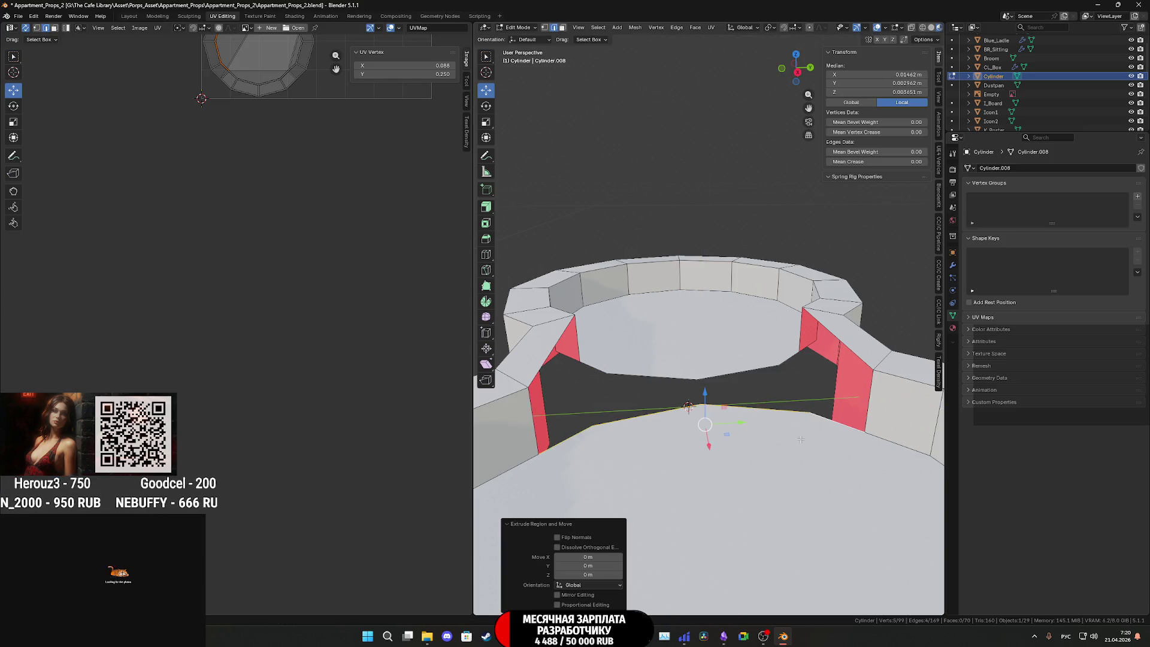
pyautogui.press('g')
pyautogui.press('z')
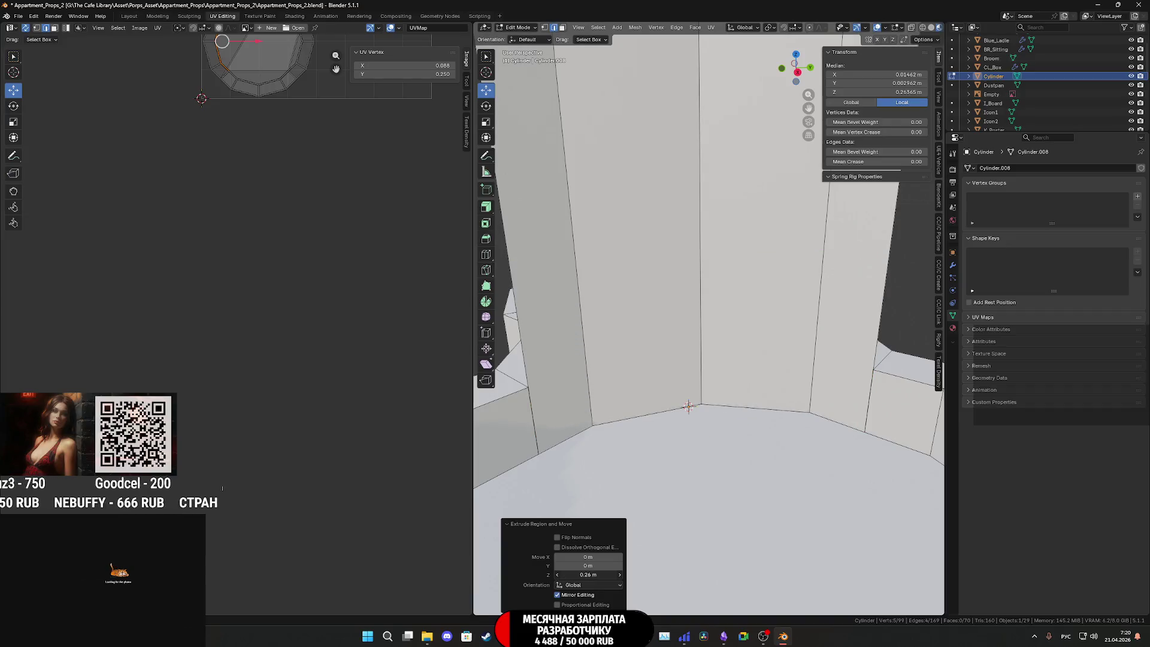
pyautogui.press('BackSpace')
pyautogui.write('01')
pyautogui.press('Return')
pyautogui.click(619, 575)
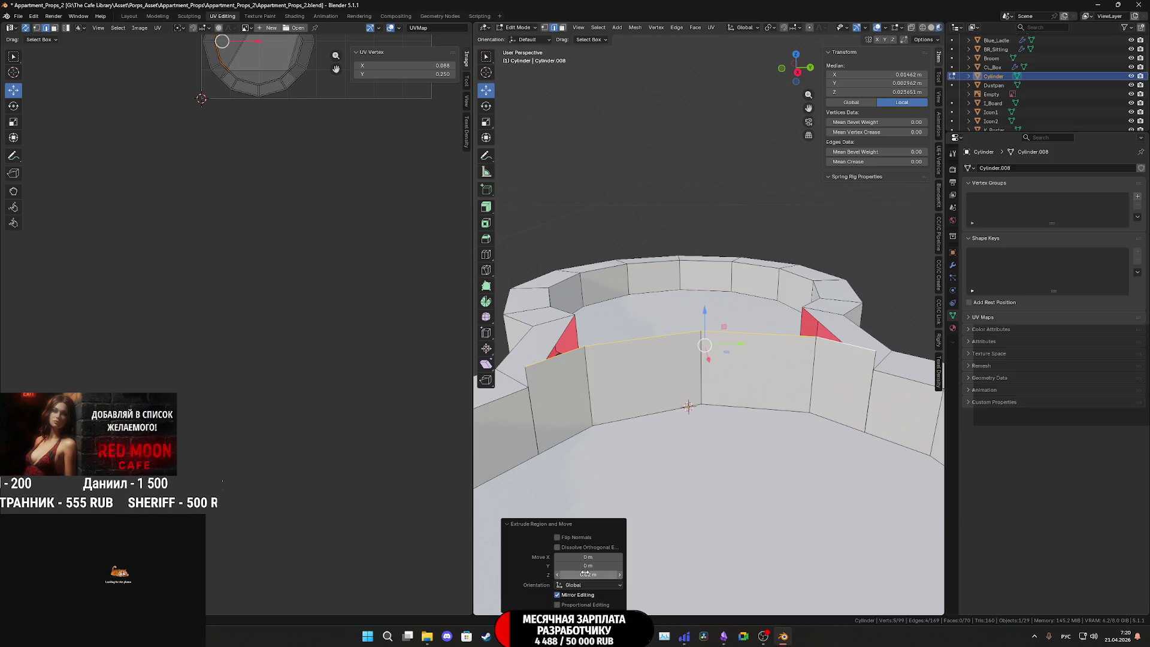
pyautogui.moveTo(686, 422); pyautogui.dragTo(633, 436, button='middle')
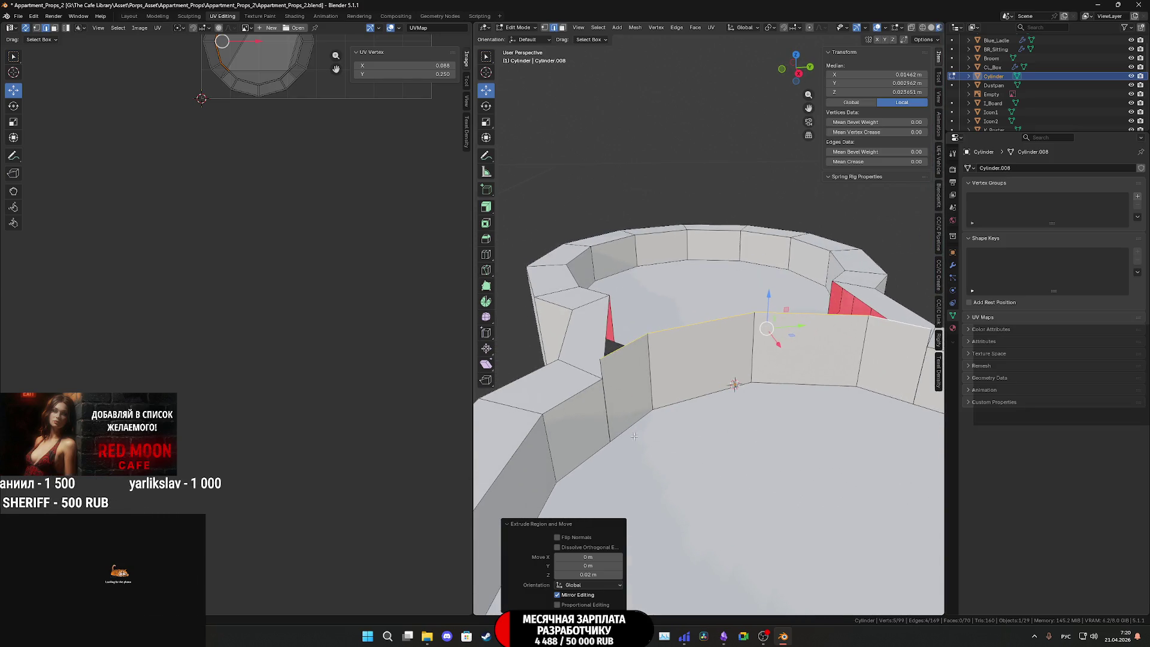
# Select the short upper gap edge and the top rim edge of the new wall
pyautogui.click(559, 400)
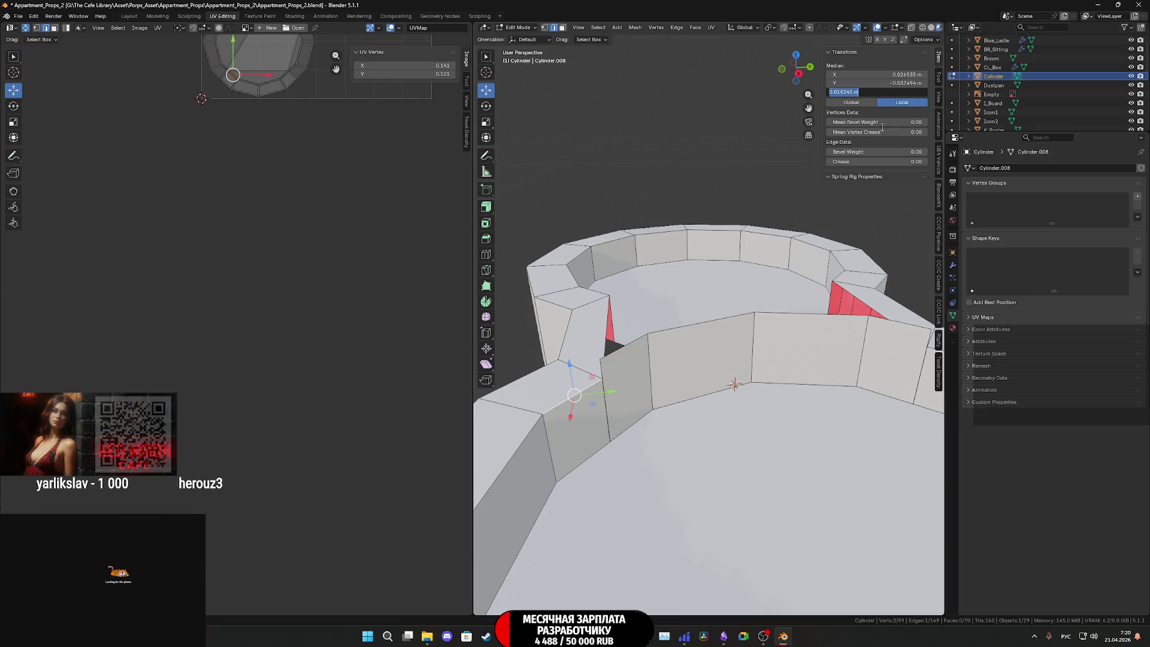
pyautogui.press('Escape')
pyautogui.click(626, 346)
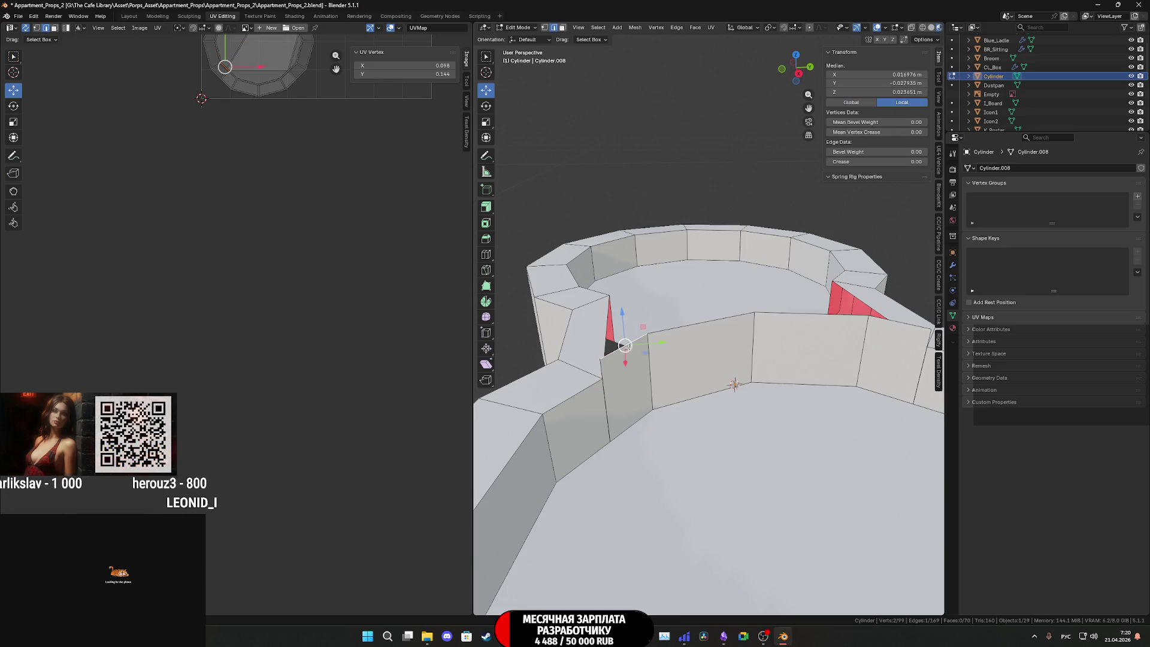
pyautogui.keyDown('shift'); pyautogui.click(707, 328); pyautogui.keyUp('shift')
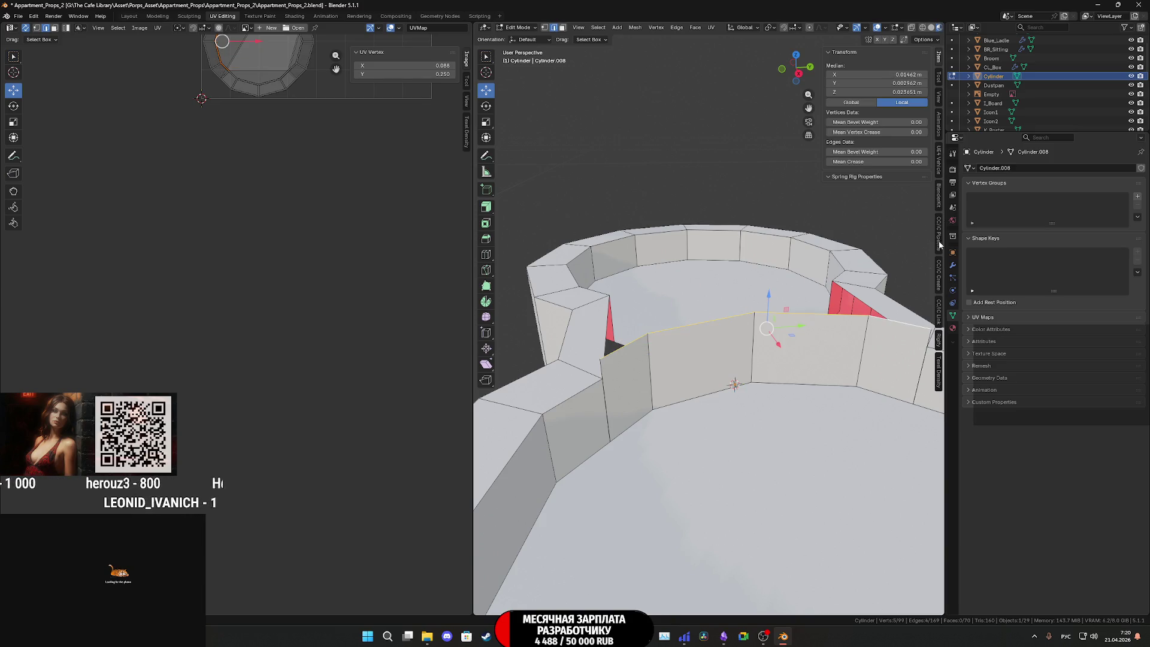
pyautogui.press('Return')
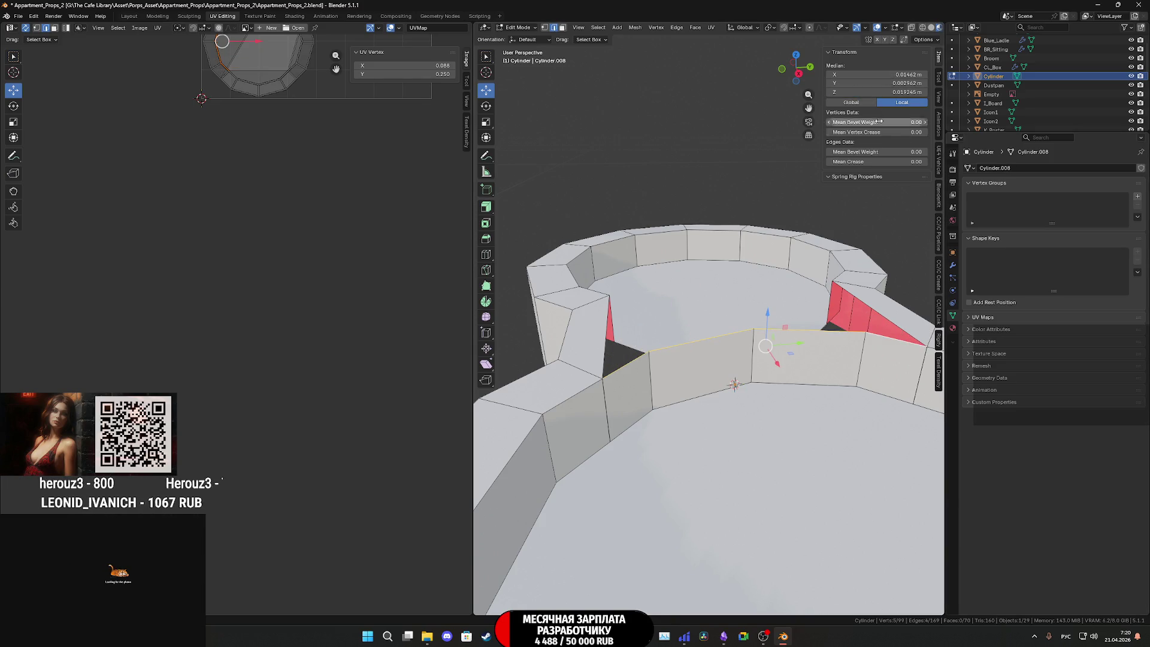
# Select the four edges on the opposite side of the gap and extrude them along Z
pyautogui.moveTo(851, 300)
pyautogui.mouseDown(button='middle')
pyautogui.moveTo(836, 457)
pyautogui.moveTo(796, 390)
pyautogui.mouseUp(button='middle')
pyautogui.scroll(-3, 836, 457)
pyautogui.scroll(4, 796, 389)
pyautogui.moveTo(768, 490); pyautogui.dragTo(759, 382, button='middle')
pyautogui.click(746, 371)
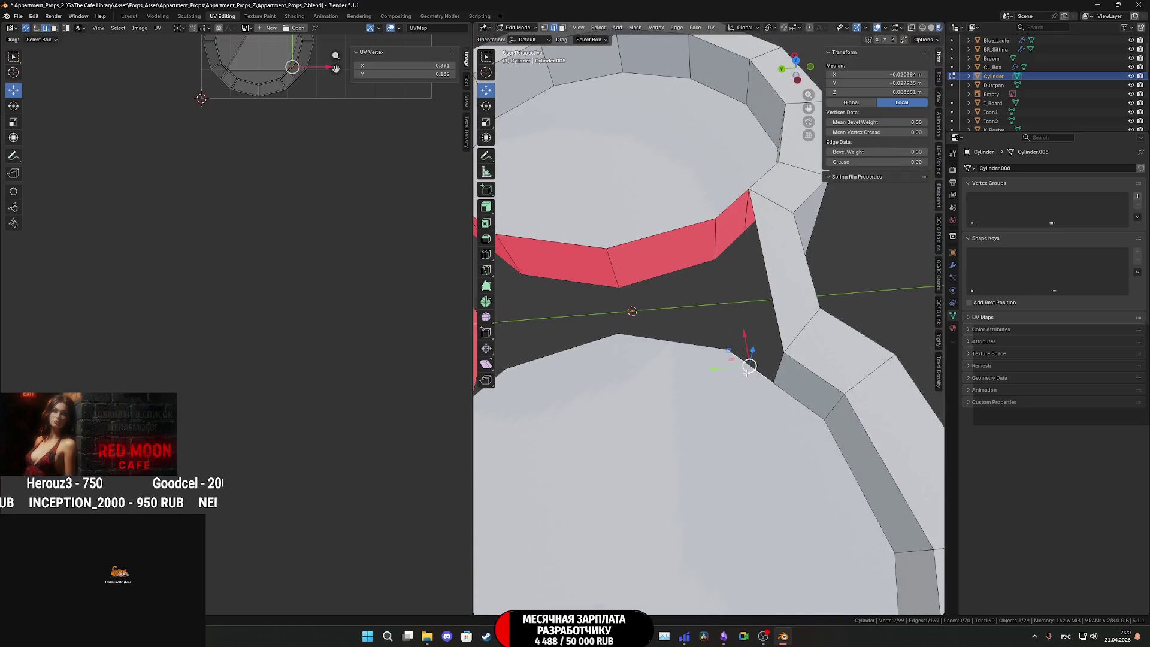
pyautogui.keyDown('shift'); pyautogui.click(701, 351); pyautogui.keyUp('shift')
pyautogui.keyDown('shift'); pyautogui.click(666, 339); pyautogui.keyUp('shift')
pyautogui.moveTo(665, 339)
pyautogui.mouseDown(button='middle')
pyautogui.moveTo(757, 303)
pyautogui.moveTo(776, 311)
pyautogui.mouseUp(button='middle')
pyautogui.keyDown('shift'); pyautogui.click(712, 324); pyautogui.keyUp('shift')
pyautogui.press('e')
pyautogui.press('z')
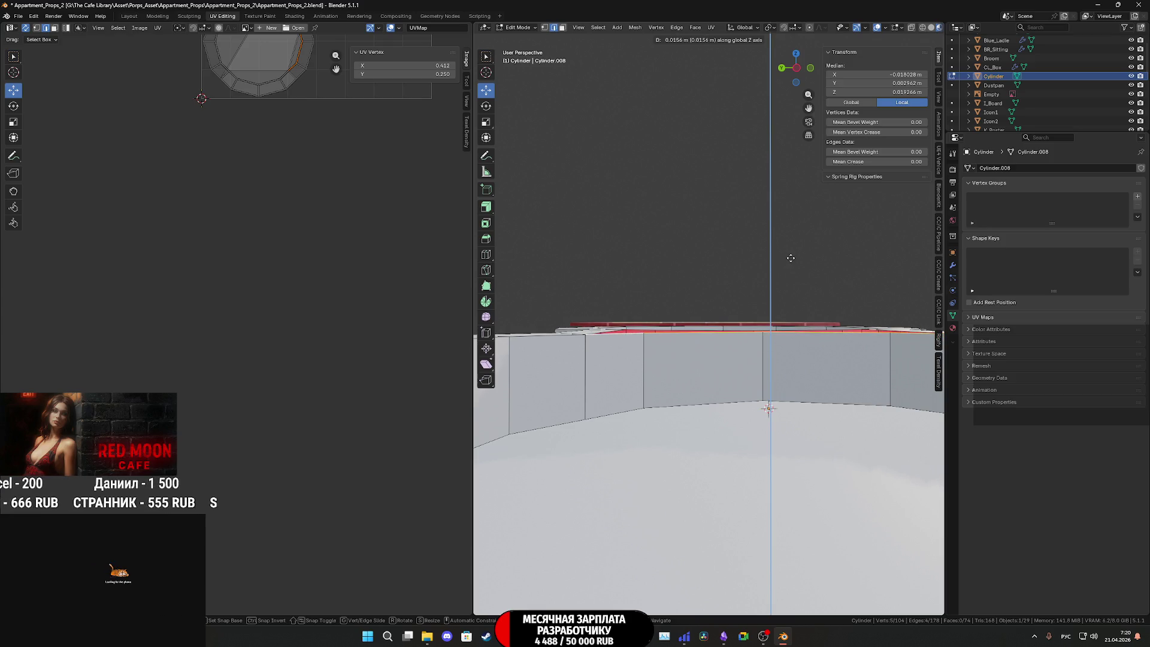
# Confirm the upward extrusion and commit its height value
pyautogui.click(790, 258)
pyautogui.click(893, 92)
pyautogui.press('Return')
pyautogui.moveTo(778, 359)
pyautogui.mouseDown(button='middle')
pyautogui.moveTo(760, 418)
pyautogui.moveTo(760, 387)
pyautogui.mouseUp(button='middle')
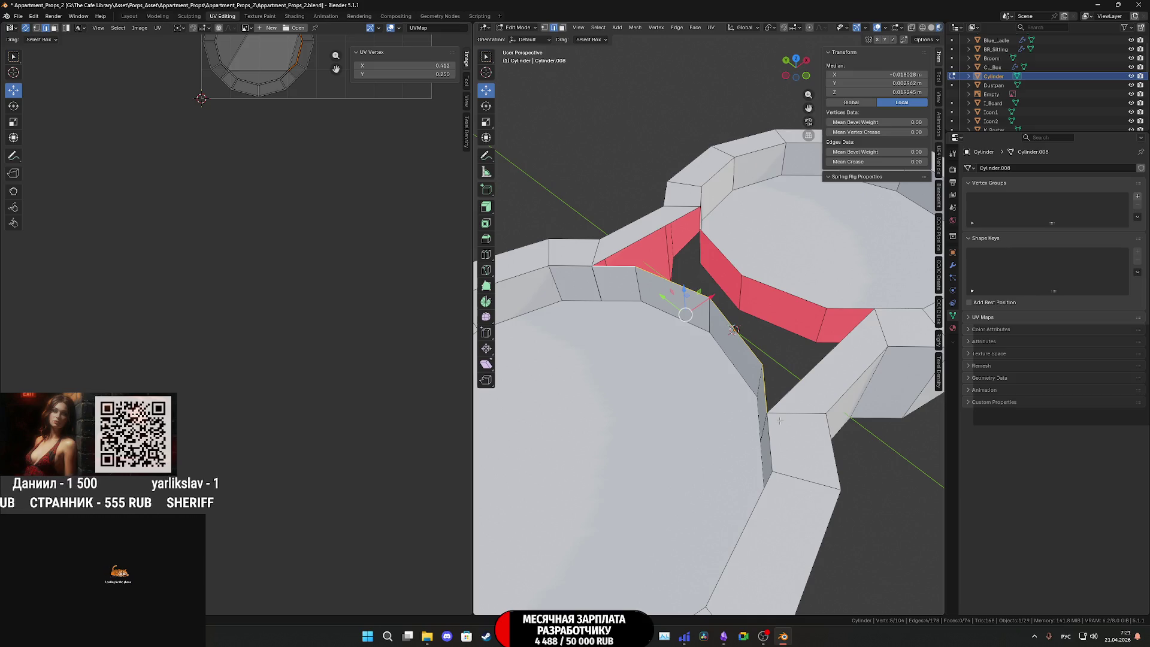
# Fill the four remaining holes at the junction with new faces, reaching 78 faces
pyautogui.moveTo(780, 421)
pyautogui.mouseDown(button='middle')
pyautogui.moveTo(855, 355)
pyautogui.moveTo(765, 345)
pyautogui.mouseUp(button='middle')
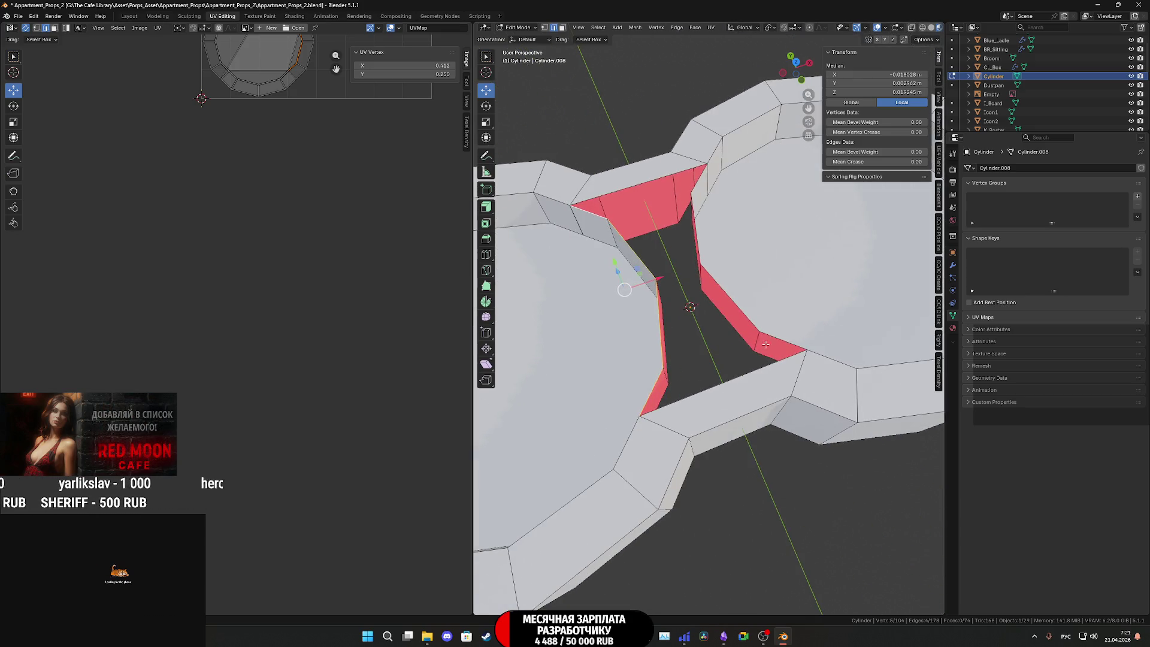
pyautogui.click(776, 340)
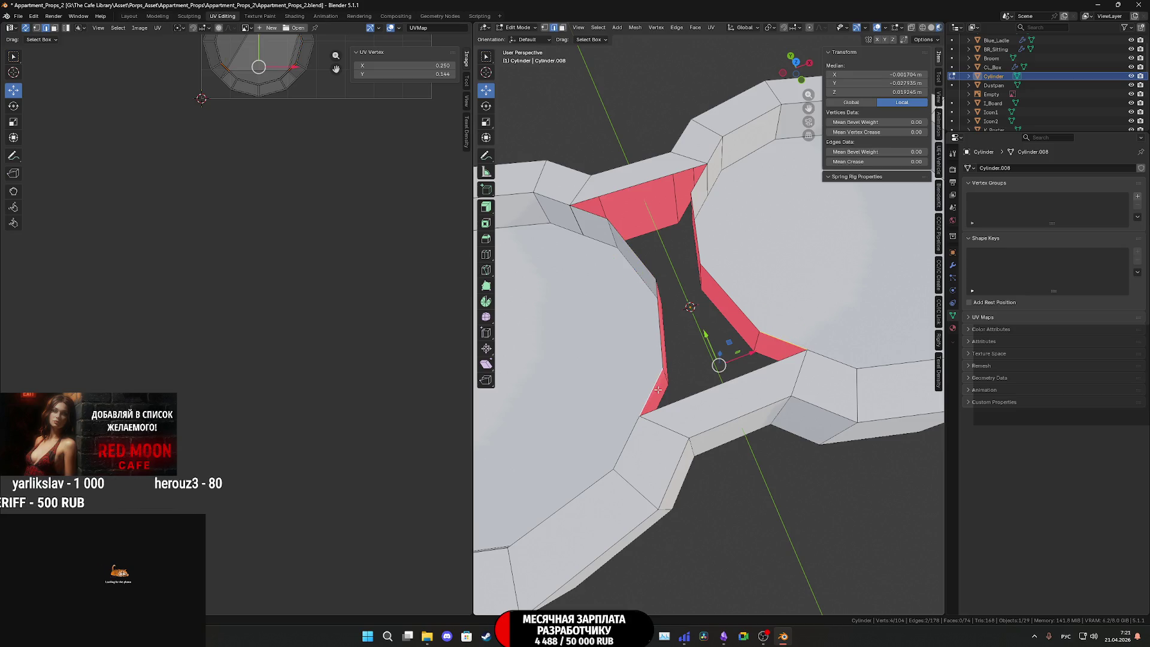
pyautogui.press('f')
pyautogui.click(728, 304)
pyautogui.moveTo(661, 325)
pyautogui.mouseDown(button='middle')
pyautogui.moveTo(659, 341)
pyautogui.moveTo(782, 345)
pyautogui.mouseUp(button='middle')
pyautogui.press('f')
pyautogui.click(741, 323)
pyautogui.press('f')
pyautogui.click(692, 311)
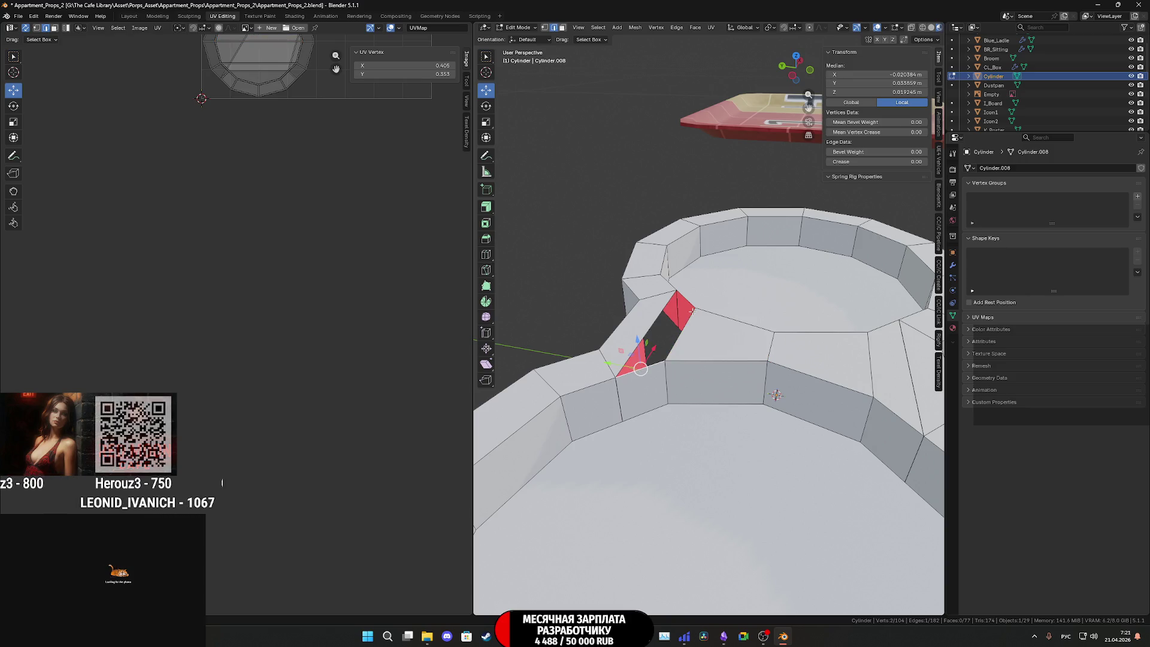
pyautogui.press('f')
pyautogui.scroll(-5, 691, 312)
pyautogui.moveTo(692, 311)
pyautogui.mouseDown(button='middle')
pyautogui.moveTo(759, 350)
pyautogui.moveTo(724, 359)
pyautogui.moveTo(749, 400)
pyautogui.mouseUp(button='middle')
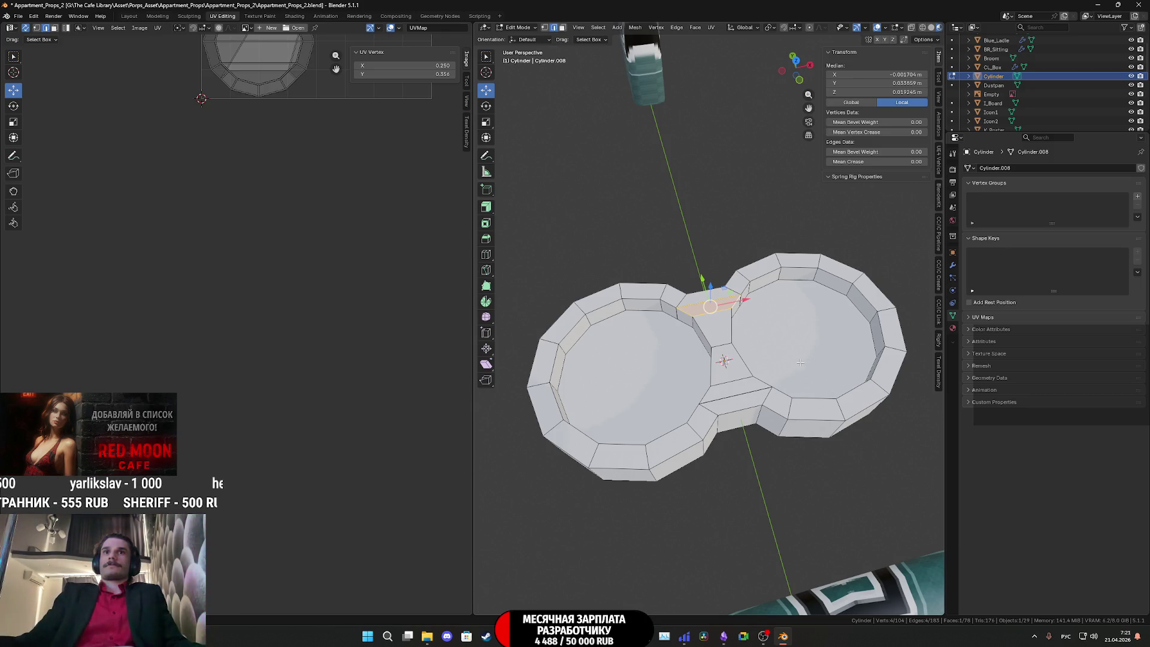
# Select all and use Merge Vertices By Distance, dropping the mesh from 104 to 100 vertices
pyautogui.moveTo(803, 364); pyautogui.dragTo(779, 408, button='middle')
pyautogui.press('a')
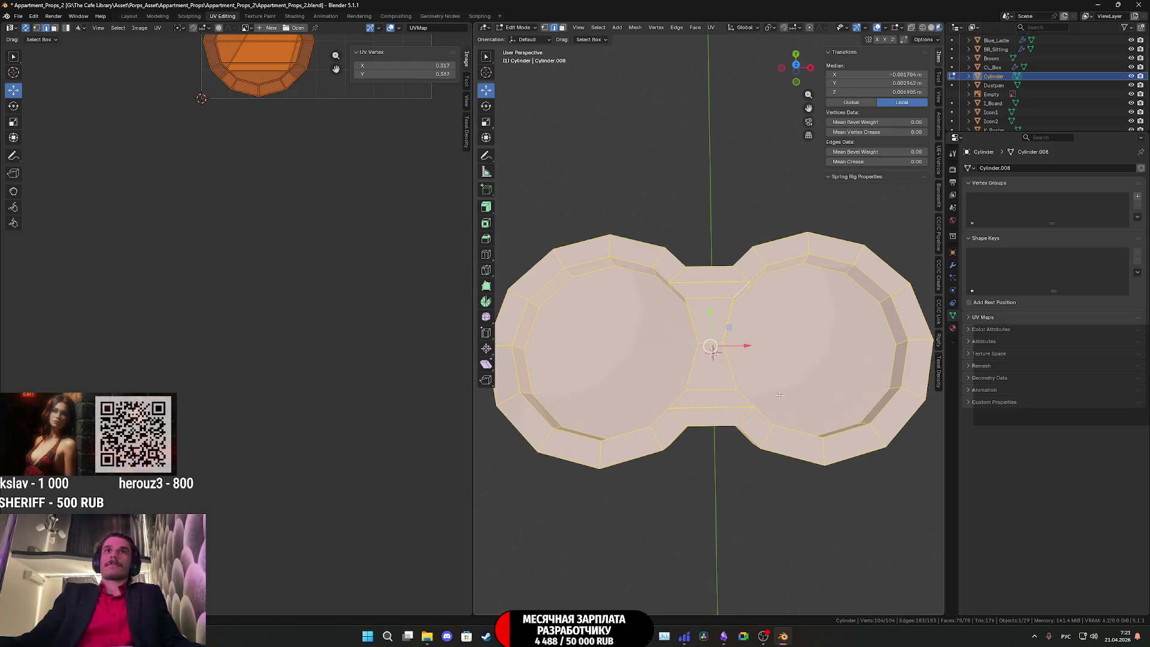
pyautogui.click(545, 28)
pyautogui.rightClick(659, 379)
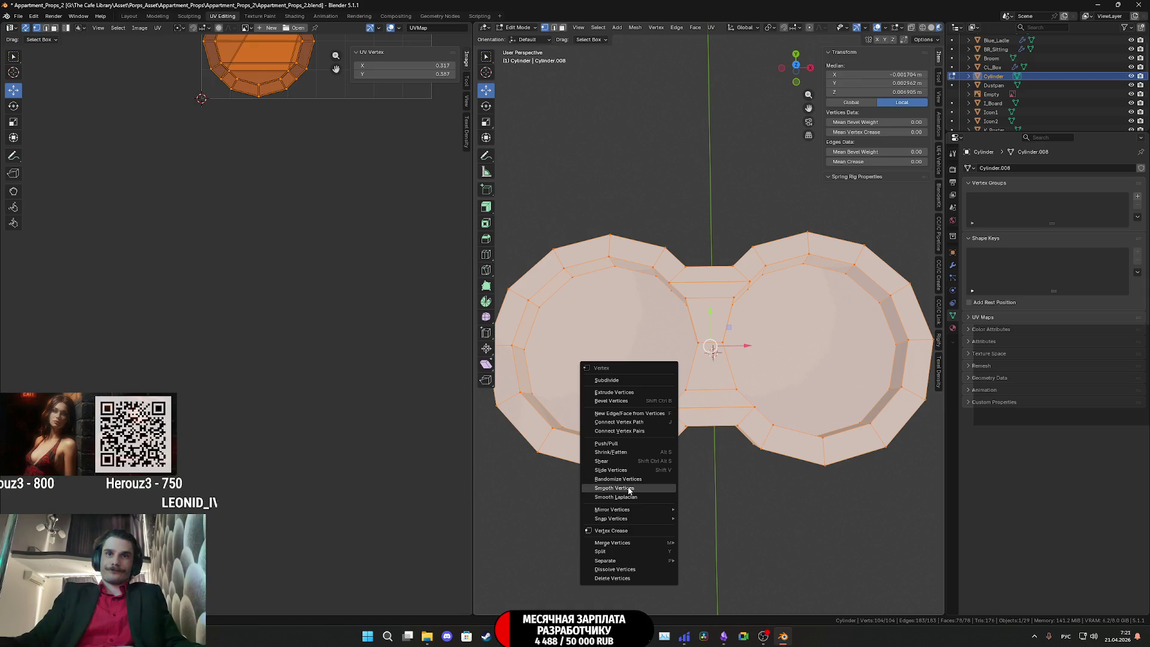
pyautogui.moveTo(627, 545)
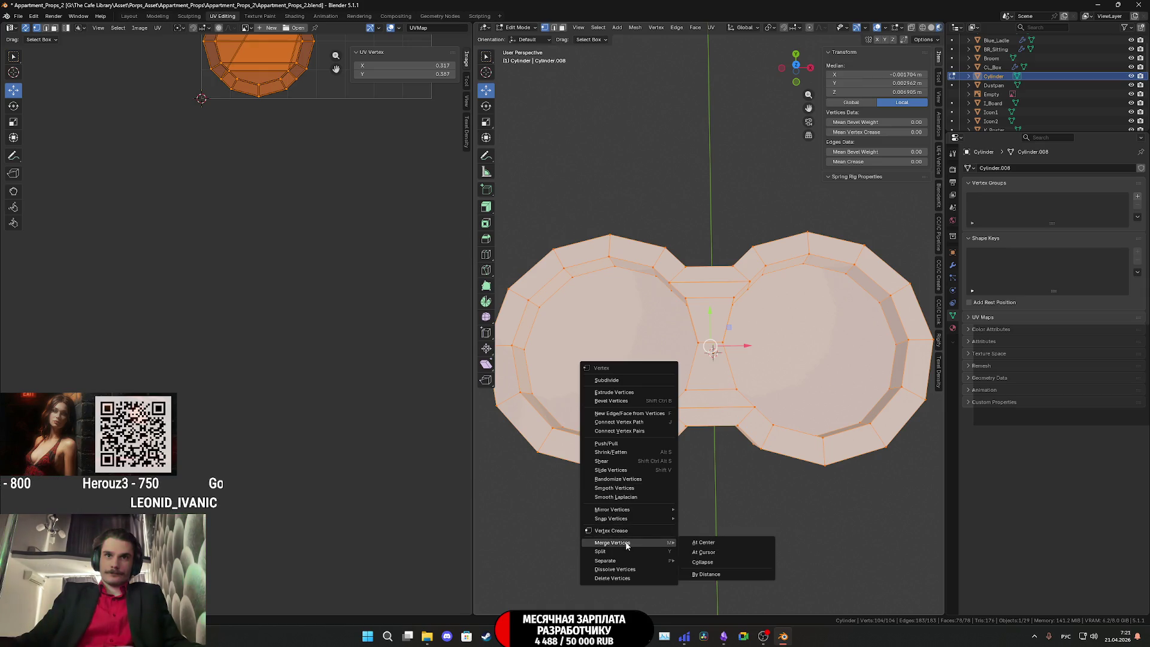
pyautogui.click(710, 574)
pyautogui.moveTo(736, 517)
pyautogui.mouseDown(button='middle')
pyautogui.moveTo(731, 447)
pyautogui.moveTo(677, 431)
pyautogui.moveTo(657, 242)
pyautogui.mouseUp(button='middle')
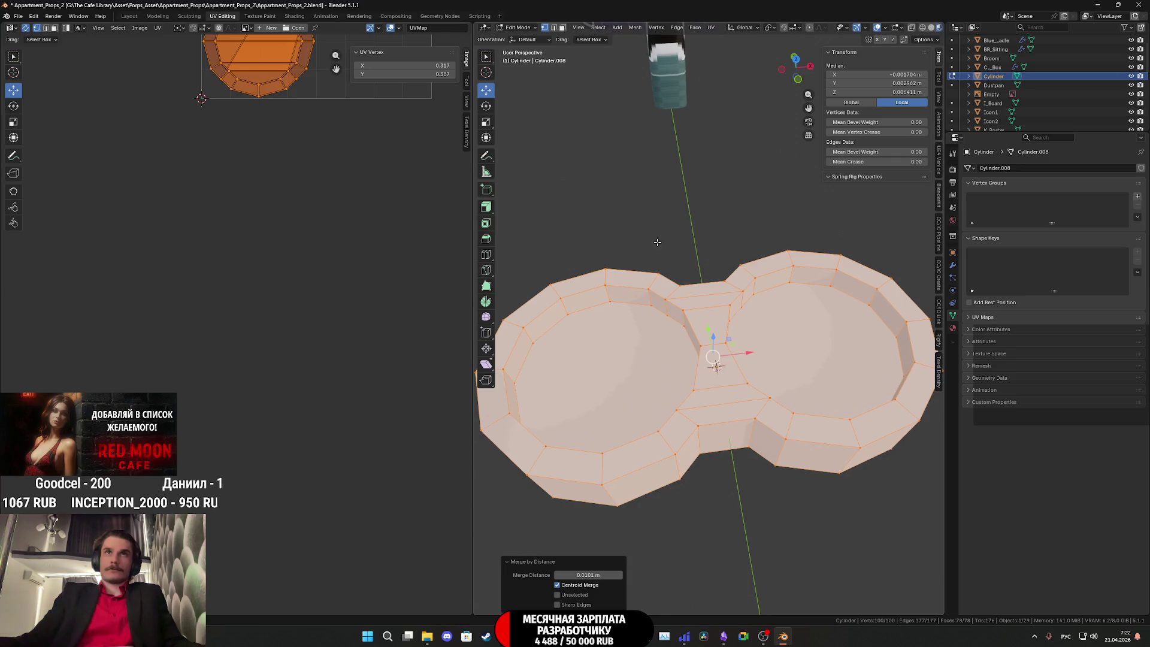
pyautogui.click(554, 28)
pyautogui.moveTo(689, 359)
pyautogui.mouseDown(button='middle')
pyautogui.moveTo(731, 382)
pyautogui.moveTo(757, 380)
pyautogui.mouseUp(button='middle')
pyautogui.keyDown('alt'); pyautogui.click(719, 376); pyautogui.keyUp('alt')
# Select the three rim edge loops and bevel them with one segment, about 0.00344 m wide
pyautogui.keyDown('alt'); pyautogui.click(656, 308); pyautogui.keyUp('alt')
pyautogui.keyDown('alt'); pyautogui.keyDown('shift'); pyautogui.click(847, 363); pyautogui.keyUp('shift'); pyautogui.keyUp('alt')
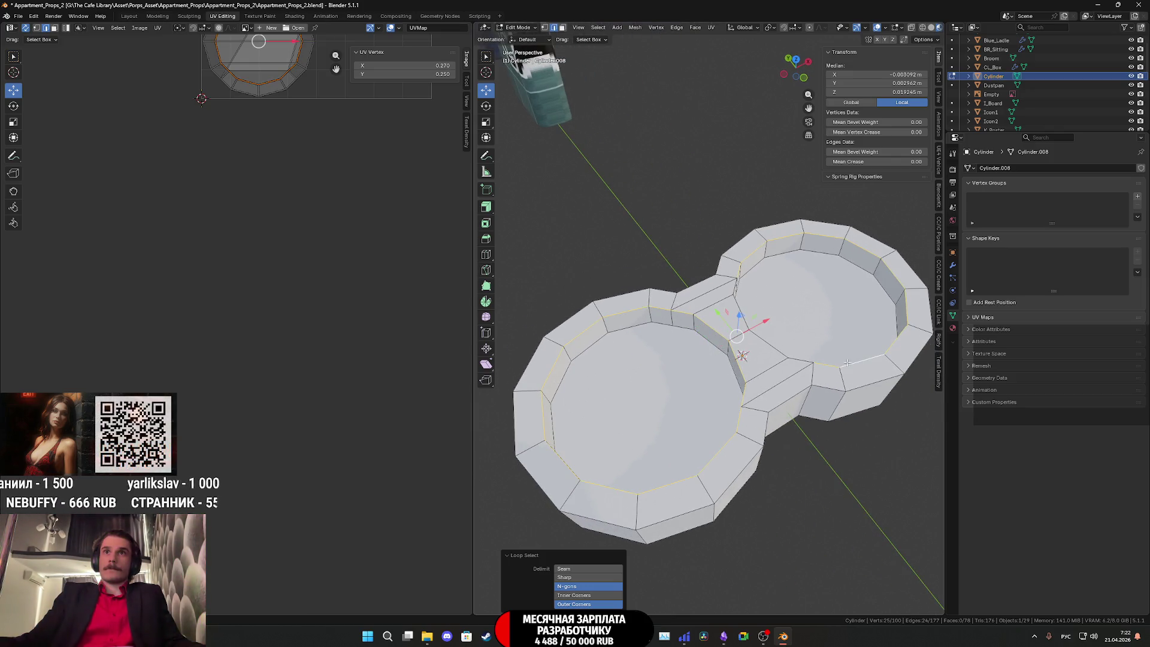
pyautogui.moveTo(783, 350); pyautogui.dragTo(714, 436, button='middle')
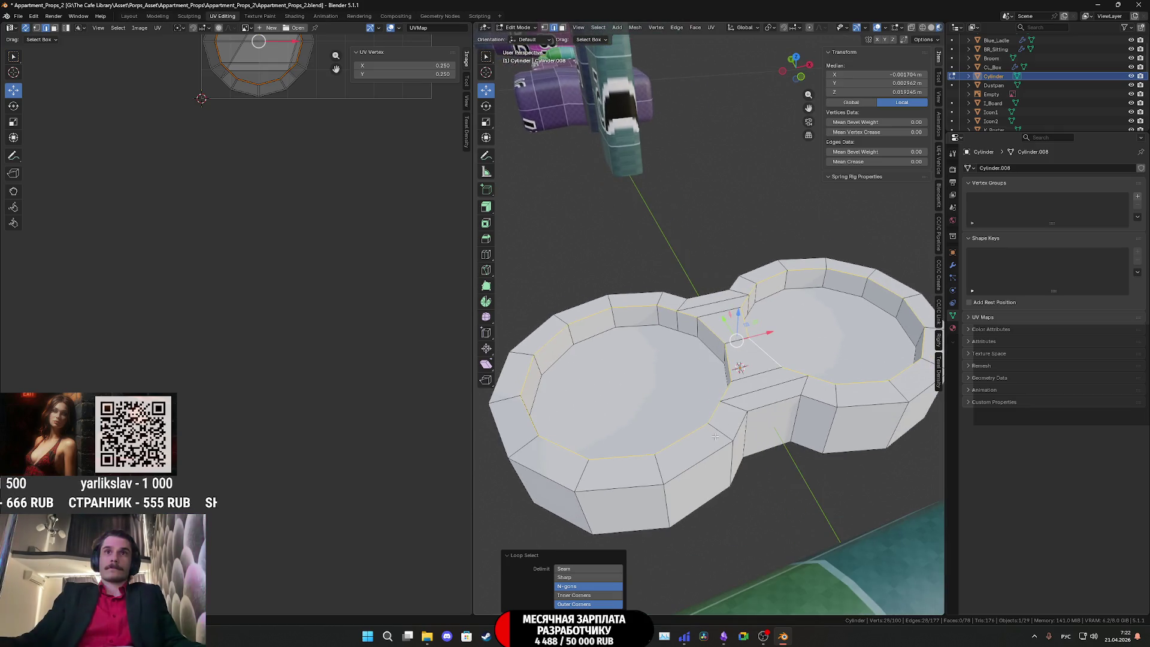
pyautogui.keyDown('alt'); pyautogui.keyDown('shift'); pyautogui.click(712, 456); pyautogui.keyUp('shift'); pyautogui.keyUp('alt')
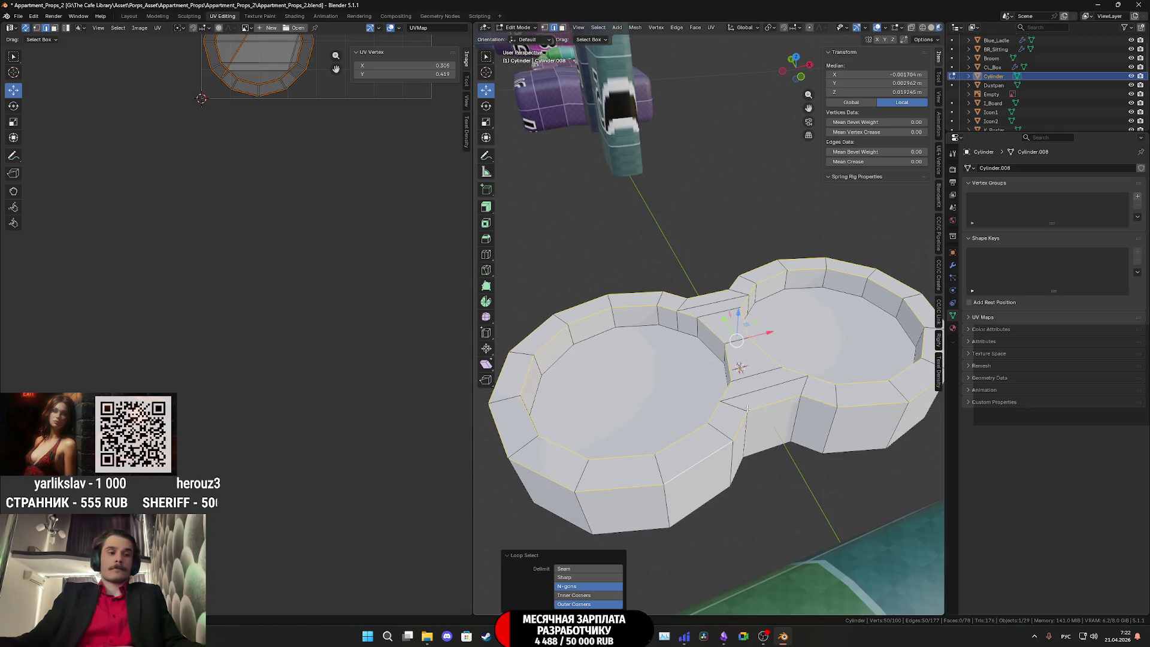
pyautogui.hotkey('ctrl', 'b')
pyautogui.scroll(-1, 773, 413)
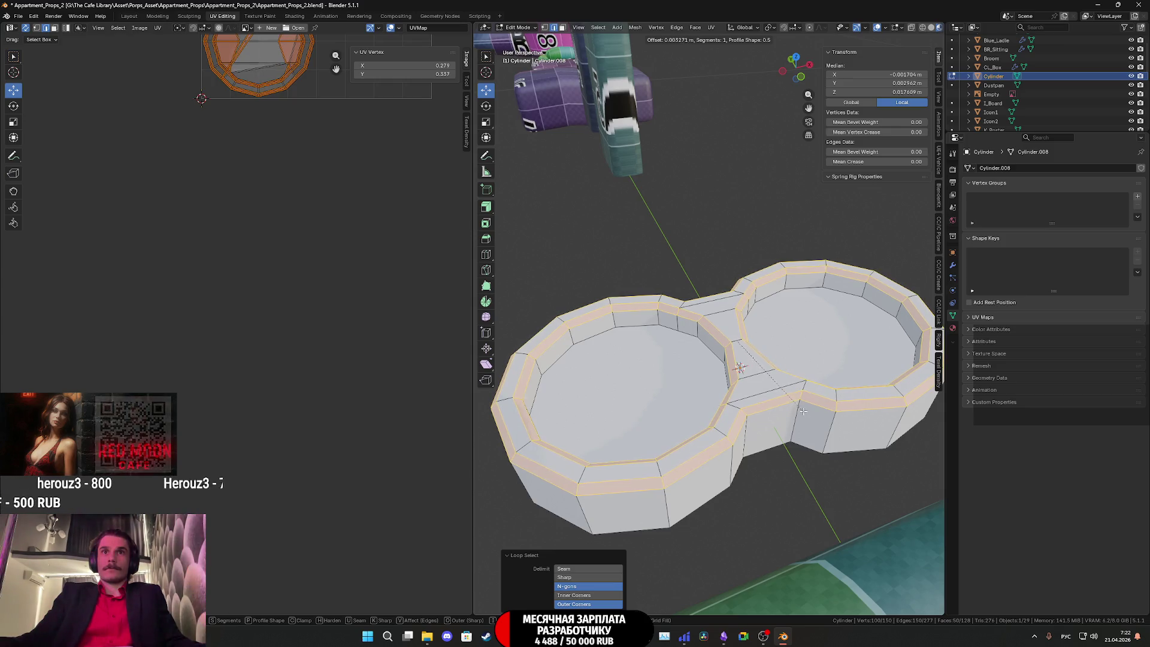
pyautogui.click(806, 413)
pyautogui.moveTo(807, 412)
pyautogui.mouseDown(button='middle')
pyautogui.moveTo(895, 395)
pyautogui.moveTo(865, 416)
pyautogui.mouseUp(button='middle')
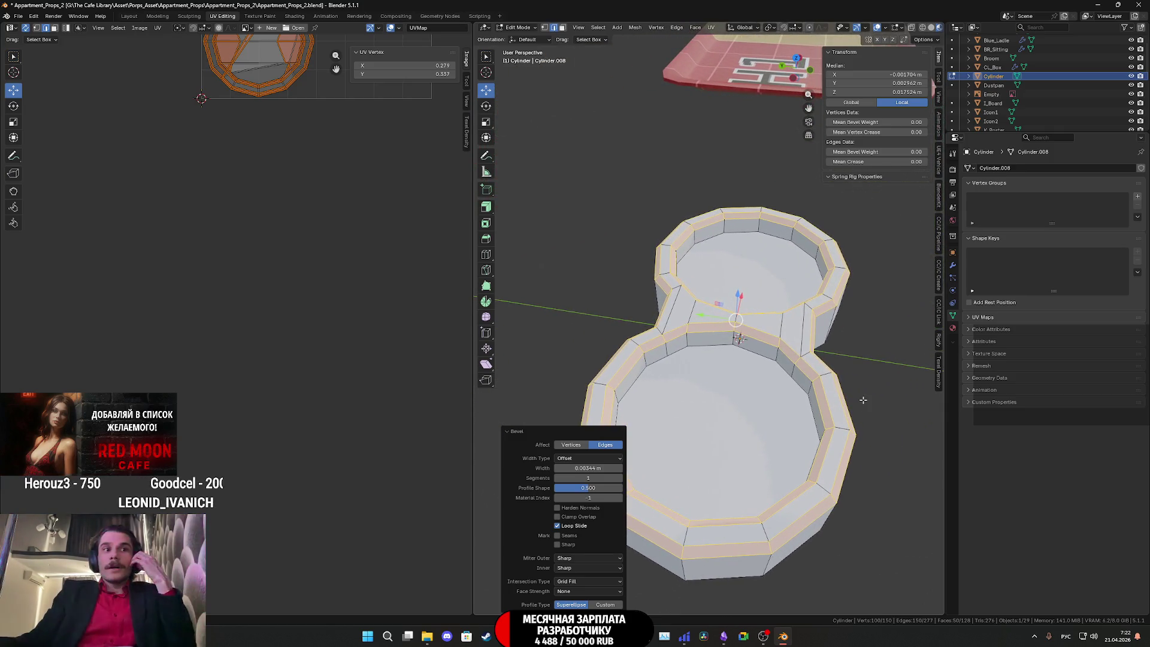
pyautogui.moveTo(809, 390)
pyautogui.mouseDown(button='middle')
pyautogui.moveTo(698, 391)
pyautogui.moveTo(646, 359)
pyautogui.moveTo(639, 381)
pyautogui.mouseUp(button='middle')
pyautogui.click(639, 380)
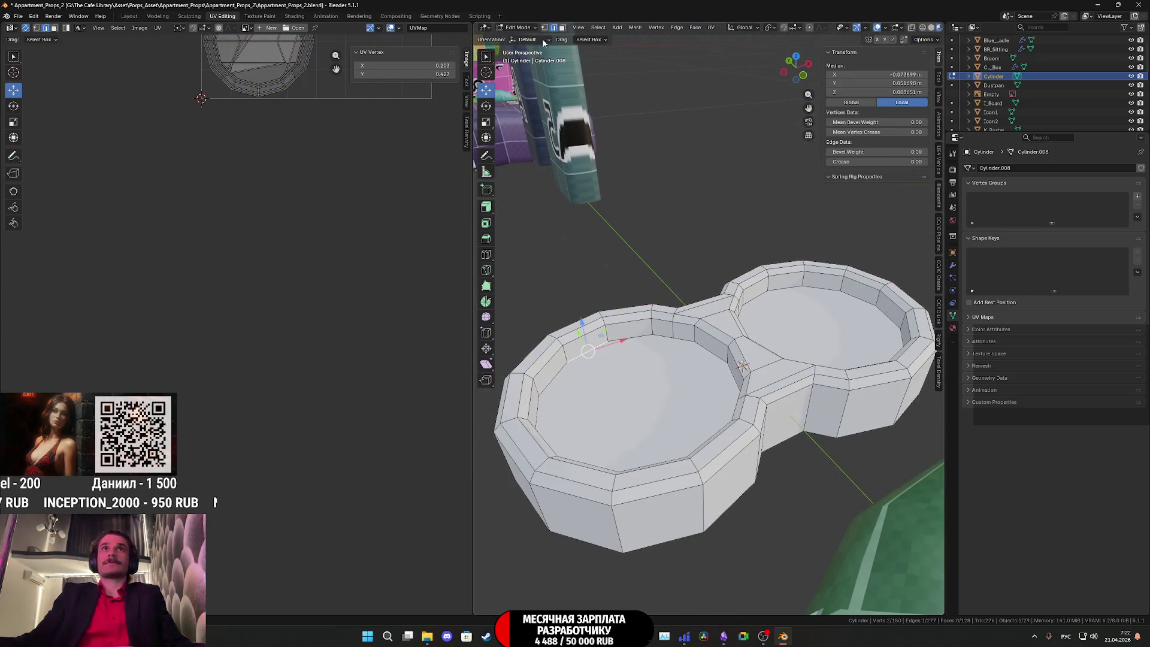
# Select both compartment floor faces and raise them slightly upward
pyautogui.click(562, 29)
pyautogui.click(646, 395)
pyautogui.keyDown('shift'); pyautogui.click(839, 309); pyautogui.keyUp('shift')
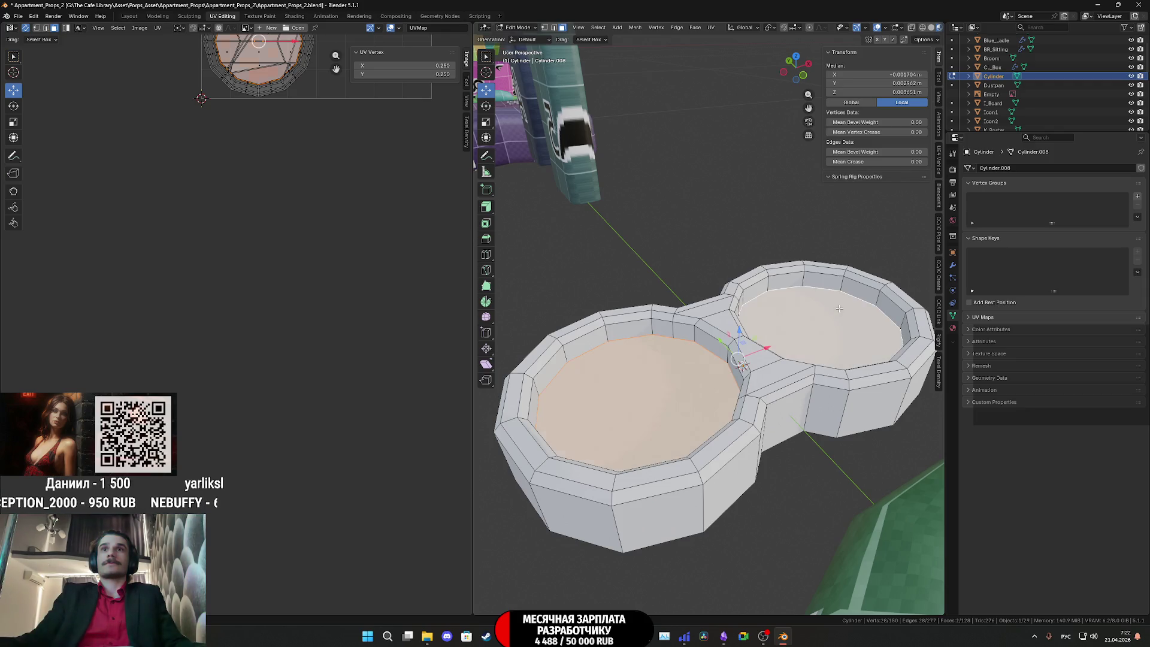
pyautogui.moveTo(739, 331); pyautogui.dragTo(736, 324)
pyautogui.moveTo(737, 325)
pyautogui.mouseDown(button='middle')
pyautogui.moveTo(788, 347)
pyautogui.moveTo(786, 379)
pyautogui.moveTo(817, 362)
pyautogui.moveTo(803, 397)
pyautogui.moveTo(709, 355)
pyautogui.moveTo(682, 321)
pyautogui.moveTo(713, 343)
pyautogui.mouseUp(button='middle')
# Apply Shade Auto Smooth to the bowl in Object Mode, then return to Edit Mode
pyautogui.press('Tab')
pyautogui.rightClick(786, 379)
pyautogui.click(786, 364)
pyautogui.press('Tab')
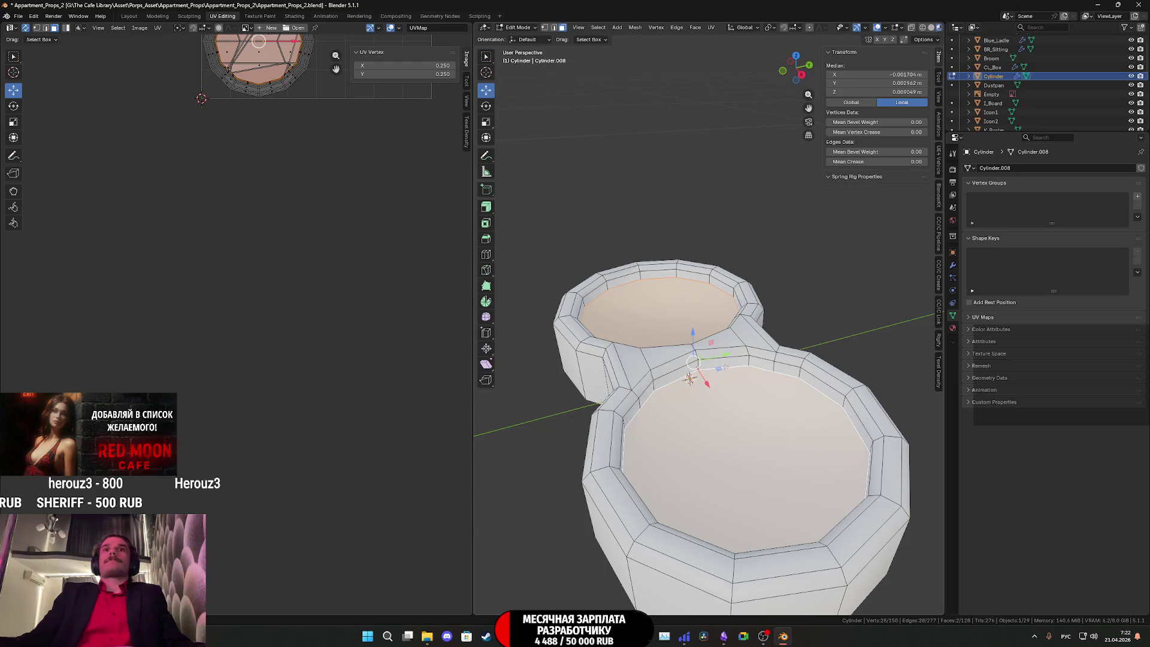
# Apply an operation from the face context menu, then select the whole mesh from a near top-down view
pyautogui.keyDown('shift'); pyautogui.click(561, 29); pyautogui.keyUp('shift')
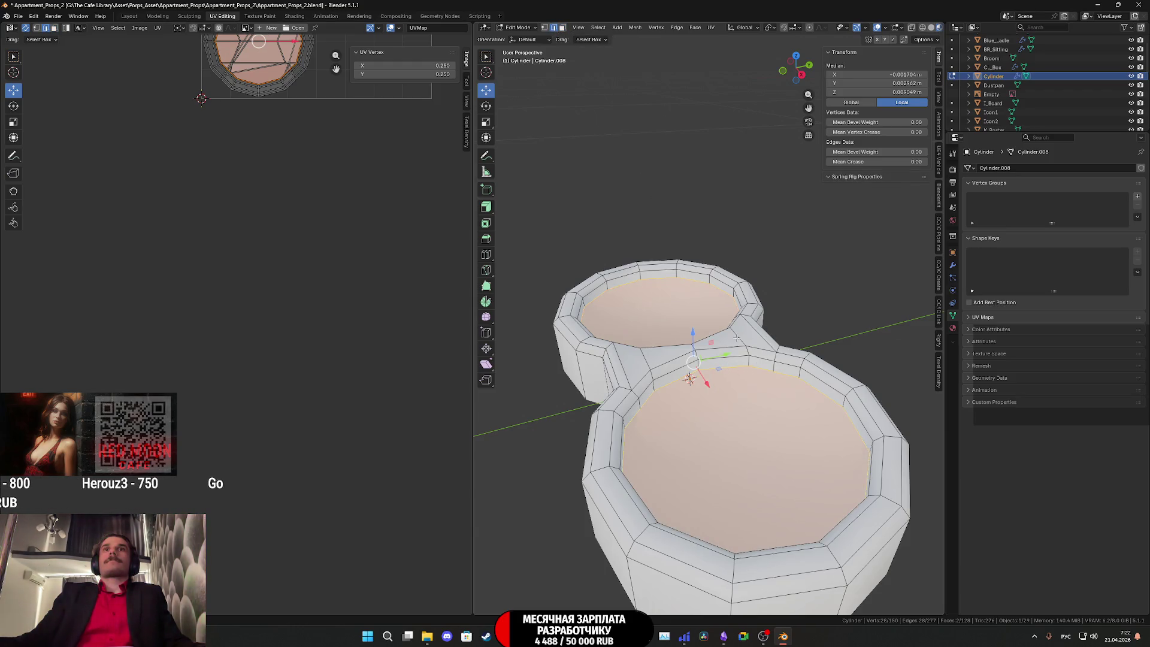
pyautogui.rightClick(791, 335)
pyautogui.click(786, 515)
pyautogui.press('Tab')
pyautogui.moveTo(784, 505)
pyautogui.mouseDown(button='middle')
pyautogui.moveTo(835, 528)
pyautogui.moveTo(863, 523)
pyautogui.moveTo(891, 463)
pyautogui.moveTo(908, 459)
pyautogui.moveTo(874, 485)
pyautogui.moveTo(832, 418)
pyautogui.moveTo(844, 426)
pyautogui.mouseUp(button='middle')
pyautogui.scroll(-5, 874, 480)
pyautogui.press('Tab')
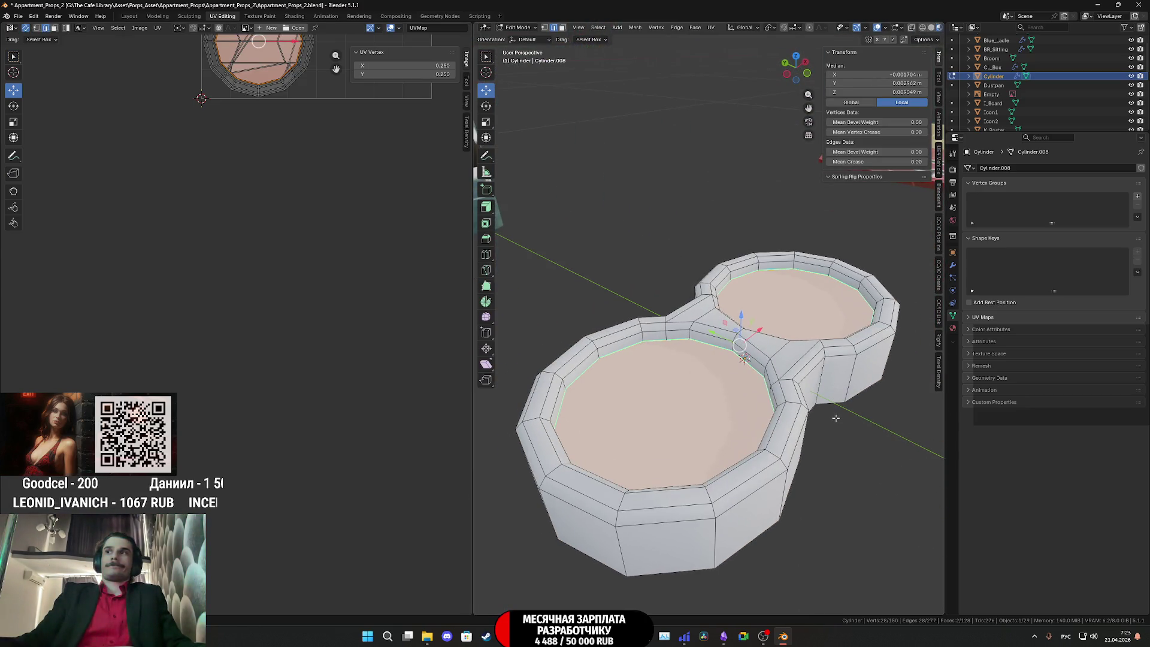
pyautogui.moveTo(836, 418)
pyautogui.mouseDown(button='middle')
pyautogui.moveTo(754, 395)
pyautogui.moveTo(739, 61)
pyautogui.mouseUp(button='middle')
pyautogui.scroll(-3, 747, 393)
pyautogui.press('a')
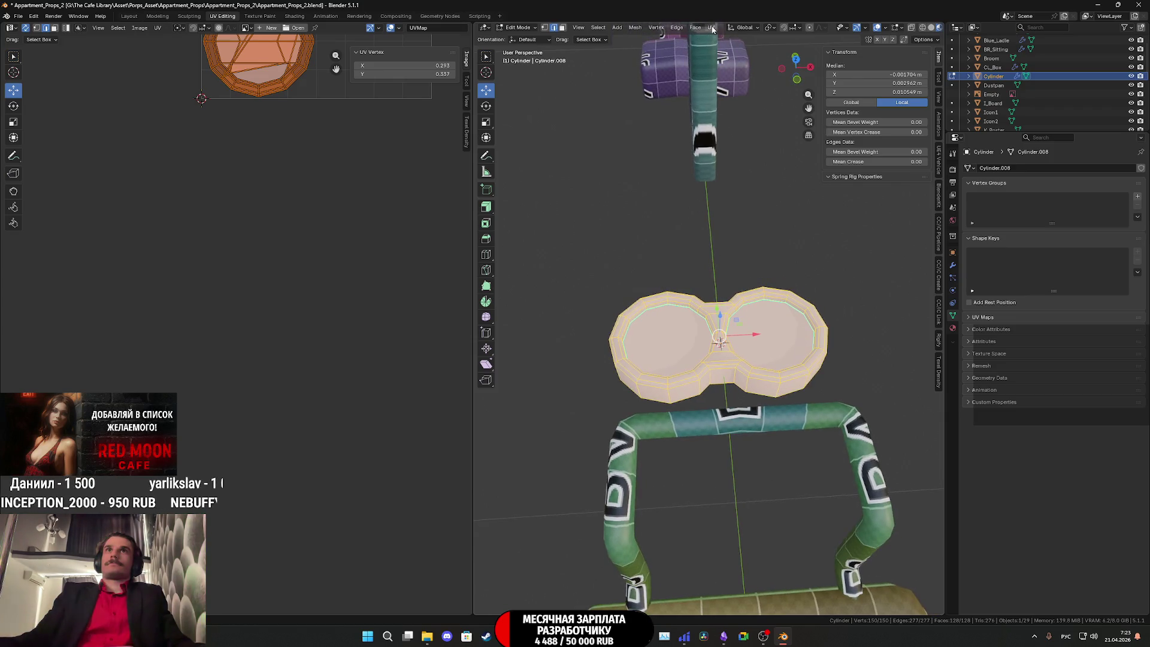
# From top view, unwrap with Cube Projection, then switch to Project from View
pyautogui.click(796, 59)
pyautogui.click(711, 28)
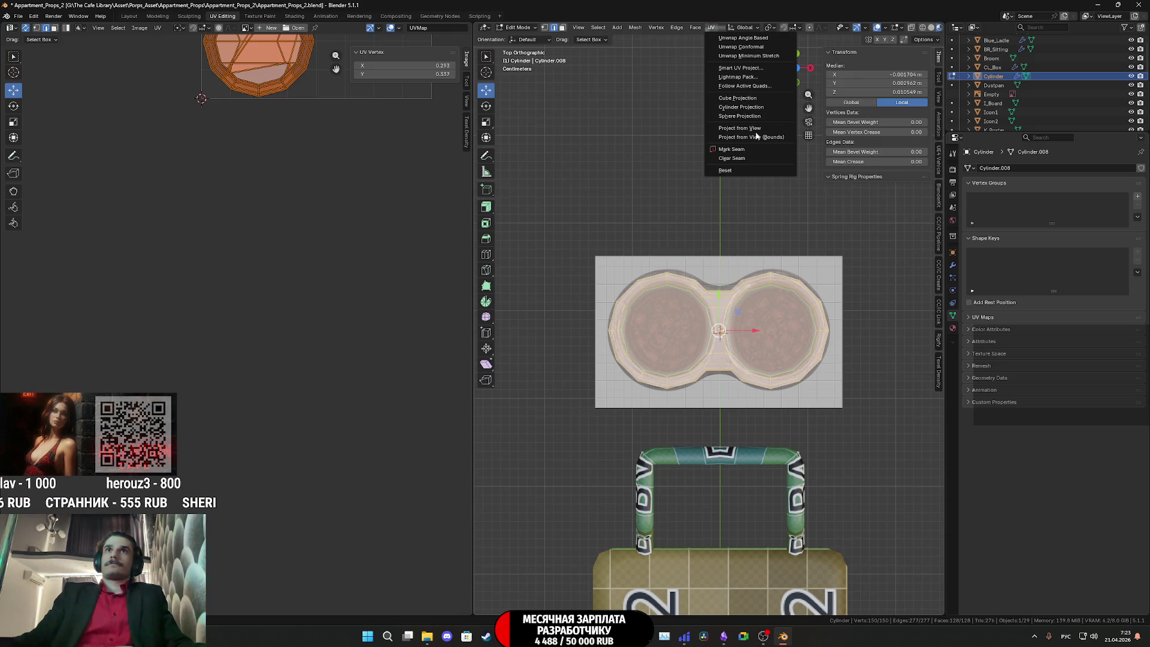
pyautogui.click(744, 98)
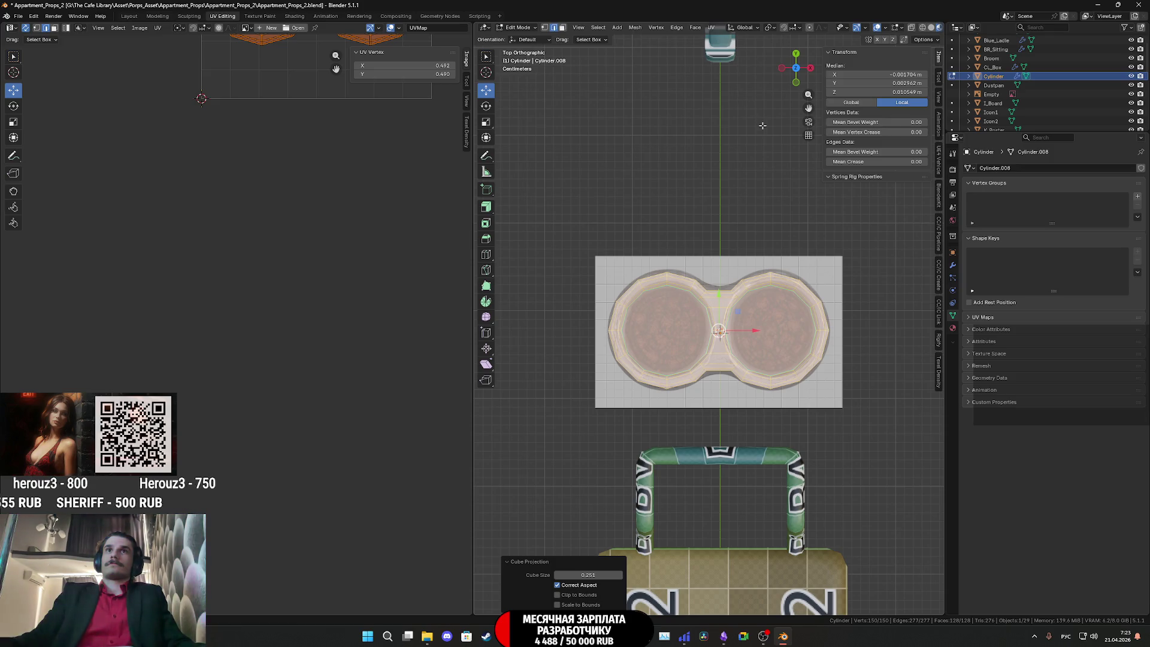
pyautogui.click(711, 27)
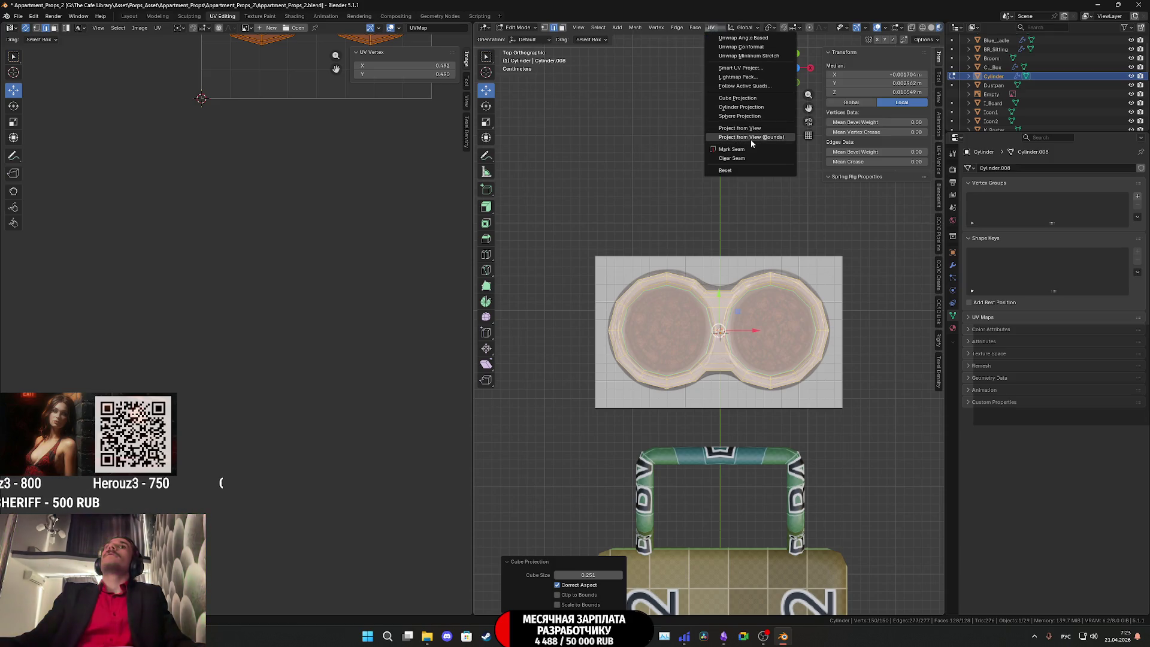
pyautogui.click(741, 127)
# Move the bowl's UV island just left of the UV square and return to Object Mode
pyautogui.scroll(-5, 382, 237)
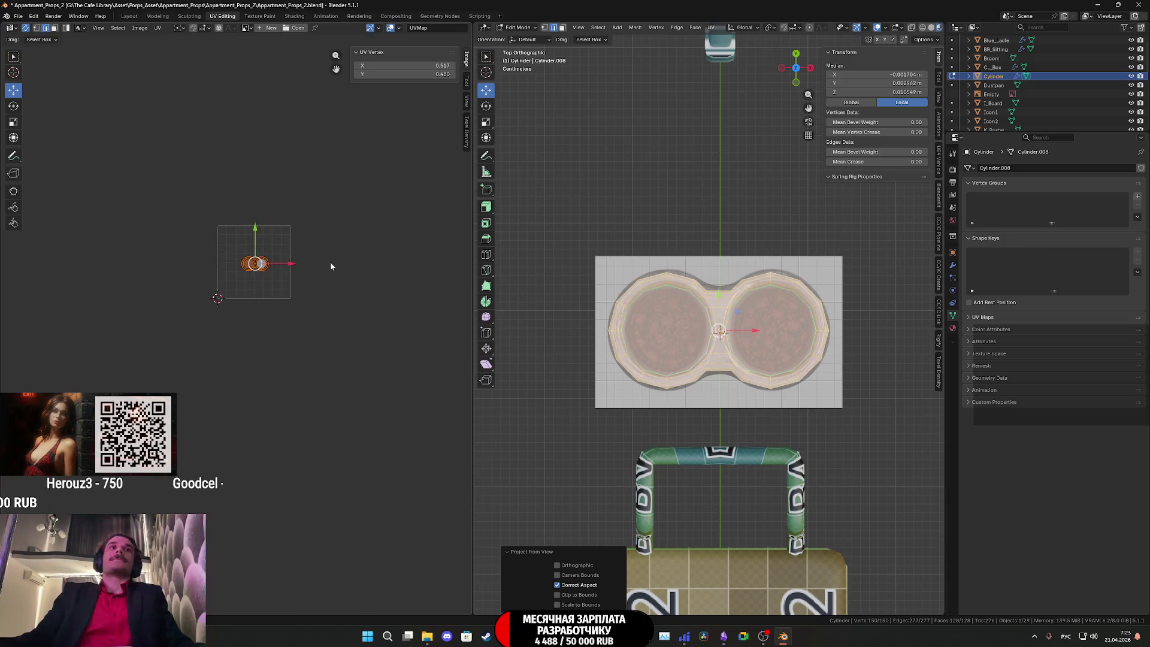
pyautogui.moveTo(291, 263); pyautogui.dragTo(236, 295)
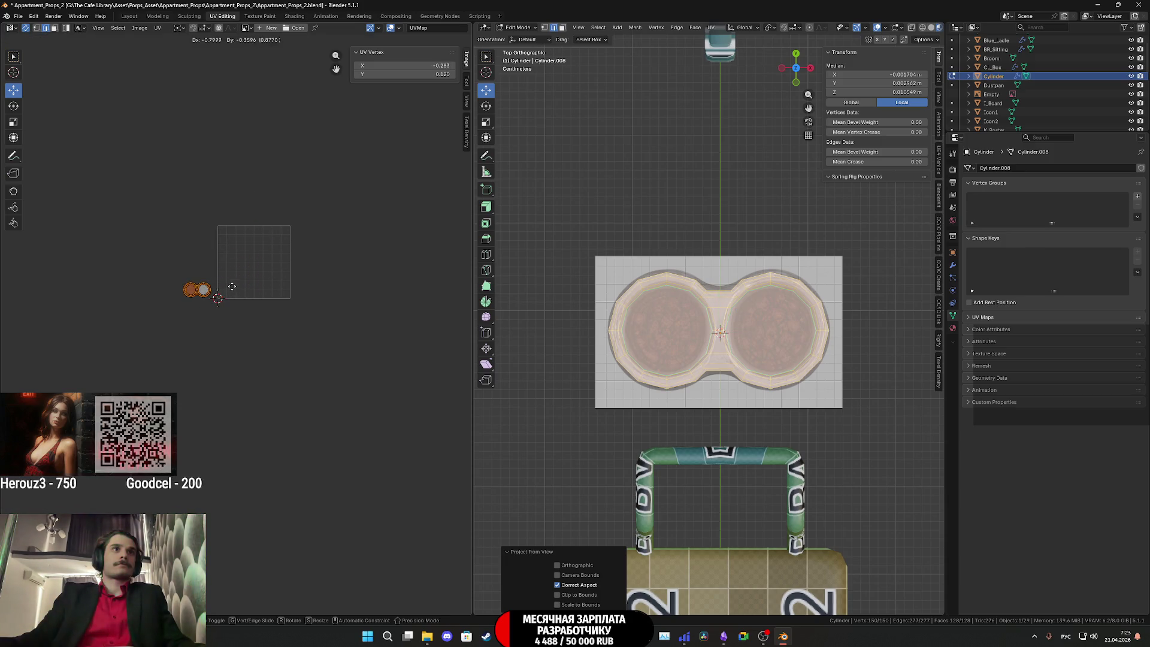
pyautogui.scroll(1, 587, 351)
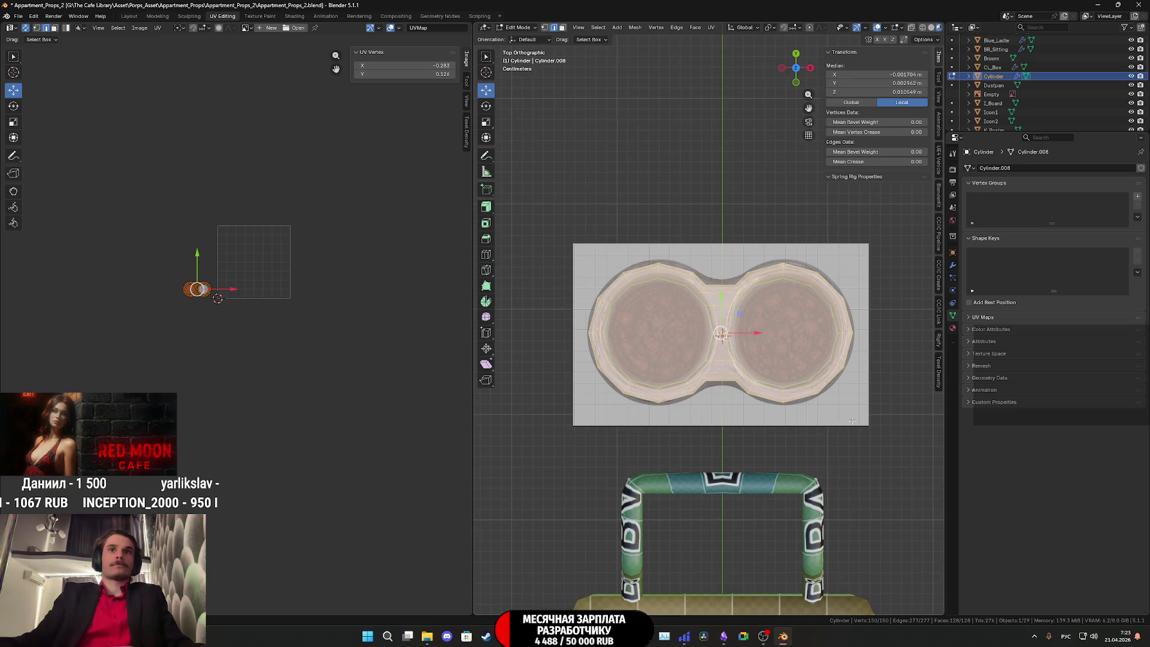
pyautogui.press('Tab')
# Assign the existing TD_Checker material to the bowl object
pyautogui.press('a')
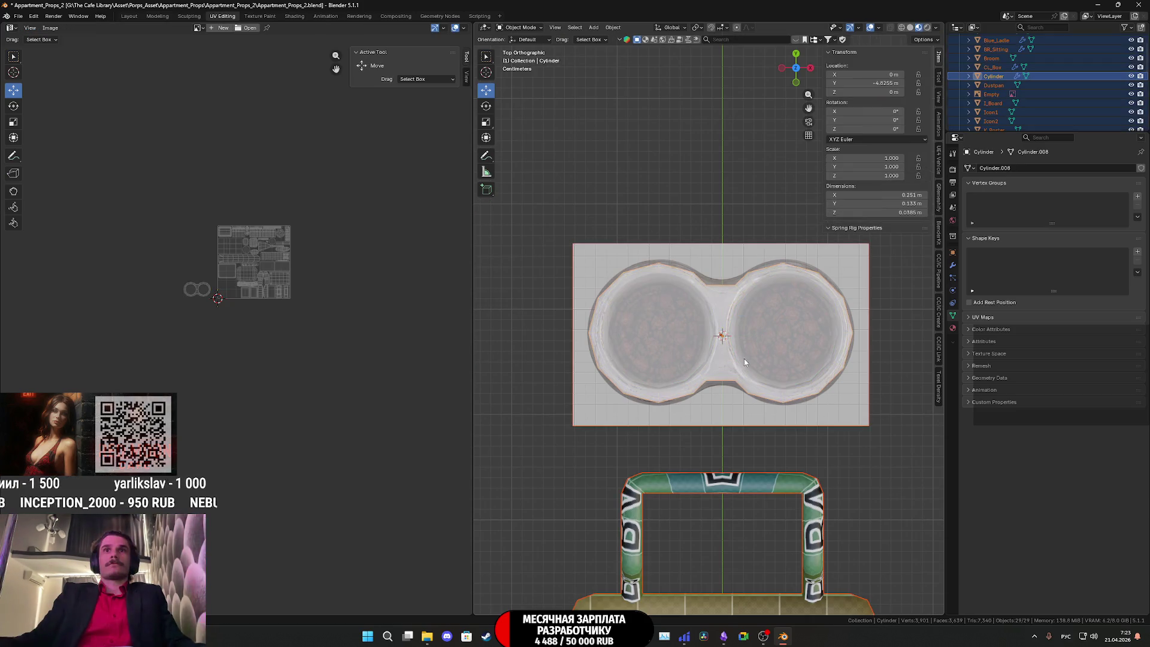
pyautogui.click(740, 371)
pyautogui.click(953, 328)
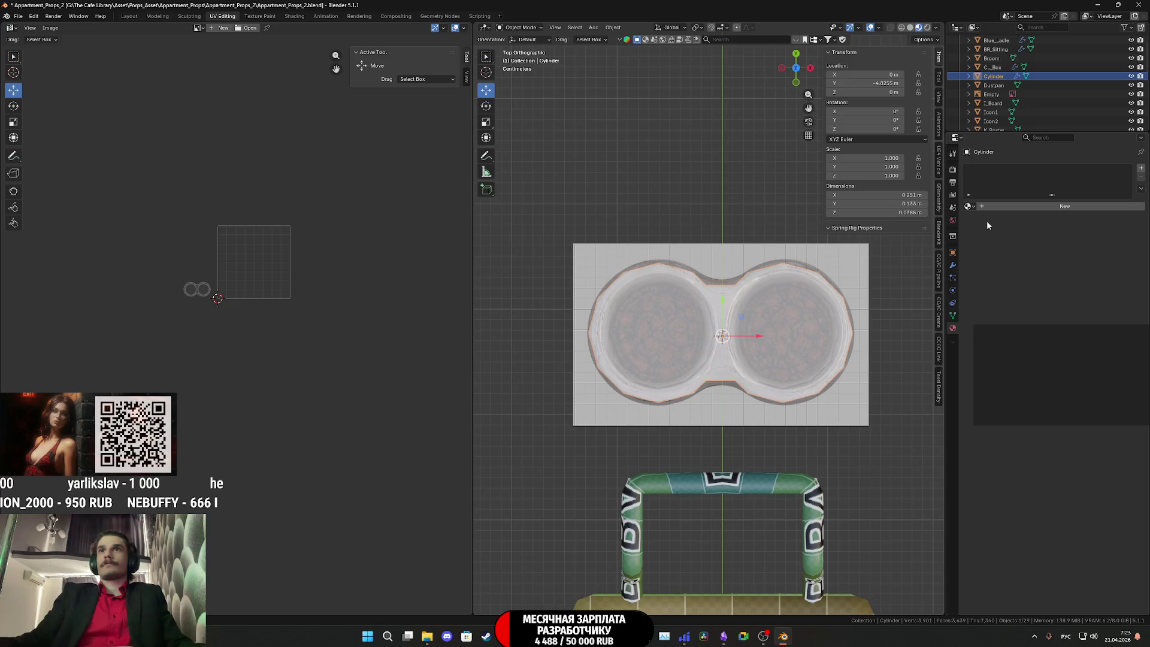
pyautogui.click(967, 206)
pyautogui.click(994, 245)
# In Edit Mode, select the bowl's entire connected UV island
pyautogui.press('a')
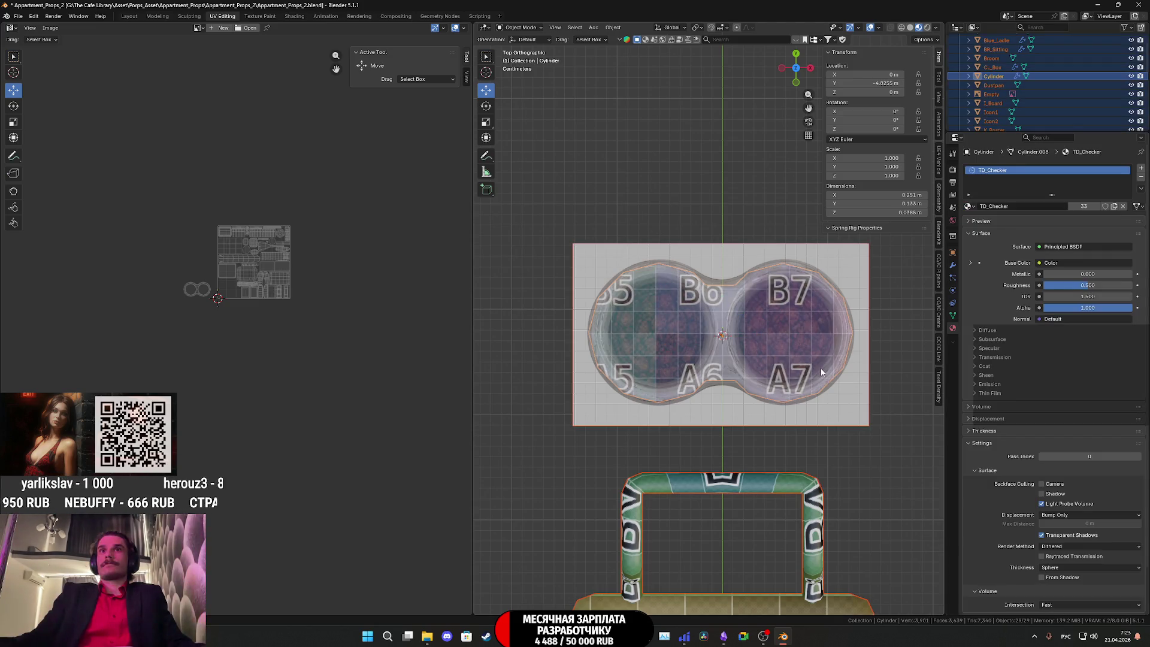
pyautogui.press('Tab')
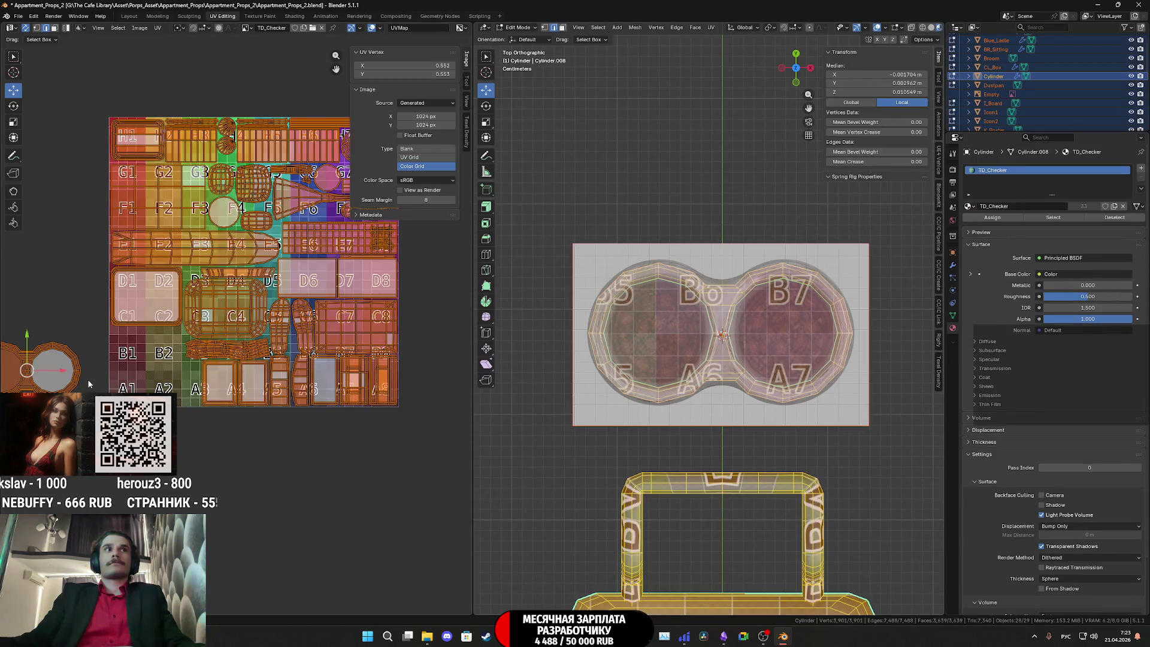
pyautogui.moveTo(89, 384); pyautogui.dragTo(214, 365, button='middle')
pyautogui.scroll(1, 213, 365)
pyautogui.click(199, 400)
pyautogui.moveTo(209, 403); pyautogui.dragTo(157, 320)
pyautogui.hotkey('ctrl', 'l')
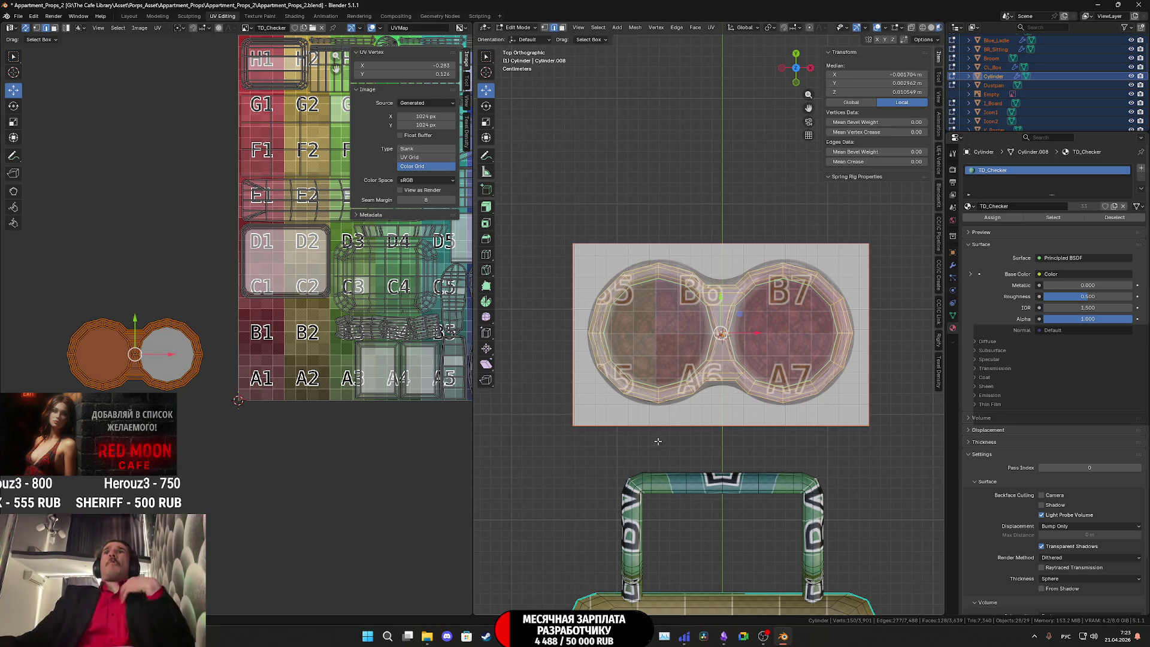
pyautogui.moveTo(768, 412); pyautogui.dragTo(806, 368, button='middle')
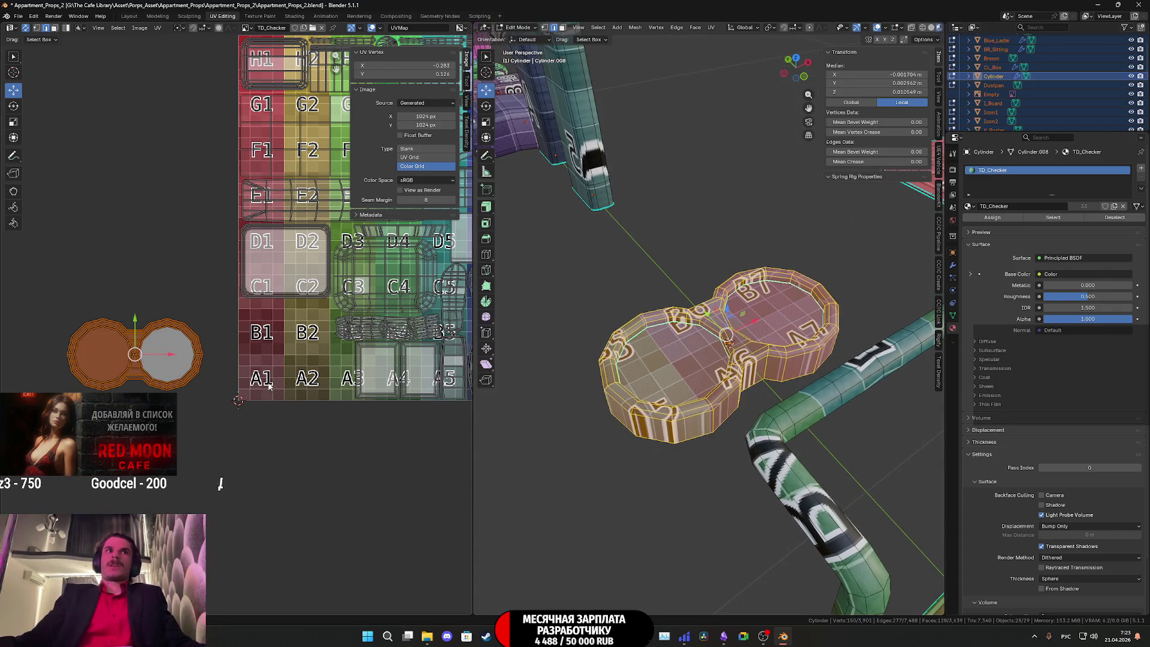
pyautogui.scroll(1, 272, 387)
# Scale the UV island and move it onto the B1 and B2 checker tiles
pyautogui.press('s')
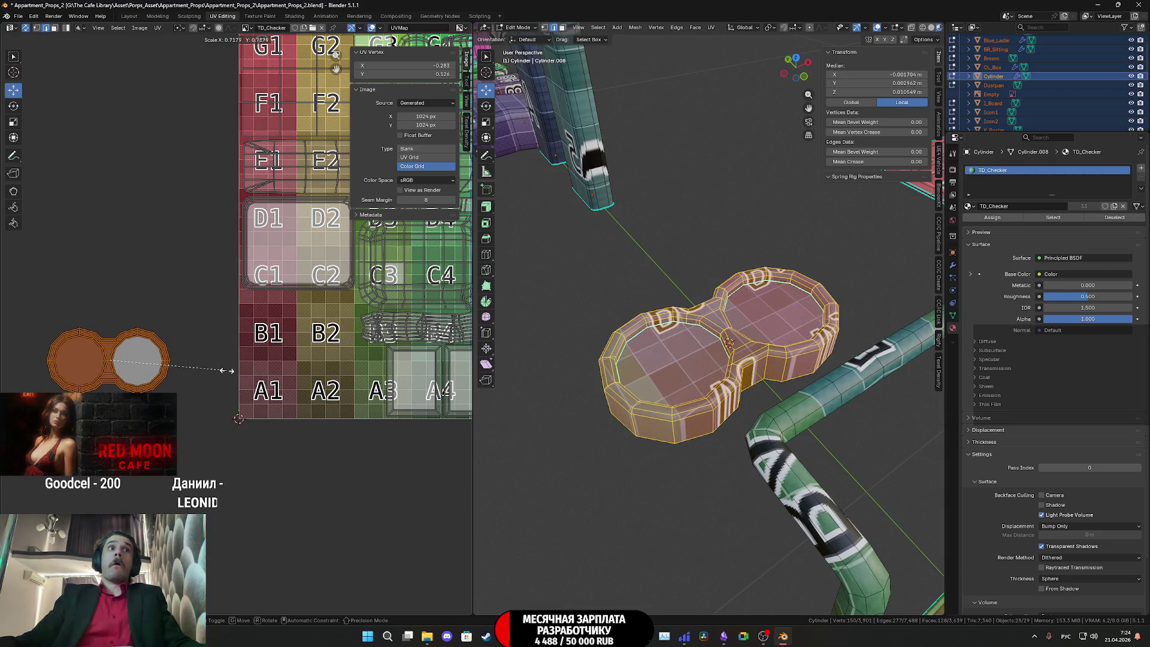
pyautogui.press('g')
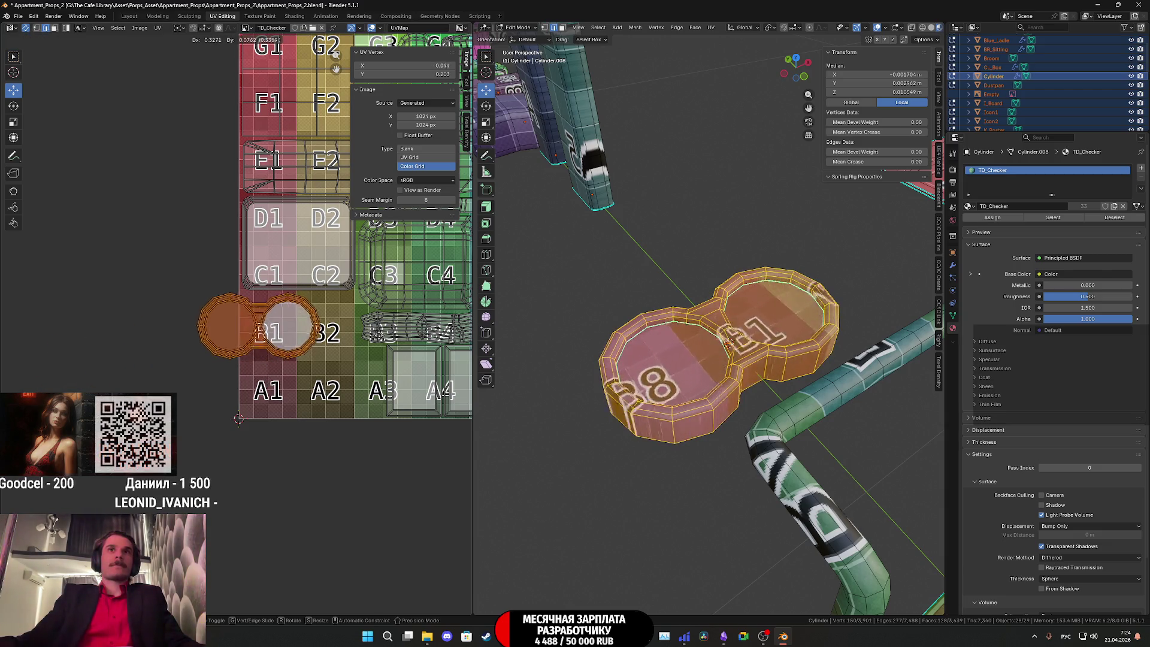
pyautogui.click(424, 339)
pyautogui.scroll(3, 424, 338)
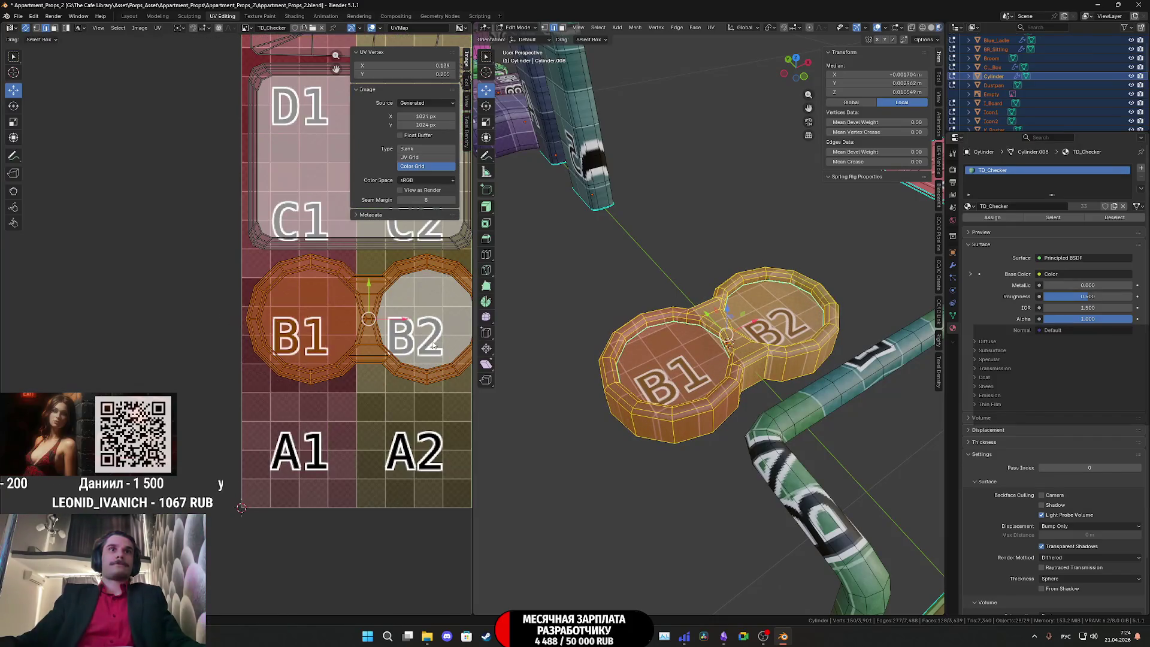
pyautogui.press('s')
pyautogui.click(425, 374)
pyautogui.press('g')
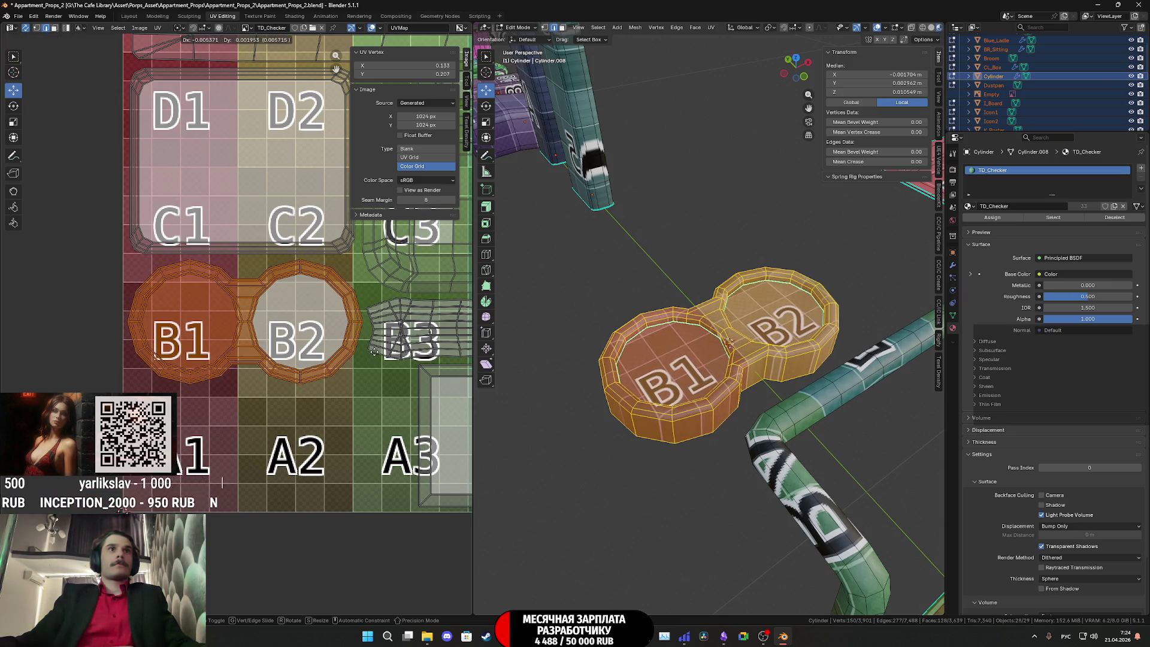
pyautogui.click(384, 412)
# Nudge the island slightly up along Y, then select all UVs
pyautogui.scroll(1, 384, 408)
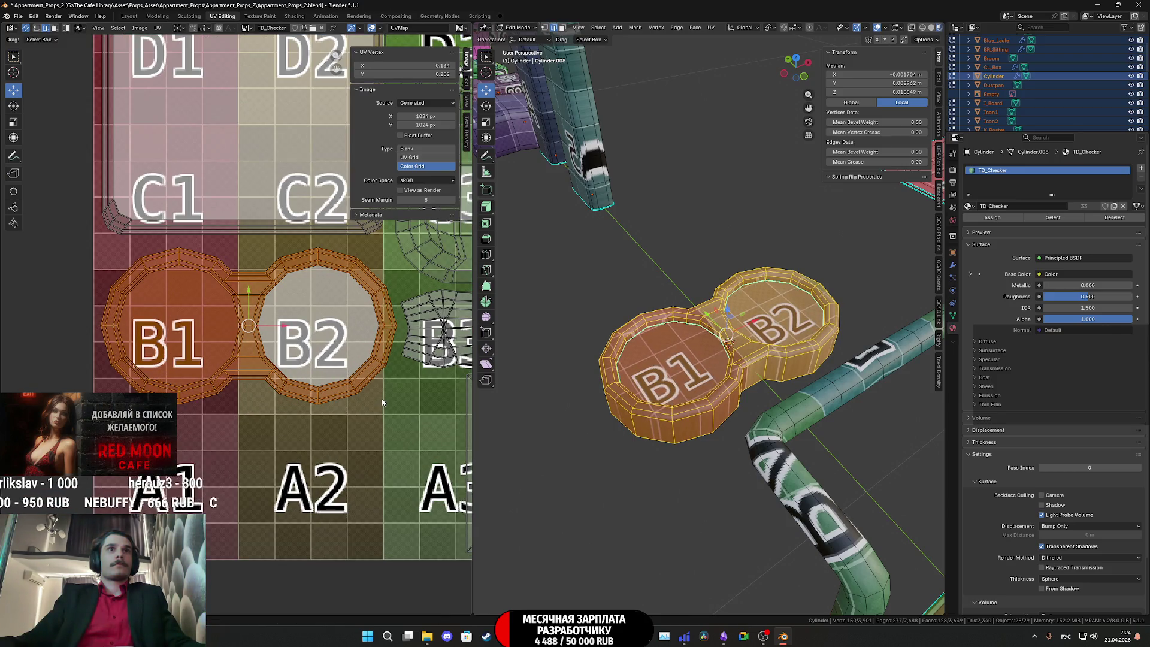
pyautogui.press('g')
pyautogui.press('y')
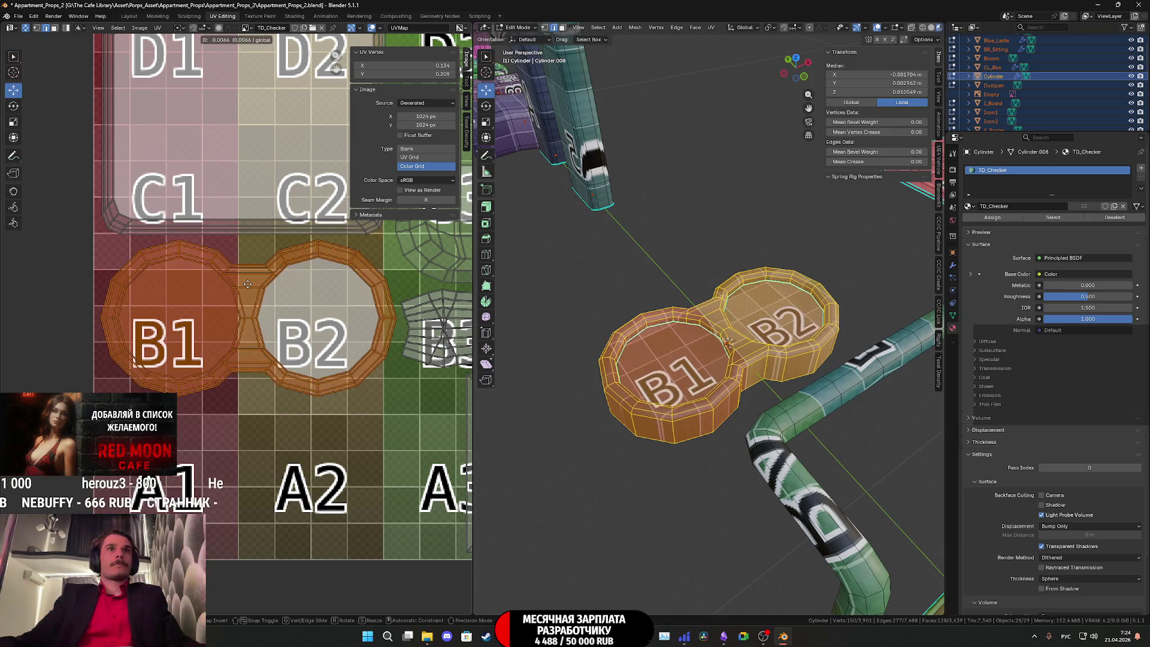
pyautogui.click(247, 285)
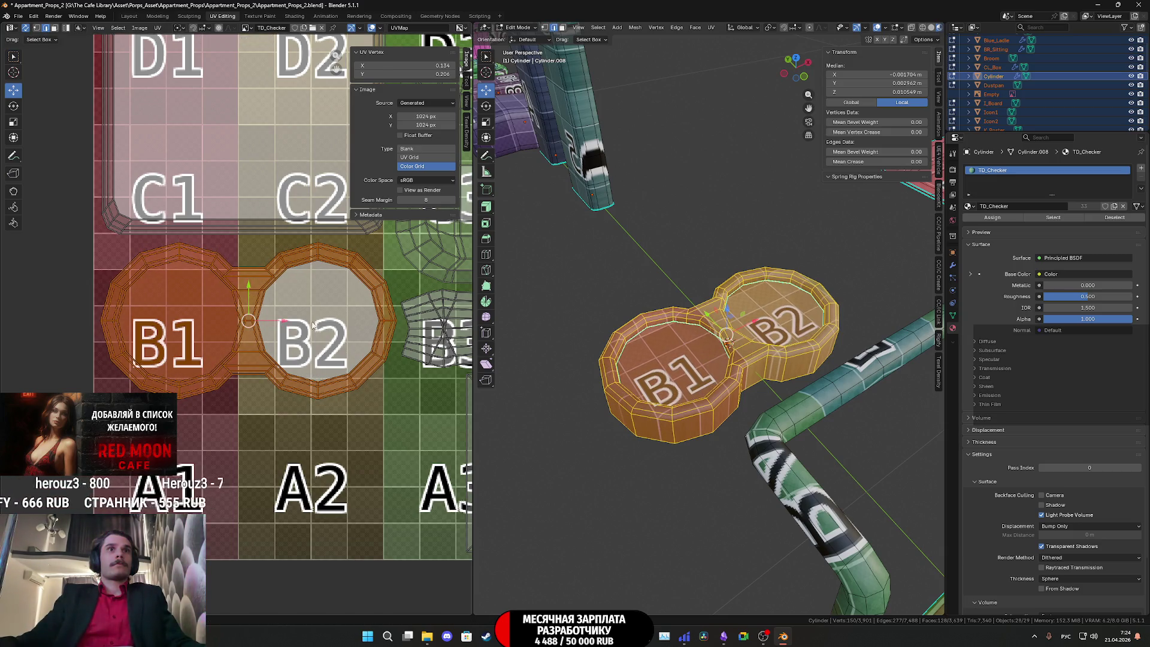
pyautogui.scroll(-3, 288, 312)
pyautogui.press('a')
pyautogui.scroll(-2, 342, 357)
pyautogui.scroll(-2, 343, 357)
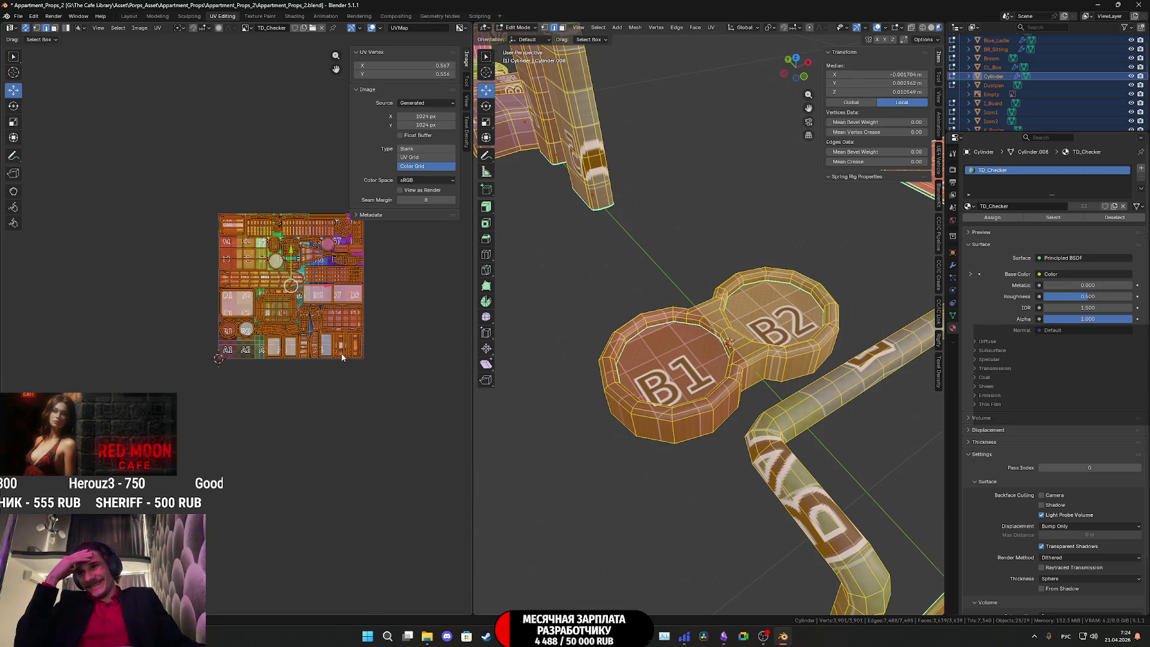
# Return to Object Mode, zoom out, save the project with Ctrl+S, and reselect the bowl
pyautogui.press('Tab')
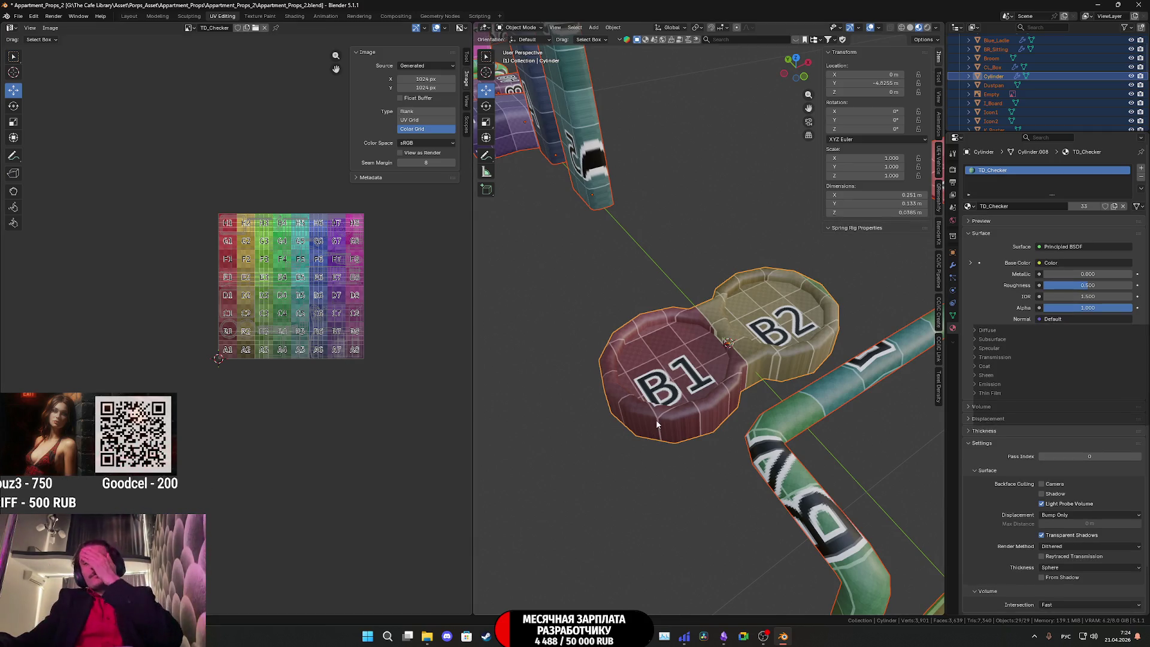
pyautogui.scroll(-5, 708, 420)
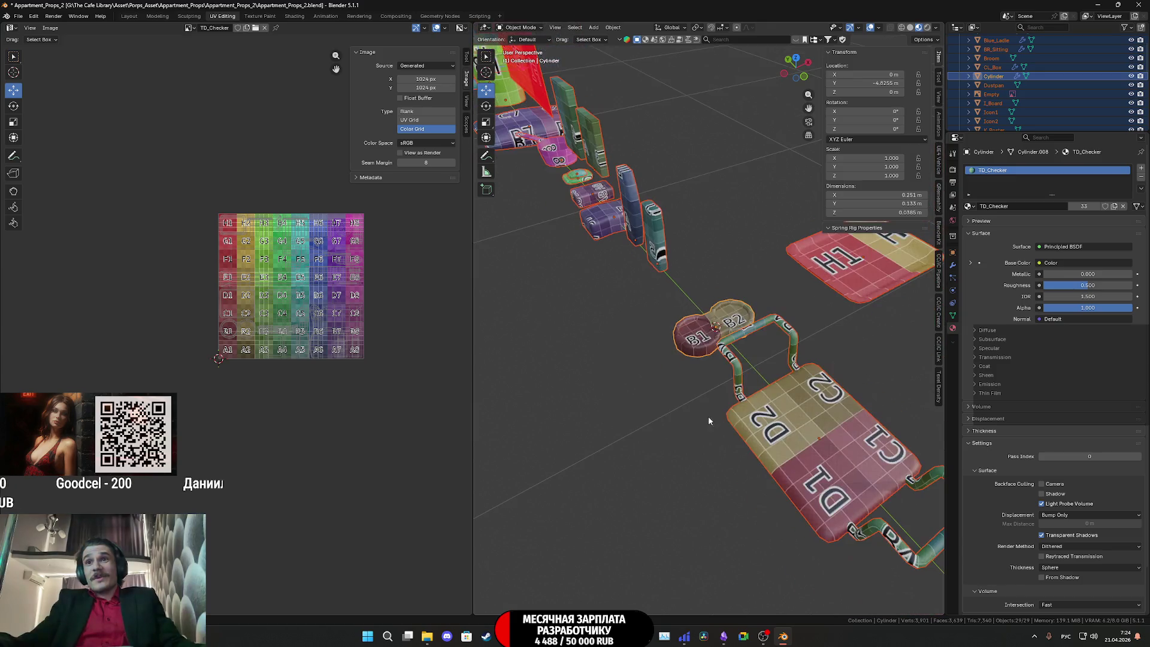
pyautogui.hotkey('ctrl', 's')
pyautogui.click(716, 331)
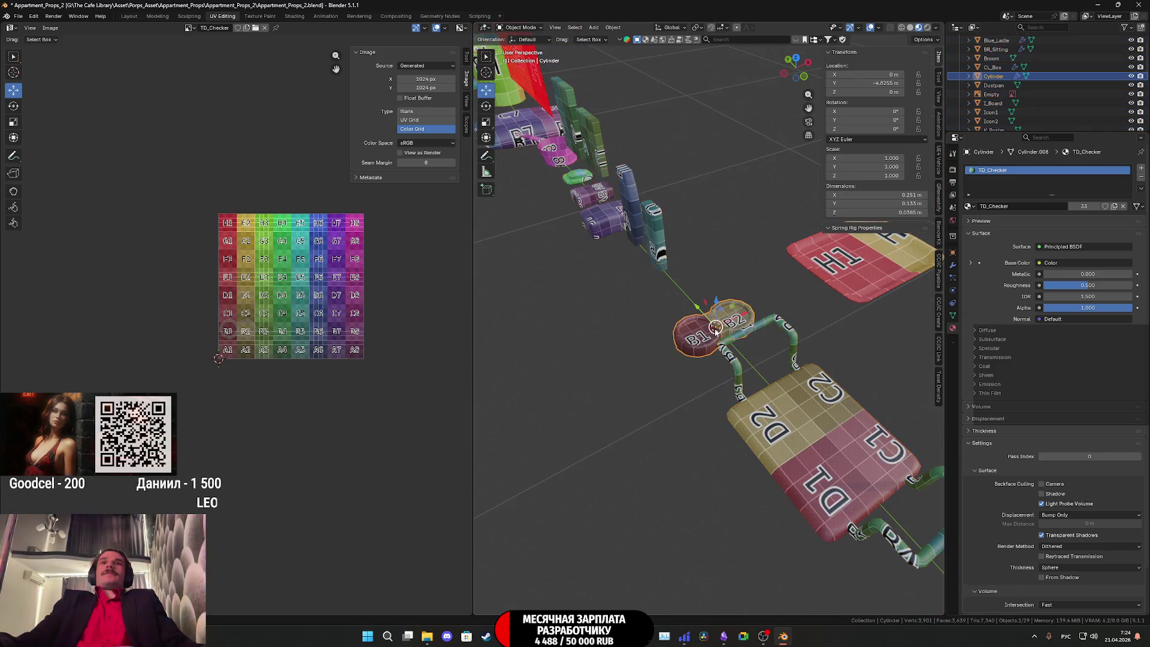
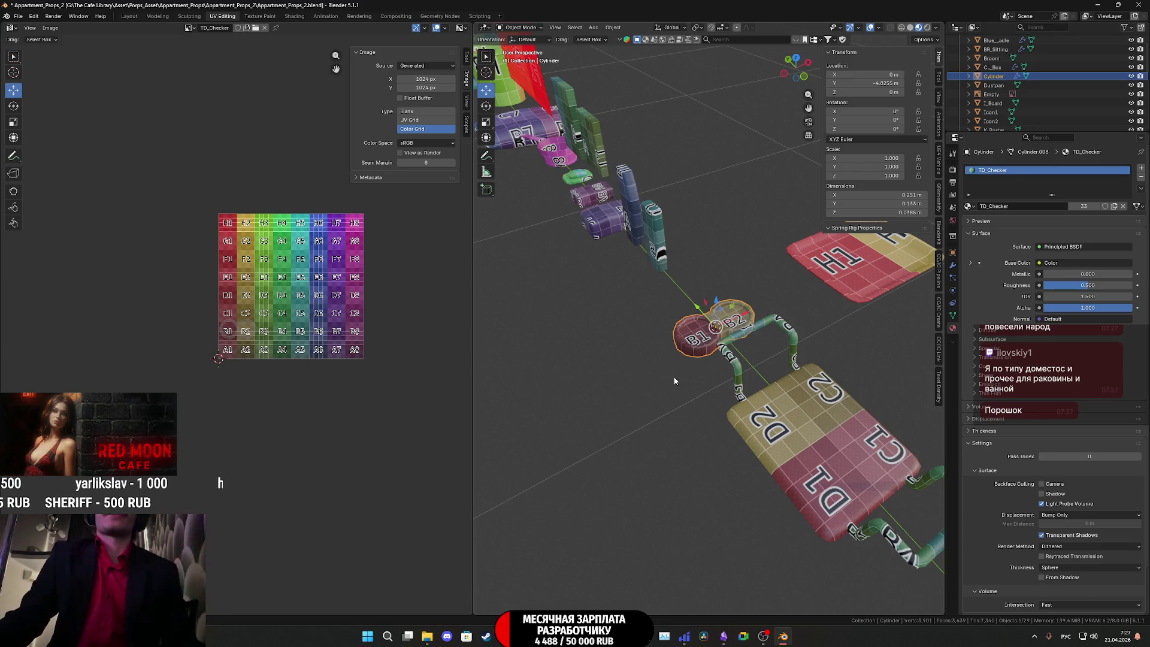
# Review every prop's UVs on the shared atlas in edit mode, then return to object mode
pyautogui.moveTo(747, 359); pyautogui.dragTo(801, 300, button='middle')
pyautogui.scroll(-4, 800, 300)
pyautogui.keyDown('shift'); pyautogui.moveTo(798, 349); pyautogui.dragTo(851, 367, button='middle'); pyautogui.keyUp('shift')
pyautogui.press('Tab')
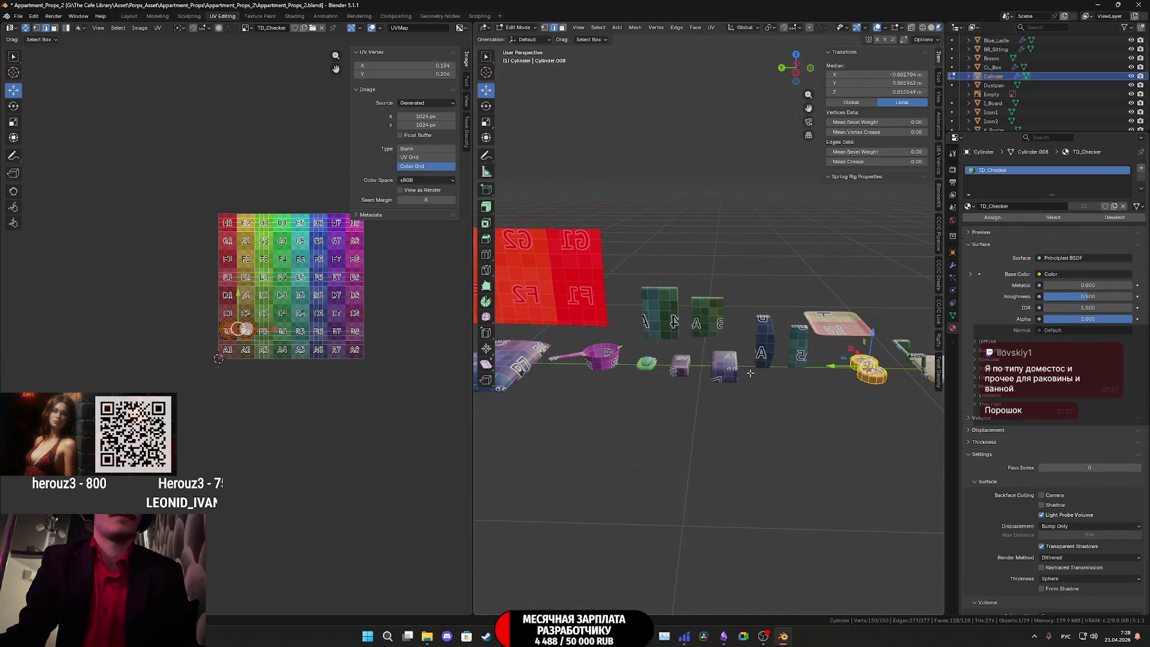
pyautogui.press('Tab')
pyautogui.press('a')
pyautogui.press('Tab')
pyautogui.scroll(4, 286, 382)
pyautogui.scroll(4, 287, 382)
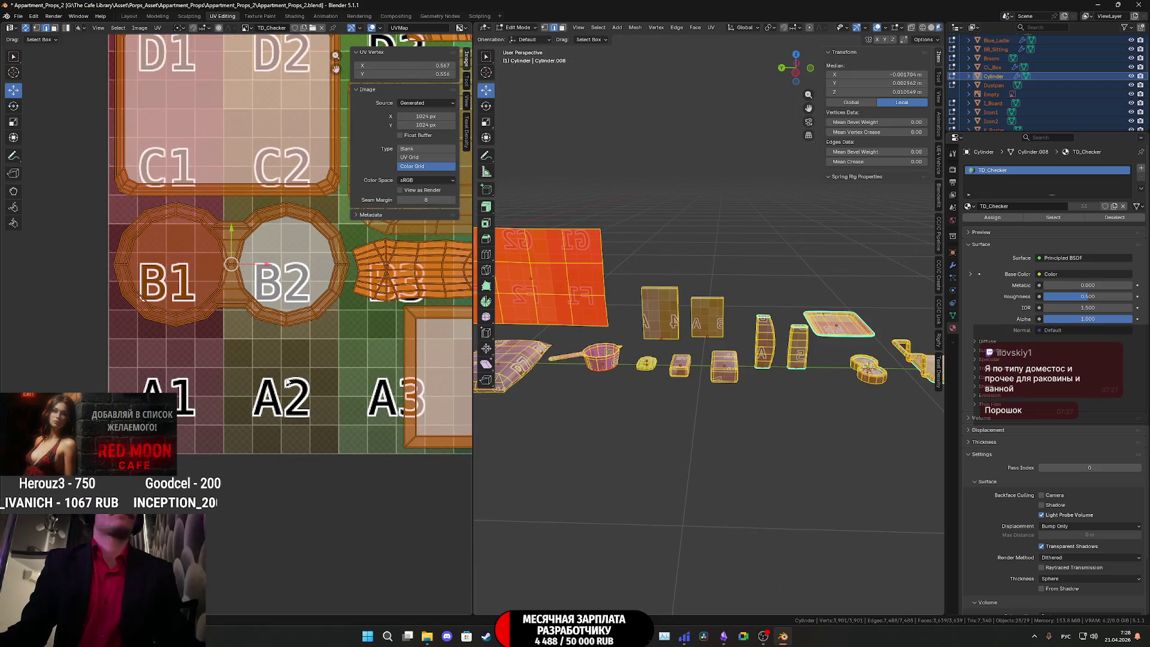
pyautogui.scroll(-2, 339, 386)
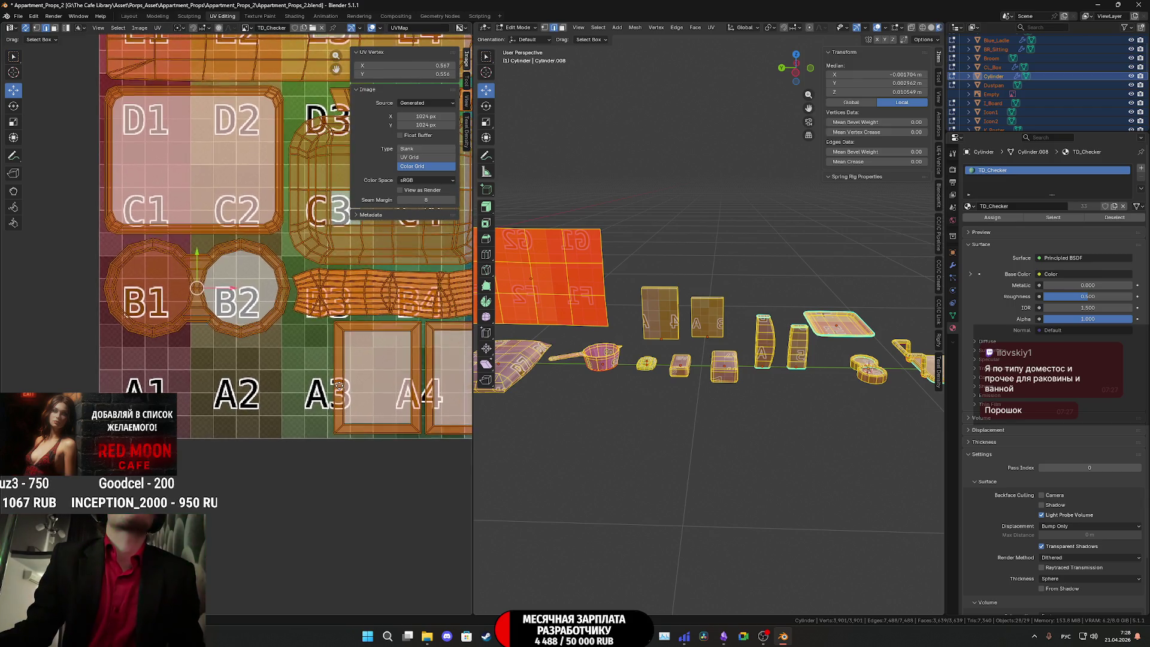
pyautogui.press('Tab')
# Select the BR_Sitting prop and frame it in the viewport
pyautogui.moveTo(652, 366)
pyautogui.mouseDown(button='middle')
pyautogui.moveTo(656, 387)
pyautogui.moveTo(659, 347)
pyautogui.moveTo(710, 309)
pyautogui.moveTo(728, 348)
pyautogui.moveTo(738, 317)
pyautogui.moveTo(783, 333)
pyautogui.moveTo(749, 332)
pyautogui.moveTo(764, 338)
pyautogui.moveTo(816, 344)
pyautogui.moveTo(756, 368)
pyautogui.mouseUp(button='middle')
pyautogui.click(711, 309)
pyautogui.scroll(3, 734, 312)
pyautogui.scroll(-3, 805, 347)
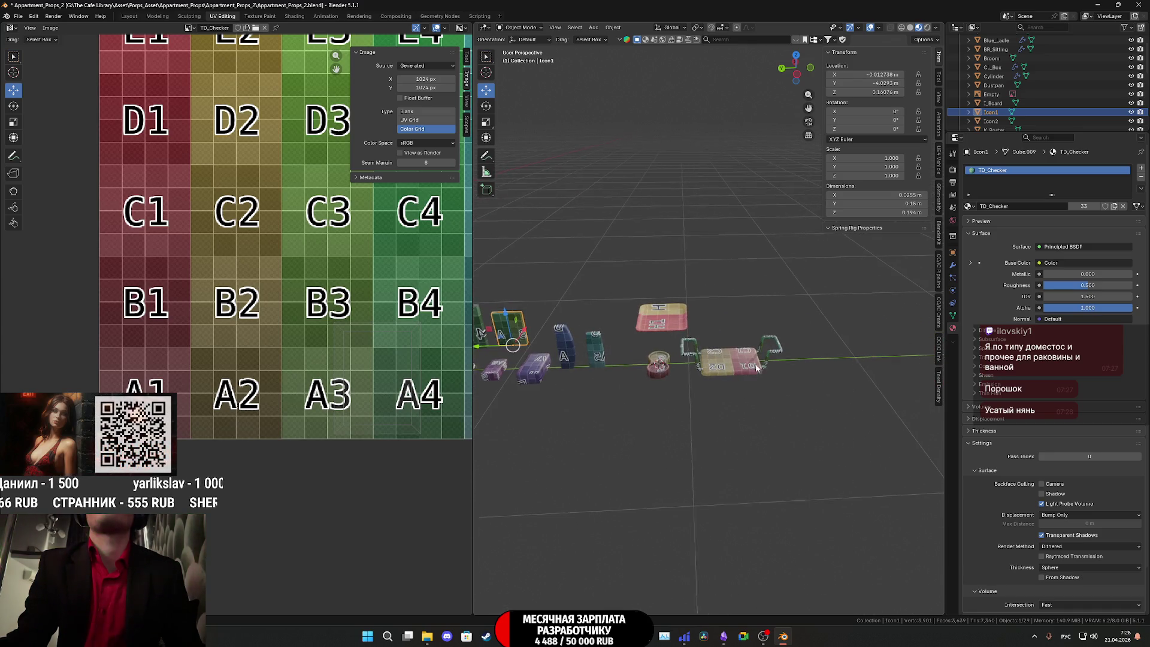
pyautogui.click(705, 355)
pyautogui.press('KP_Decimal')
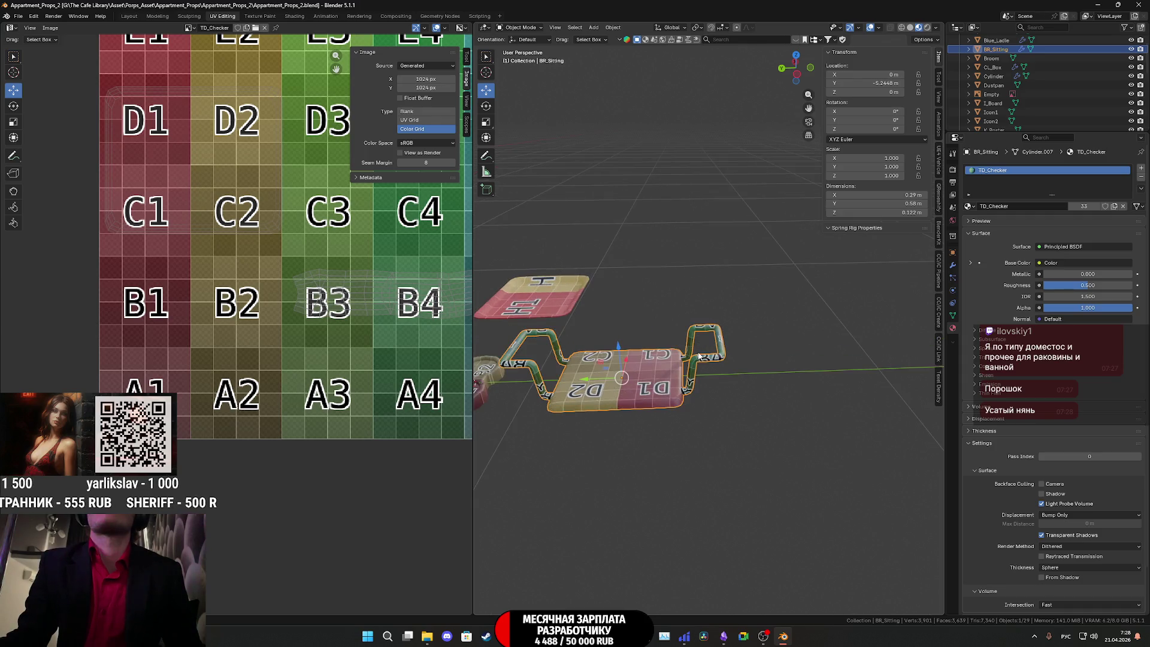
# Add a new cube mesh to the scene
pyautogui.hotkey('shift', 'a')
pyautogui.moveTo(699, 357)
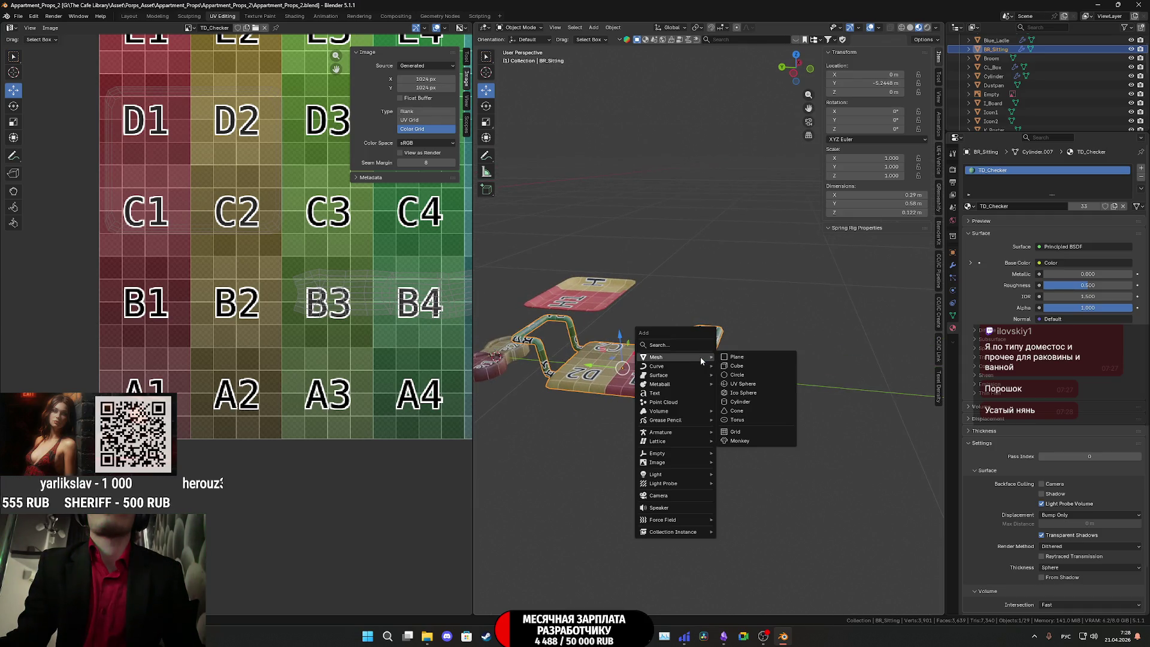
pyautogui.click(746, 365)
pyautogui.scroll(-2, 746, 364)
pyautogui.moveTo(746, 365)
pyautogui.mouseDown(button='middle')
pyautogui.moveTo(806, 354)
pyautogui.moveTo(757, 402)
pyautogui.moveTo(763, 419)
pyautogui.moveTo(761, 389)
pyautogui.moveTo(741, 386)
pyautogui.moveTo(756, 385)
pyautogui.moveTo(688, 419)
pyautogui.mouseUp(button='middle')
# In edit mode, scale the cube to 0.306 along X and 1.411 along Z
pyautogui.press('Tab')
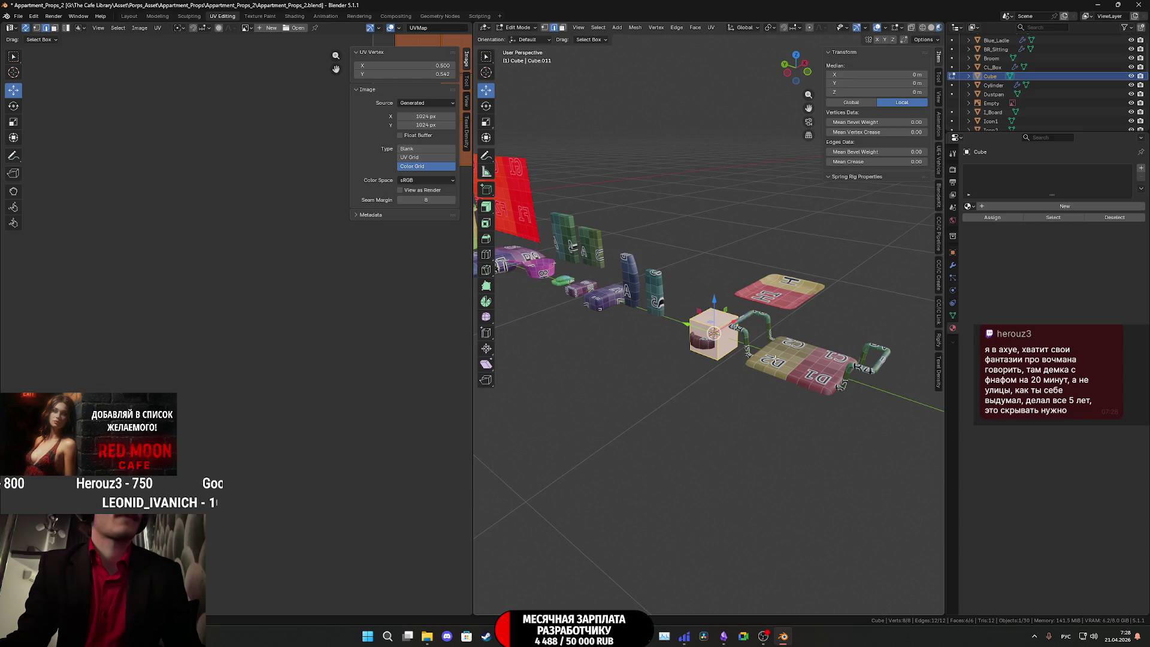
pyautogui.press('s')
pyautogui.press('x')
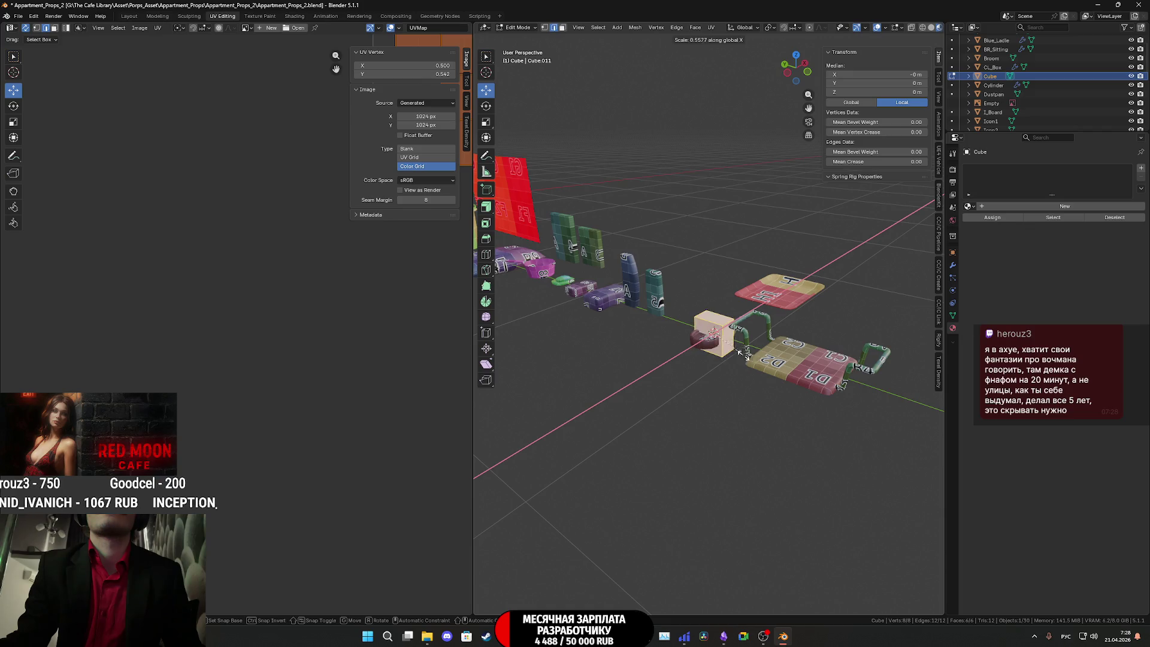
pyautogui.click(723, 350)
pyautogui.moveTo(723, 350); pyautogui.dragTo(769, 337, button='middle')
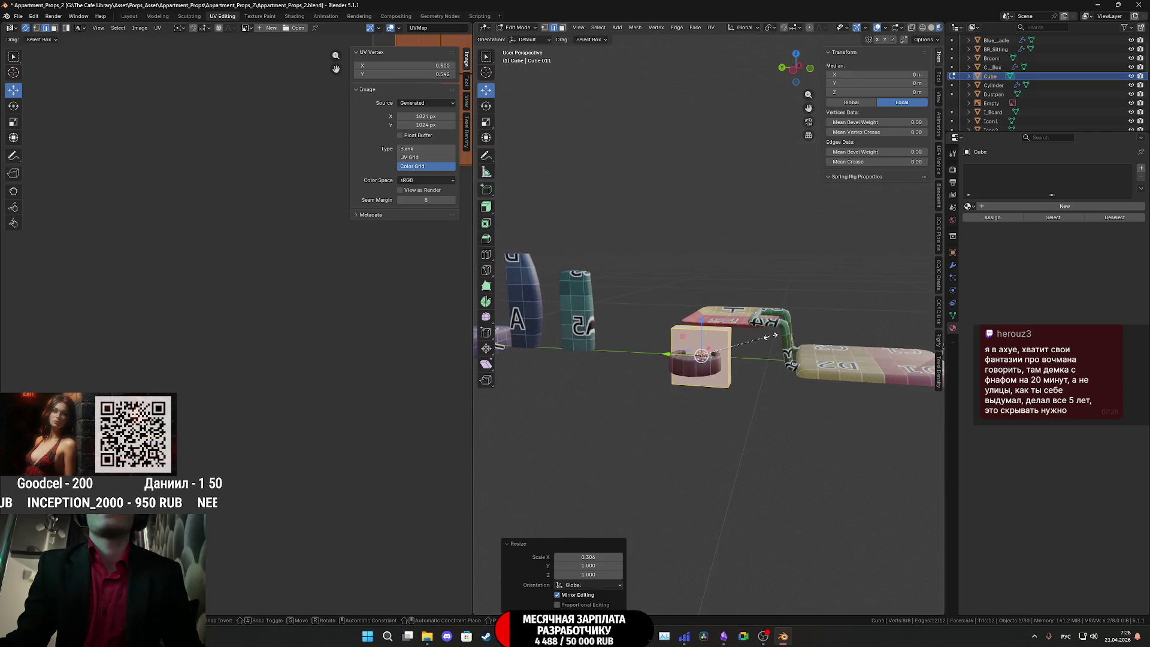
pyautogui.press('s')
pyautogui.press('z')
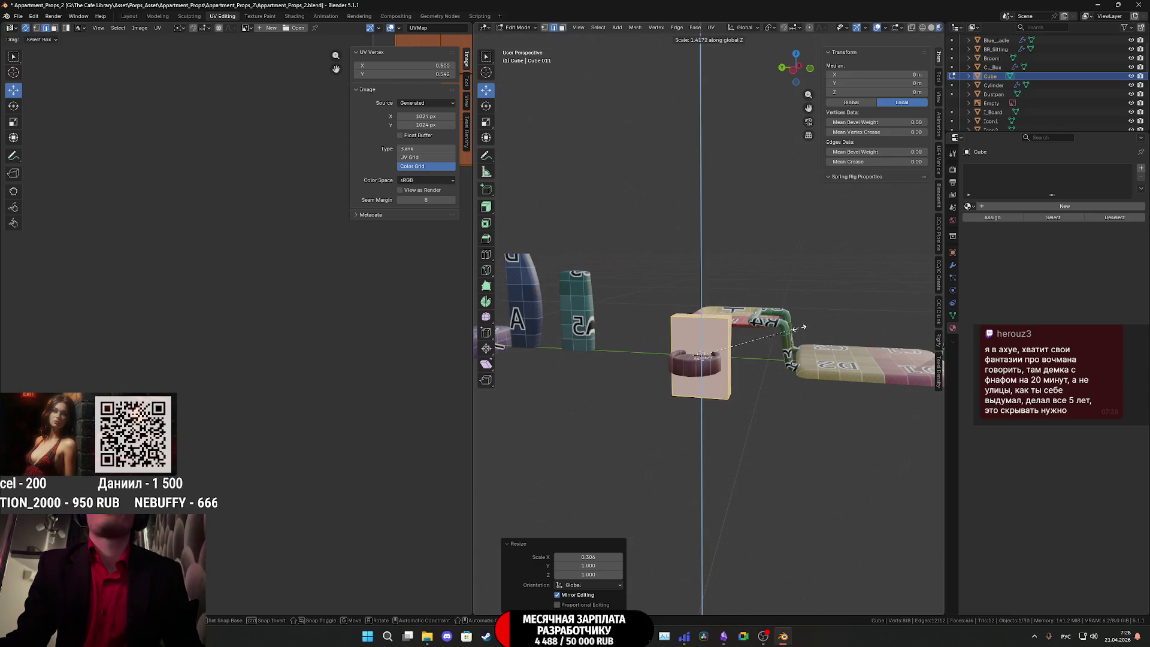
pyautogui.click(802, 327)
pyautogui.moveTo(802, 327); pyautogui.dragTo(824, 340, button='middle')
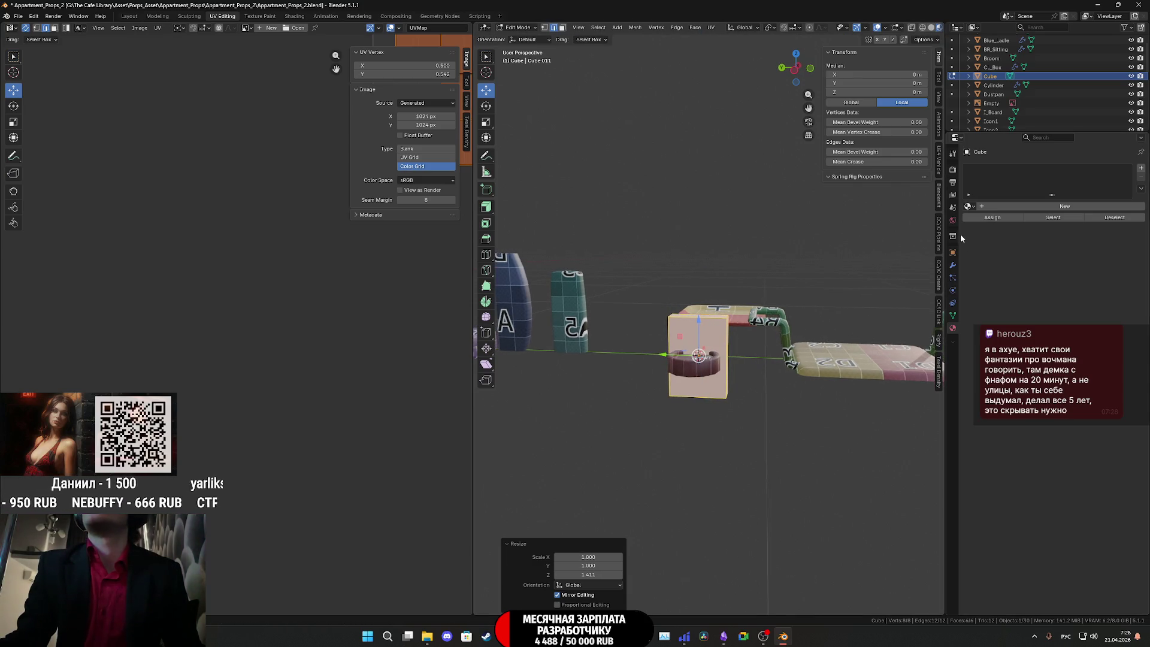
# Assign the TD_Checker material to the cube
pyautogui.click(969, 206)
pyautogui.click(985, 248)
pyautogui.moveTo(811, 336)
pyautogui.mouseDown(button='middle')
pyautogui.moveTo(755, 365)
pyautogui.moveTo(773, 335)
pyautogui.mouseUp(button='middle')
pyautogui.scroll(-4, 755, 364)
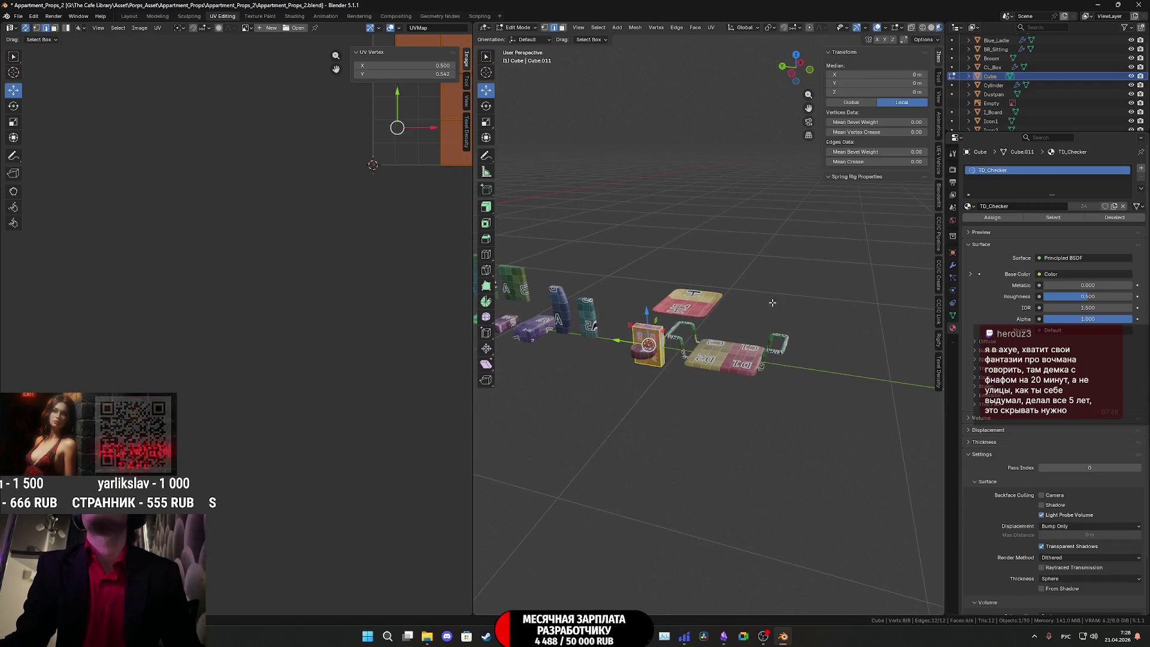
# In Left Orthographic view, move the cube beside the board prop
pyautogui.click(784, 71)
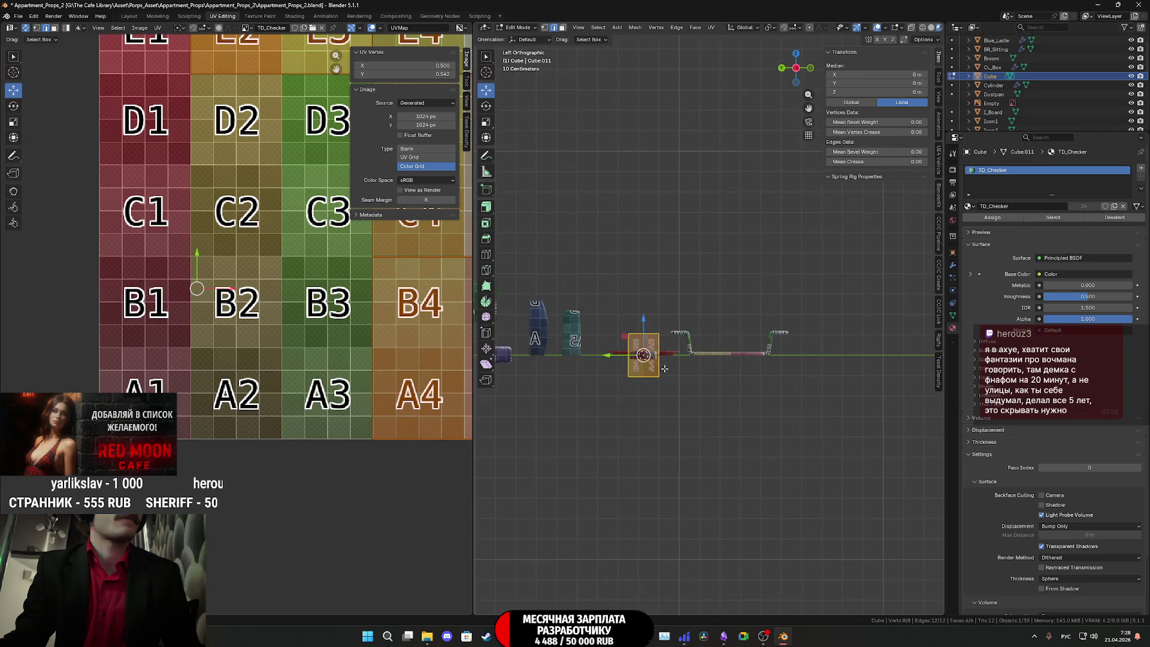
pyautogui.press('g')
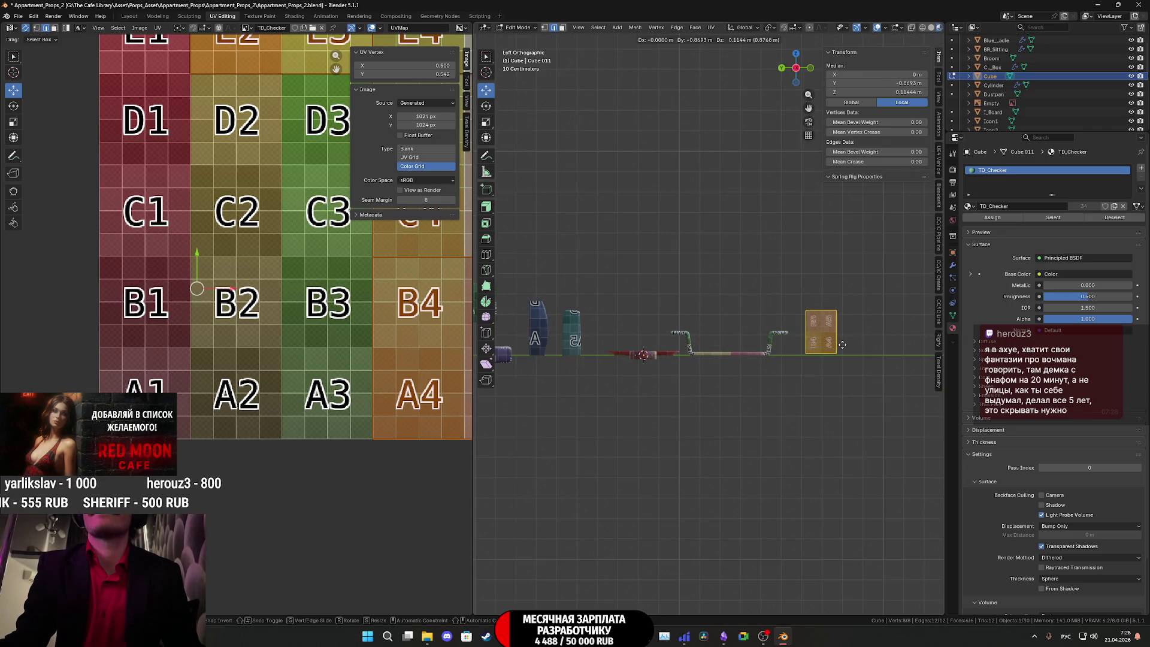
pyautogui.click(846, 345)
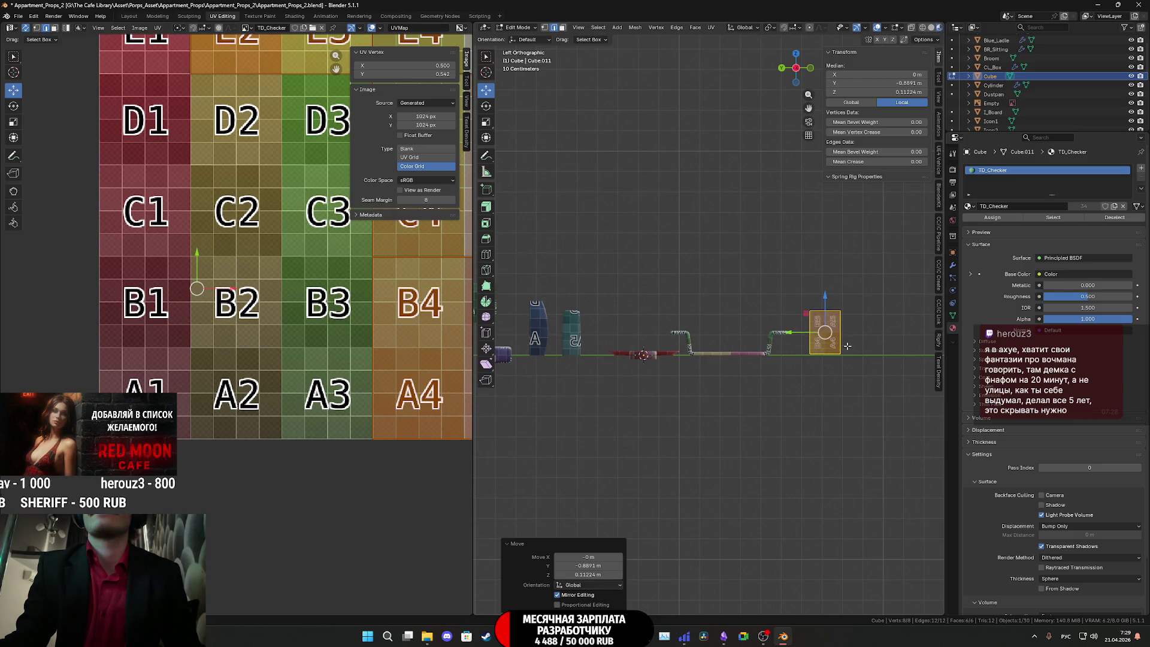
pyautogui.scroll(5, 712, 349)
pyautogui.scroll(-2, 716, 362)
pyautogui.moveTo(716, 362)
pyautogui.mouseDown(button='middle')
pyautogui.moveTo(707, 388)
pyautogui.moveTo(740, 386)
pyautogui.mouseUp(button='middle')
# Narrow the cube to 0.8 along X with sx.8
pyautogui.press('s')
pyautogui.press('z')
pyautogui.press('Escape')
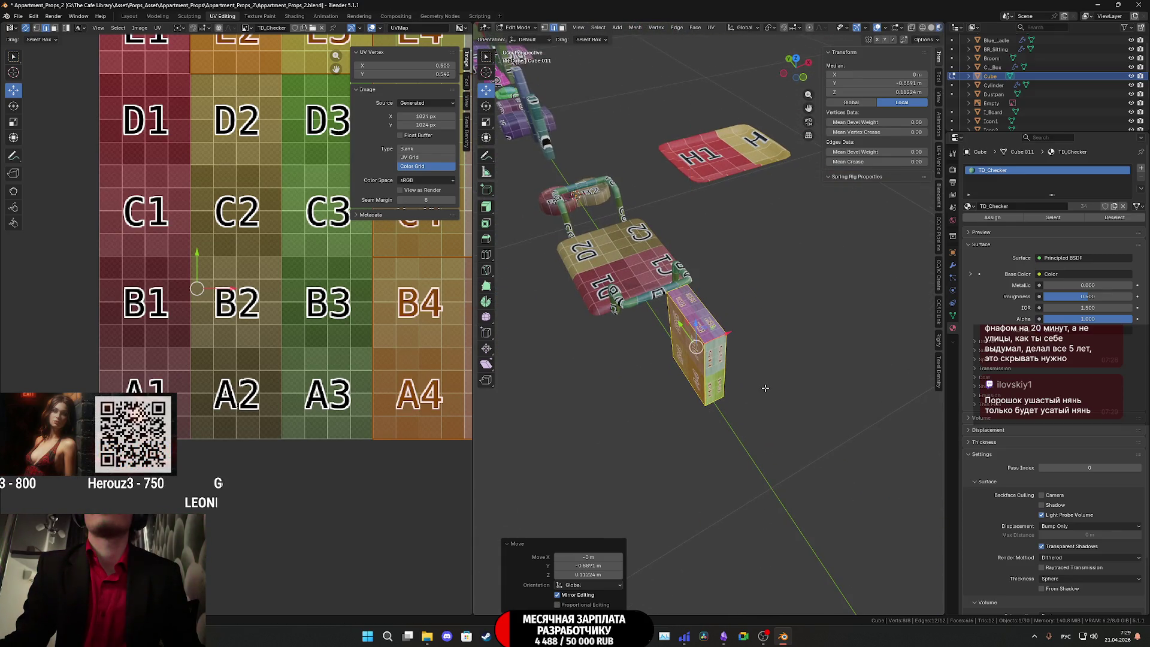
pyautogui.write('sx')
pyautogui.write('.8')
pyautogui.press('Return')
# Switch to a straight-on Right Orthographic view of the cube
pyautogui.moveTo(765, 386); pyautogui.dragTo(806, 341, button='middle')
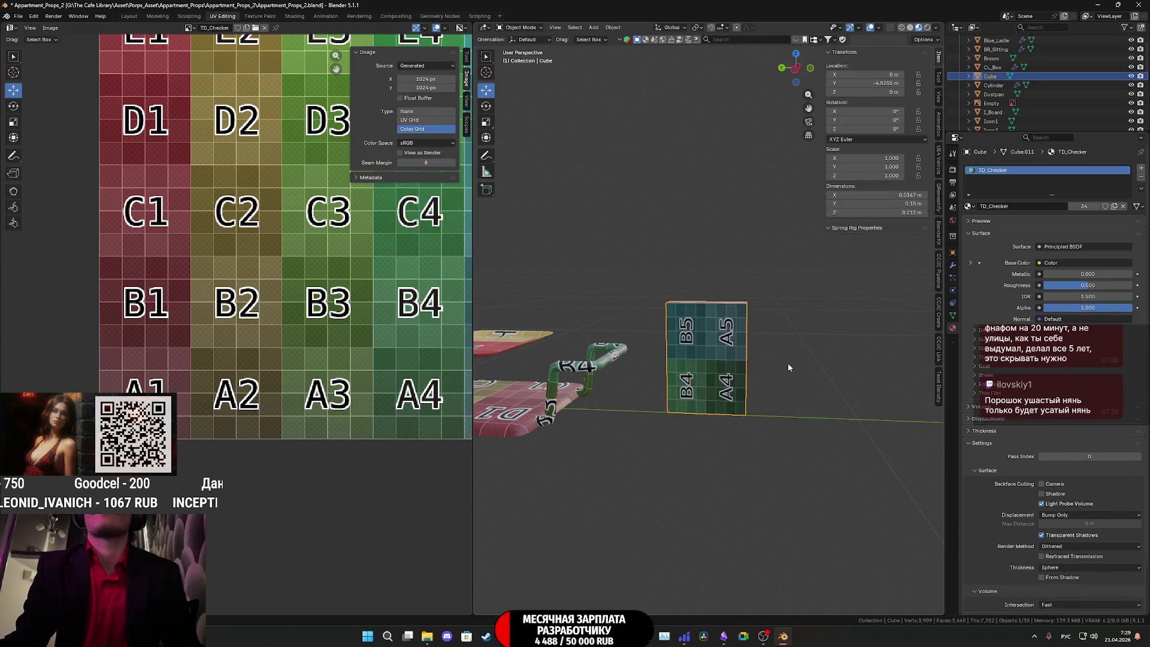
pyautogui.moveTo(714, 233); pyautogui.dragTo(791, 101, button='middle')
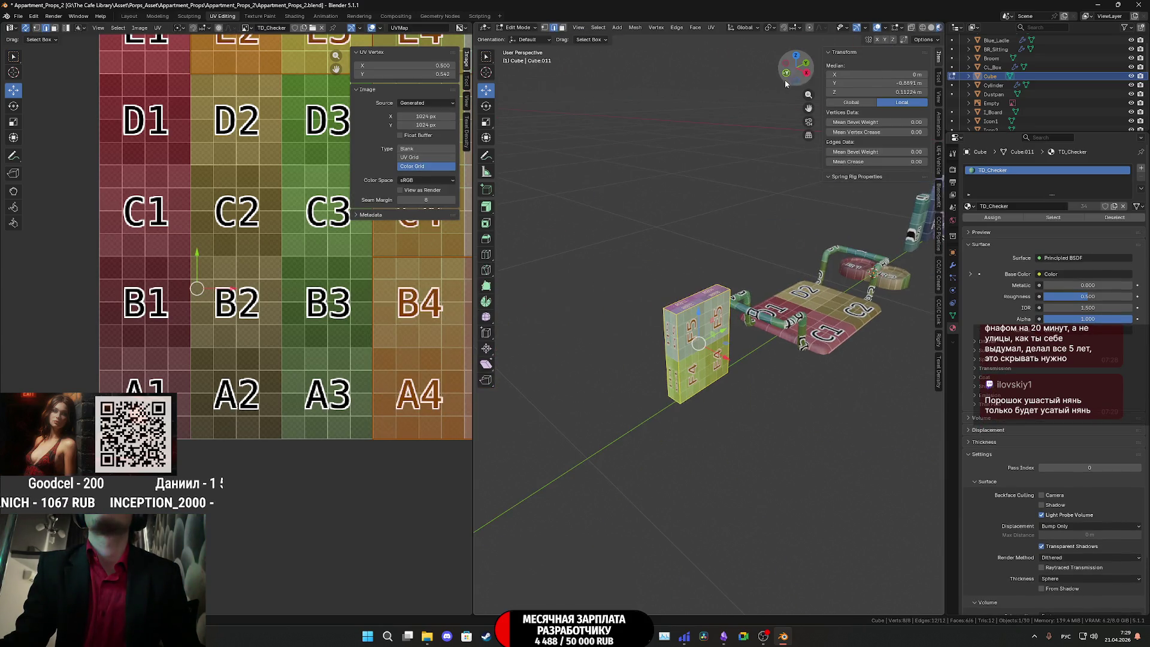
pyautogui.click(806, 79)
pyautogui.scroll(1, 734, 372)
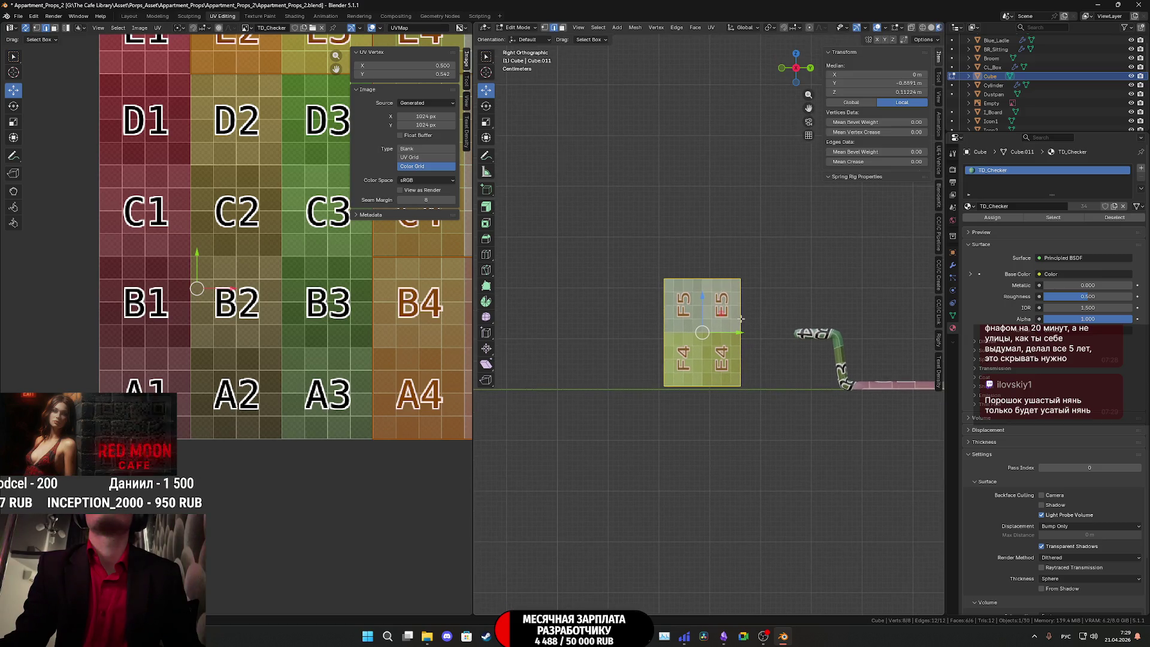
pyautogui.scroll(1, 740, 335)
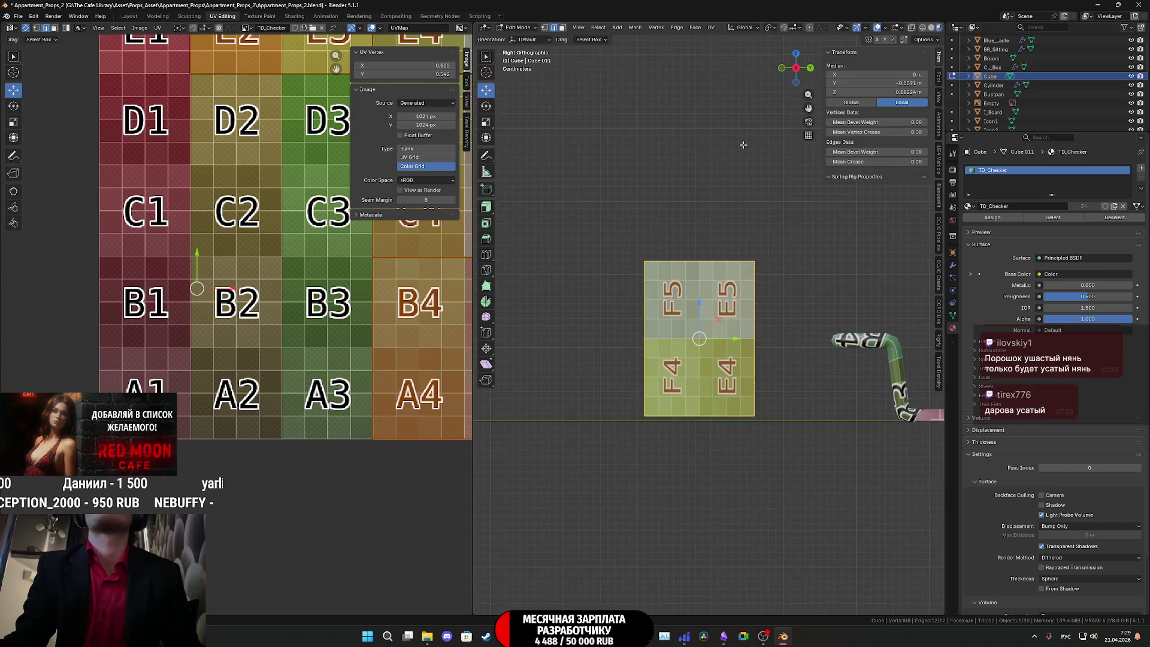
pyautogui.click(711, 27)
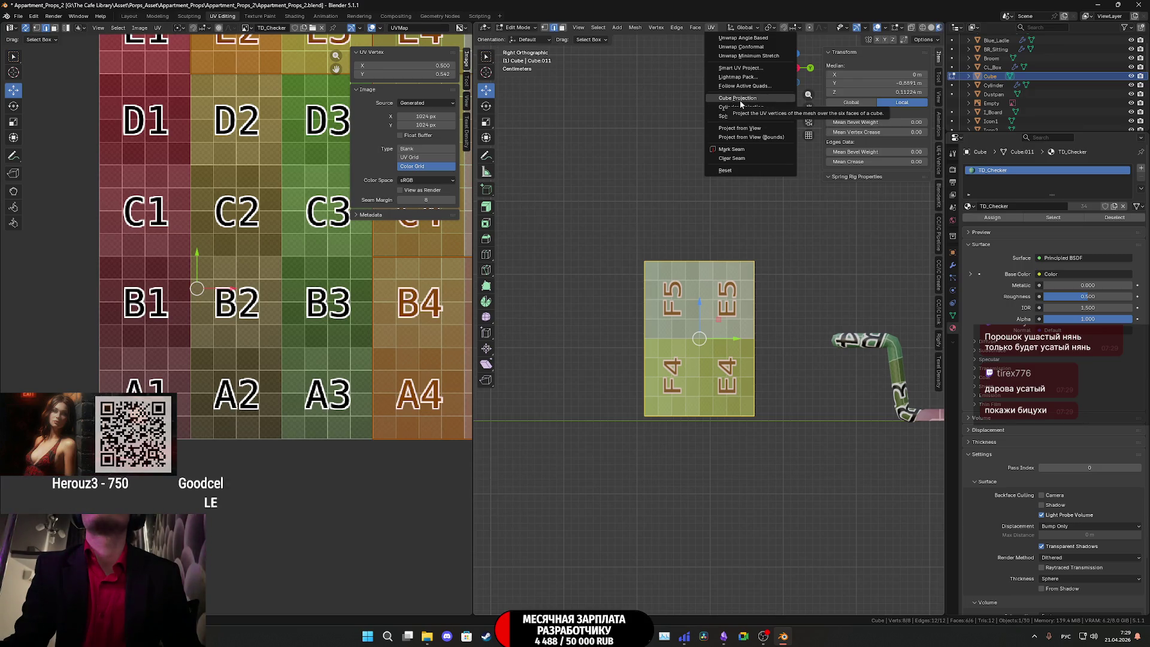
# Project the cube's UVs from view and move the island onto E7/E8
pyautogui.click(743, 133)
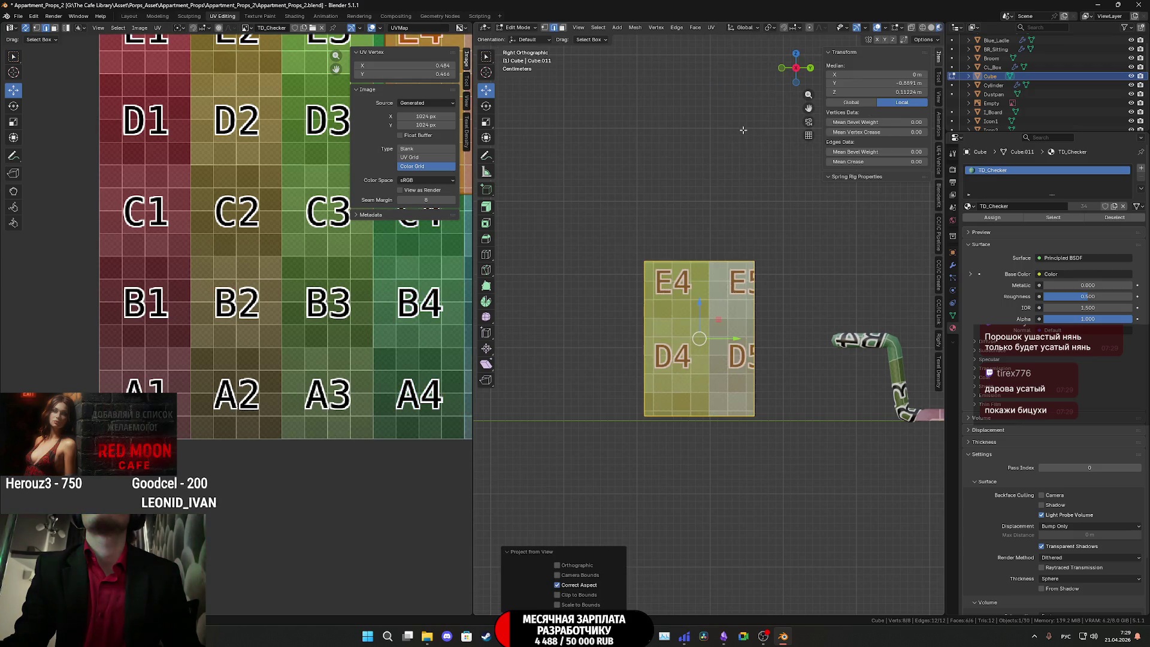
pyautogui.scroll(-3, 235, 327)
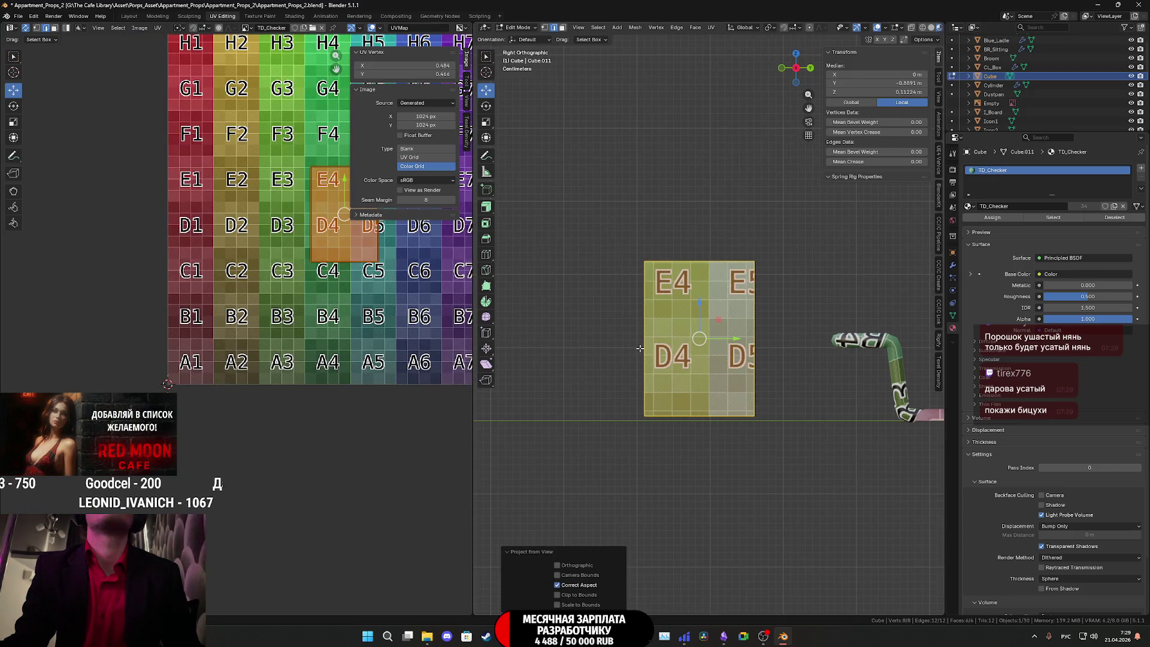
pyautogui.moveTo(348, 235); pyautogui.dragTo(304, 270, button='middle')
pyautogui.moveTo(318, 254)
pyautogui.mouseDown()
pyautogui.moveTo(83, 254)
pyautogui.moveTo(94, 257)
pyautogui.mouseUp()
# Select the cube's bottom face, snap the 3D cursor to it, and return to Object Mode
pyautogui.press('Tab')
pyautogui.moveTo(623, 338)
pyautogui.mouseDown(button='middle')
pyautogui.moveTo(646, 341)
pyautogui.moveTo(693, 404)
pyautogui.mouseUp(button='middle')
pyautogui.press('Tab')
pyautogui.click(693, 404)
pyautogui.click(684, 418)
pyautogui.press('3')
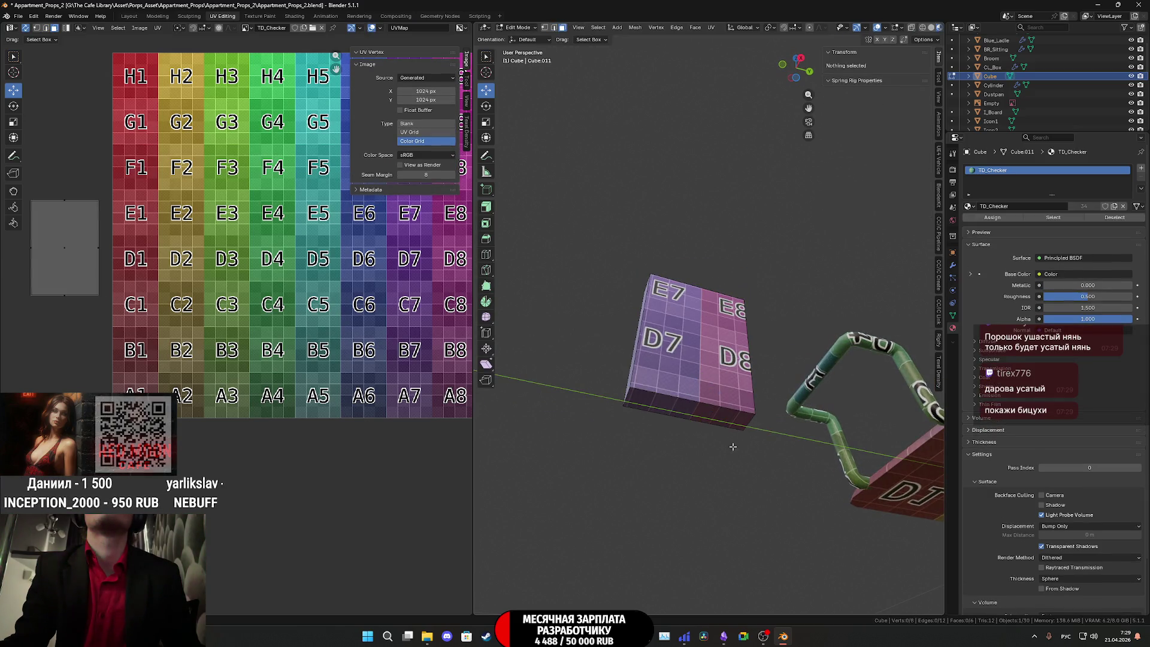
pyautogui.click(698, 413)
pyautogui.hotkey('shift', 's')
pyautogui.click(697, 485)
pyautogui.press('Tab')
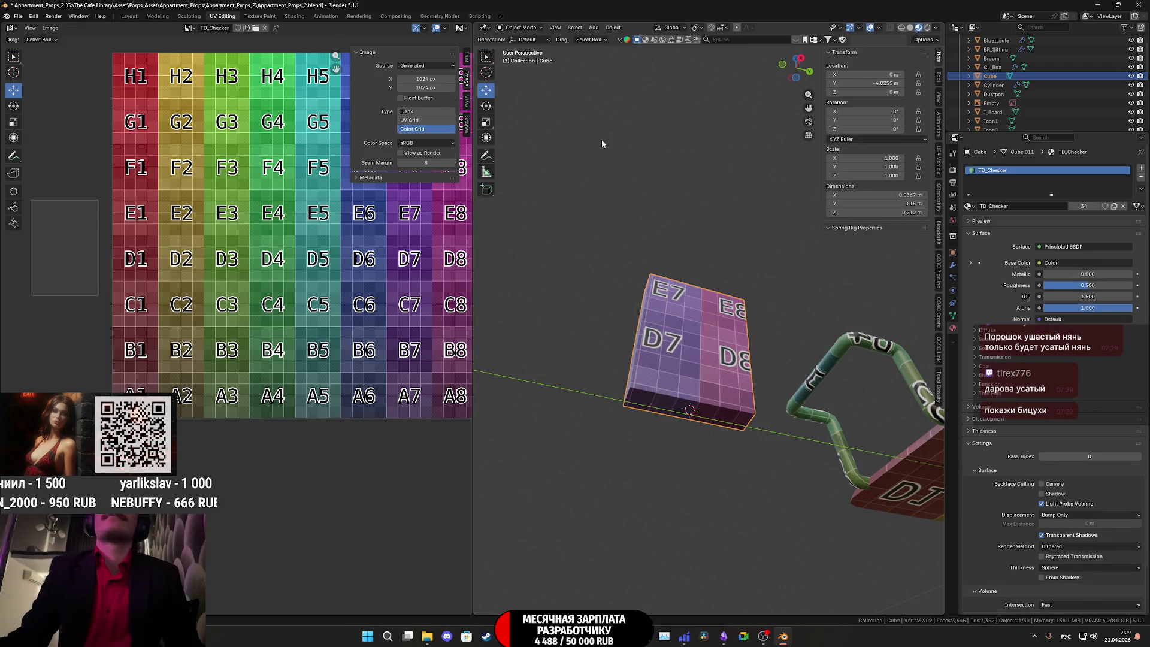
# Set the cube's origin to the 3D cursor and its Z location to 0 m
pyautogui.click(613, 28)
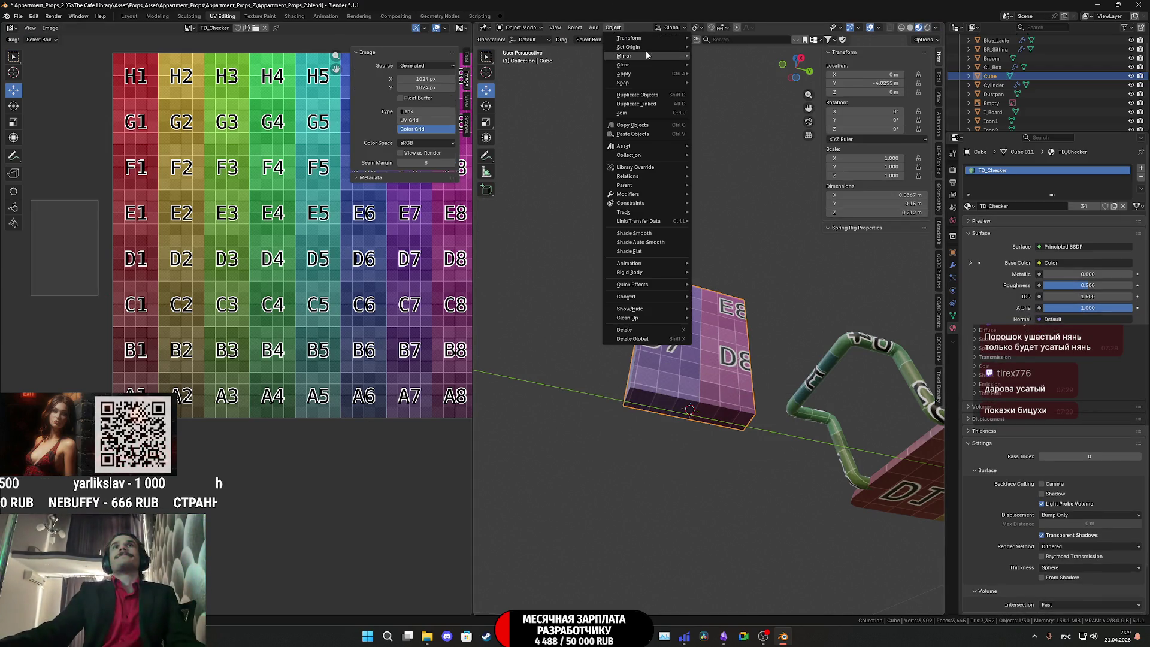
pyautogui.moveTo(659, 47)
pyautogui.click(746, 67)
pyautogui.moveTo(797, 64); pyautogui.dragTo(803, 66)
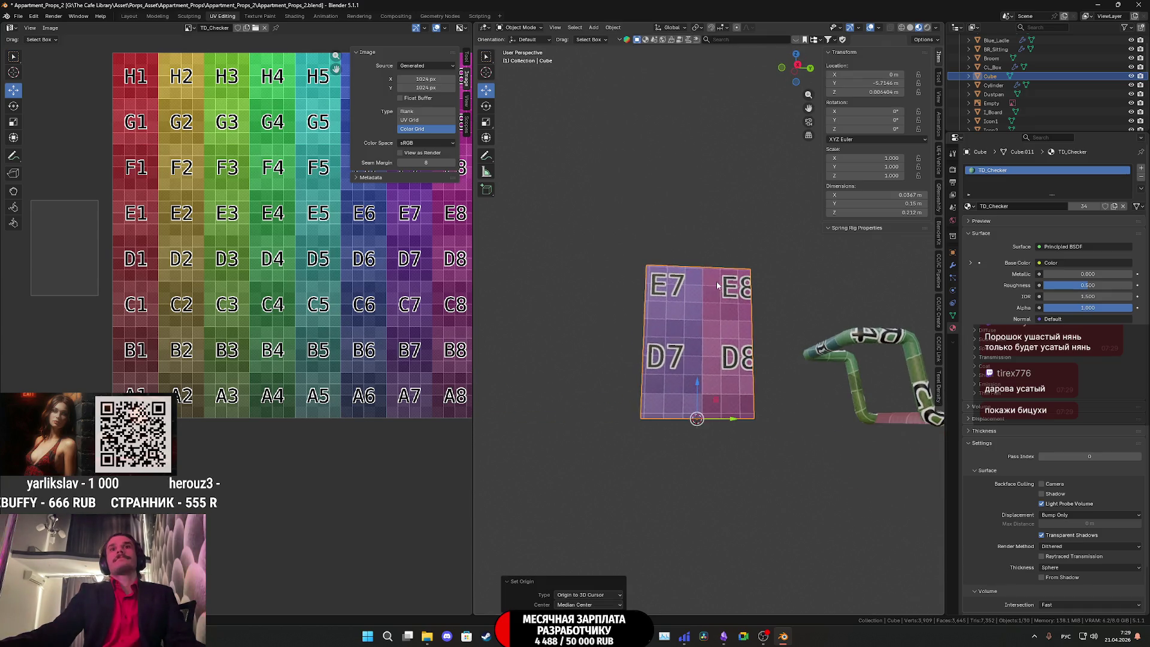
pyautogui.doubleClick(870, 92)
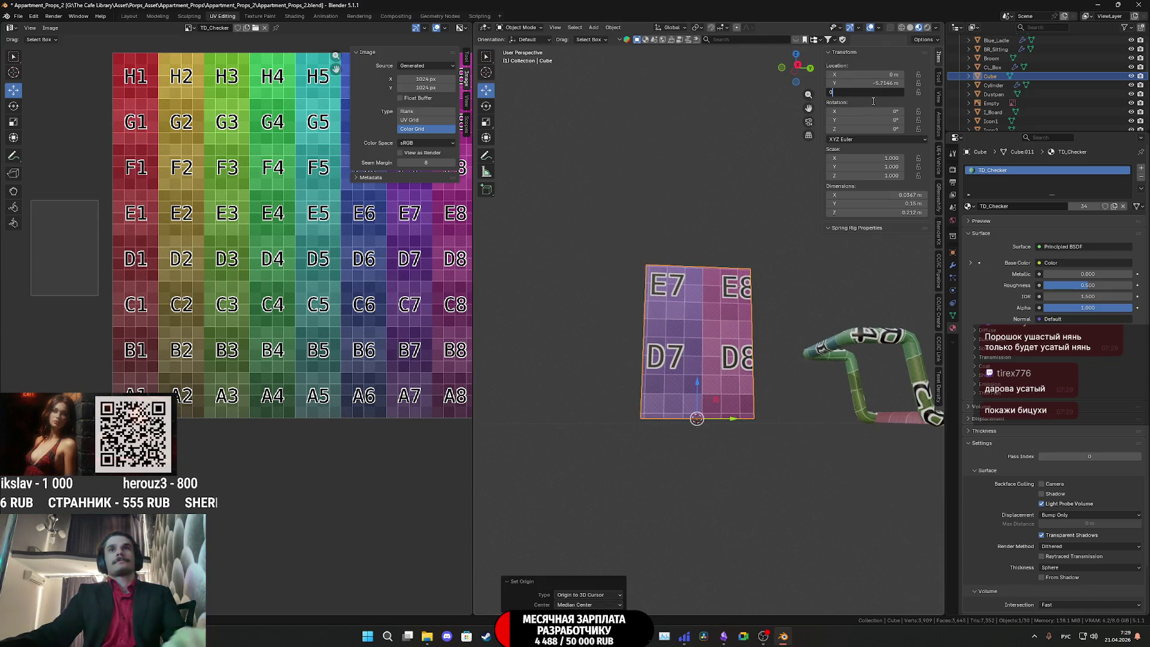
pyautogui.press('Return')
pyautogui.moveTo(868, 150)
pyautogui.mouseDown(button='middle')
pyautogui.moveTo(861, 221)
pyautogui.moveTo(887, 198)
pyautogui.mouseUp(button='middle')
# Delete the unused Empty object and select the checker-textured cube
pyautogui.click(991, 103)
pyautogui.press('Delete')
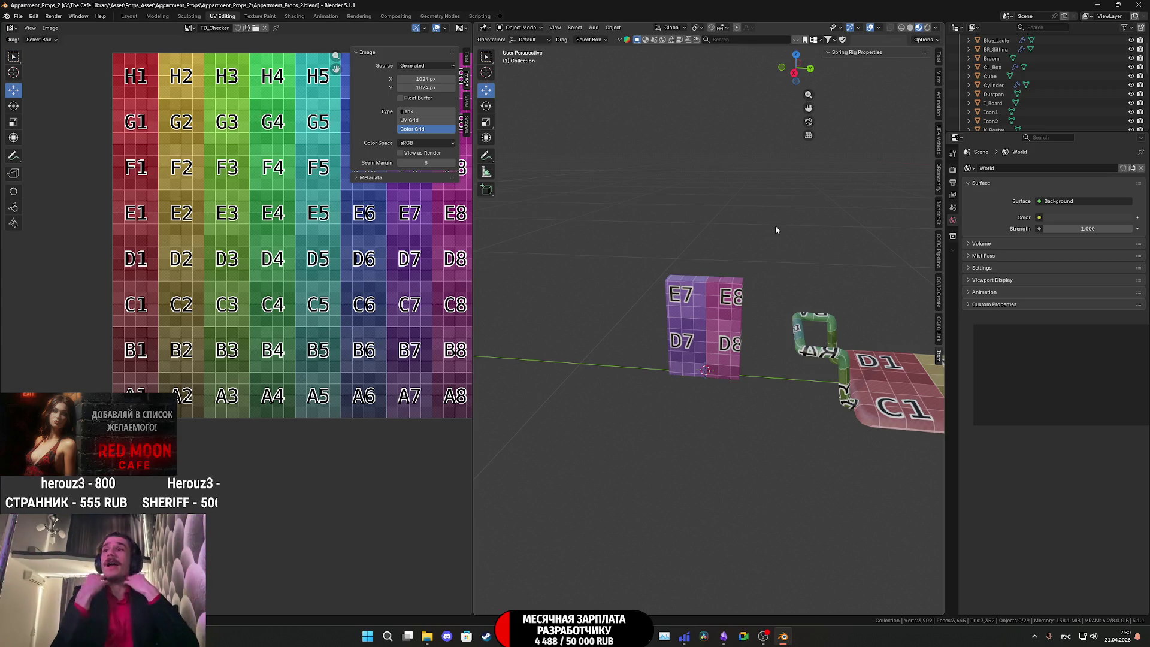
pyautogui.click(719, 313)
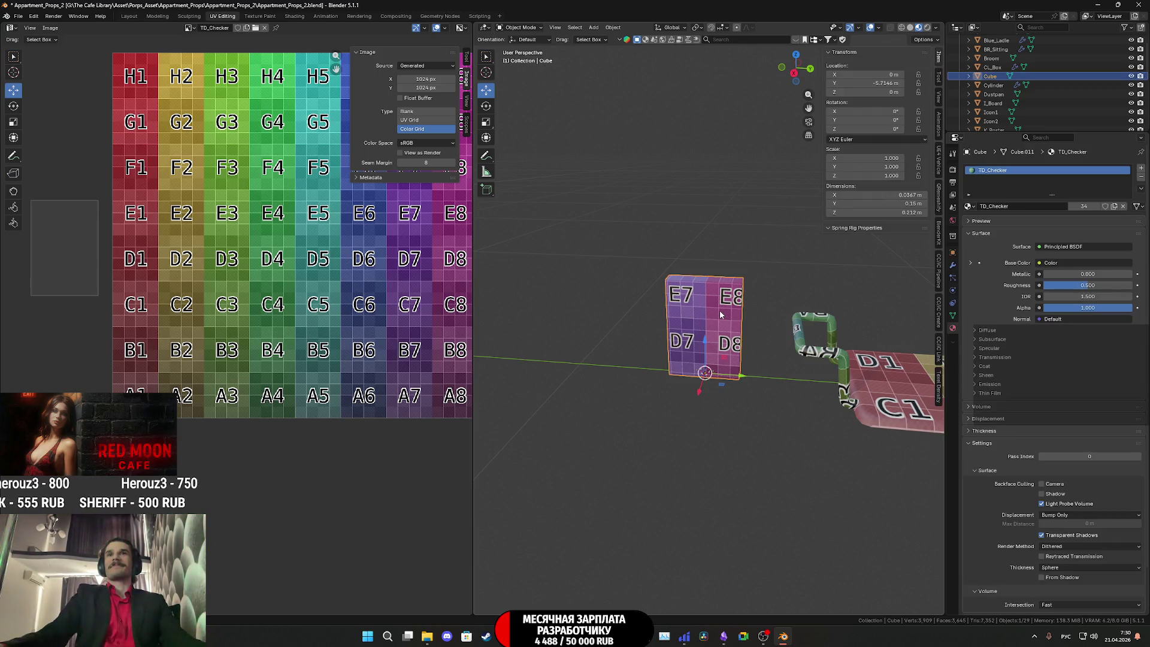
pyautogui.scroll(4, 724, 326)
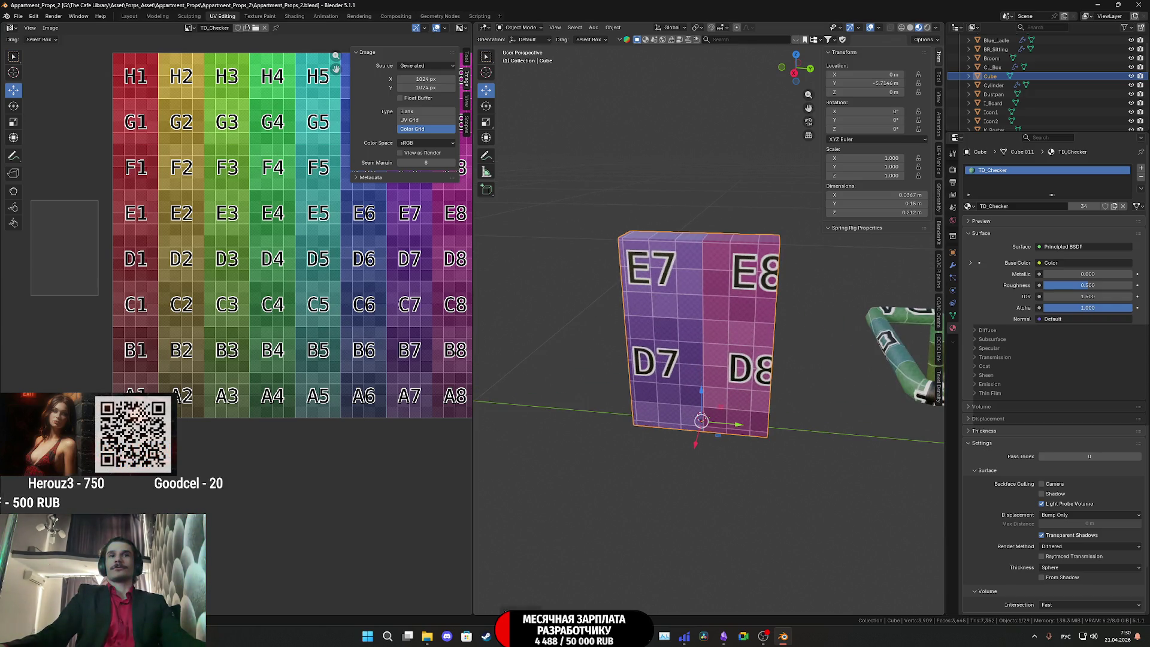
pyautogui.hotkey('alt', 'Tab')
# Open and view the Software and Game Development category, close it, and return to Blender
pyautogui.middleClick(114, 326)
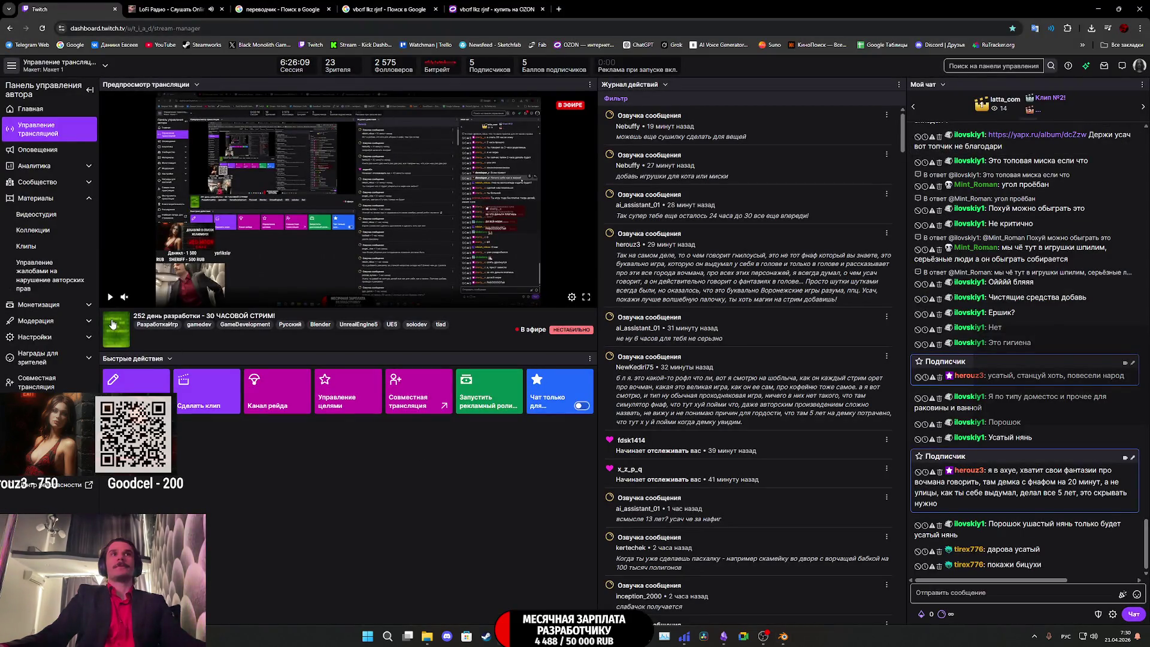
pyautogui.click(150, 7)
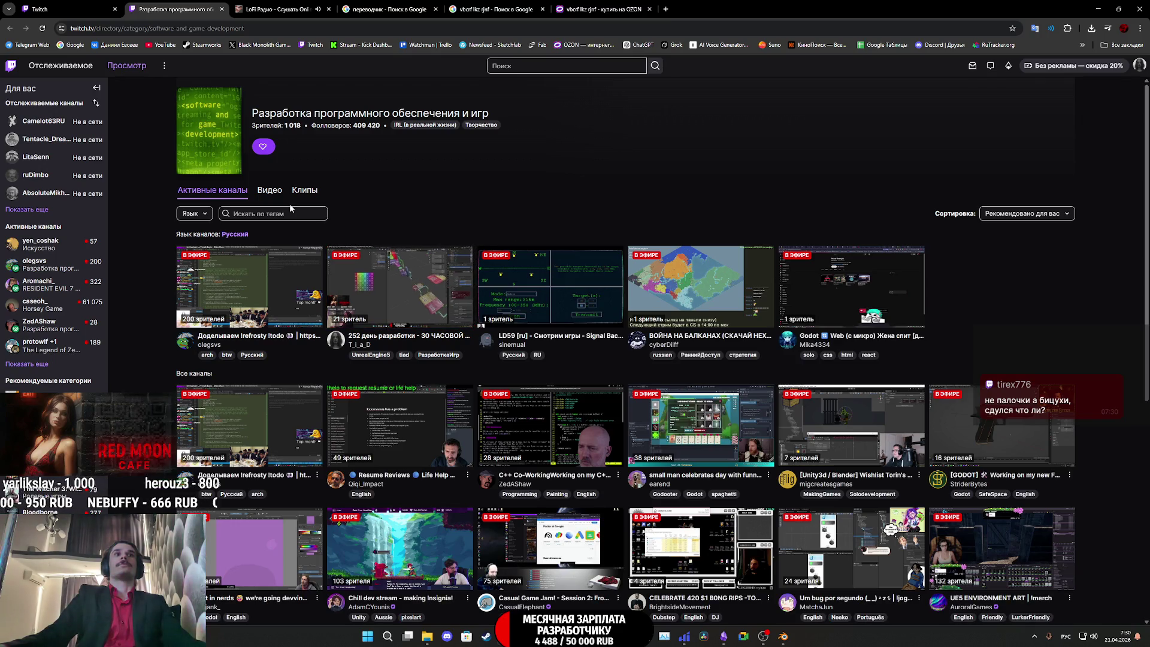
pyautogui.middleClick(191, 4)
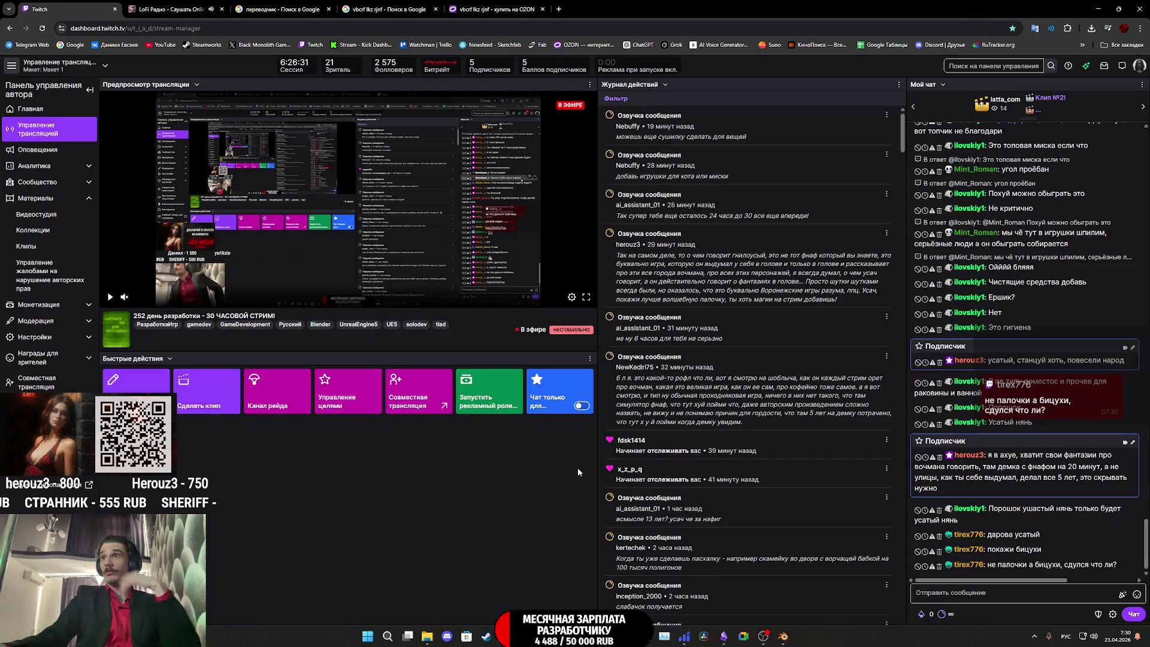
pyautogui.click(783, 636)
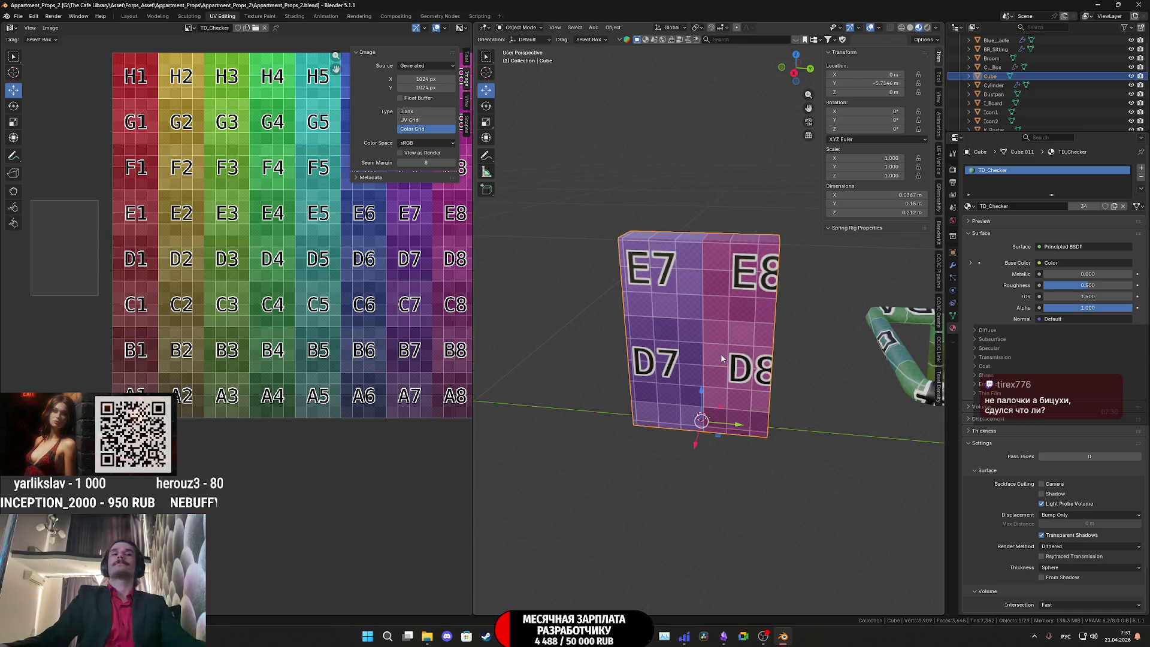
# Select all props and enter edit mode to show every UV island on the atlas
pyautogui.scroll(-2, 747, 352)
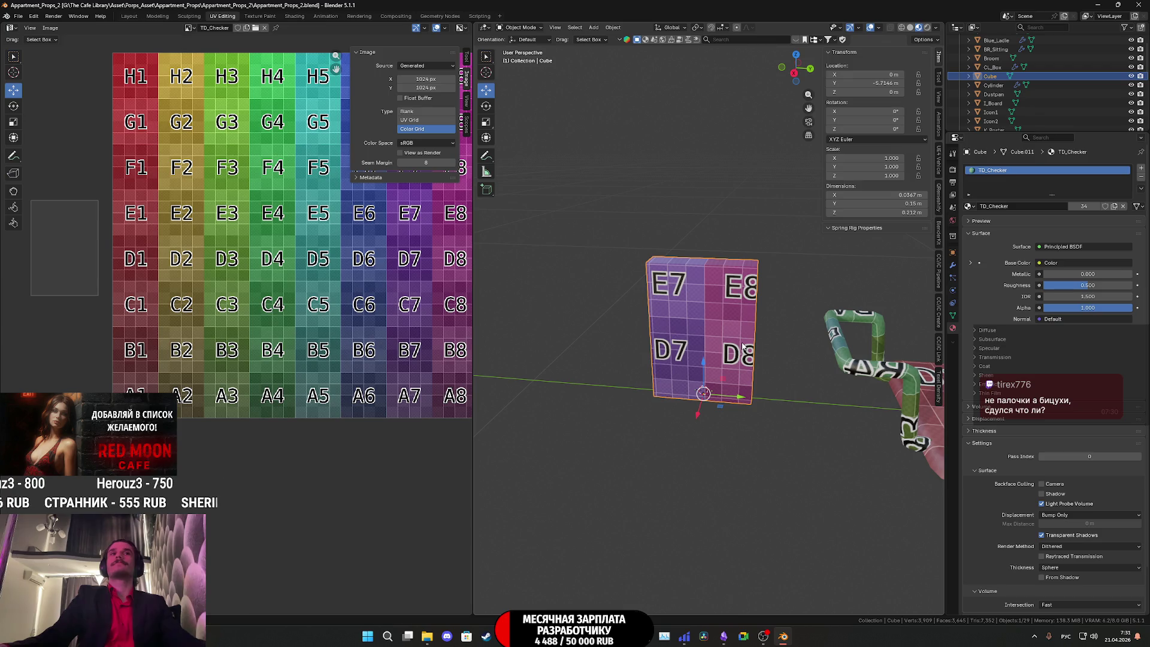
pyautogui.moveTo(743, 345); pyautogui.dragTo(731, 350, button='middle')
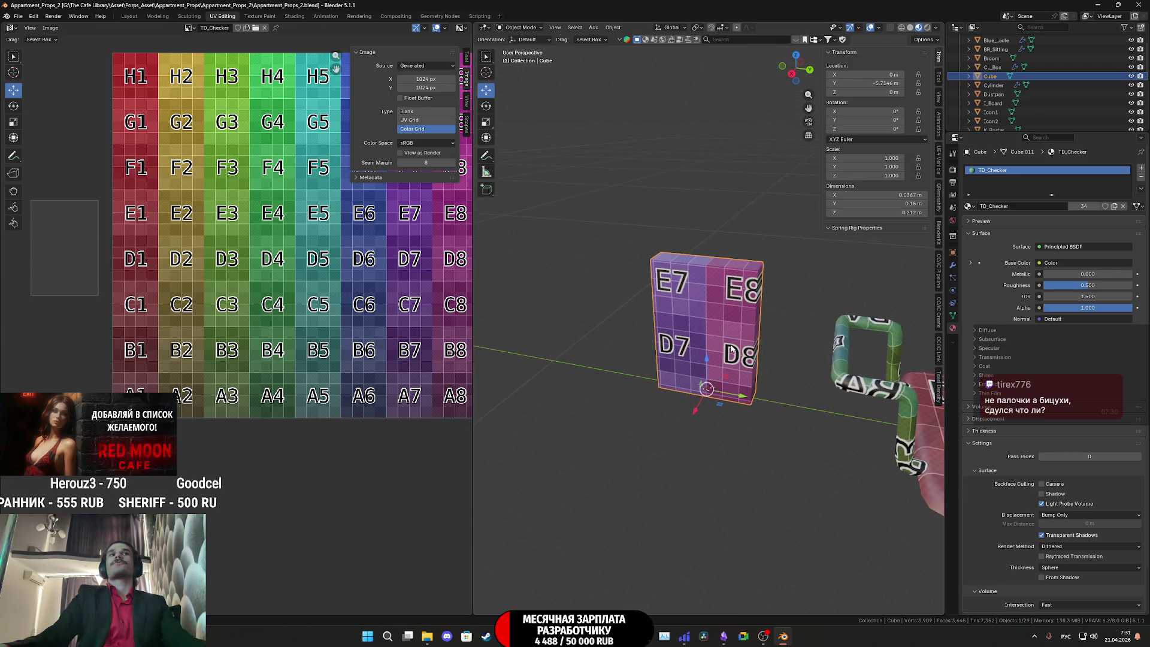
pyautogui.press('a')
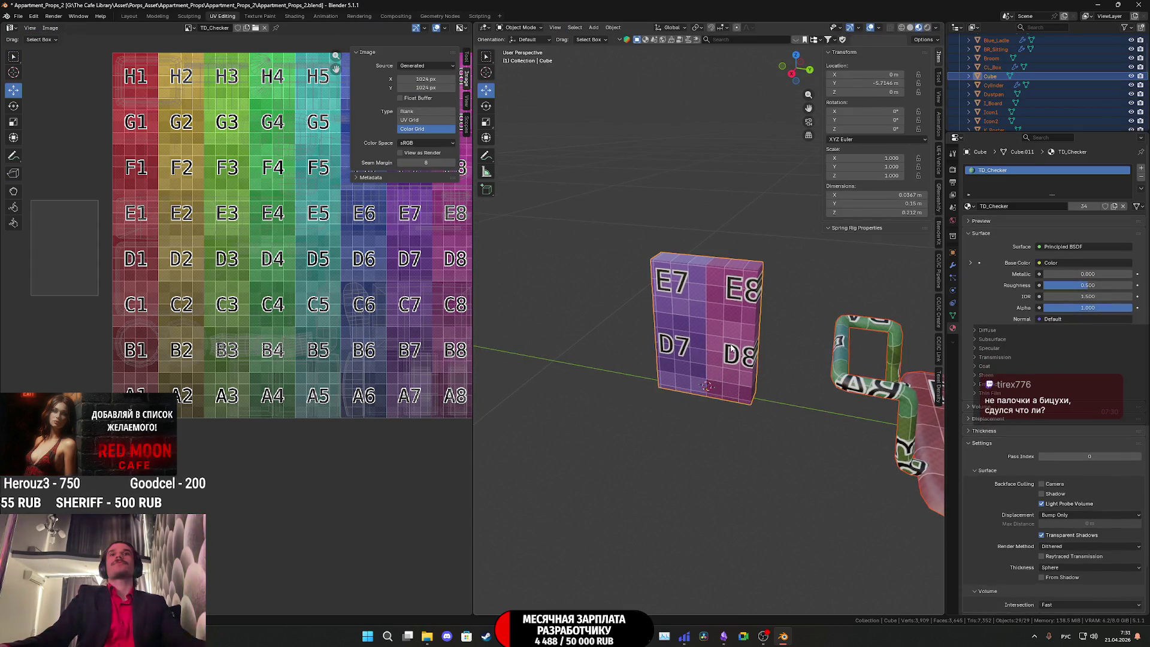
pyautogui.click(714, 340)
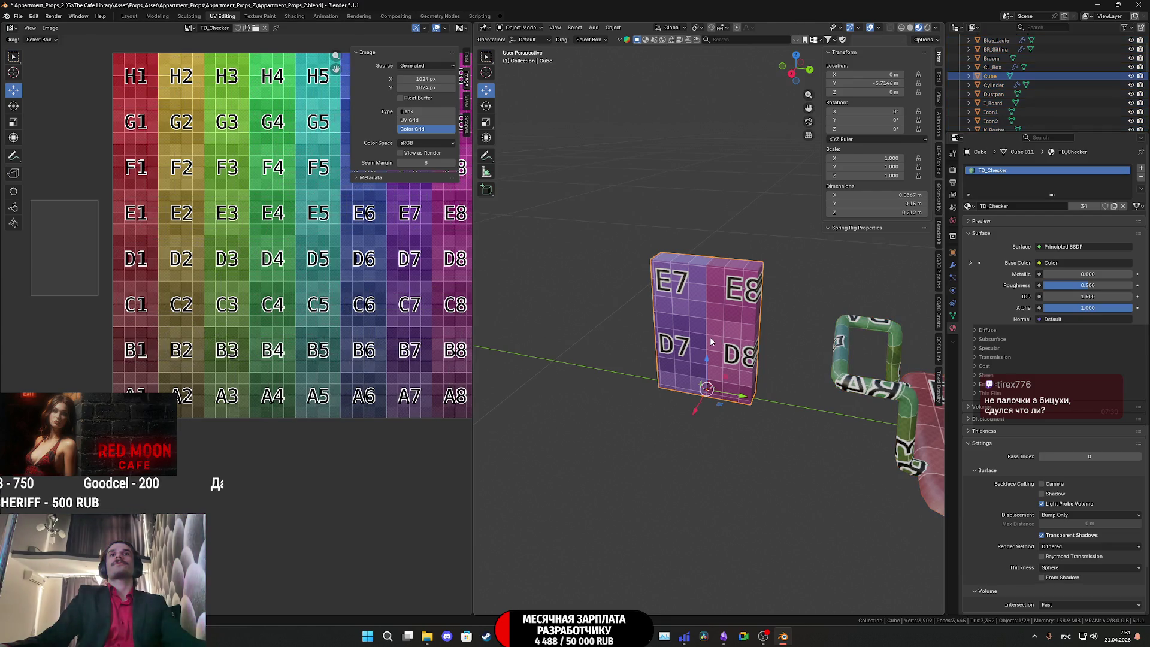
pyautogui.press('Tab')
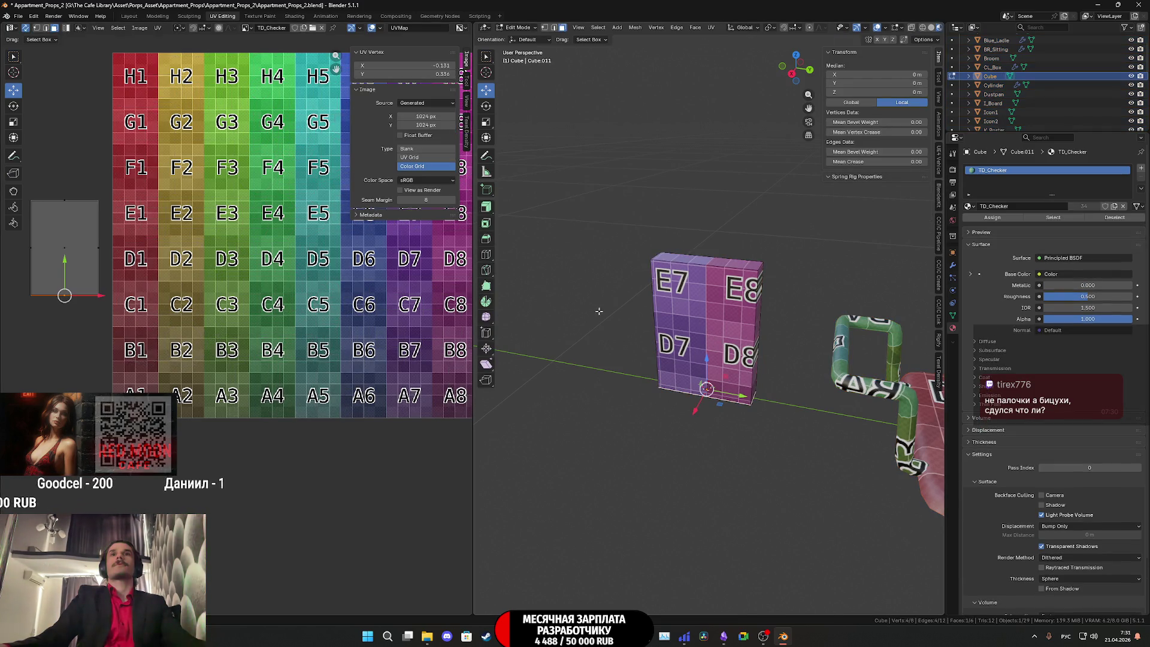
pyautogui.press('a')
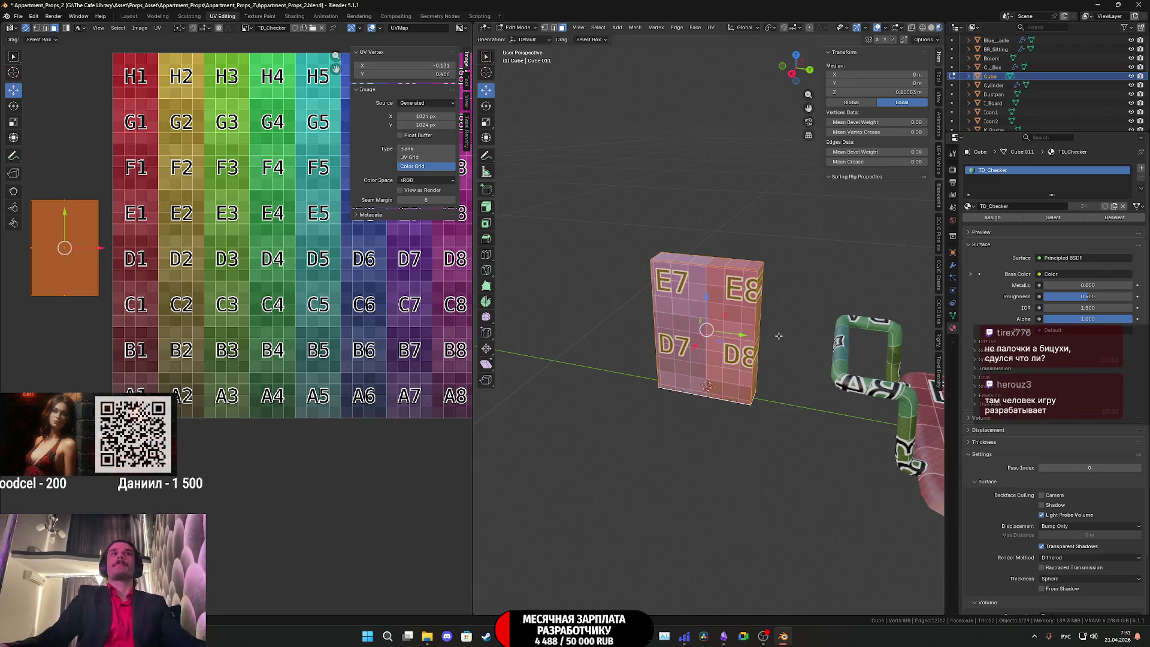
pyautogui.press('Tab')
pyautogui.press('a')
pyautogui.press('Tab')
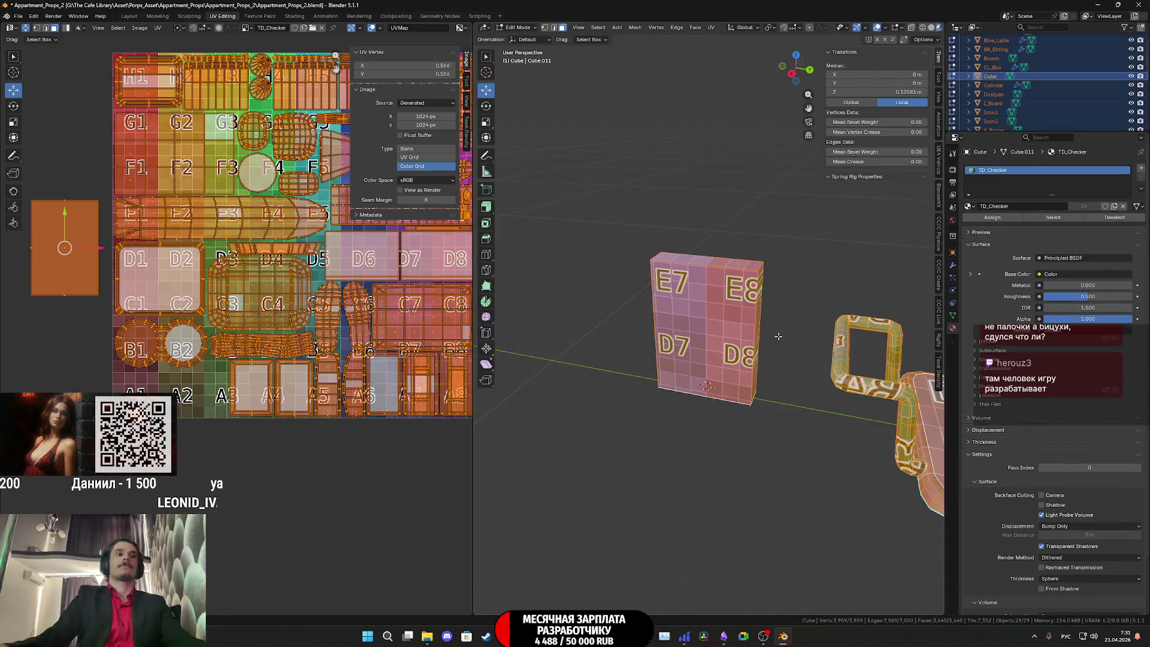
# Select the cube's whole UV island, shrink it, and move it over A2/A3
pyautogui.moveTo(196, 274); pyautogui.dragTo(301, 301, button='middle')
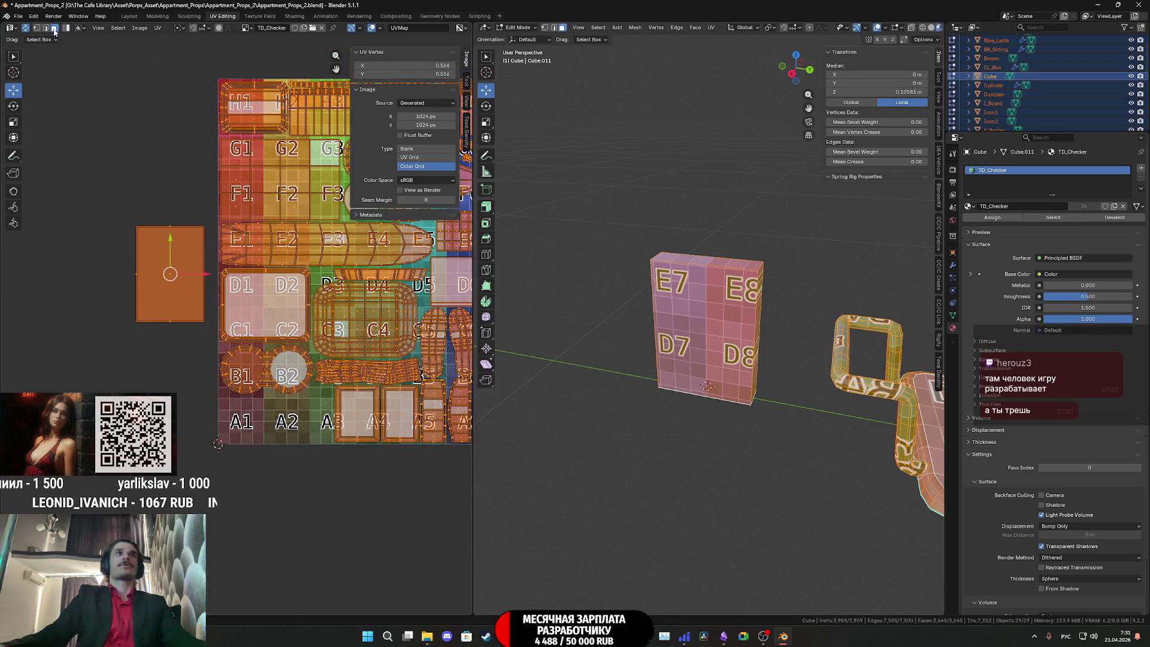
pyautogui.click(158, 273)
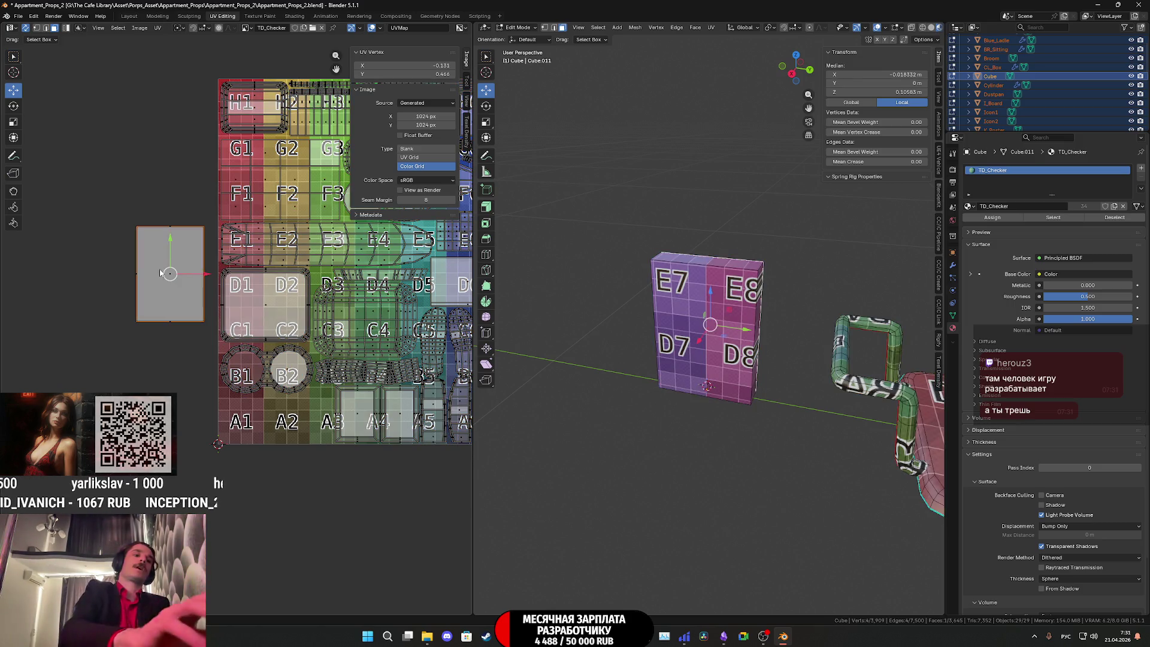
pyautogui.hotkey('ctrl', 'l')
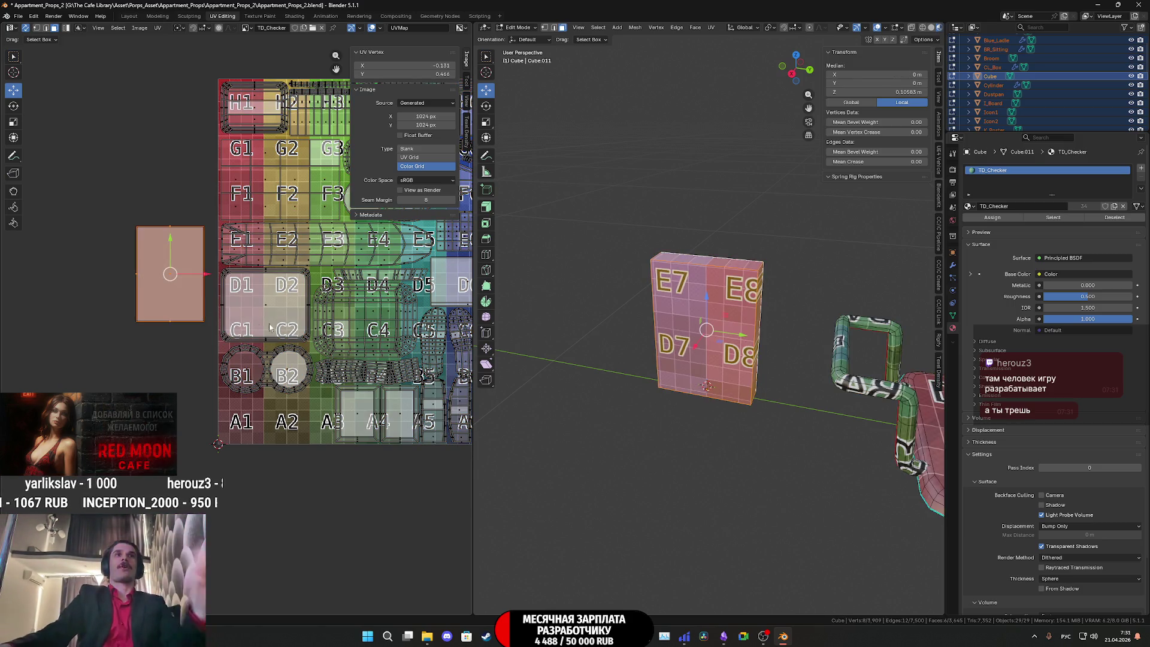
pyautogui.press('s')
pyautogui.click(280, 333)
pyautogui.press('g')
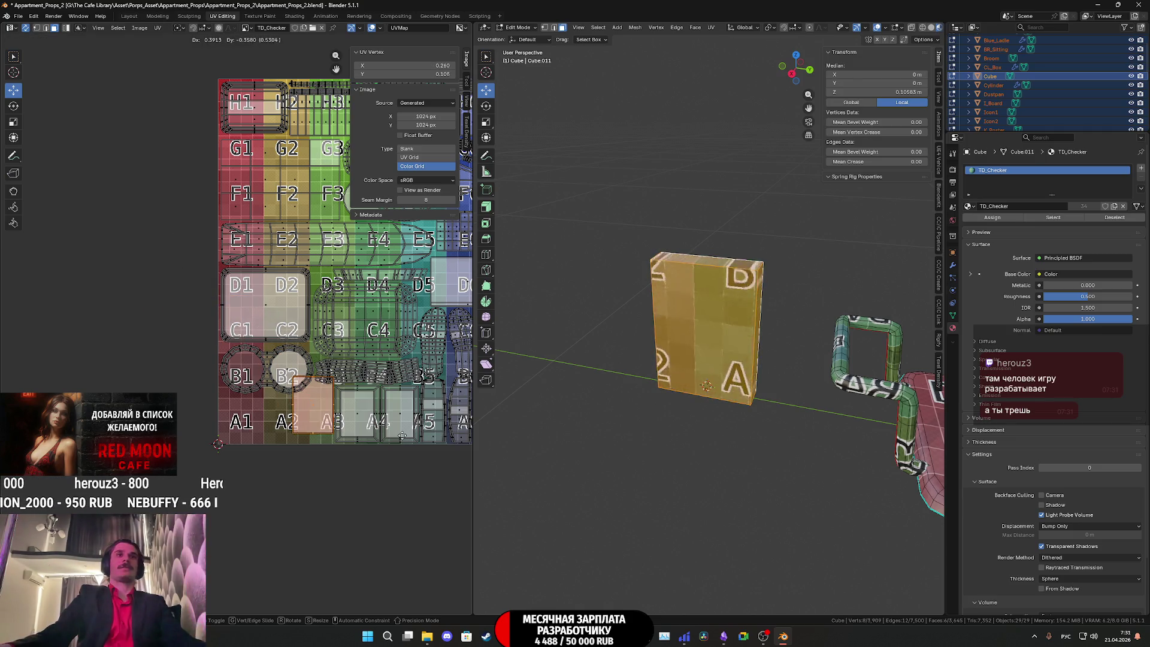
pyautogui.click(407, 451)
# Shrink the cube's island further and reposition it near the A3 square
pyautogui.scroll(3, 411, 451)
pyautogui.moveTo(411, 451)
pyautogui.mouseDown(button='middle')
pyautogui.moveTo(327, 404)
pyautogui.moveTo(336, 349)
pyautogui.mouseUp(button='middle')
pyautogui.scroll(2, 359, 420)
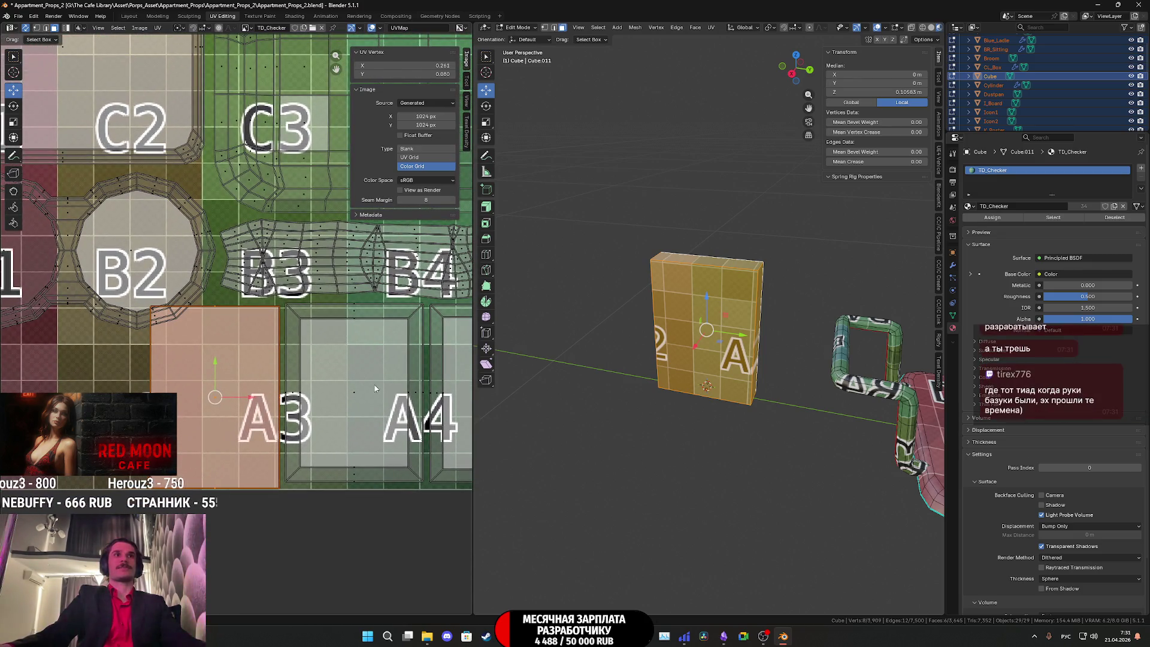
pyautogui.press('s')
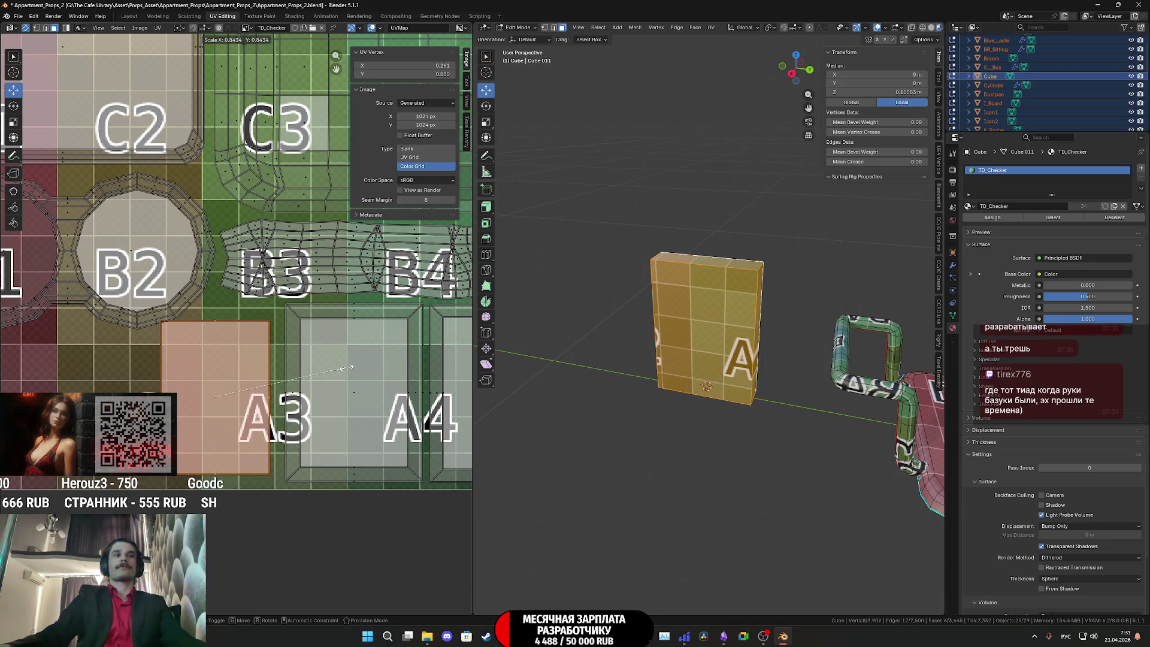
pyautogui.click(346, 368)
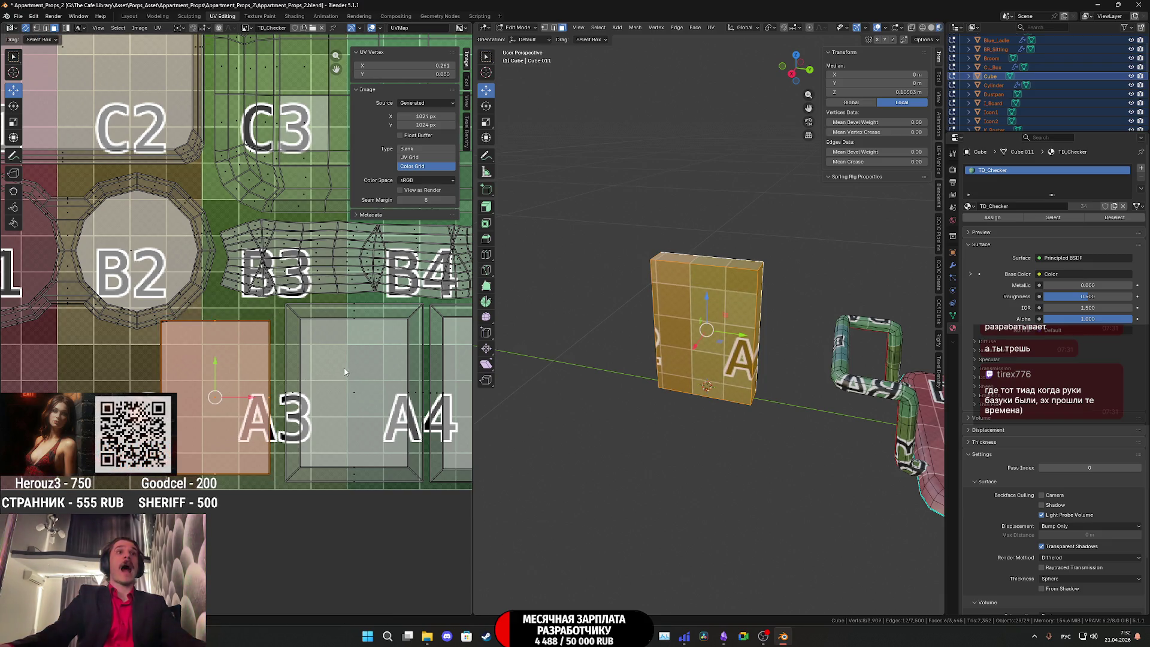
pyautogui.moveTo(351, 391); pyautogui.dragTo(341, 346, button='middle')
pyautogui.press('g')
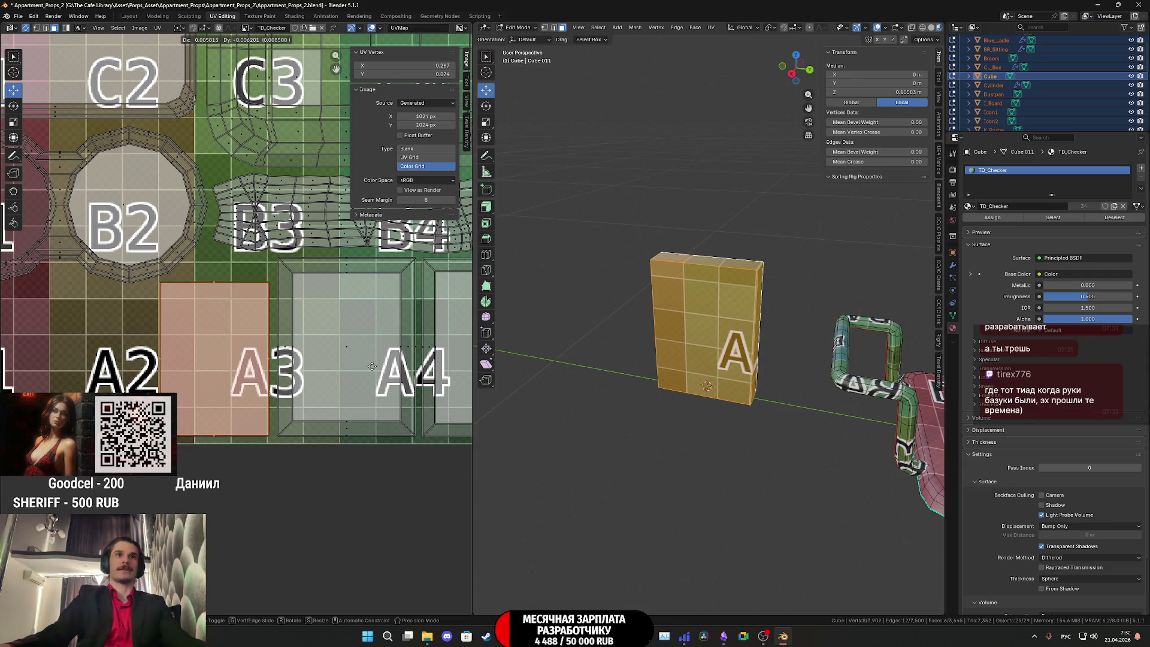
pyautogui.click(371, 361)
# Resize the island slightly smaller and settle it over the A3 square
pyautogui.moveTo(307, 364)
pyautogui.mouseDown(button='middle')
pyautogui.moveTo(353, 357)
pyautogui.moveTo(31, 330)
pyautogui.moveTo(335, 333)
pyautogui.mouseUp(button='middle')
pyautogui.scroll(3, 323, 335)
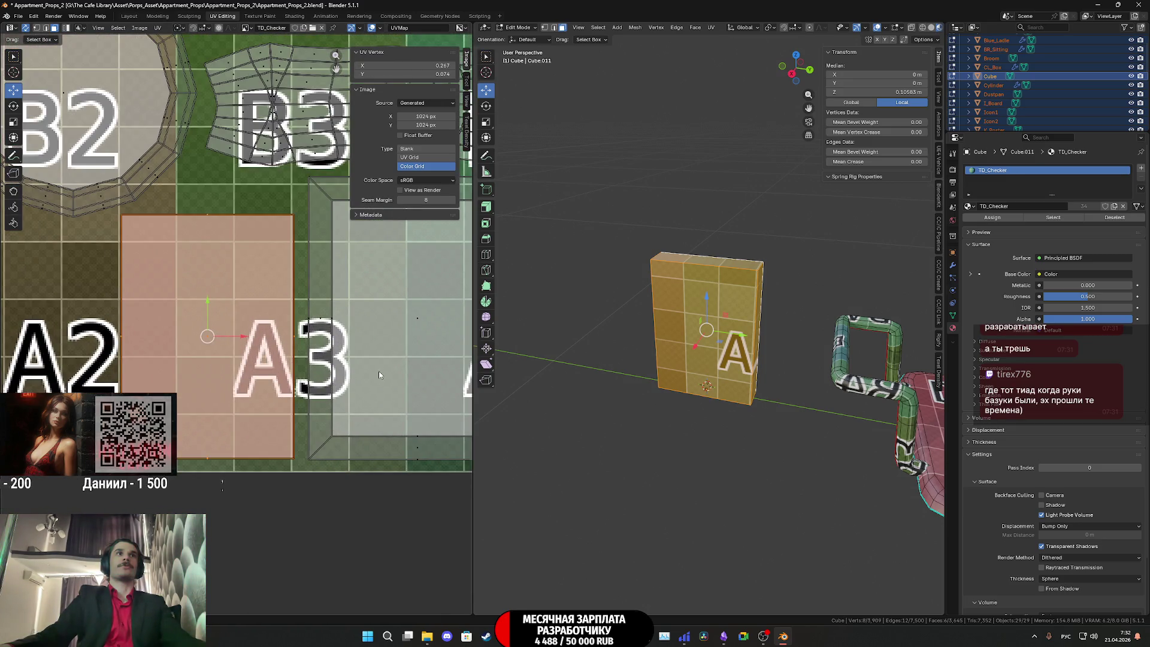
pyautogui.press('s')
pyautogui.click(307, 352)
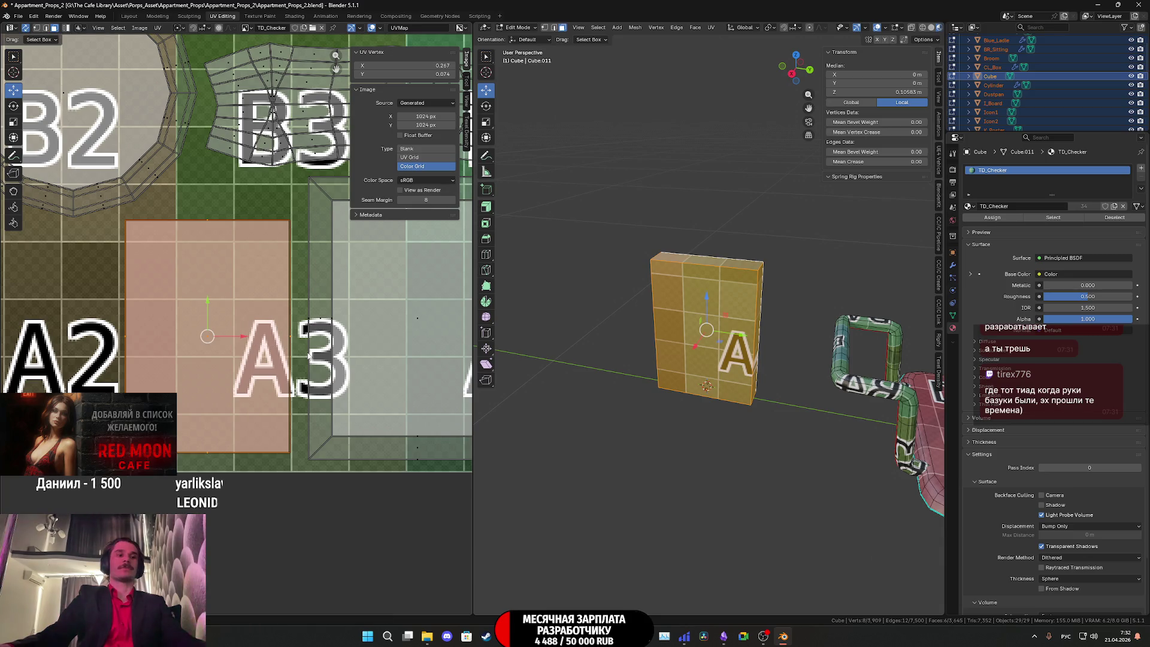
pyautogui.press('g')
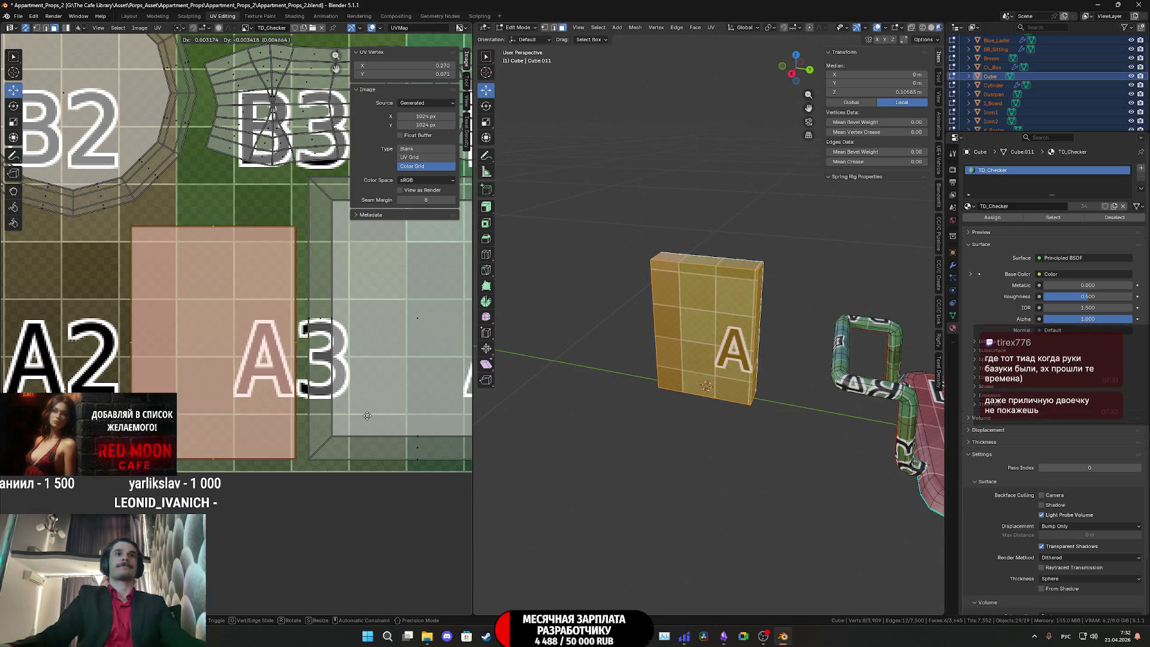
pyautogui.click(372, 412)
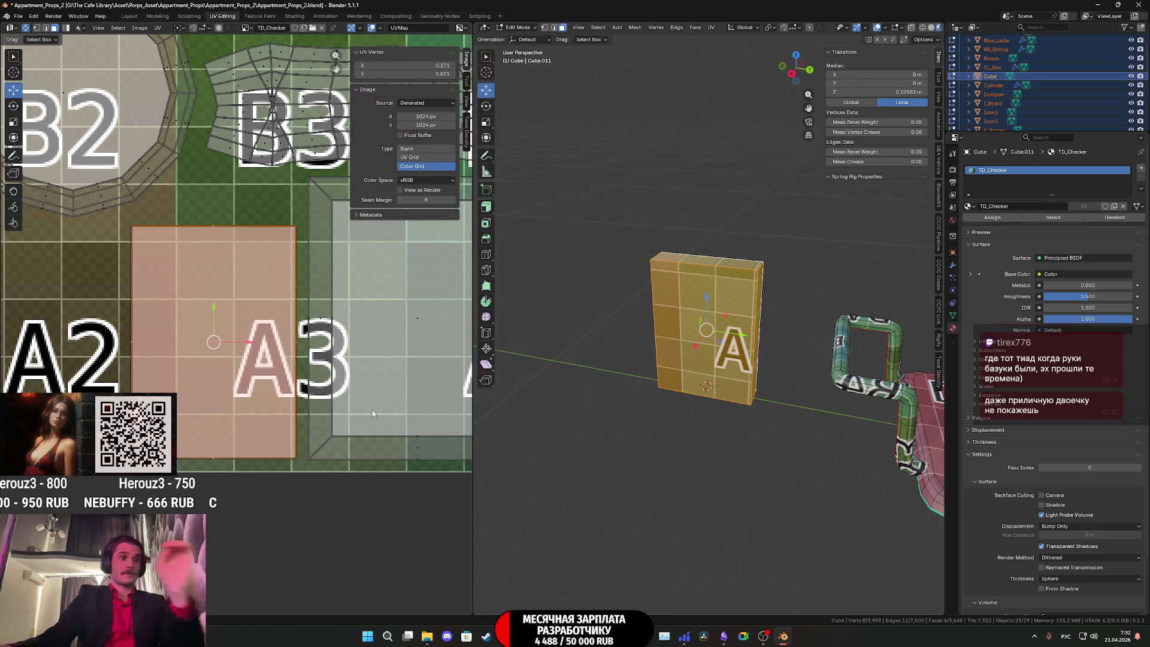
pyautogui.scroll(-1, 335, 388)
pyautogui.moveTo(335, 388); pyautogui.dragTo(412, 392, button='middle')
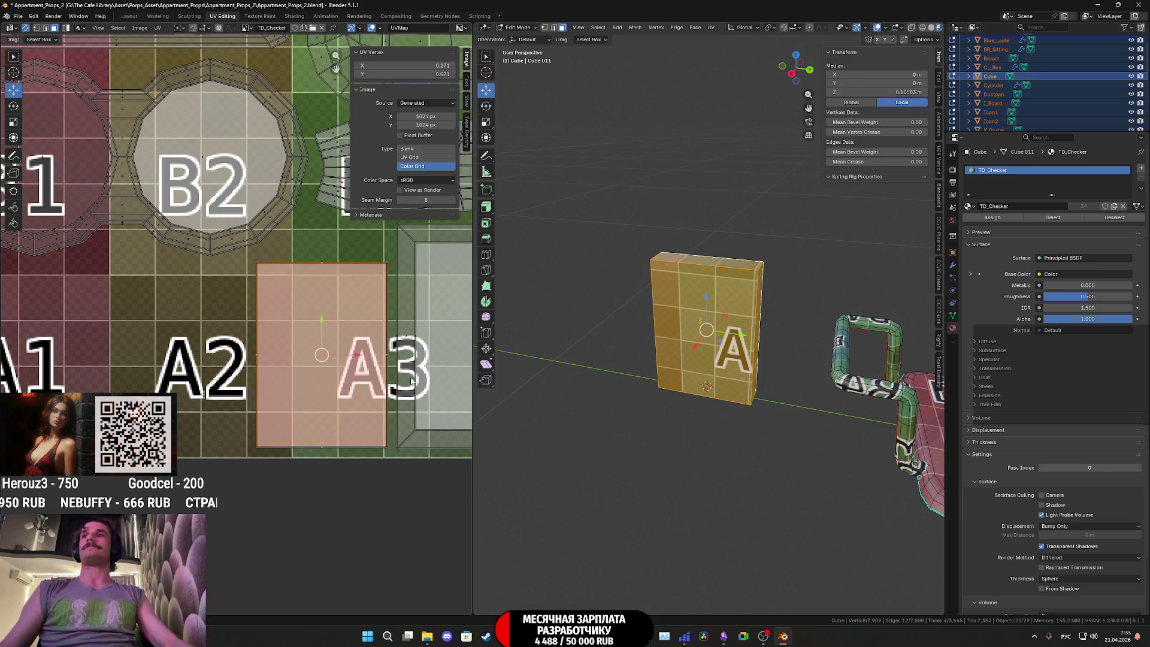
# Save the blend file and bring more of the atlas grid into view
pyautogui.scroll(3, 727, 407)
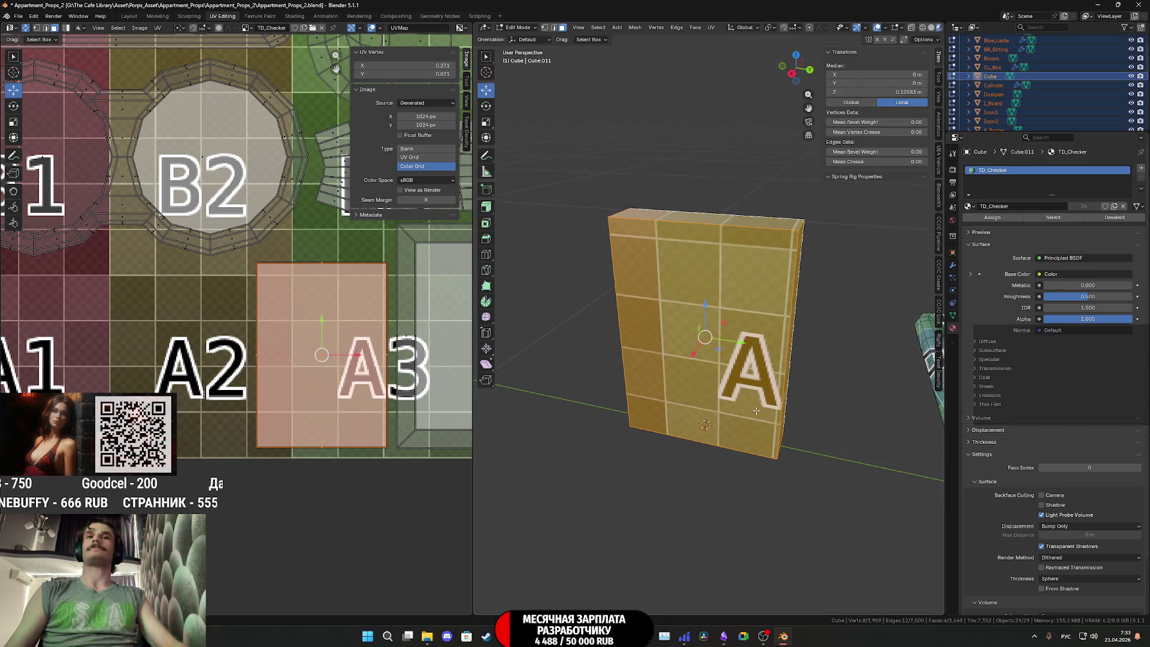
pyautogui.hotkey('ctrl', 's')
pyautogui.scroll(-3, 761, 404)
pyautogui.moveTo(761, 404); pyautogui.dragTo(814, 379, button='middle')
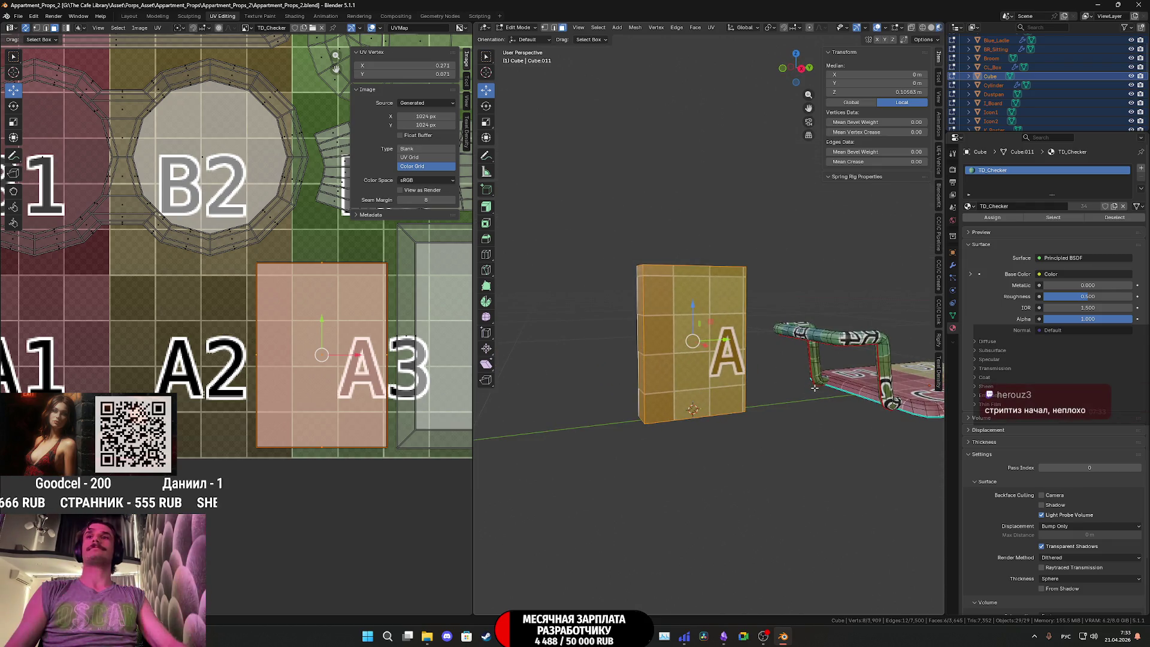
pyautogui.scroll(-3, 810, 392)
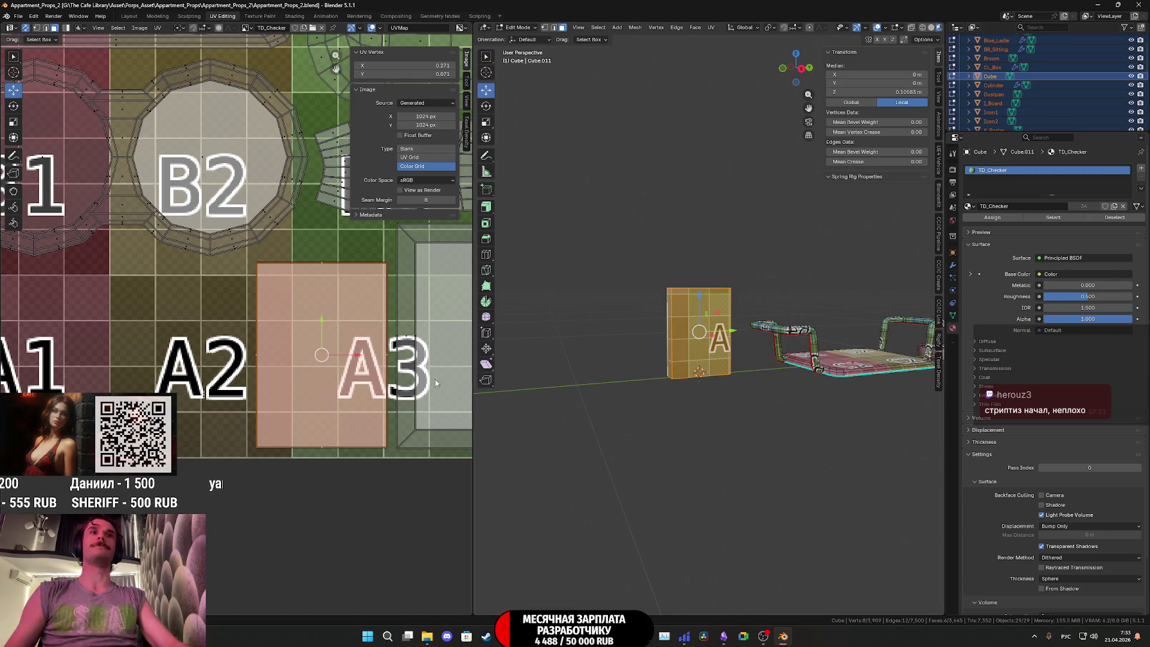
pyautogui.scroll(-3, 434, 379)
pyautogui.moveTo(365, 379); pyautogui.dragTo(383, 403, button='middle')
# Select the linked B1/B2 island and move it up slightly
pyautogui.click(238, 281)
pyautogui.hotkey('ctrl', 'l')
pyautogui.scroll(5, 237, 282)
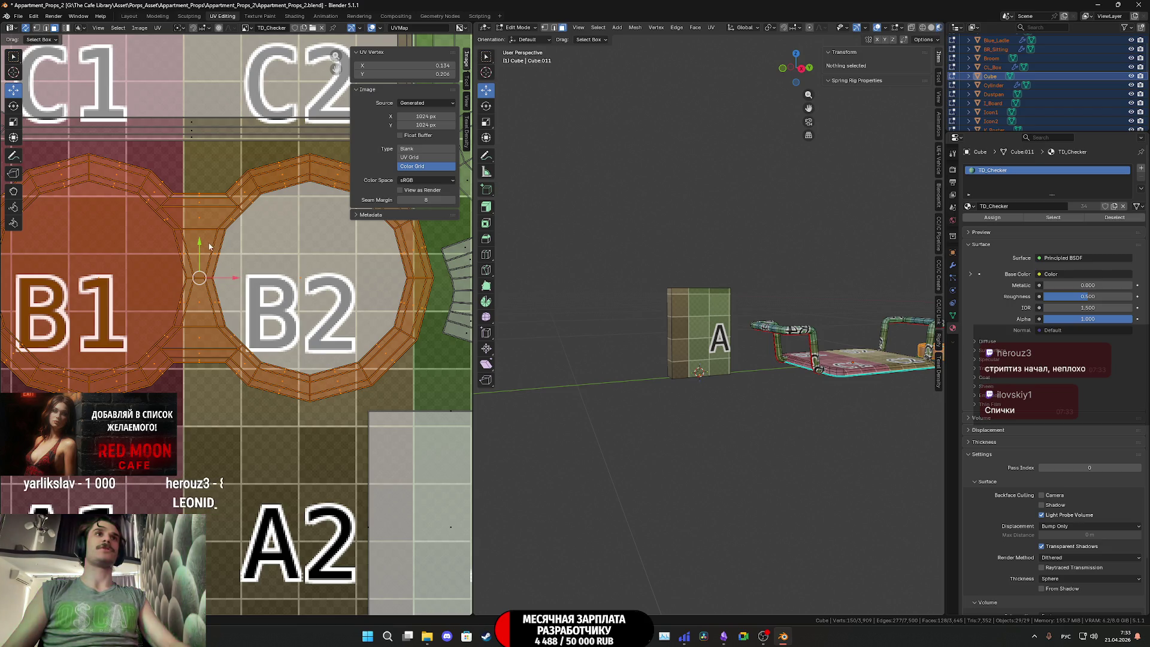
pyautogui.moveTo(209, 245); pyautogui.dragTo(198, 240)
pyautogui.scroll(-2, 198, 242)
pyautogui.moveTo(246, 298); pyautogui.dragTo(258, 268, button='middle')
pyautogui.moveTo(398, 460)
pyautogui.mouseDown(button='middle')
pyautogui.moveTo(379, 427)
pyautogui.moveTo(309, 403)
pyautogui.mouseUp(button='middle')
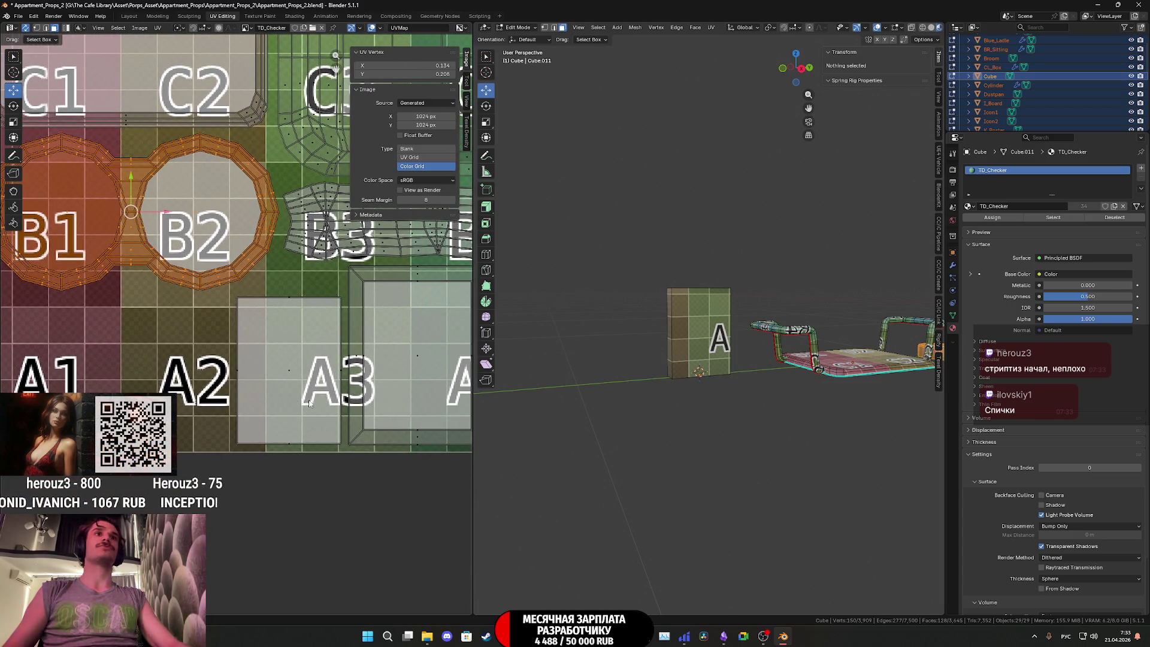
# Enlarge the cube face's A3 island twice, nudging it up and left onto the tile
pyautogui.click(268, 349)
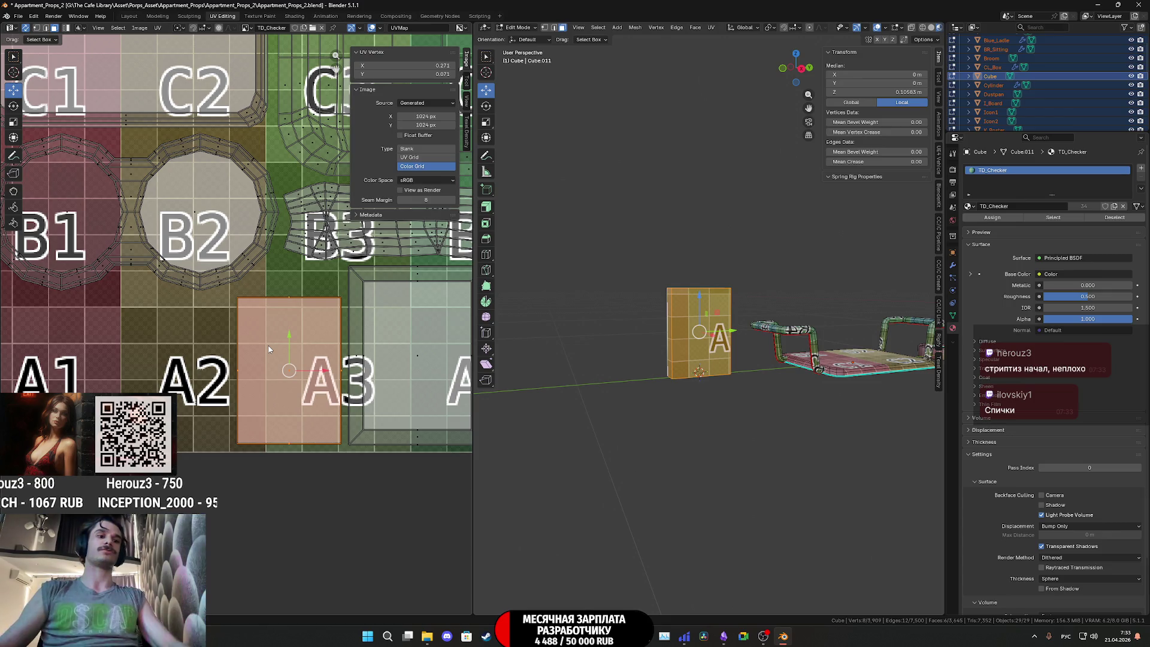
pyautogui.press('s')
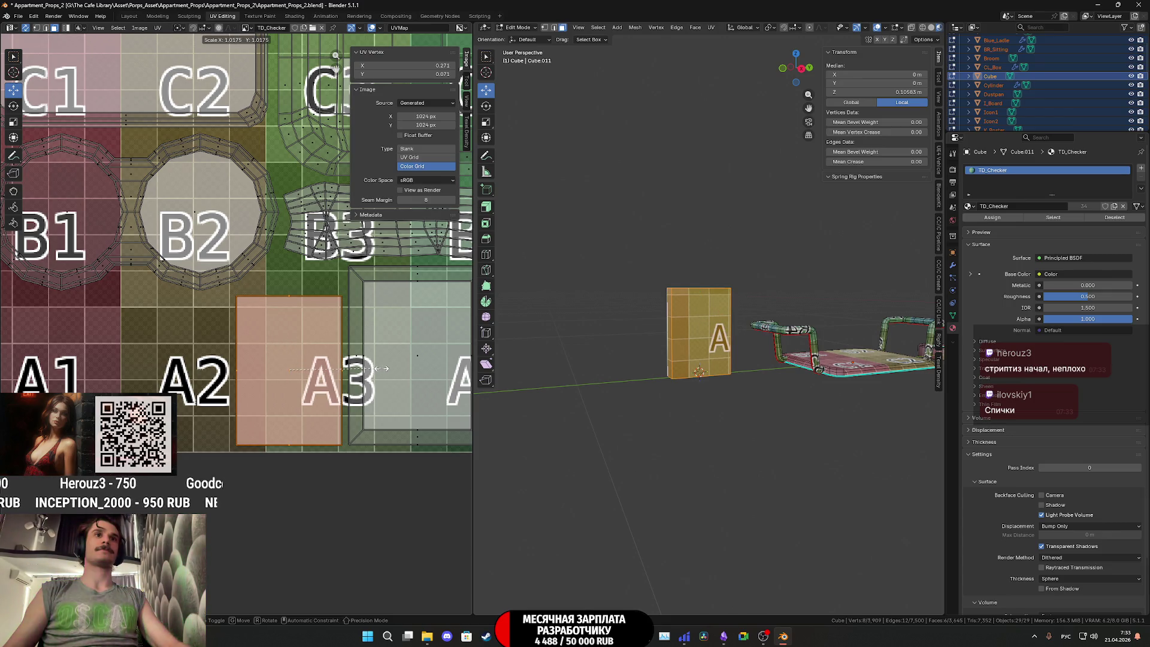
pyautogui.click(376, 367)
pyautogui.moveTo(292, 342); pyautogui.dragTo(290, 336)
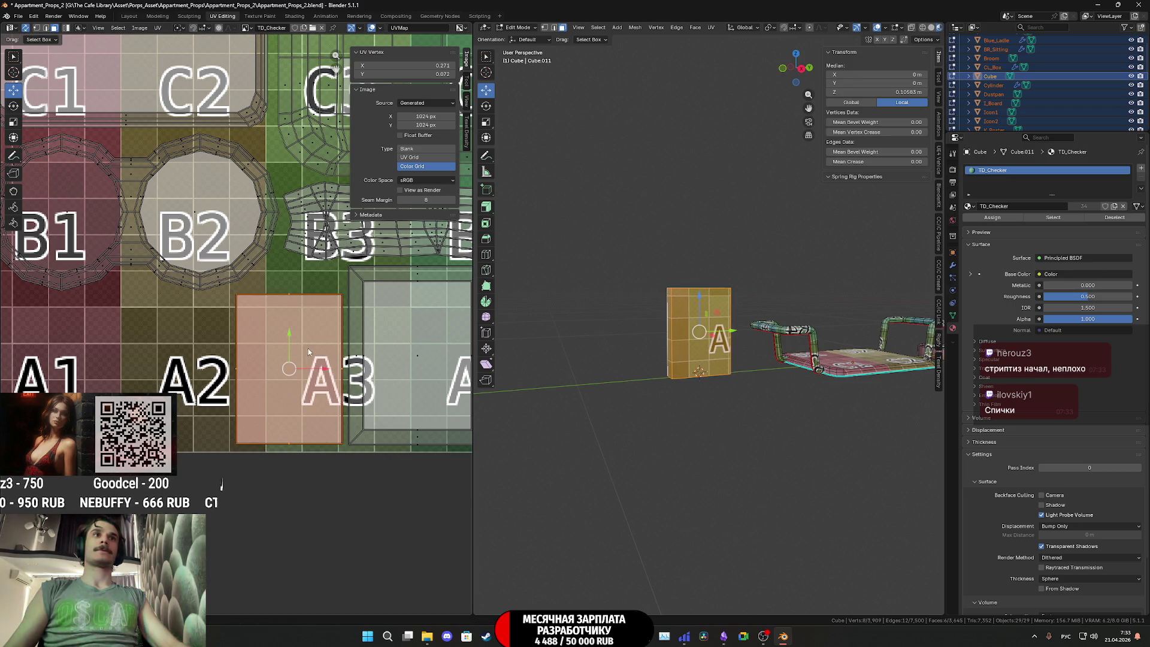
pyautogui.press('s')
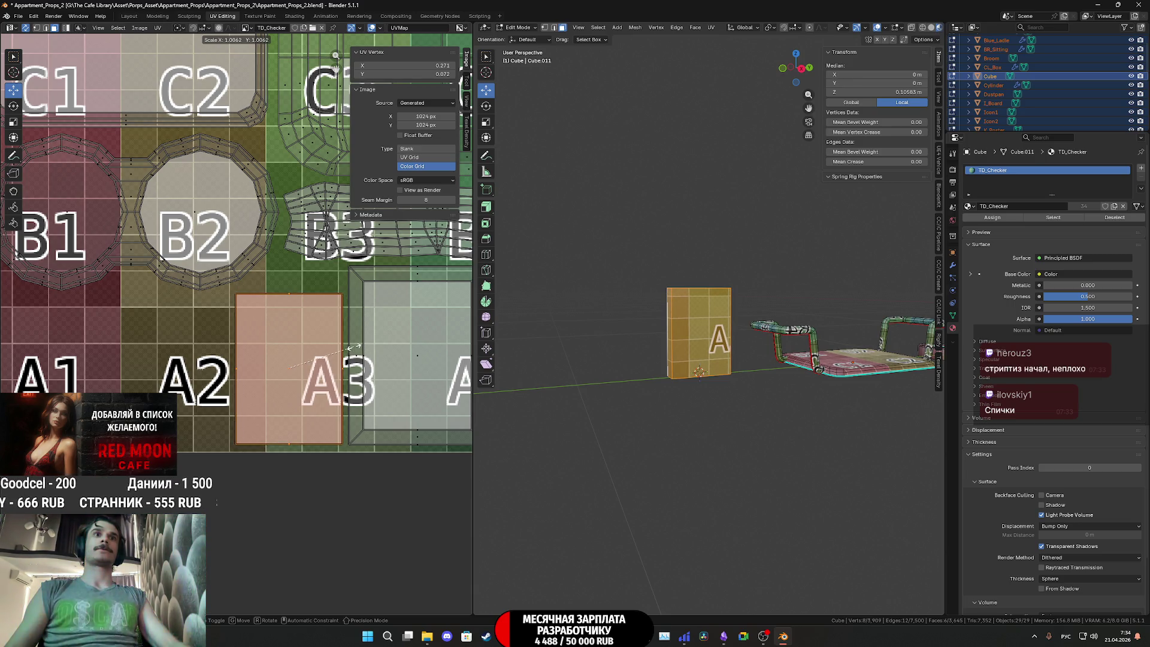
pyautogui.click(355, 350)
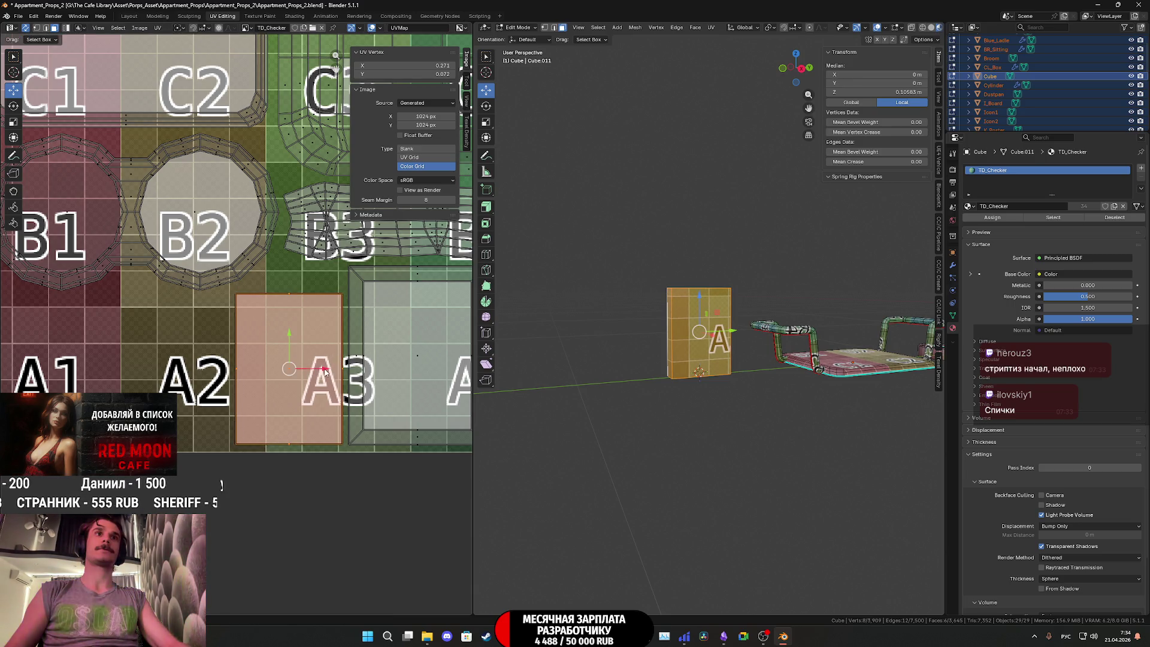
pyautogui.moveTo(323, 371); pyautogui.dragTo(320, 372)
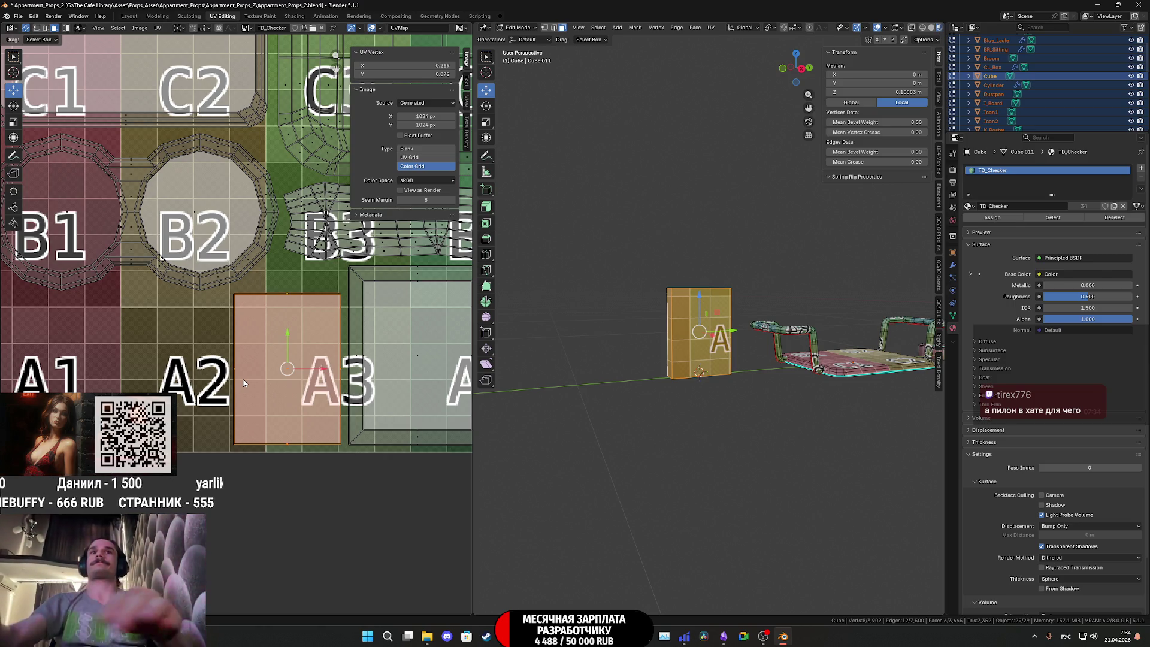
pyautogui.moveTo(598, 413)
pyautogui.mouseDown(button='middle')
pyautogui.moveTo(746, 406)
pyautogui.moveTo(672, 371)
pyautogui.mouseUp(button='middle')
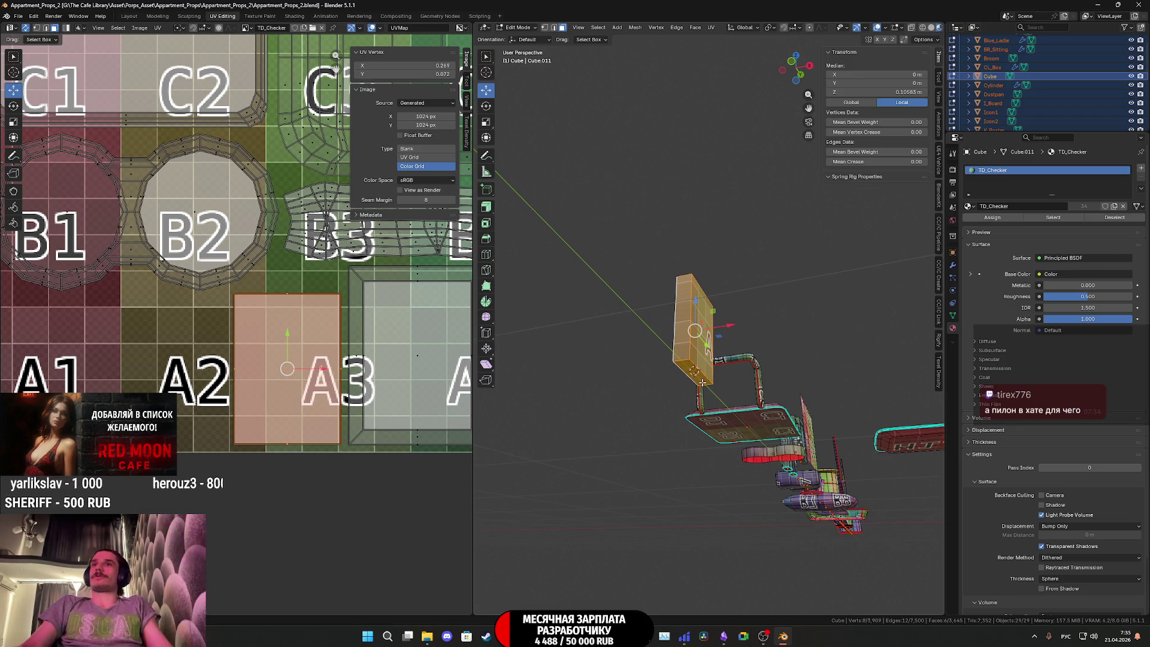
pyautogui.moveTo(765, 399); pyautogui.dragTo(724, 416, button='middle')
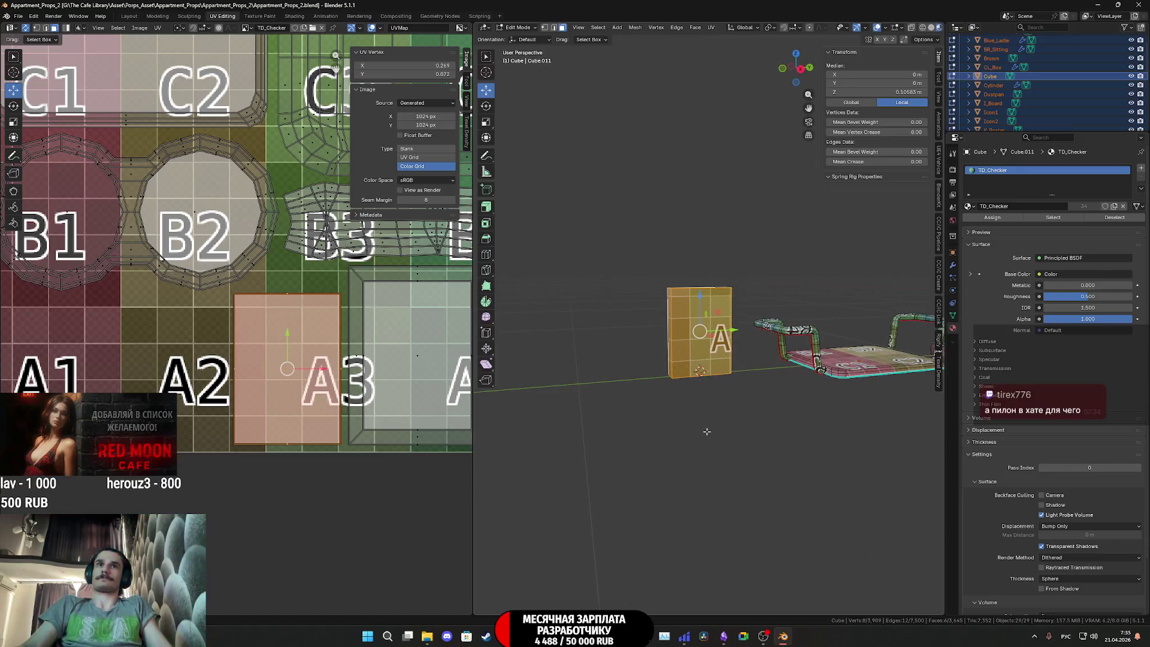
pyautogui.scroll(-2, 724, 416)
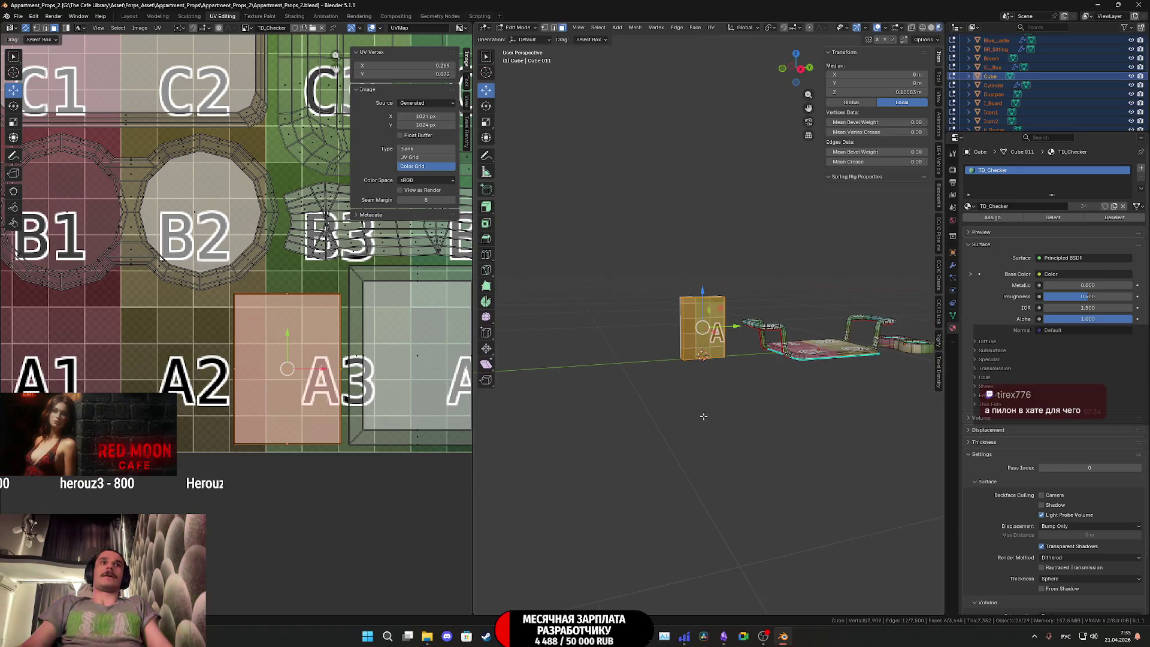
pyautogui.scroll(-3, 287, 387)
pyautogui.scroll(1, 287, 386)
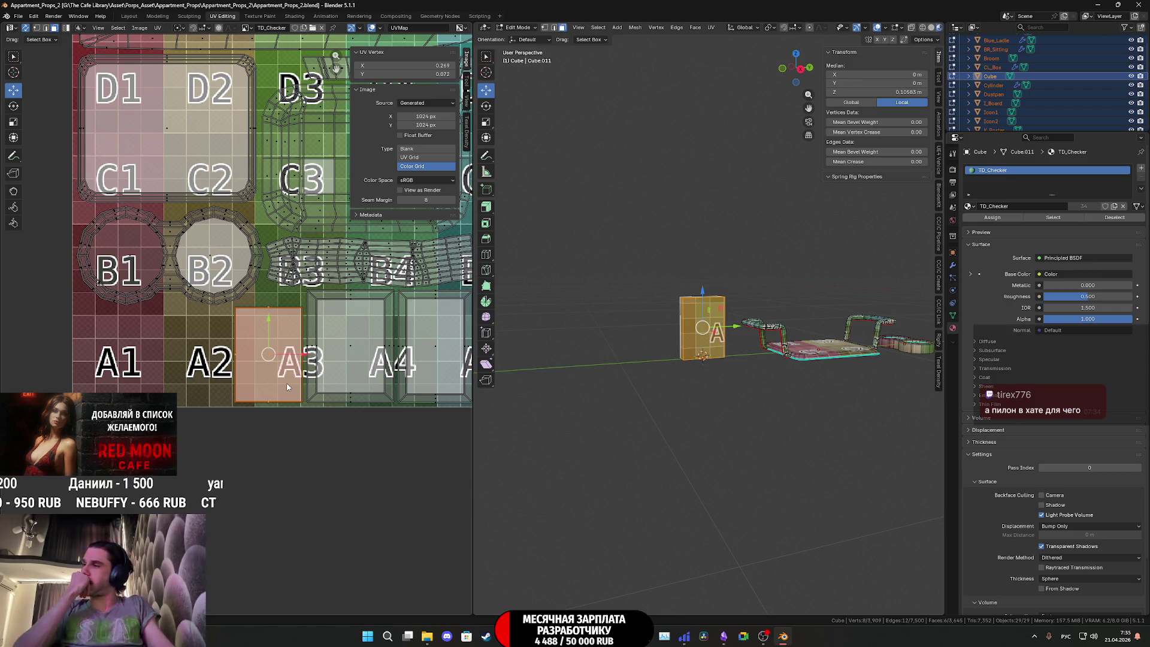
pyautogui.scroll(6, 287, 387)
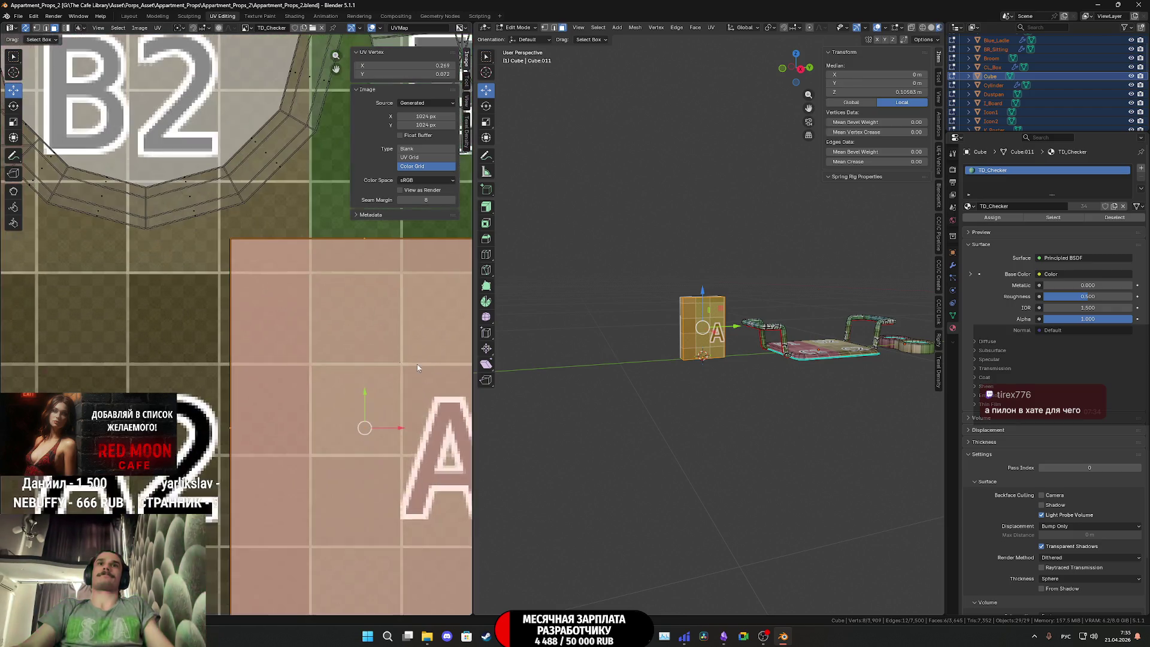
# Select all of the props' UV islands and pan across the shared checker atlas
pyautogui.scroll(-6, 391, 369)
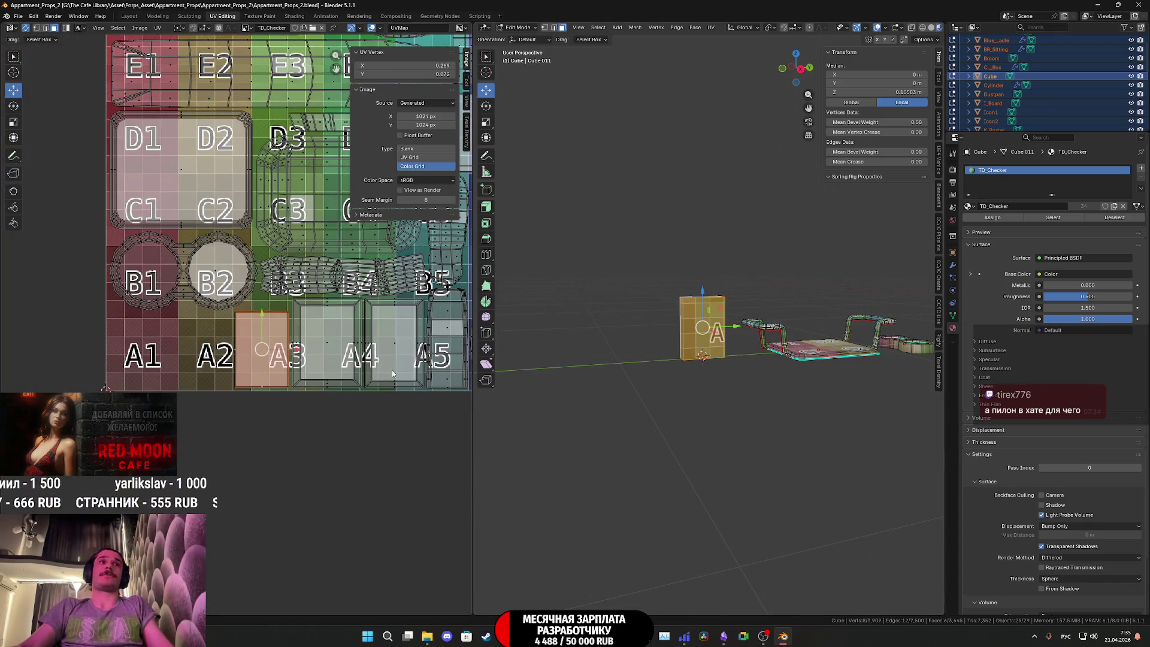
pyautogui.moveTo(392, 369); pyautogui.dragTo(358, 357, button='middle')
pyautogui.scroll(-3, 358, 353)
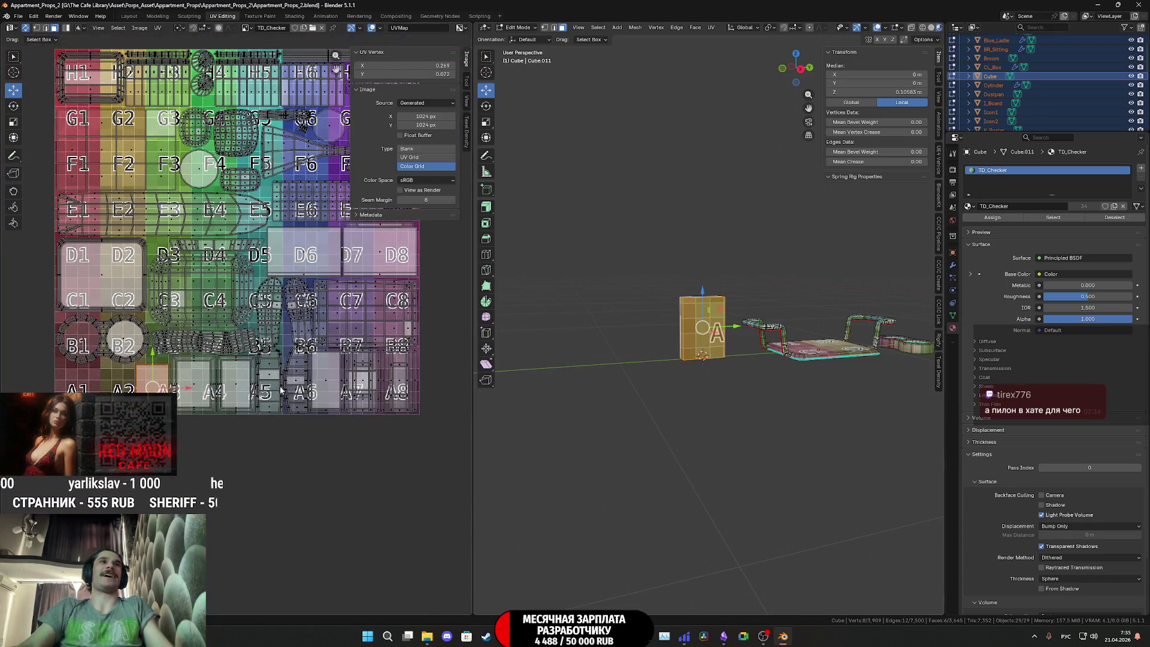
pyautogui.press('a')
pyautogui.scroll(-5, 281, 296)
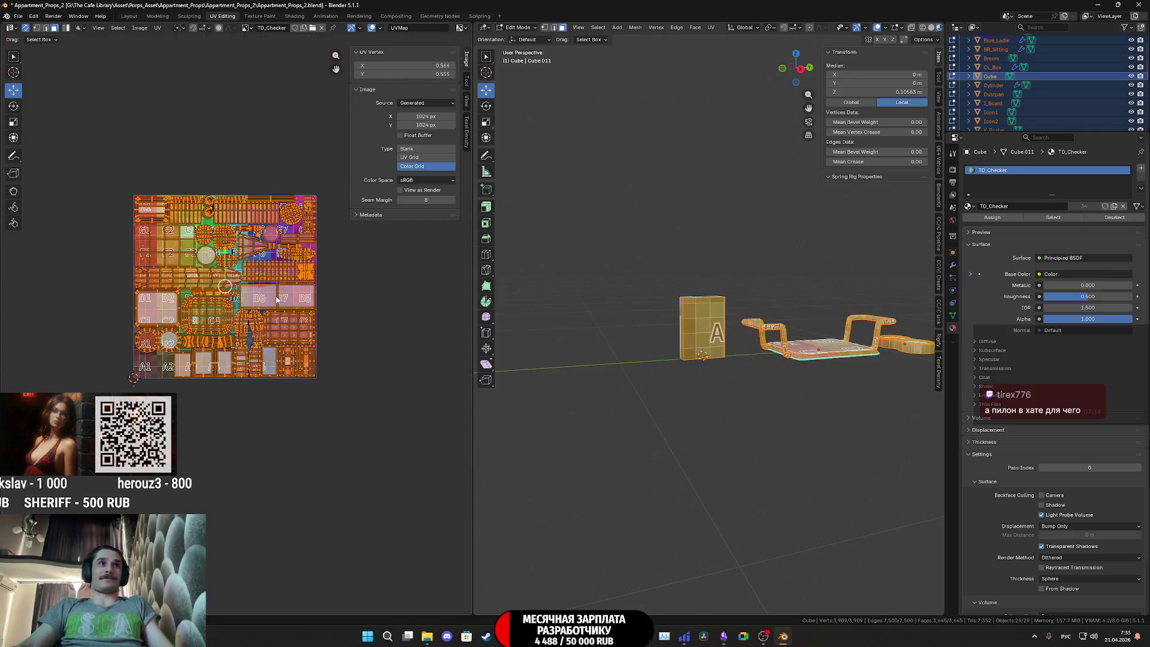
pyautogui.scroll(10, 188, 290)
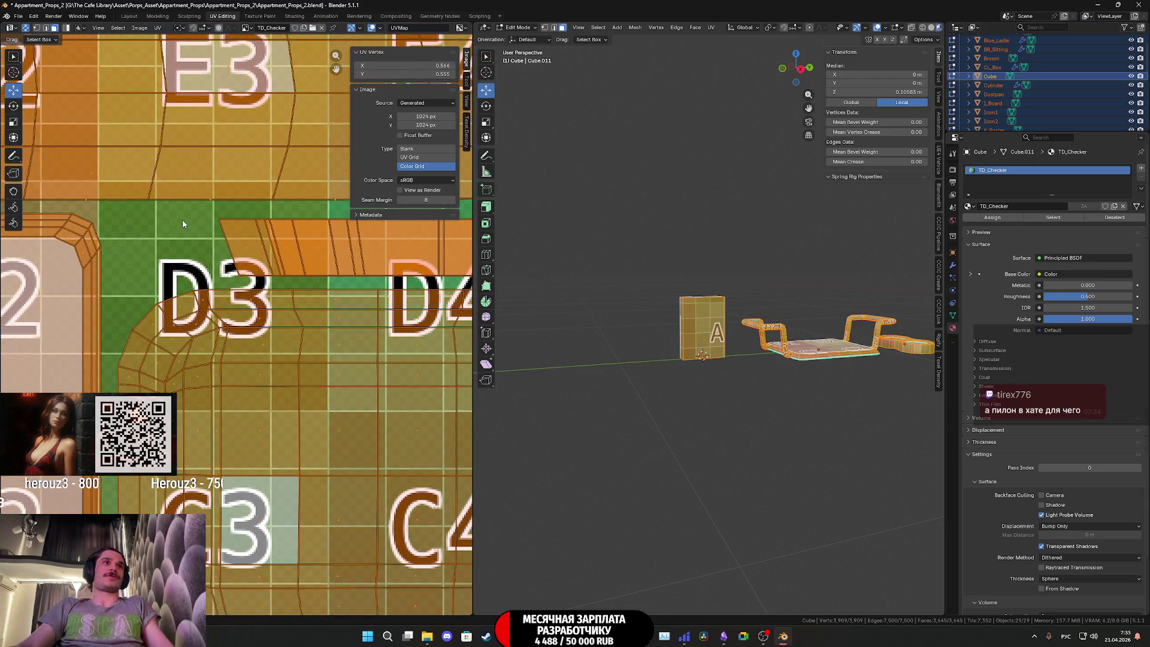
pyautogui.scroll(-3, 220, 276)
pyautogui.scroll(8, 219, 276)
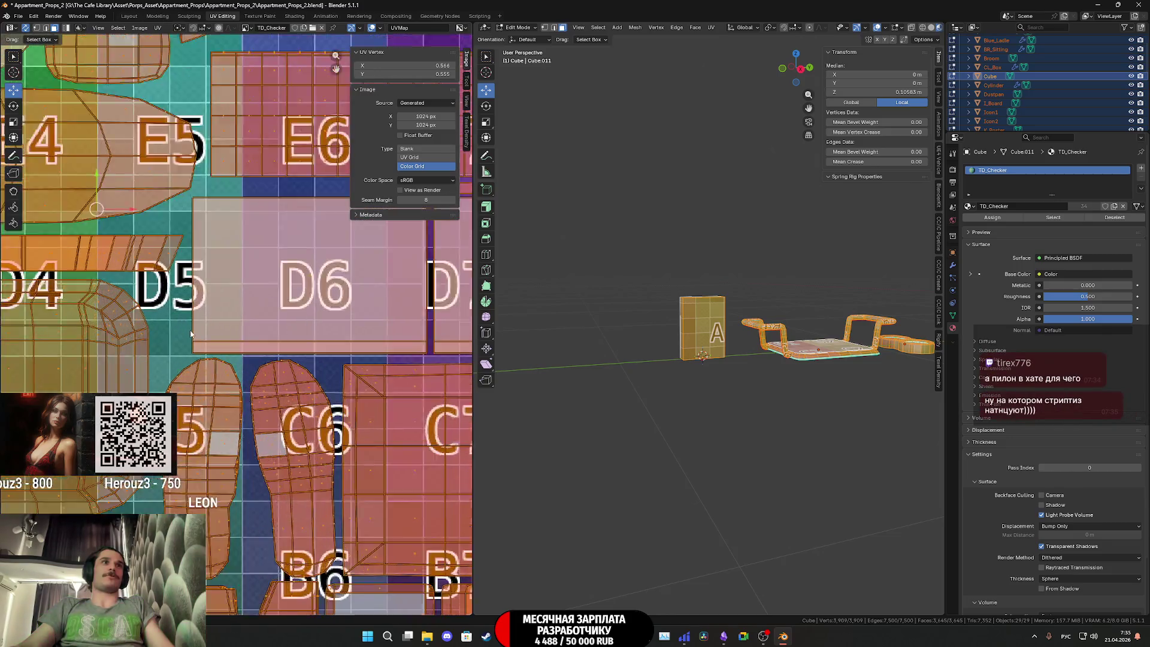
# Inspect the upper right of the atlas and save the blend file
pyautogui.scroll(-6, 175, 389)
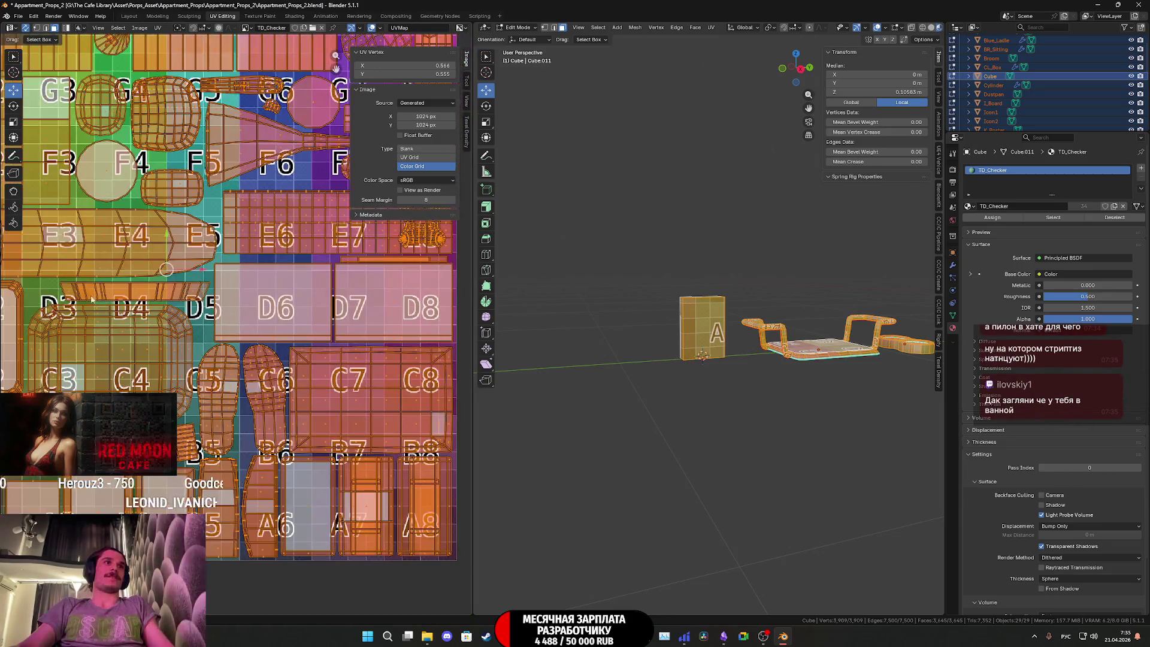
pyautogui.scroll(4, 123, 314)
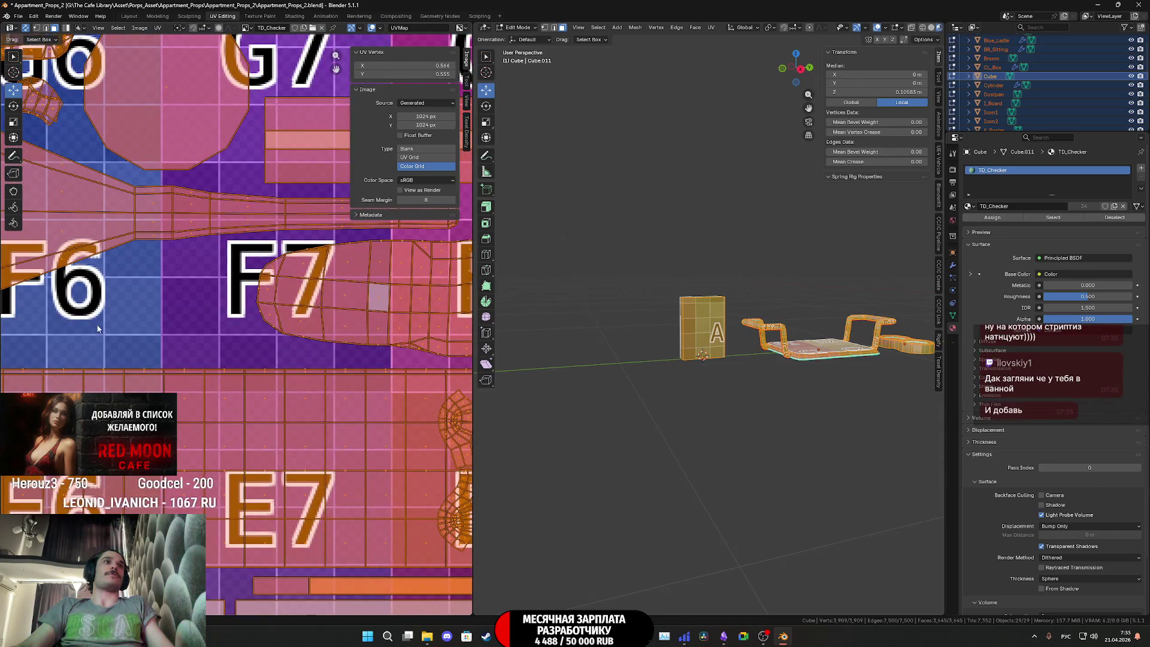
pyautogui.scroll(-3, 155, 310)
pyautogui.scroll(-5, 154, 310)
pyautogui.moveTo(131, 330); pyautogui.dragTo(359, 249, button='middle')
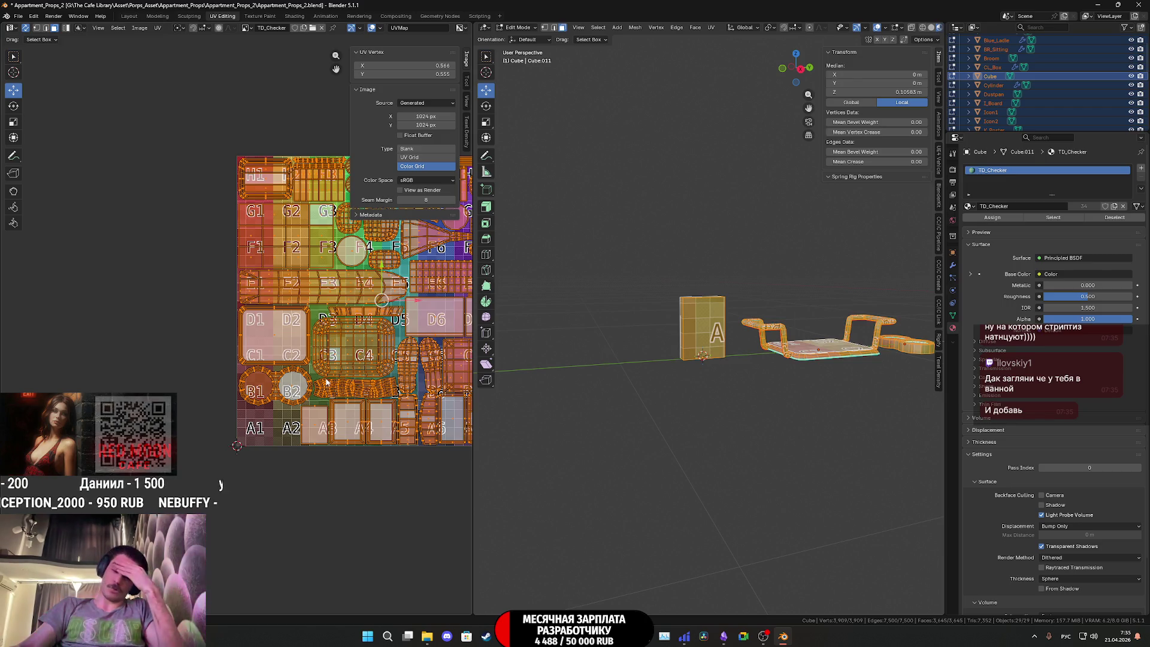
pyautogui.scroll(1, 326, 377)
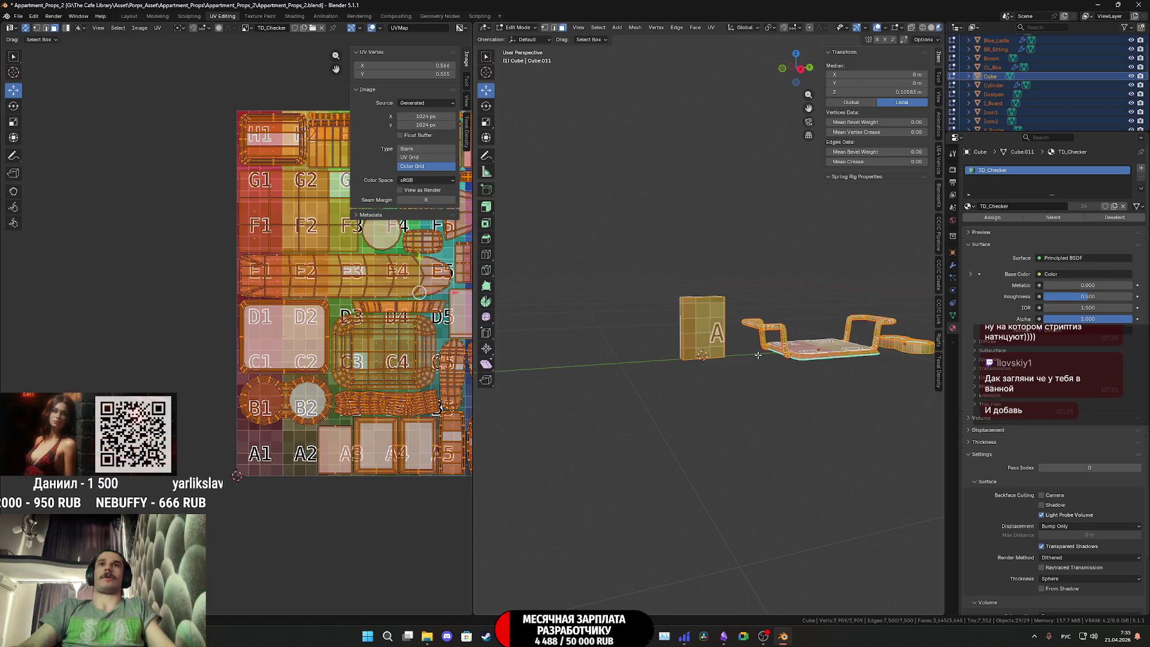
pyautogui.scroll(5, 757, 356)
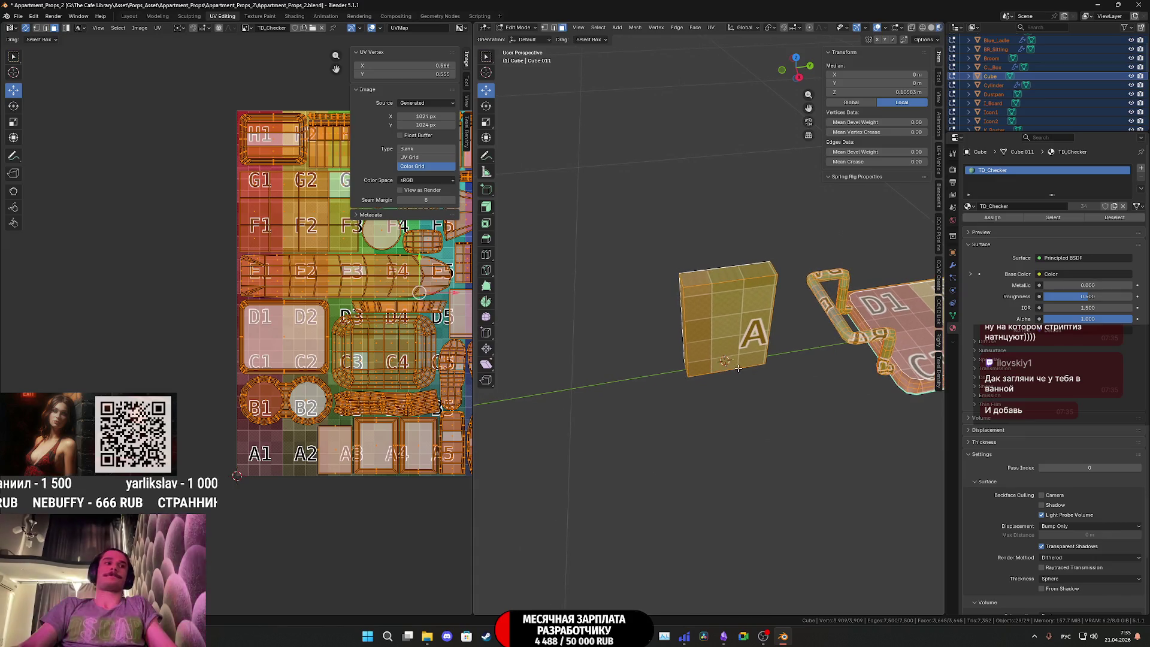
pyautogui.hotkey('ctrl', 's')
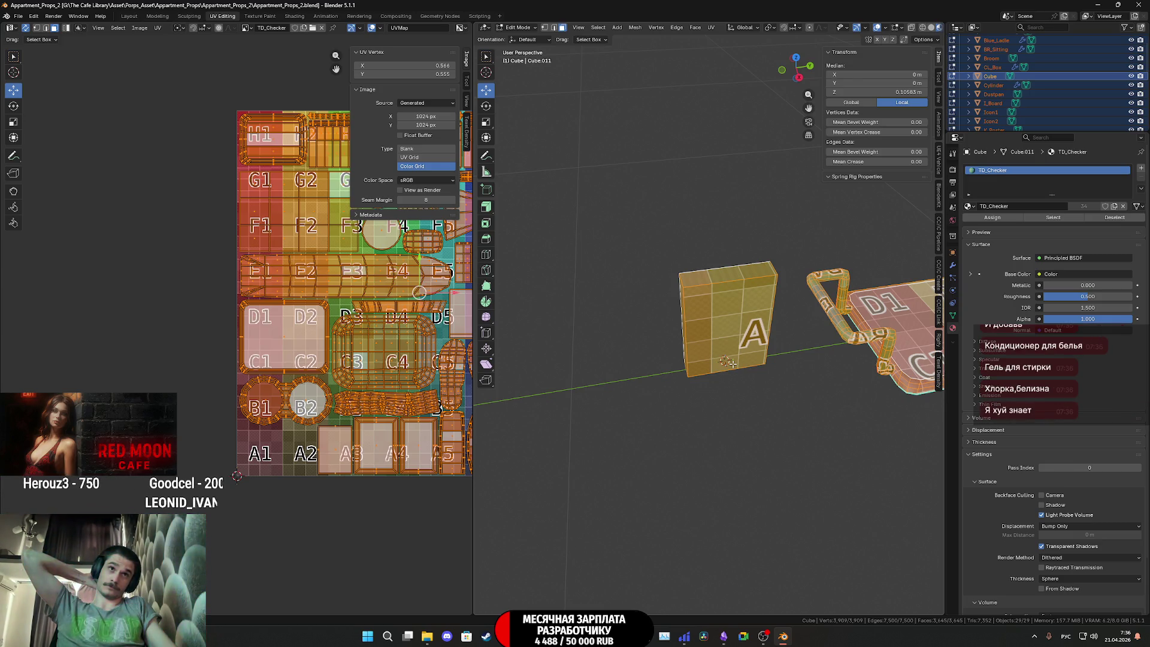
# Pan and zoom the UV editor to view more of the saved shared UV layout
pyautogui.moveTo(419, 287)
pyautogui.mouseDown(button='middle')
pyautogui.moveTo(222, 289)
pyautogui.moveTo(306, 276)
pyautogui.mouseUp(button='middle')
pyautogui.scroll(5, 308, 352)
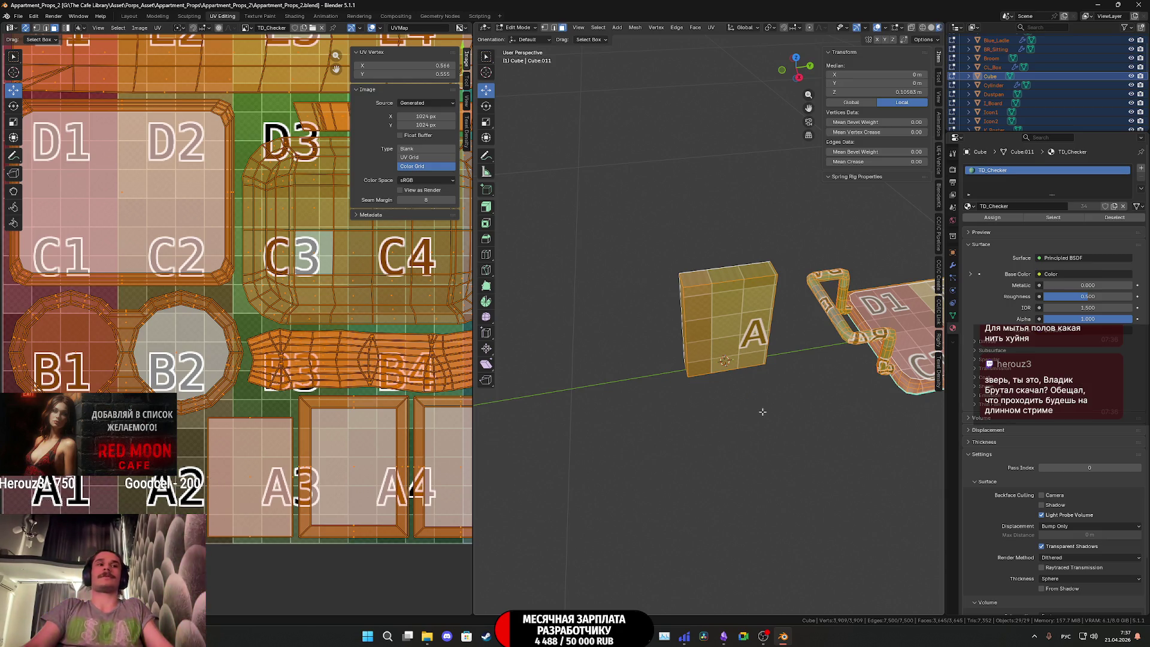
# Deselect the whole mesh and pan the 3D view between the B1/B2 pieces and the cube
pyautogui.hotkey('alt', 'a')
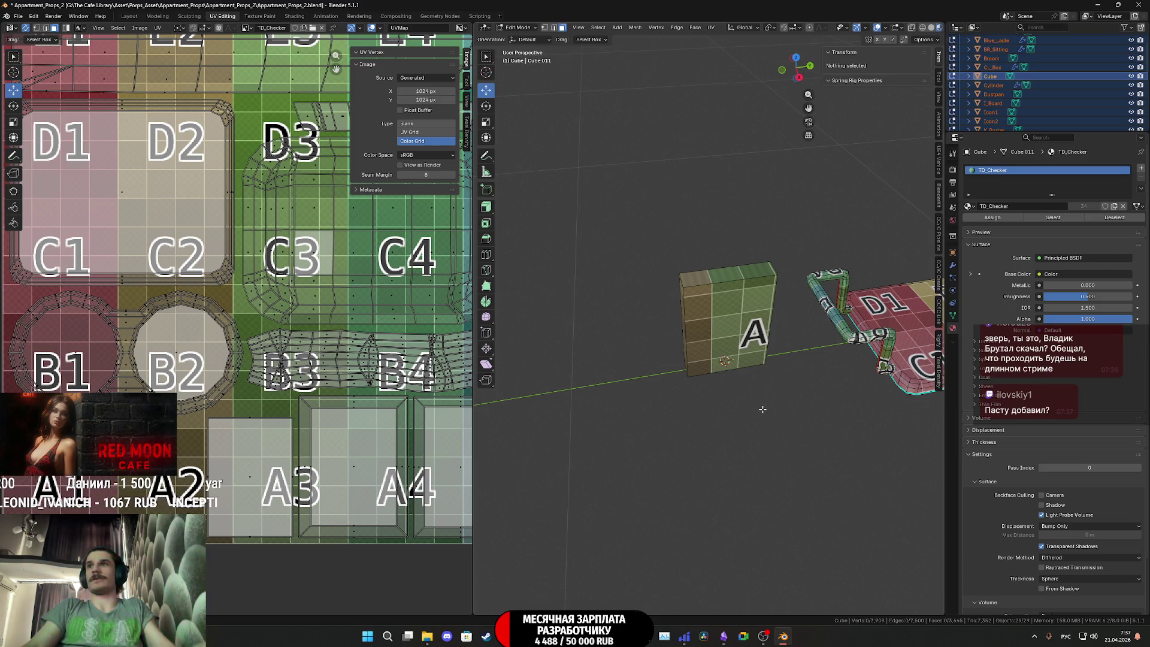
pyautogui.moveTo(536, 595)
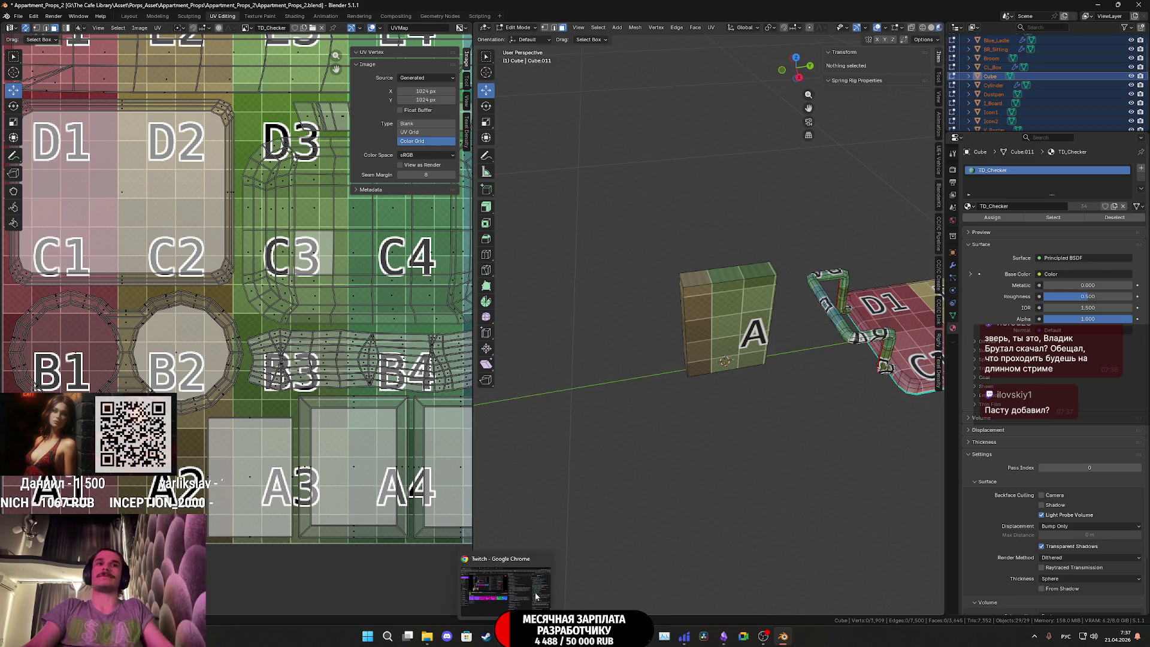
pyautogui.scroll(-2, 775, 389)
pyautogui.keyDown('shift'); pyautogui.moveTo(774, 388); pyautogui.dragTo(717, 403, button='middle'); pyautogui.keyUp('shift')
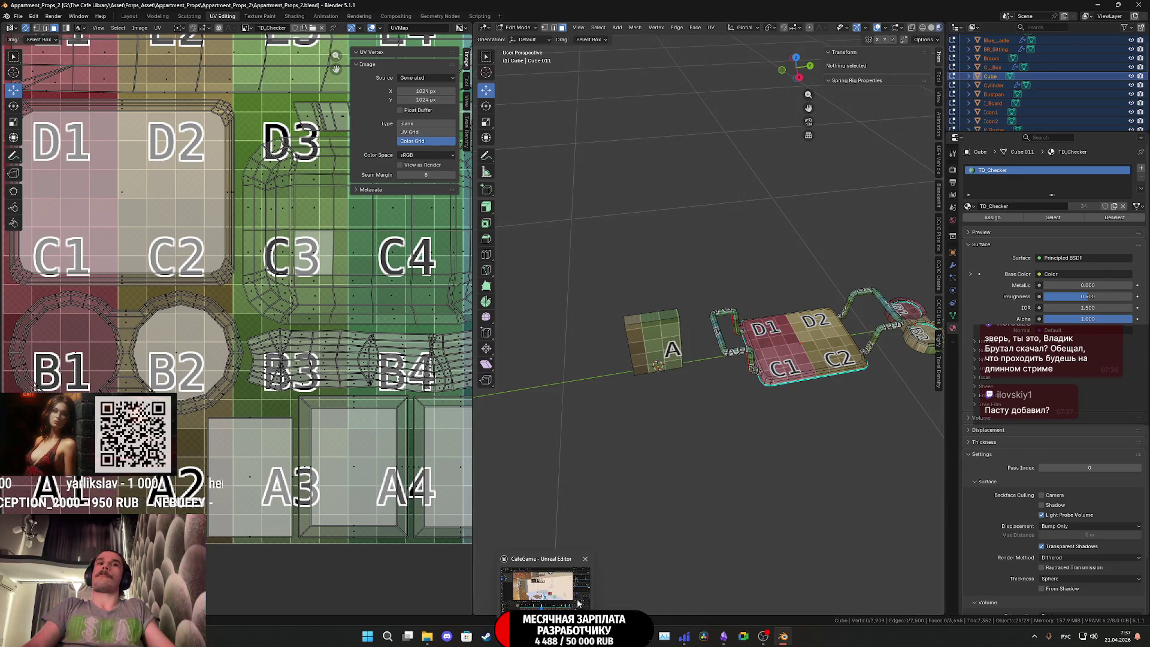
pyautogui.moveTo(617, 374)
pyautogui.keyDown('shift'); pyautogui.mouseDown(button='middle')
pyautogui.moveTo(735, 367)
pyautogui.moveTo(717, 348)
pyautogui.mouseUp(button='middle'); pyautogui.keyUp('shift')
pyautogui.hotkey('shift', 'a')
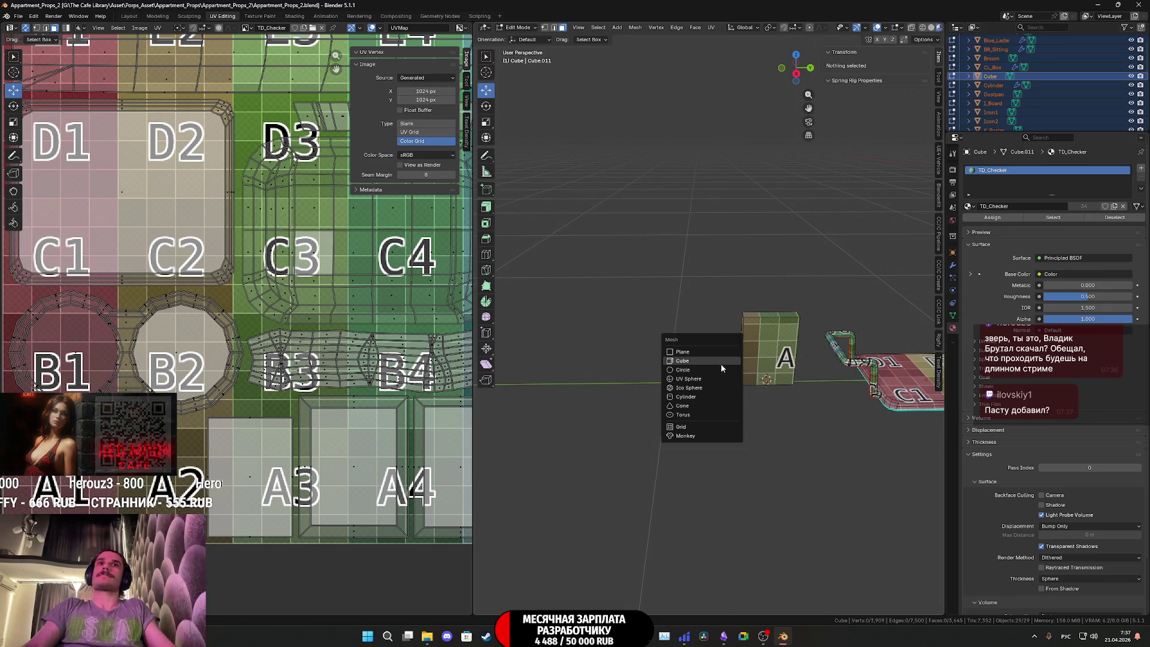
# Add a 0.15 m cube and orbit to view it from above
pyautogui.click(720, 361)
pyautogui.moveTo(600, 529)
pyautogui.mouseDown()
pyautogui.moveTo(580, 528)
pyautogui.moveTo(599, 528)
pyautogui.mouseUp()
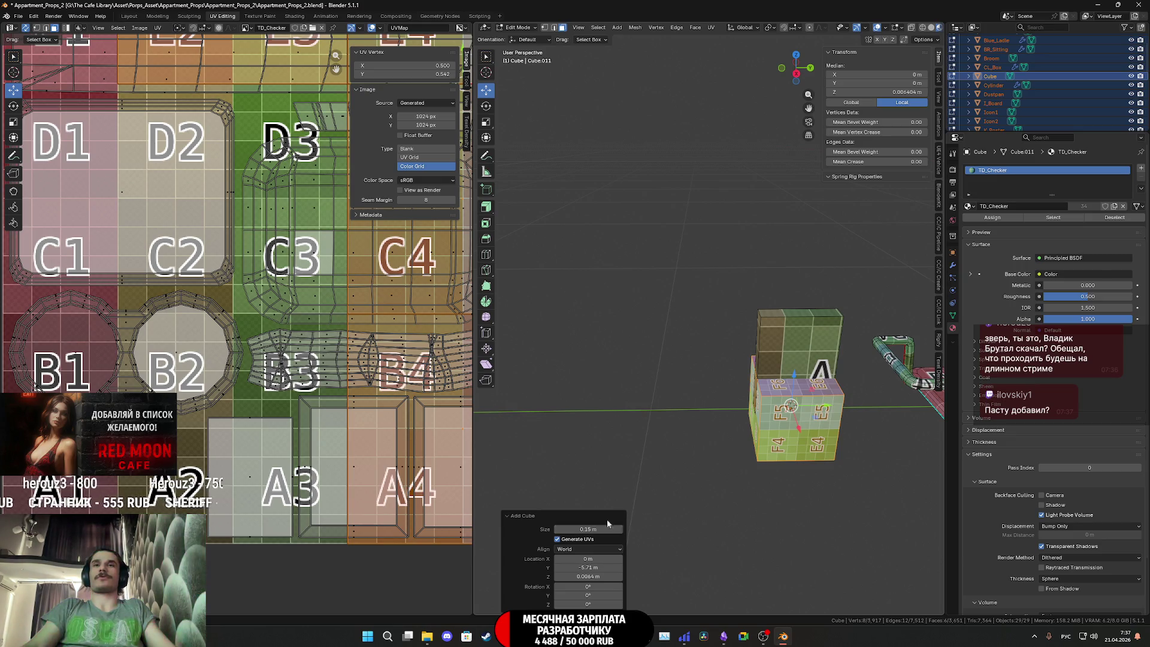
pyautogui.scroll(-3, 749, 455)
pyautogui.moveTo(778, 449); pyautogui.dragTo(862, 446, button='middle')
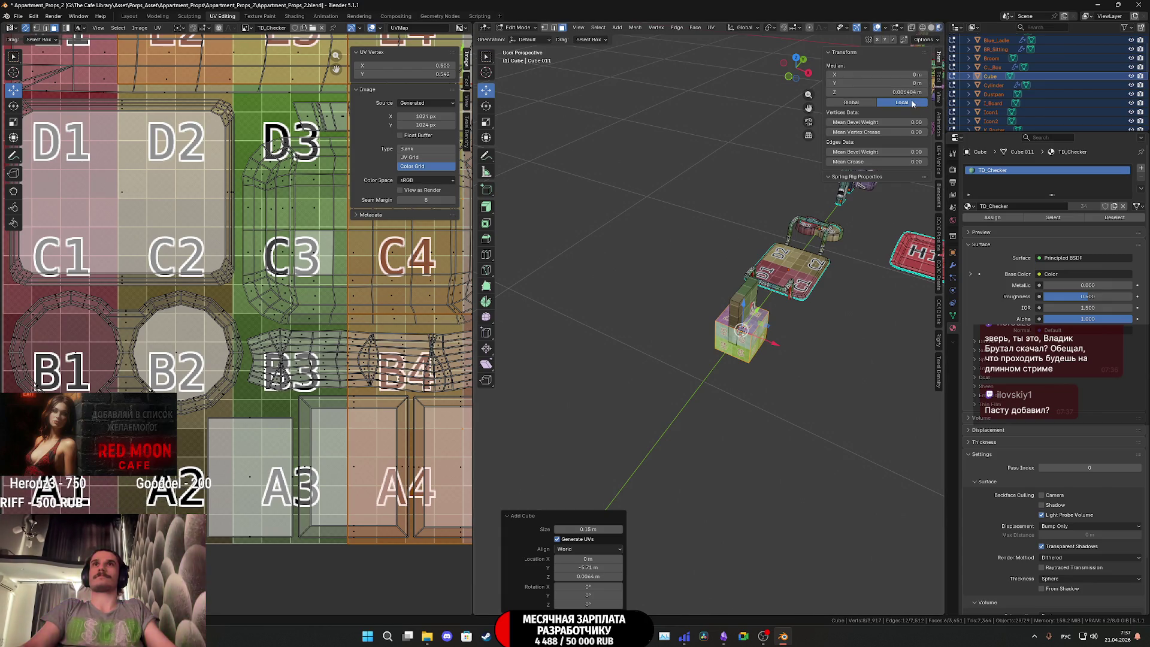
pyautogui.moveTo(785, 281); pyautogui.dragTo(704, 372, button='middle')
# Delete the chosen faces of the Cube, leaving a thin A-marked slab, and deselect it
pyautogui.press('Tab')
pyautogui.click(702, 371)
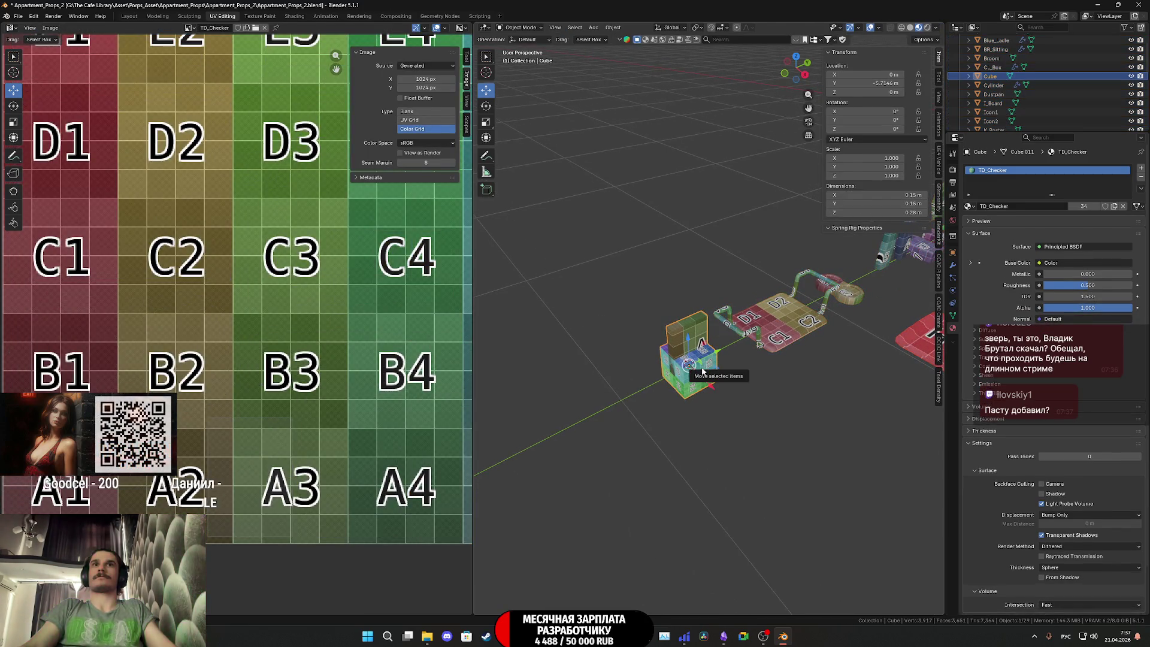
pyautogui.press('Tab')
pyautogui.press('x')
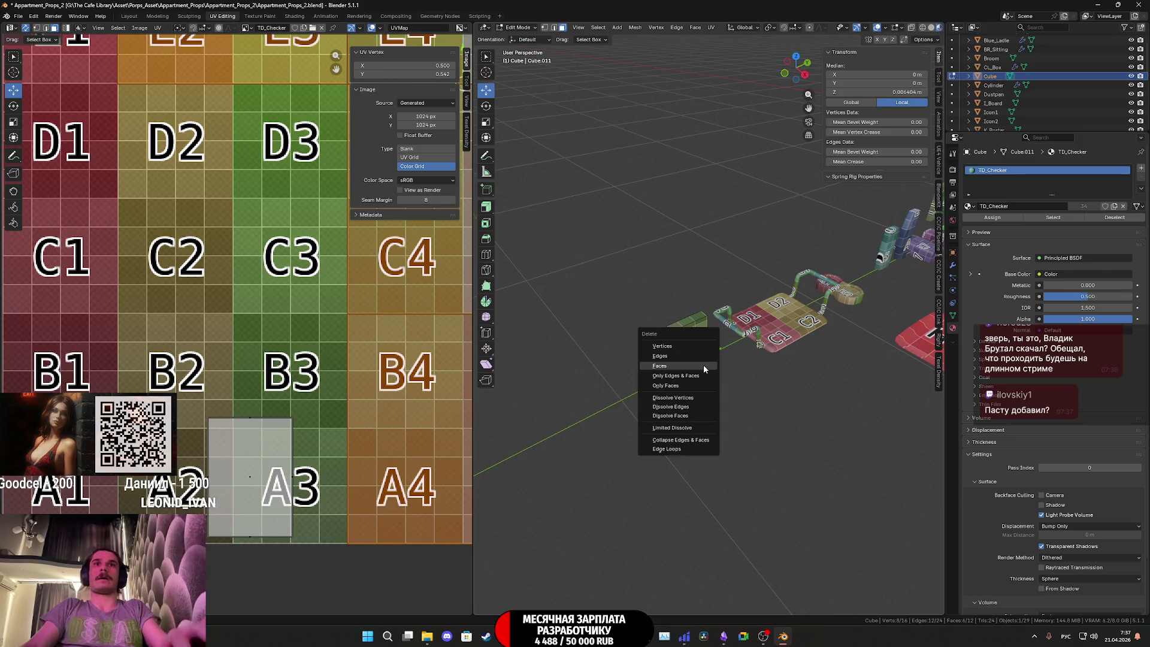
pyautogui.click(704, 367)
pyautogui.press('Tab')
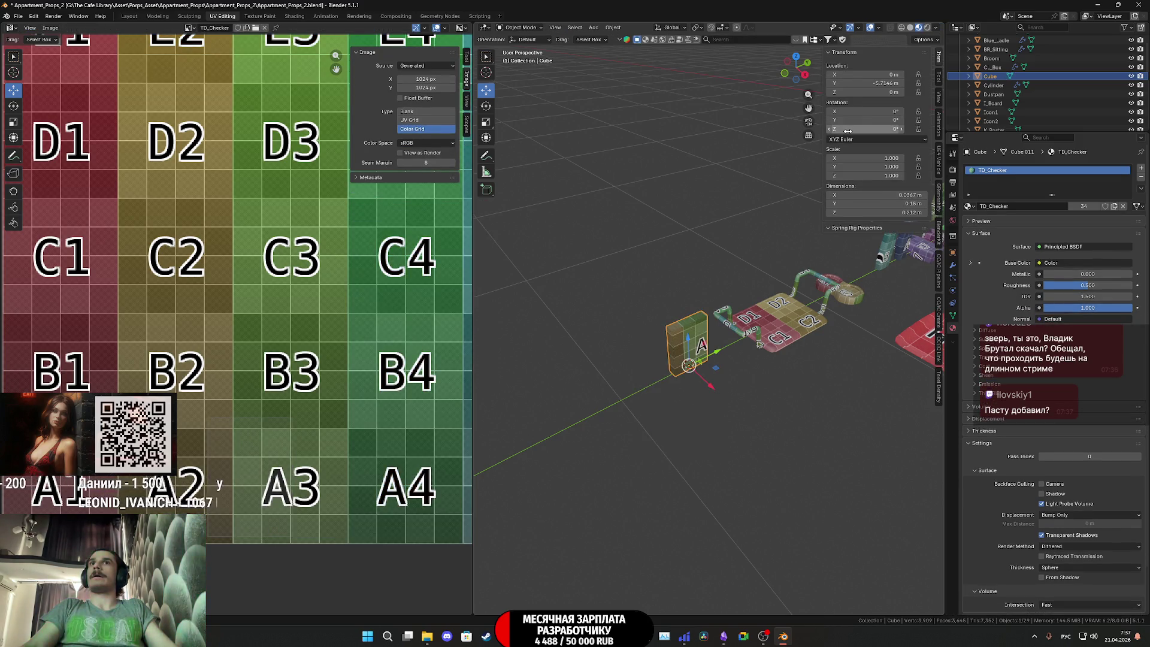
pyautogui.click(742, 245)
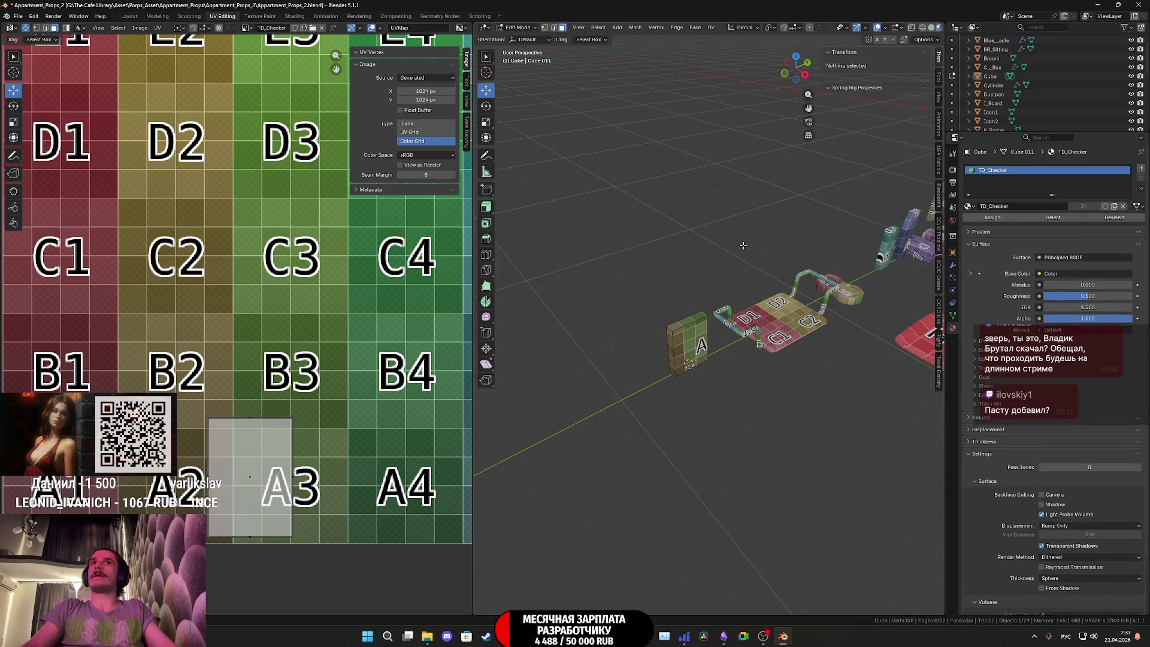
pyautogui.scroll(-1, 743, 245)
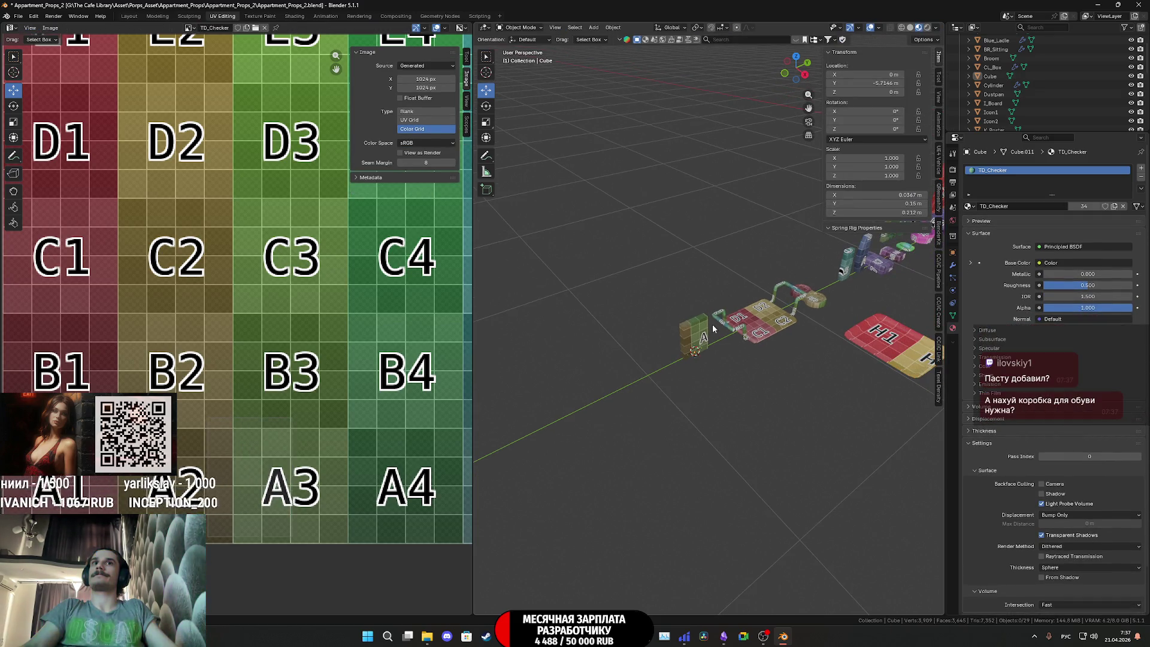
# Add a new cube mesh and assign it the TD_Checker material
pyautogui.hotkey('shift', 'a')
pyautogui.moveTo(722, 311)
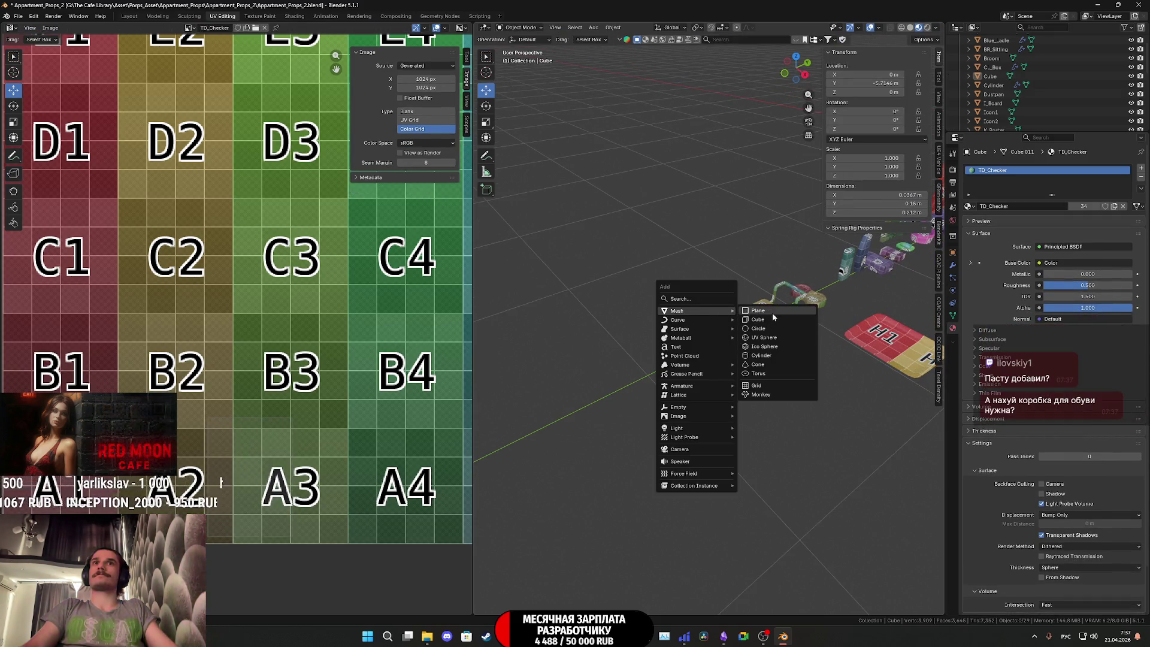
pyautogui.click(770, 319)
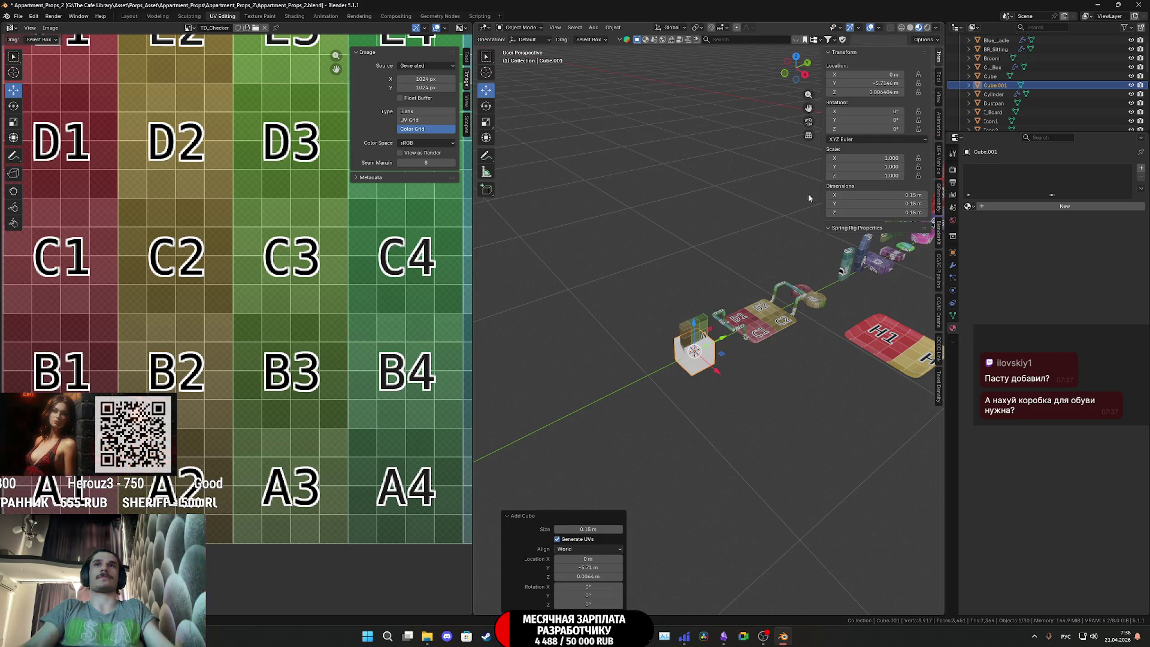
pyautogui.scroll(3, 767, 249)
pyautogui.keyDown('shift'); pyautogui.moveTo(758, 251); pyautogui.dragTo(745, 258, button='middle'); pyautogui.keyUp('shift')
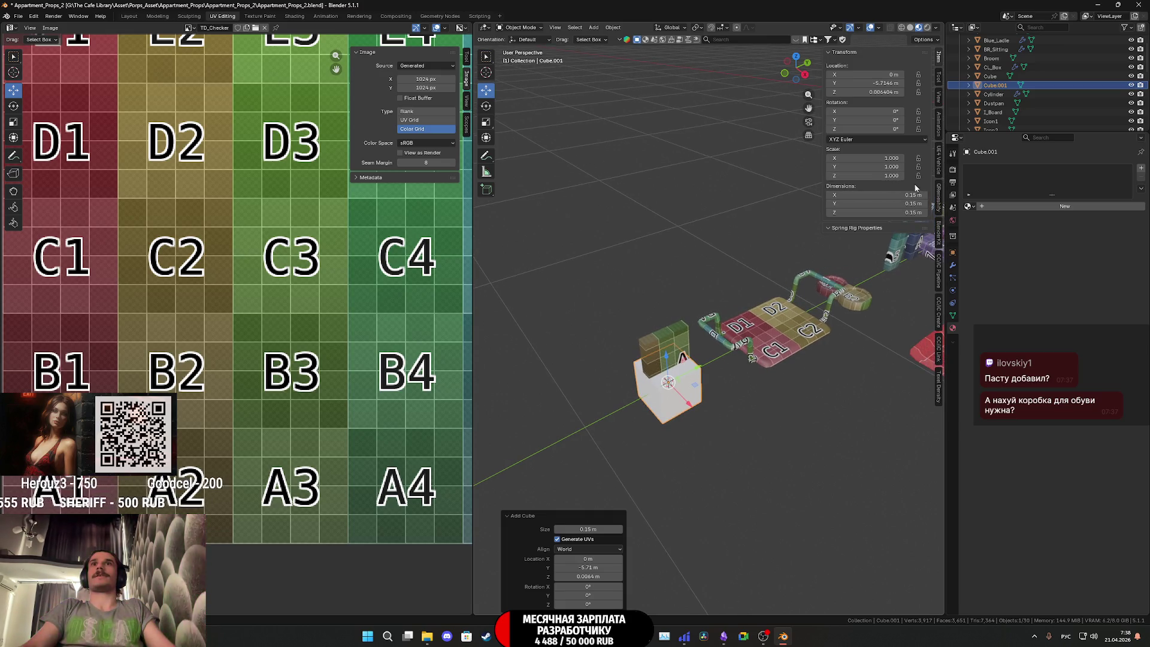
pyautogui.click(968, 207)
pyautogui.click(1006, 247)
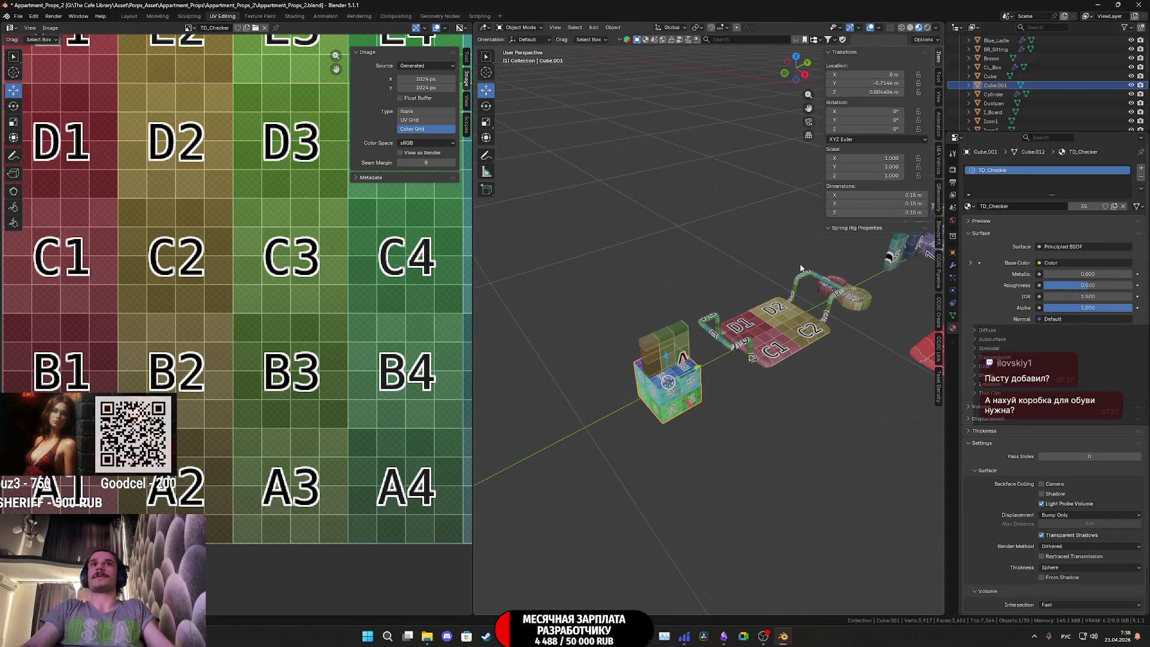
# Stretch the new cube to 0.35 m along Y from a side view
pyautogui.moveTo(775, 266); pyautogui.dragTo(785, 260, button='middle')
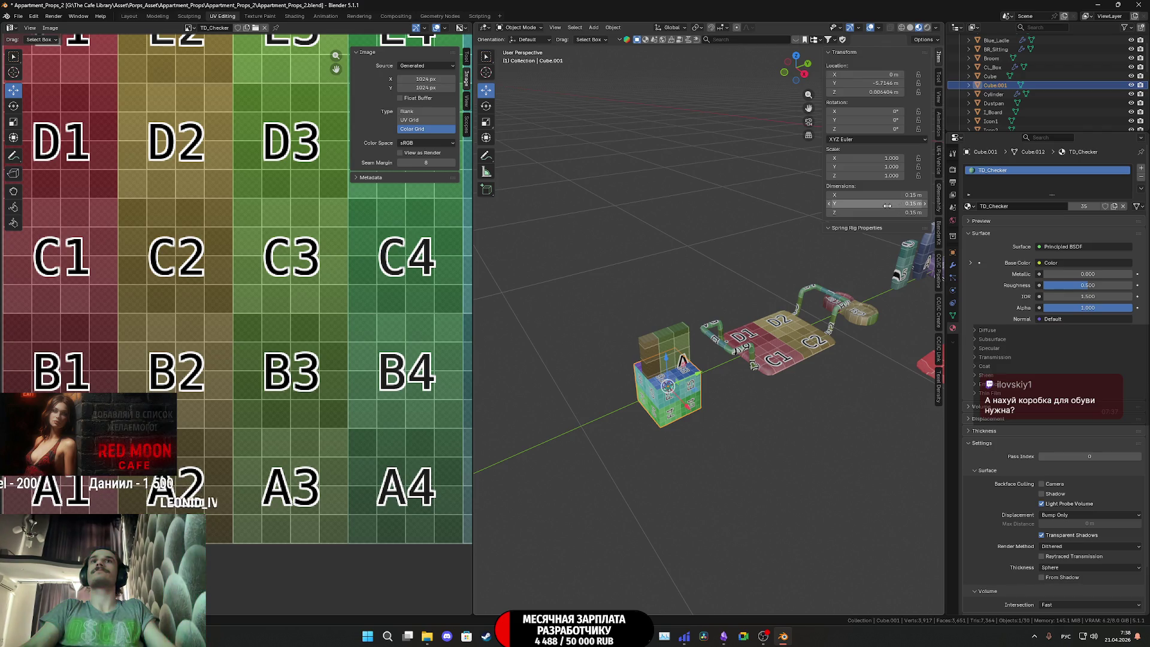
pyautogui.moveTo(739, 374)
pyautogui.mouseDown(button='middle')
pyautogui.moveTo(724, 326)
pyautogui.moveTo(798, 283)
pyautogui.mouseUp(button='middle')
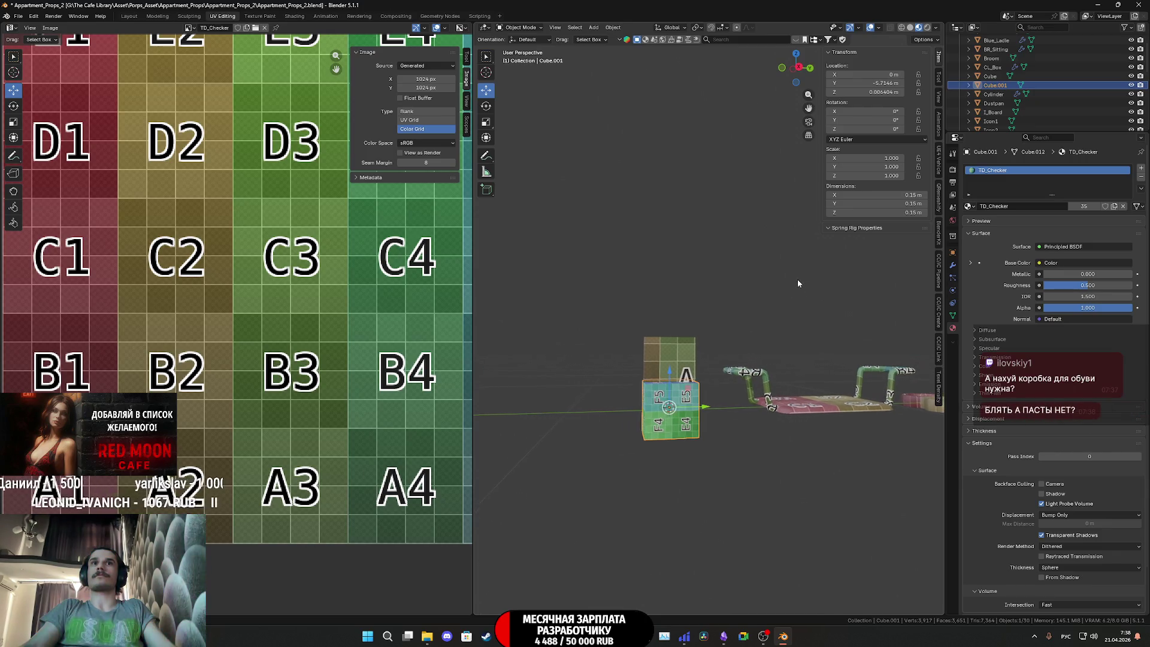
pyautogui.moveTo(874, 203)
pyautogui.mouseDown()
pyautogui.moveTo(917, 204)
pyautogui.moveTo(862, 204)
pyautogui.moveTo(893, 204)
pyautogui.mouseUp()
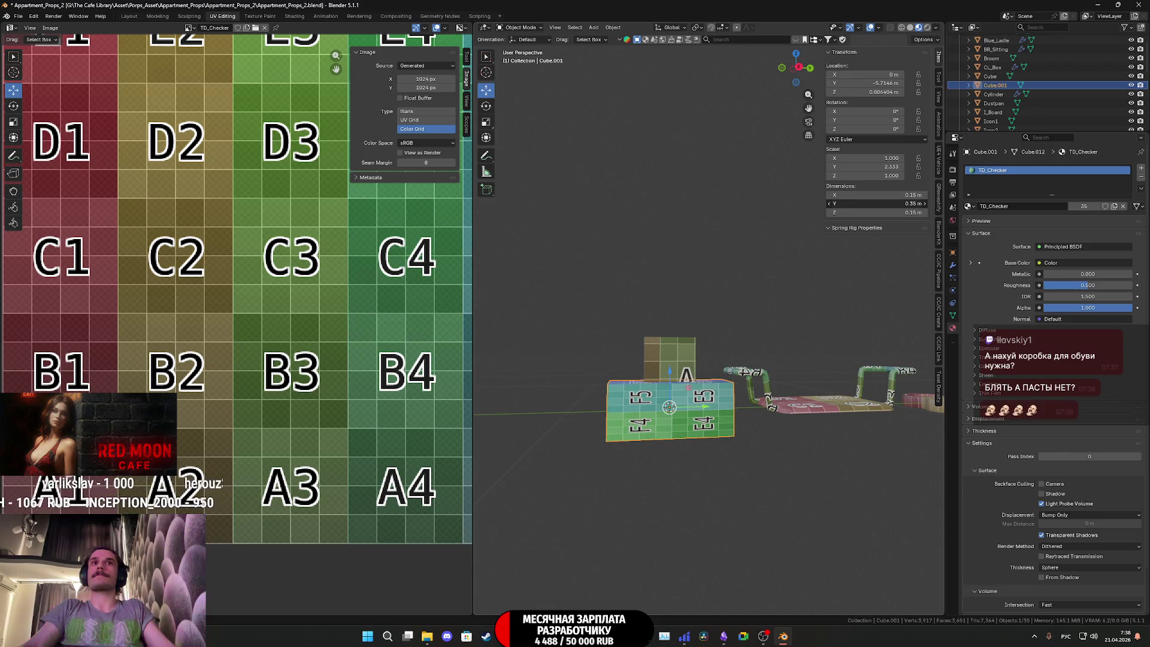
pyautogui.click(878, 194)
# Set the box's X dimension to 0.25 m
pyautogui.write('0.25')
pyautogui.press('Return')
pyautogui.moveTo(731, 344)
pyautogui.mouseDown(button='middle')
pyautogui.moveTo(790, 420)
pyautogui.moveTo(769, 379)
pyautogui.moveTo(718, 387)
pyautogui.moveTo(778, 387)
pyautogui.moveTo(780, 303)
pyautogui.moveTo(694, 390)
pyautogui.moveTo(752, 388)
pyautogui.mouseUp(button='middle')
# Move the box along Y to −6.0252 m and check it from side and front
pyautogui.moveTo(808, 381); pyautogui.dragTo(746, 383)
pyautogui.moveTo(746, 383)
pyautogui.mouseDown(button='middle')
pyautogui.moveTo(778, 397)
pyautogui.moveTo(748, 344)
pyautogui.moveTo(759, 362)
pyautogui.moveTo(763, 308)
pyautogui.mouseUp(button='middle')
pyautogui.scroll(3, 779, 397)
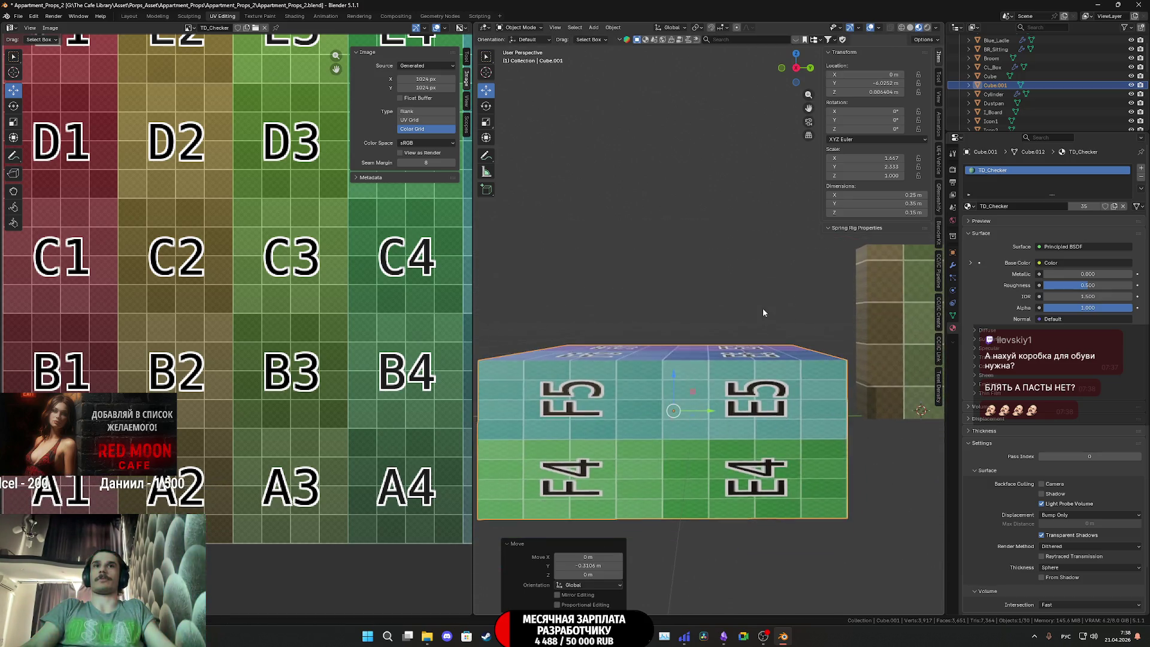
pyautogui.scroll(-3, 763, 308)
pyautogui.scroll(2, 775, 368)
pyautogui.moveTo(775, 368)
pyautogui.mouseDown(button='middle')
pyautogui.moveTo(809, 318)
pyautogui.moveTo(771, 380)
pyautogui.moveTo(771, 364)
pyautogui.mouseUp(button='middle')
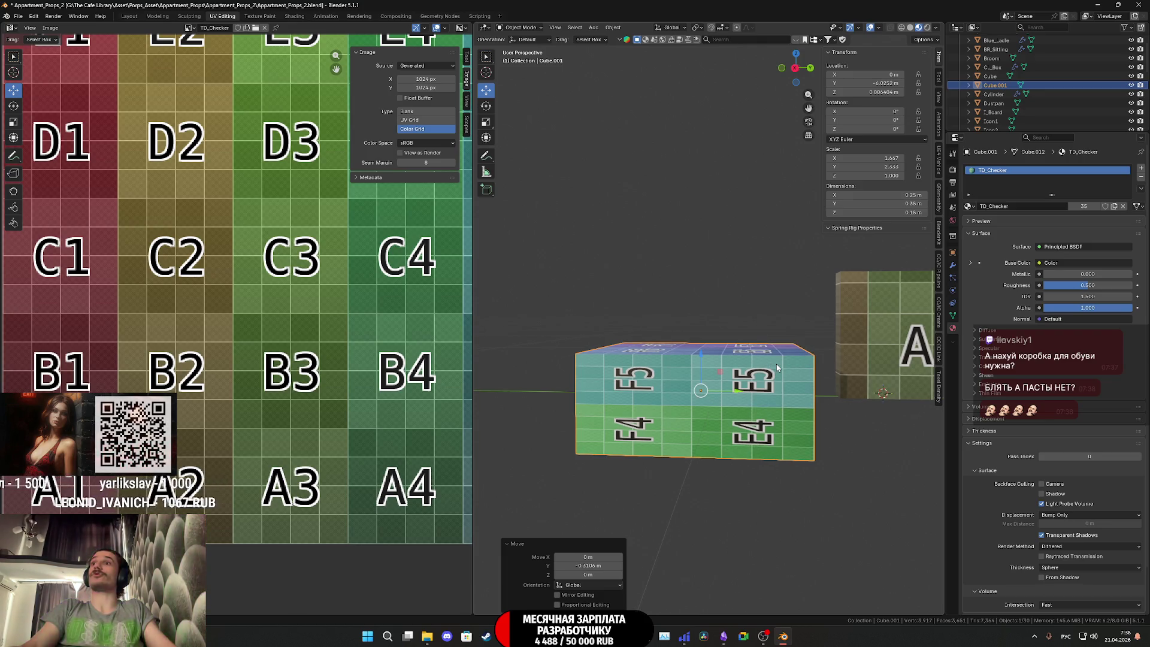
pyautogui.moveTo(776, 364)
pyautogui.mouseDown(button='middle')
pyautogui.moveTo(740, 363)
pyautogui.moveTo(743, 384)
pyautogui.mouseUp(button='middle')
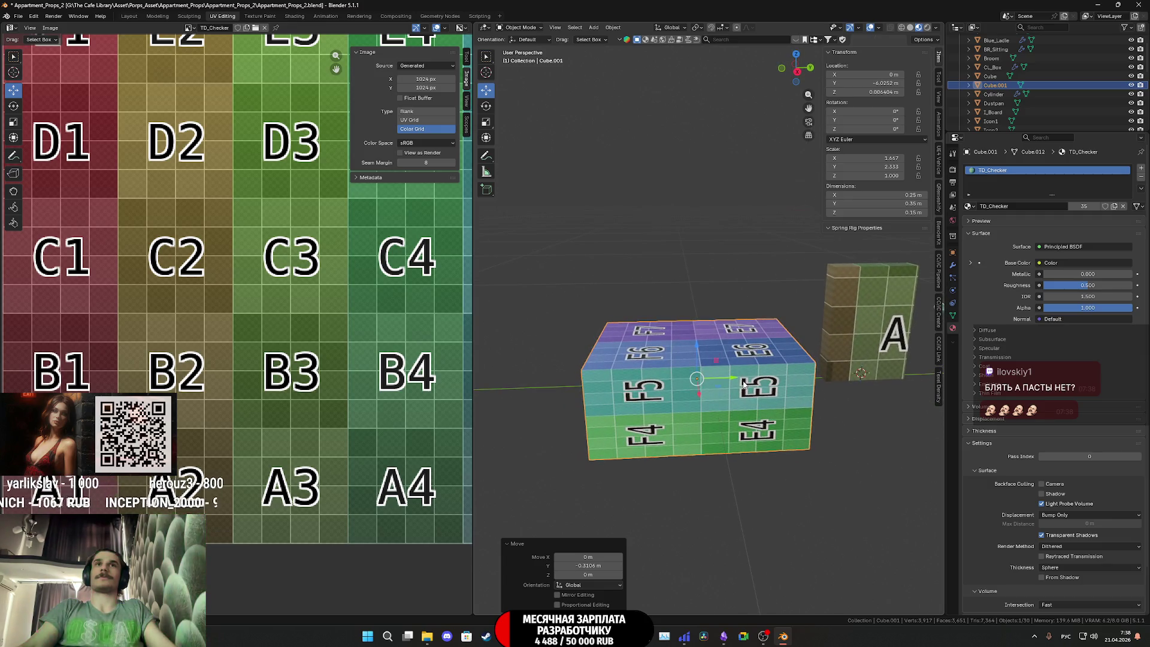
pyautogui.click(615, 28)
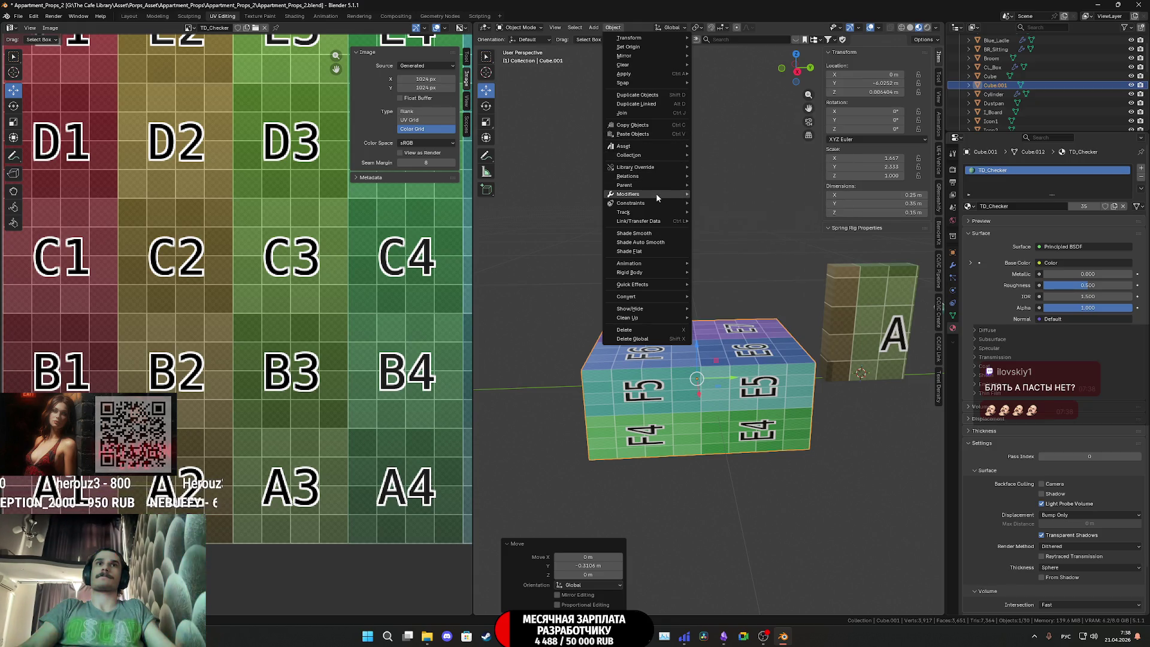
# Cube-project the box's UVs and move the island off the checker image
pyautogui.moveTo(656, 195)
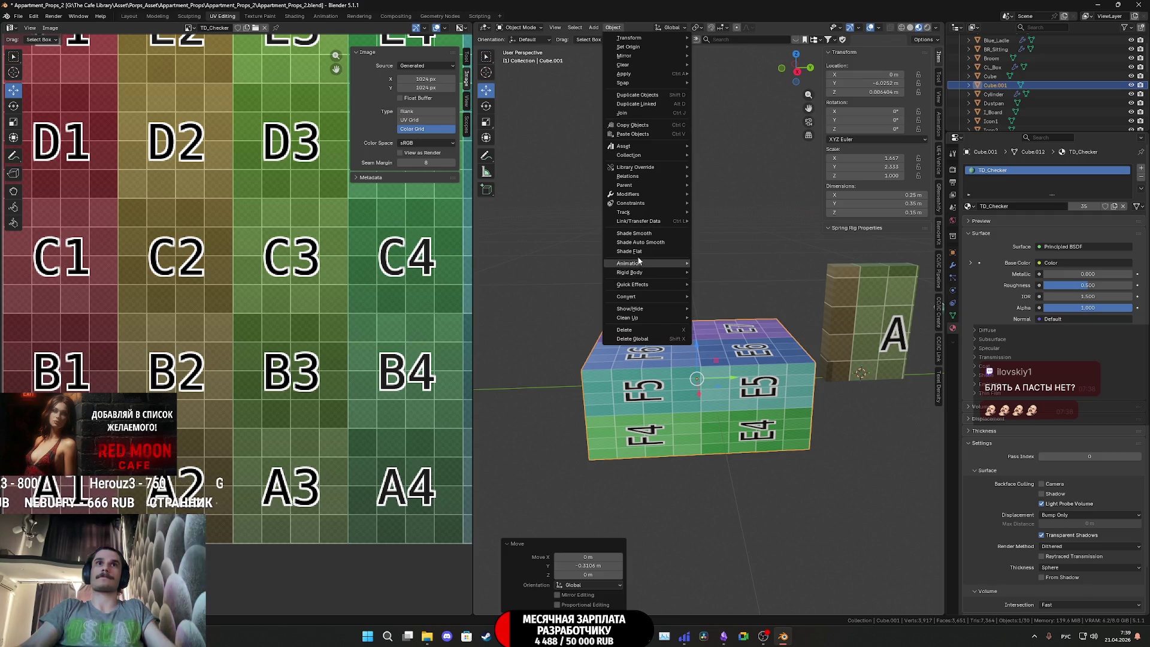
pyautogui.click(760, 284)
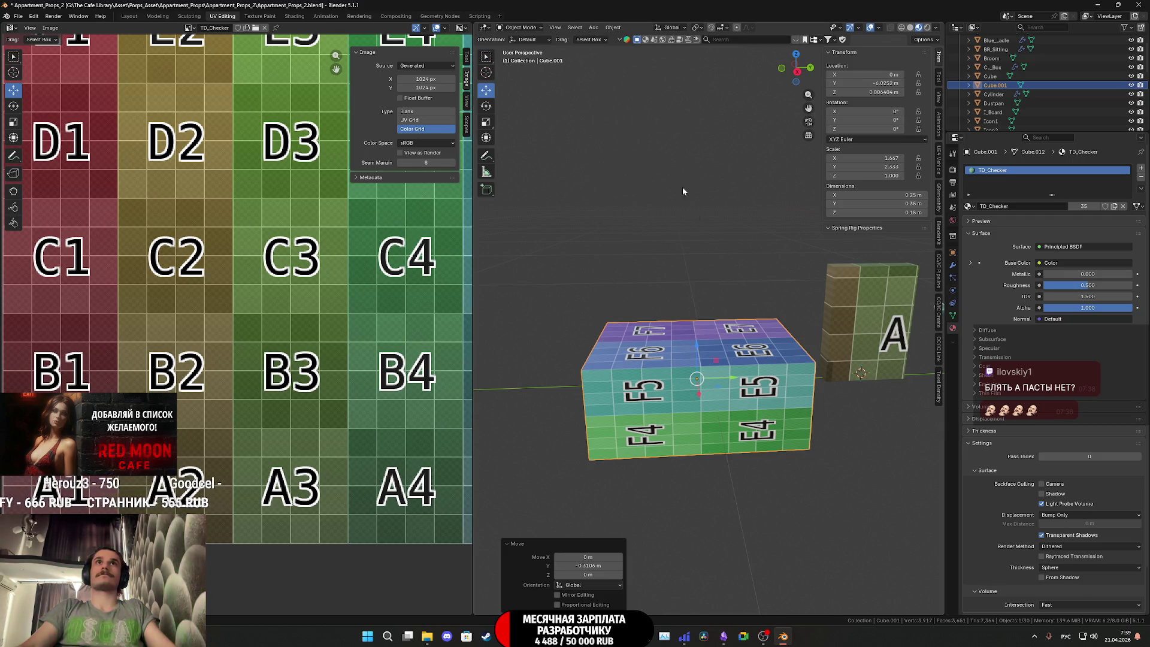
pyautogui.click(617, 30)
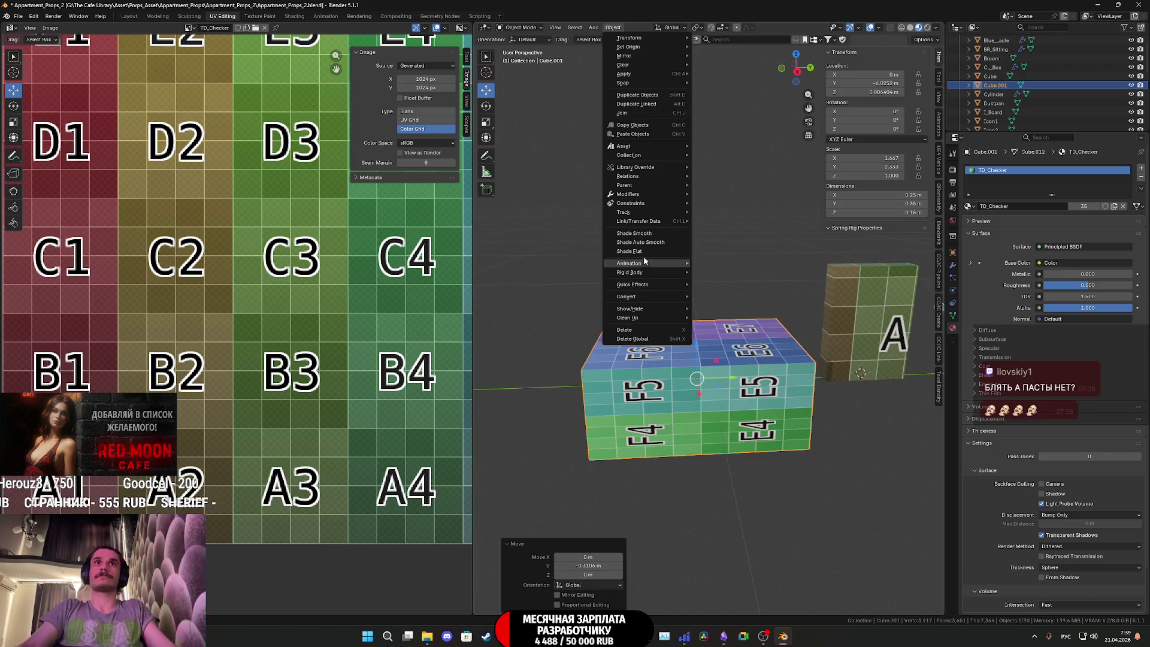
pyautogui.press('Tab')
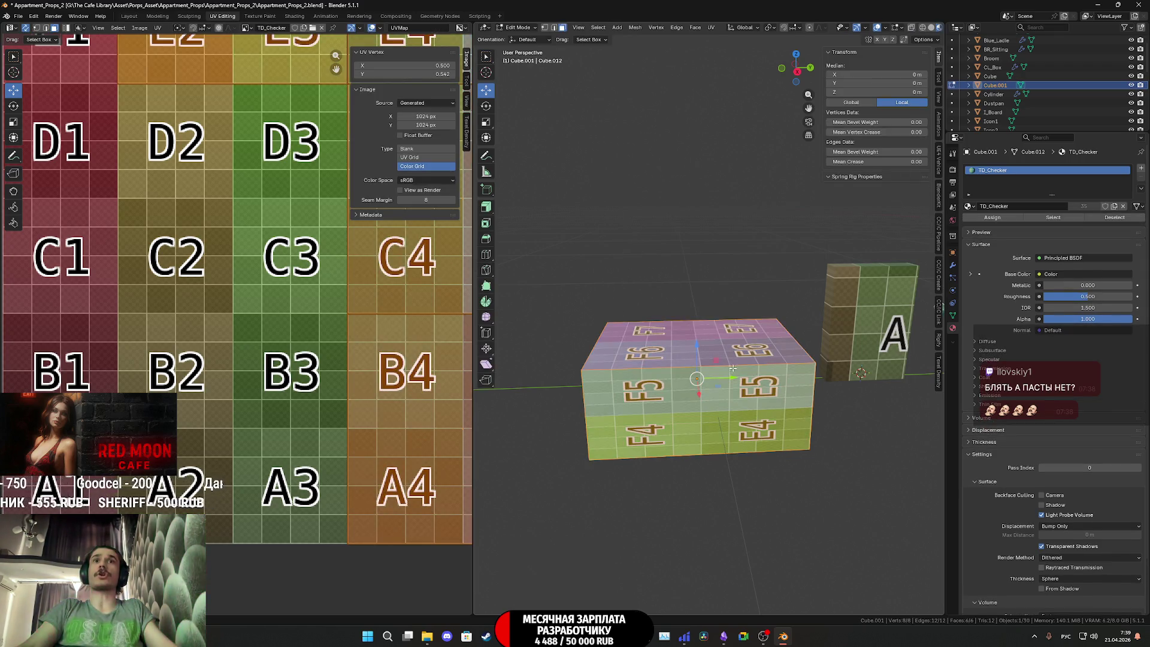
pyautogui.click(711, 28)
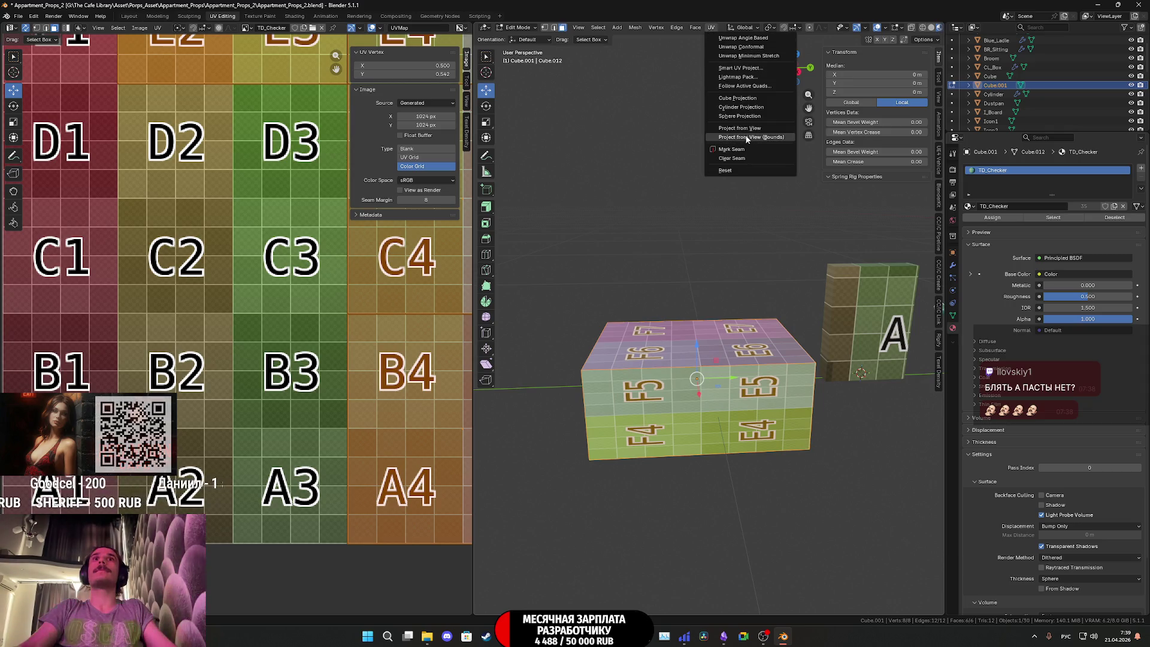
pyautogui.click(745, 99)
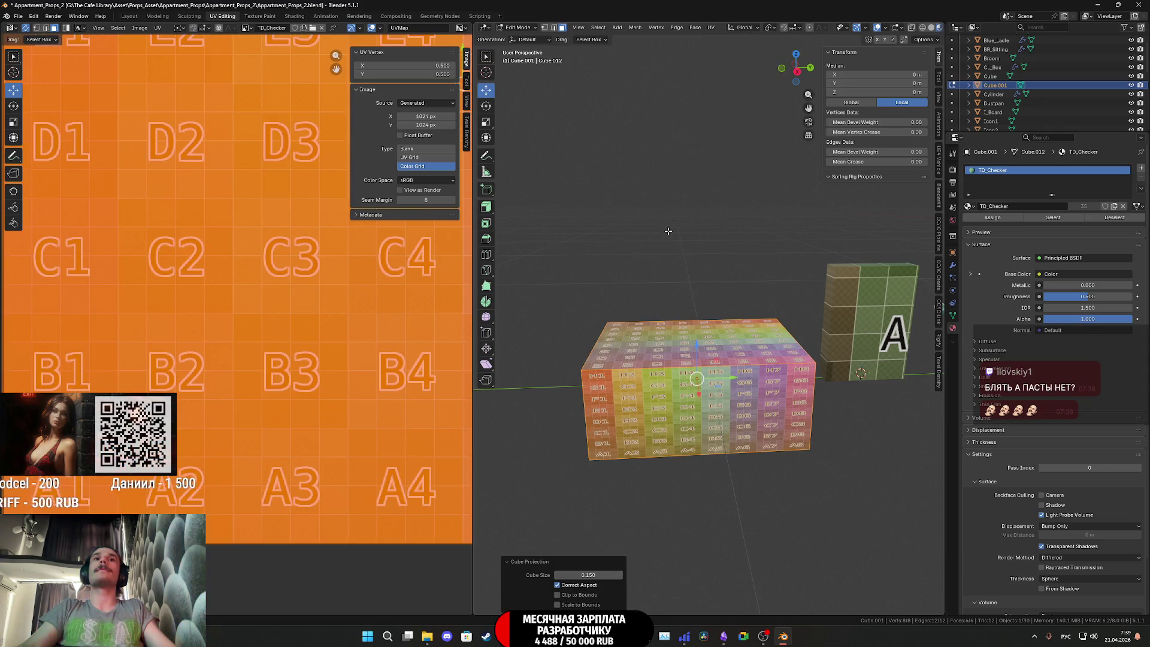
pyautogui.scroll(-8, 322, 357)
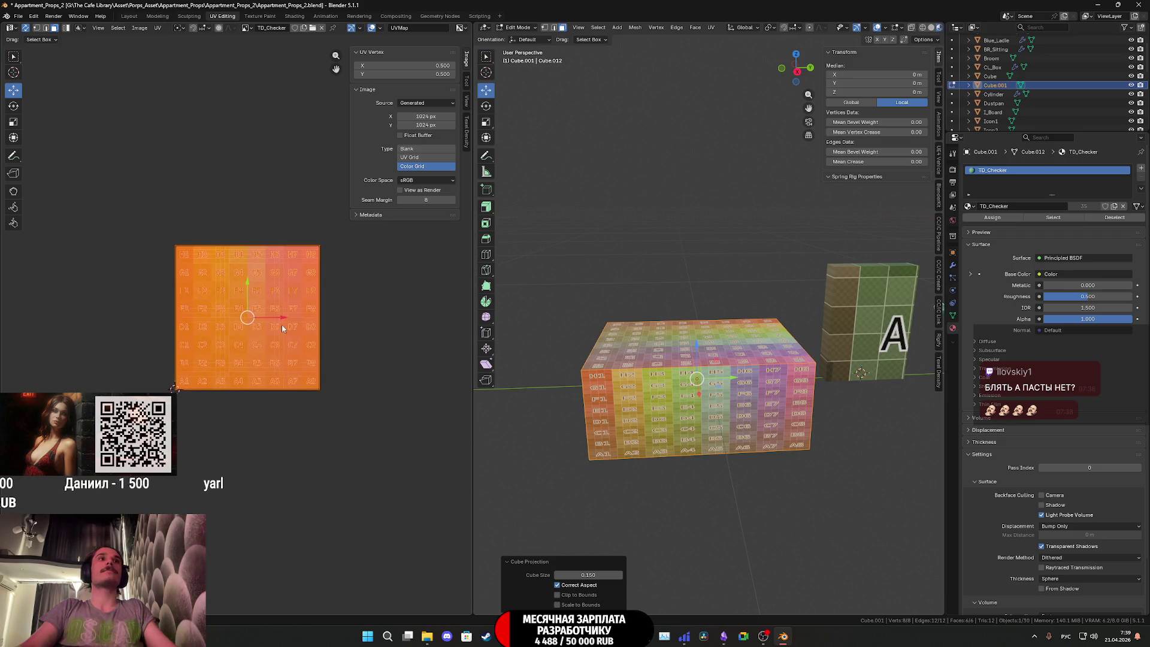
pyautogui.moveTo(277, 320); pyautogui.dragTo(125, 323)
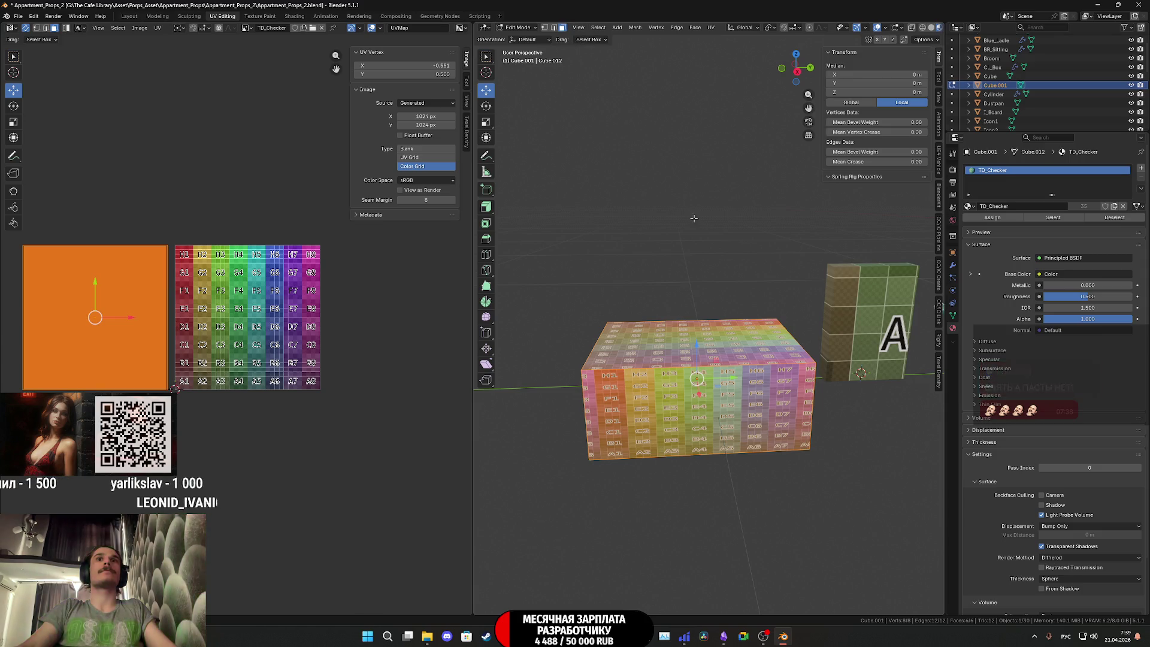
# Apply the box's scale so it reads 1.000
pyautogui.press('Tab')
pyautogui.click(613, 28)
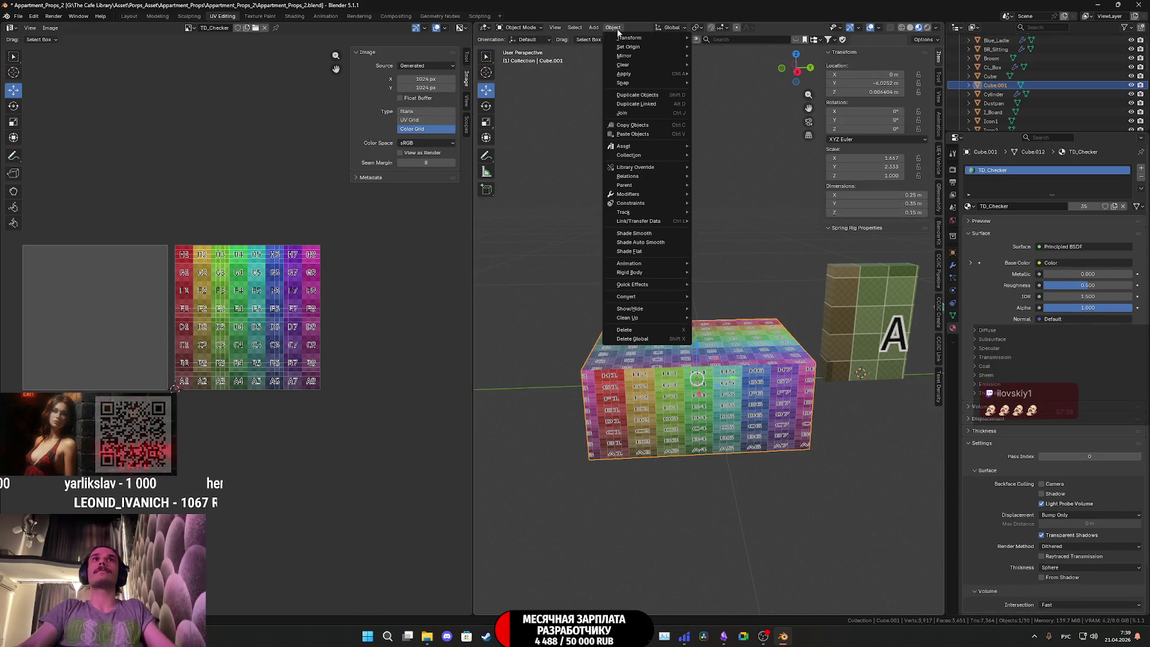
pyautogui.moveTo(647, 73)
pyautogui.click(722, 91)
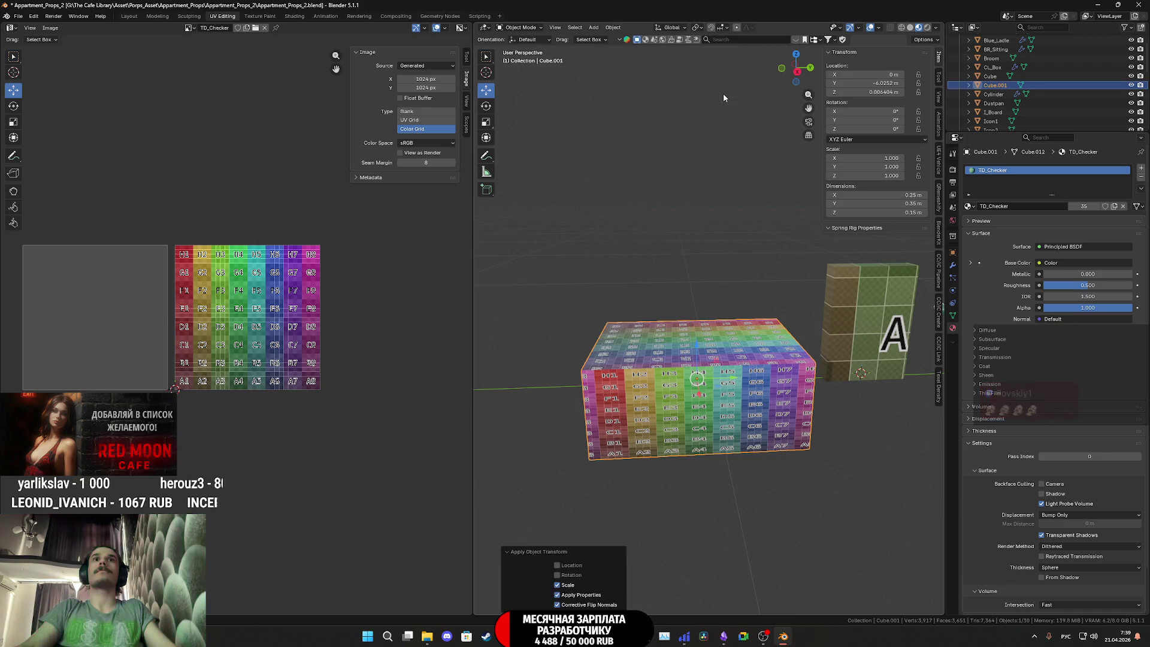
pyautogui.press('Tab')
# Re-project the box's UVs by cube projection, shift the islands left, and select three faces
pyautogui.click(711, 28)
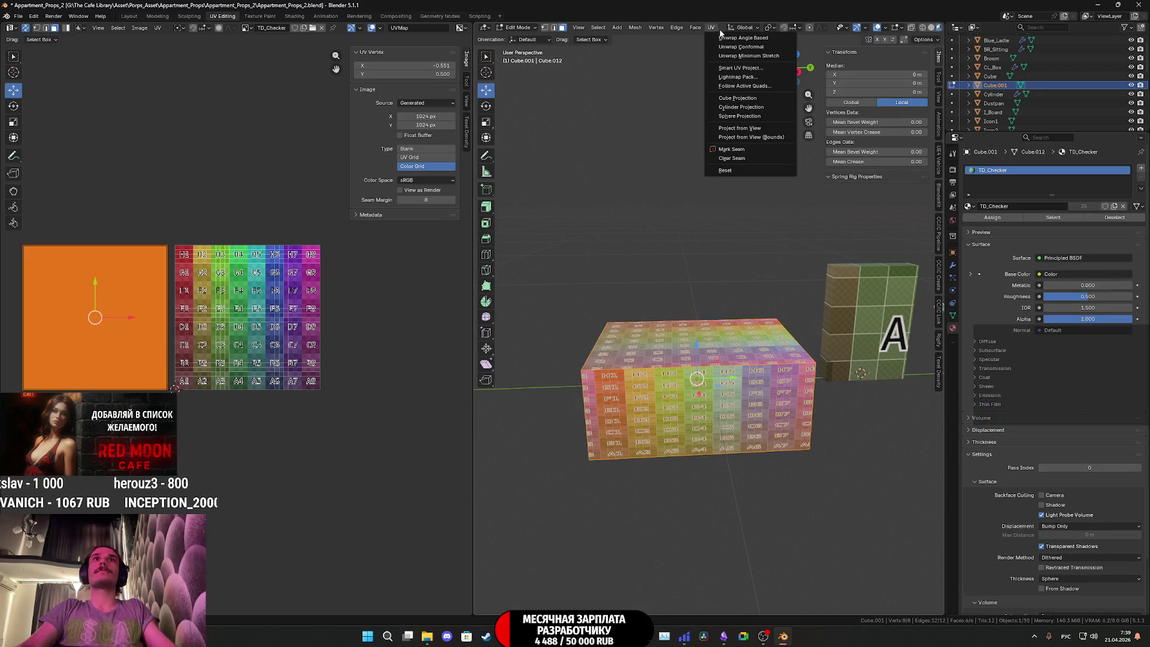
pyautogui.click(740, 100)
pyautogui.moveTo(267, 328); pyautogui.dragTo(116, 328)
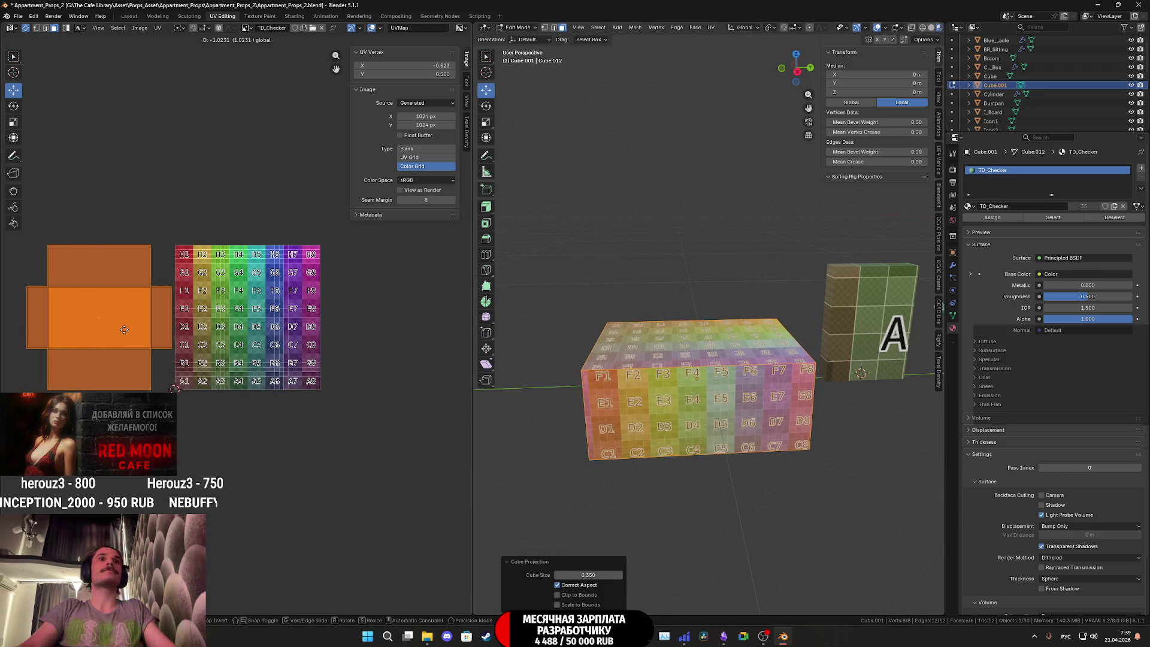
pyautogui.click(116, 329)
pyautogui.moveTo(748, 383)
pyautogui.mouseDown(button='middle')
pyautogui.moveTo(666, 397)
pyautogui.moveTo(677, 419)
pyautogui.moveTo(737, 353)
pyautogui.mouseUp(button='middle')
pyautogui.keyDown('shift'); pyautogui.click(666, 397); pyautogui.keyUp('shift')
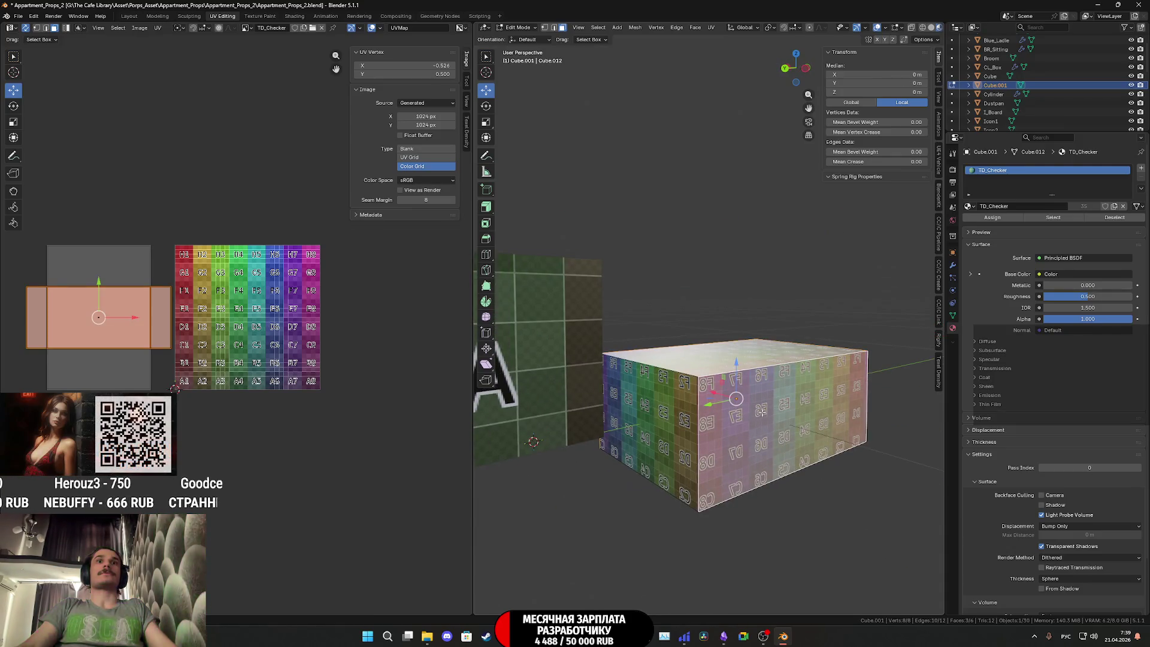
pyautogui.keyDown('shift'); pyautogui.click(736, 353); pyautogui.keyUp('shift')
# Move the UV island down on the texture, leaving it unrotated
pyautogui.moveTo(145, 337); pyautogui.dragTo(160, 325, button='middle')
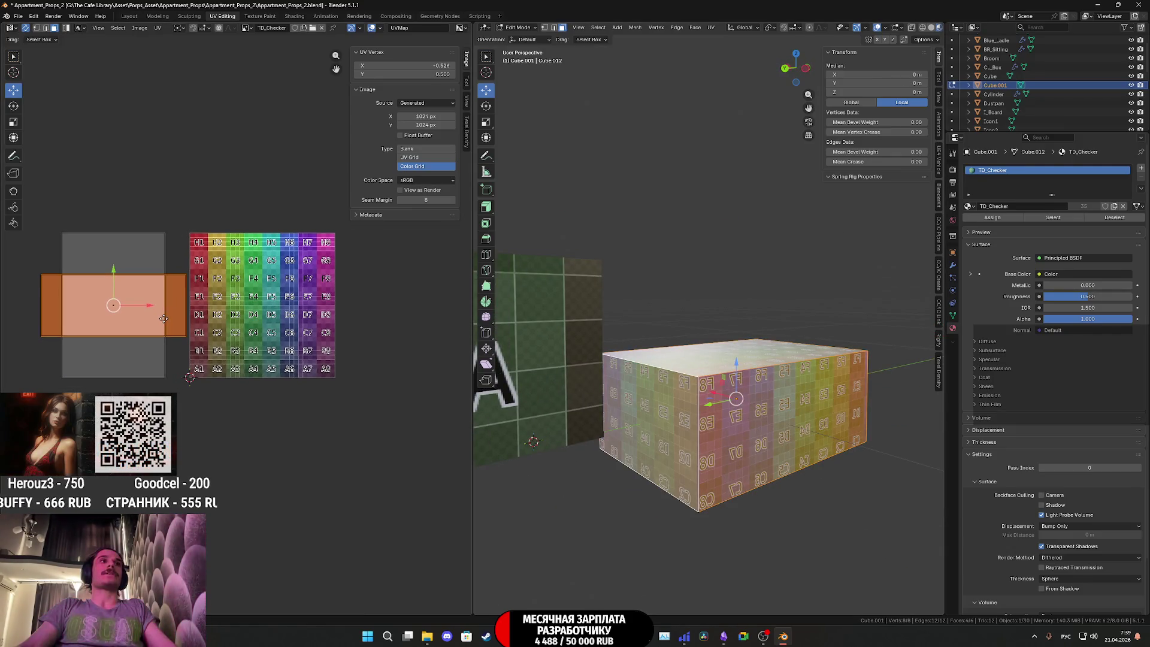
pyautogui.moveTo(114, 271); pyautogui.dragTo(114, 380)
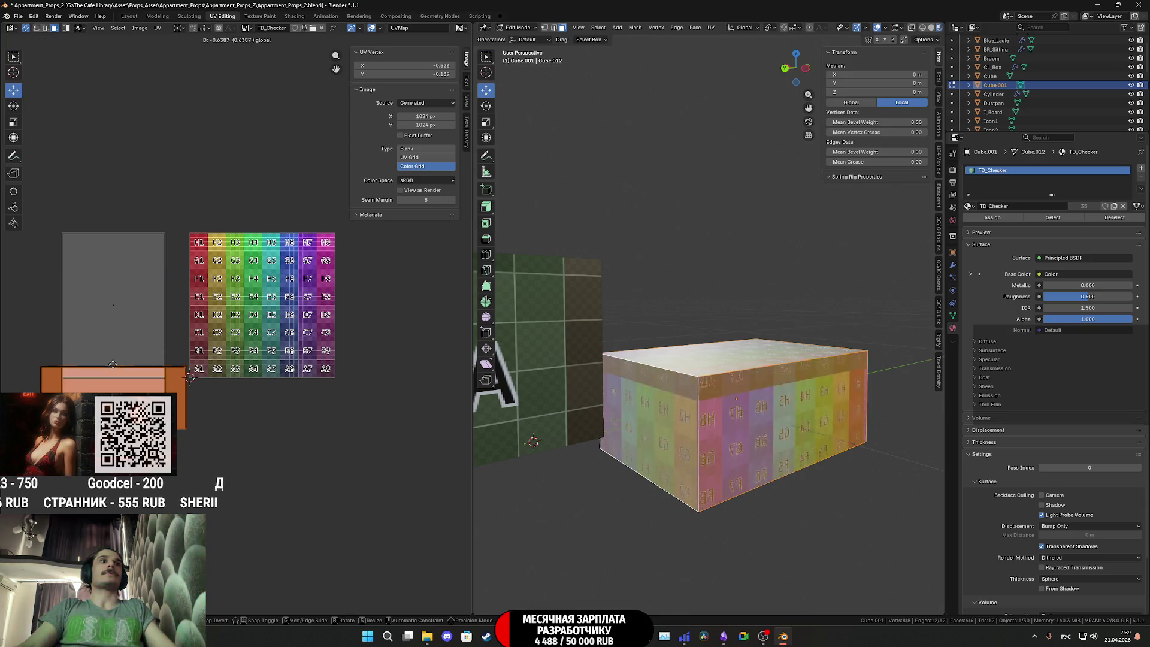
pyautogui.click(123, 317)
pyautogui.keyDown('shift'); pyautogui.click(120, 311); pyautogui.keyUp('shift')
pyautogui.press('r')
pyautogui.press('Escape')
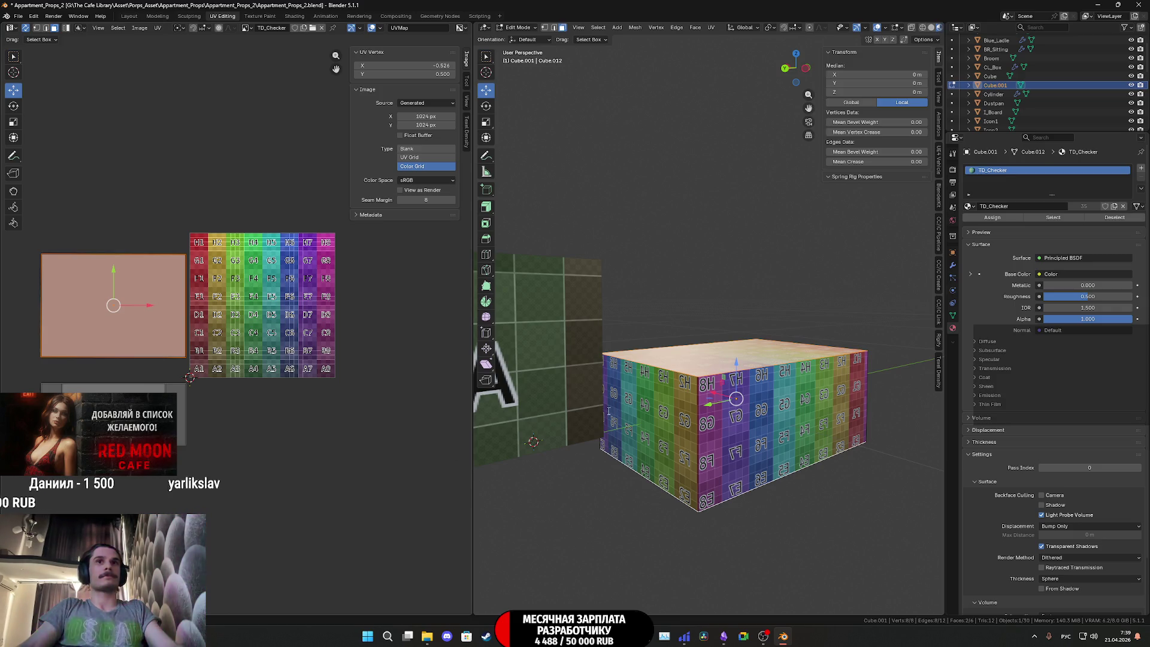
# Check how the grid lands on the box's top and front, and box-select its UV faces
pyautogui.moveTo(773, 454); pyautogui.dragTo(689, 491, button='middle')
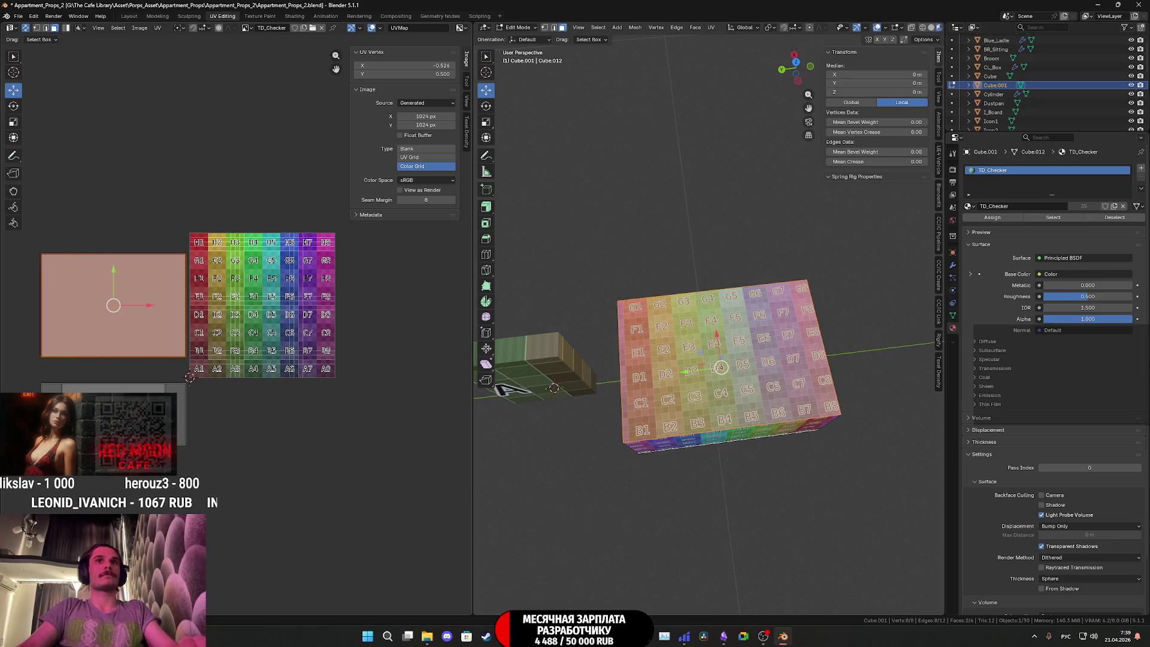
pyautogui.moveTo(689, 335)
pyautogui.mouseDown(button='middle')
pyautogui.moveTo(697, 293)
pyautogui.moveTo(488, 360)
pyautogui.mouseUp(button='middle')
pyautogui.scroll(3, 155, 385)
pyautogui.moveTo(156, 385); pyautogui.dragTo(355, 334, button='middle')
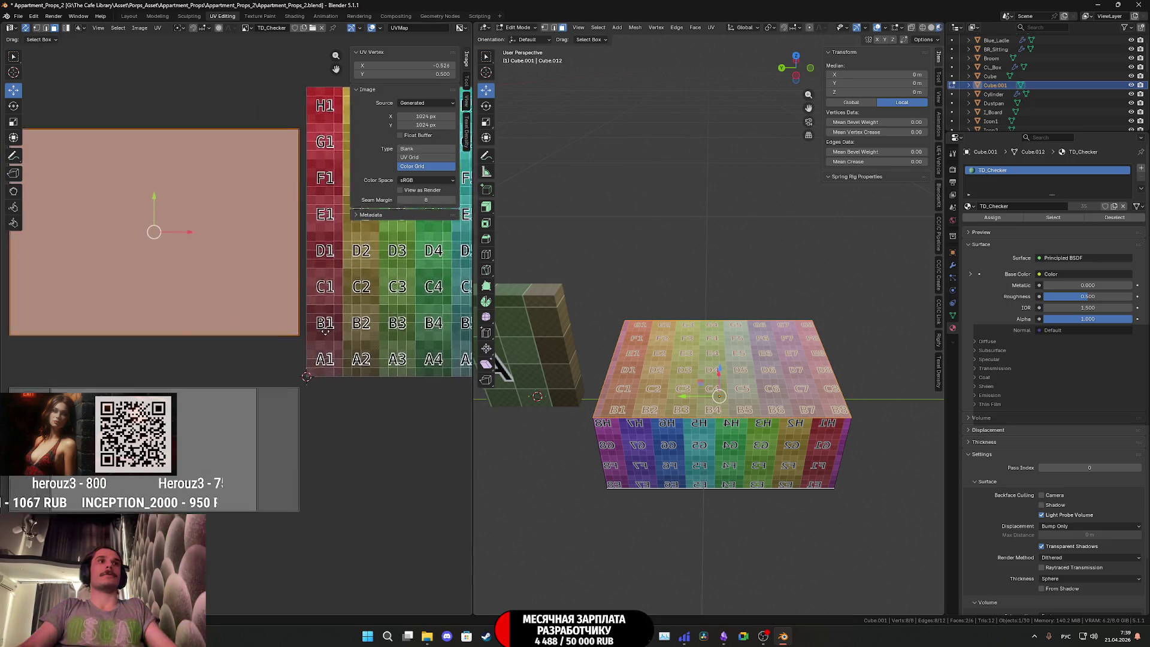
pyautogui.moveTo(311, 533); pyautogui.dragTo(131, 202)
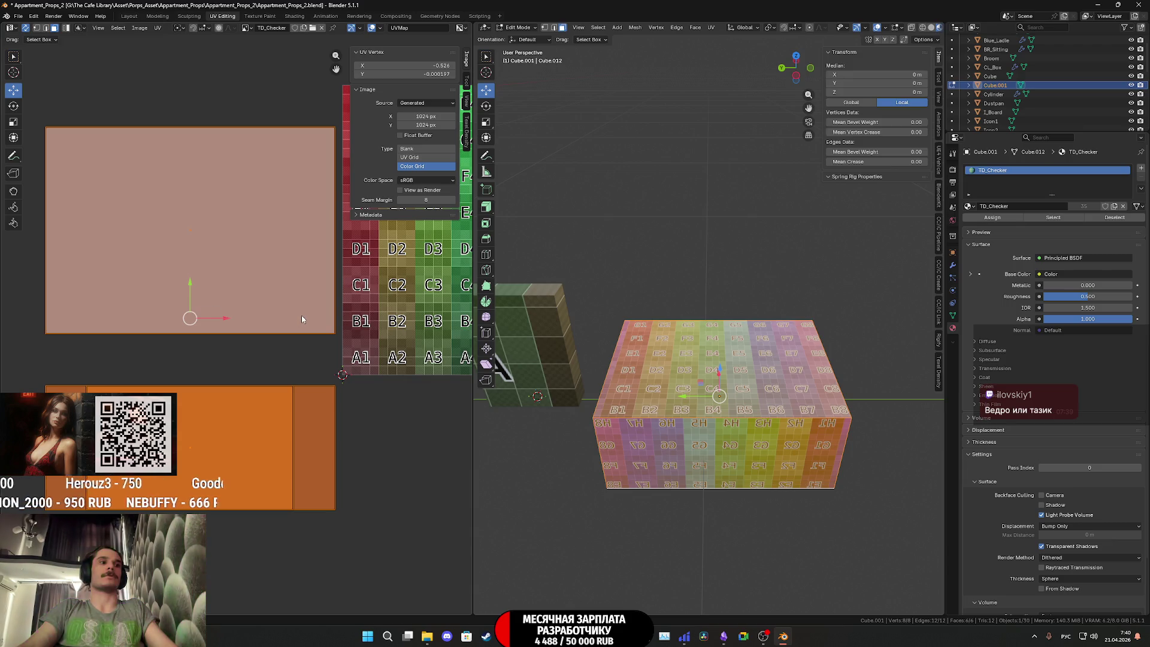
pyautogui.moveTo(688, 410); pyautogui.dragTo(670, 366, button='middle')
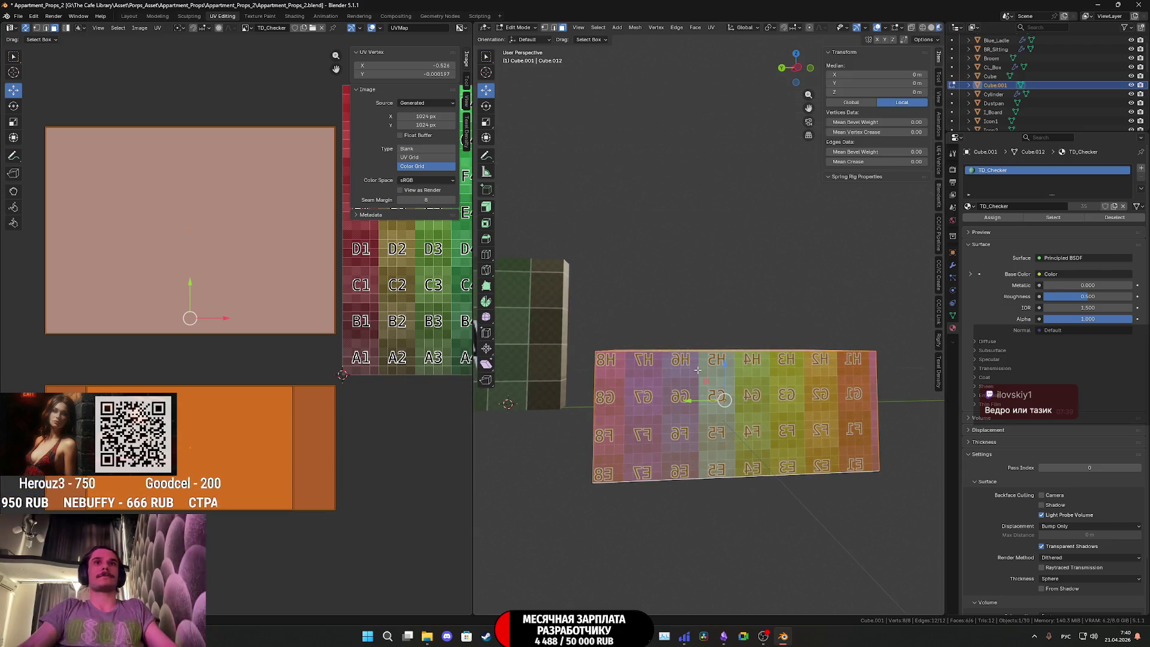
# Cut three edge loops around the box and dissolve two, leaving one horizontal loop
pyautogui.hotkey('ctrl', 'r')
pyautogui.scroll(1, 592, 394)
pyautogui.scroll(1, 593, 394)
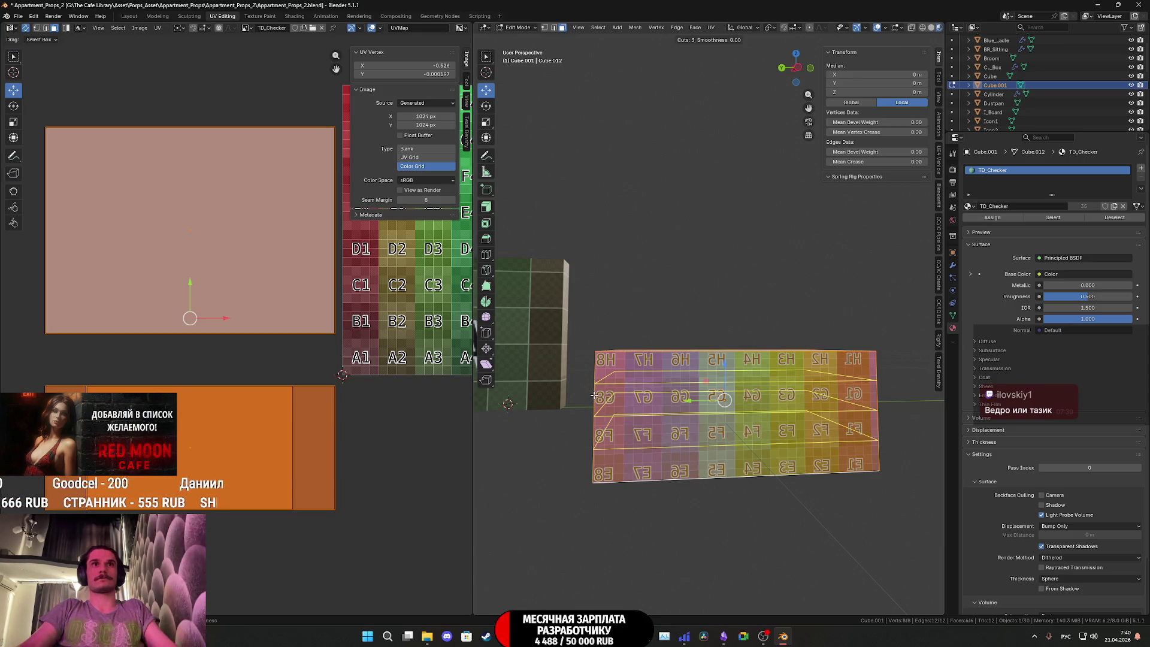
pyautogui.click(603, 398)
pyautogui.rightClick(603, 399)
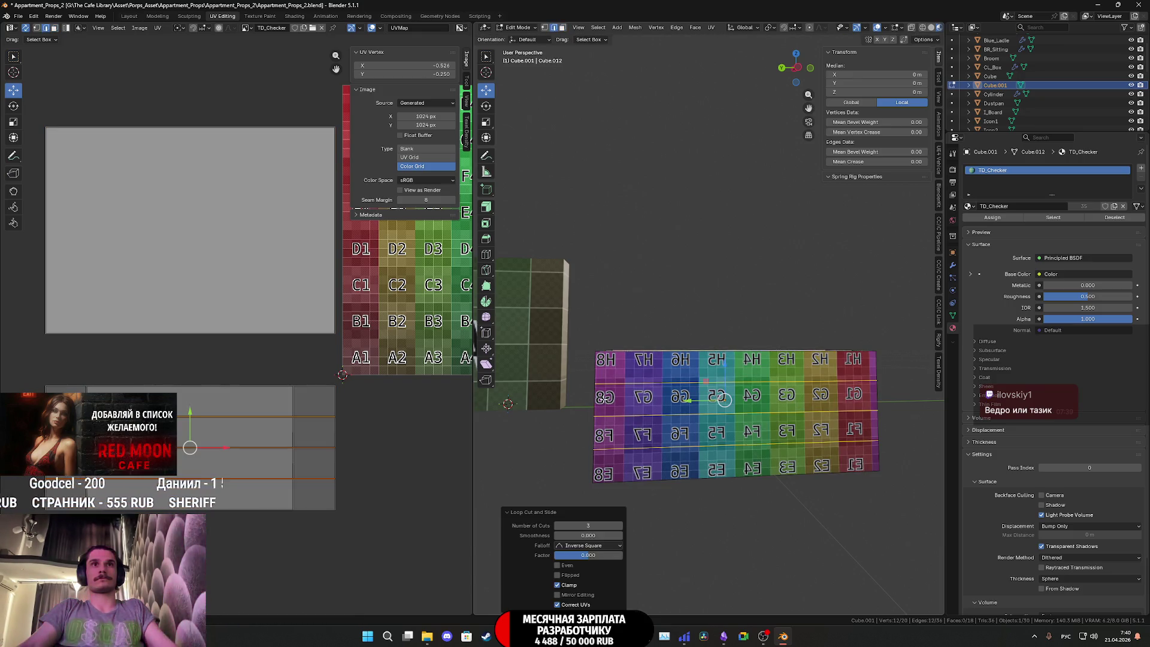
pyautogui.keyDown('alt'); pyautogui.click(632, 414); pyautogui.keyUp('alt')
pyautogui.keyDown('alt'); pyautogui.keyDown('shift'); pyautogui.click(630, 448); pyautogui.keyUp('shift'); pyautogui.keyUp('alt')
pyautogui.press('x')
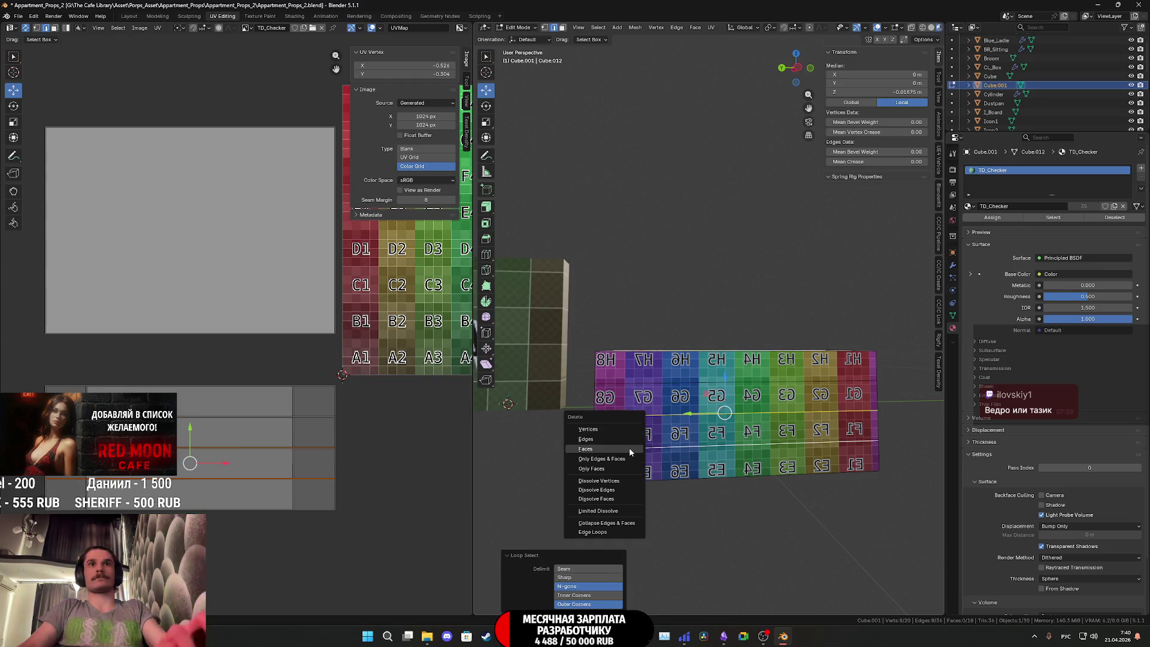
pyautogui.click(610, 494)
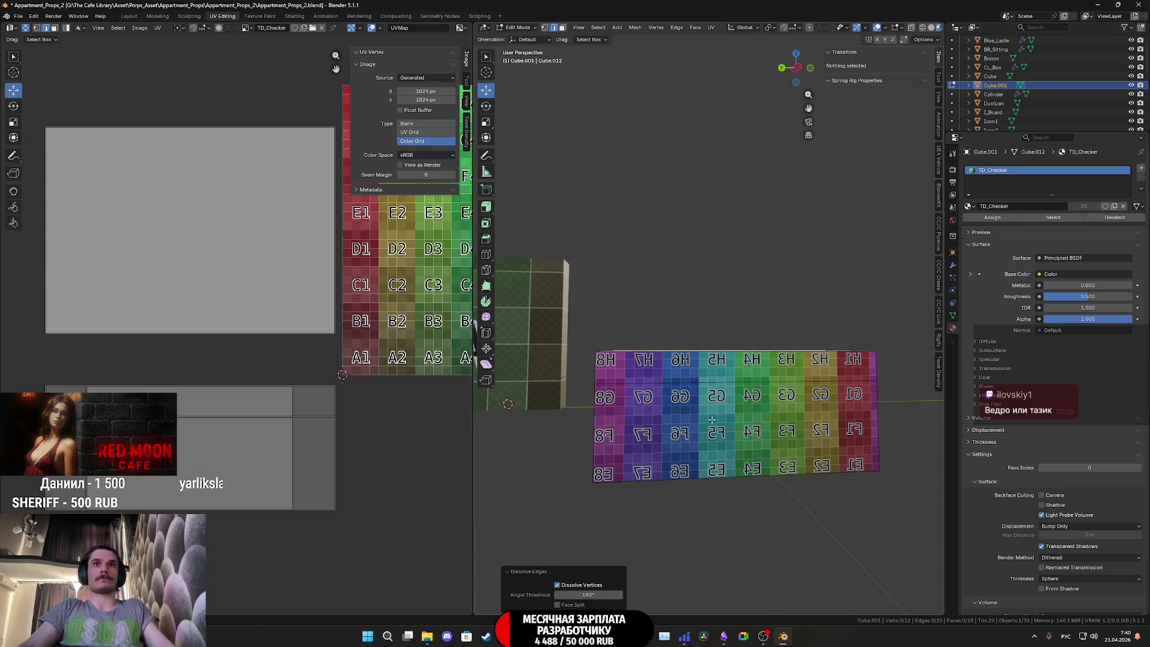
# Check the box in Object Mode, then select every object in the scene
pyautogui.press('Tab')
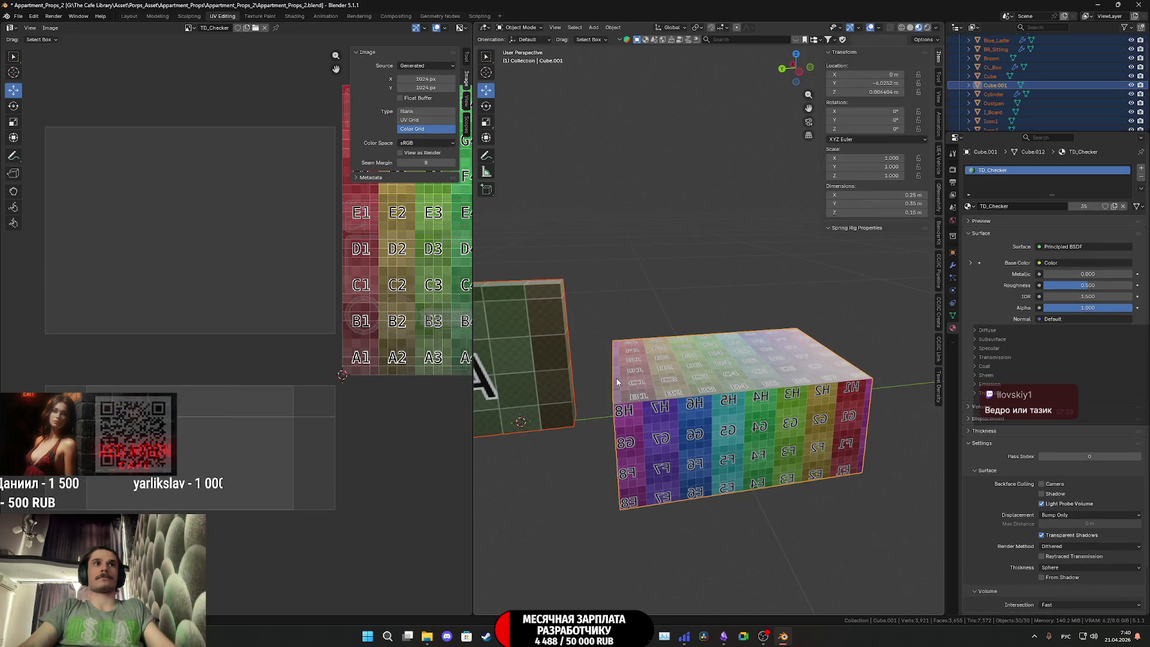
pyautogui.scroll(-3, 714, 366)
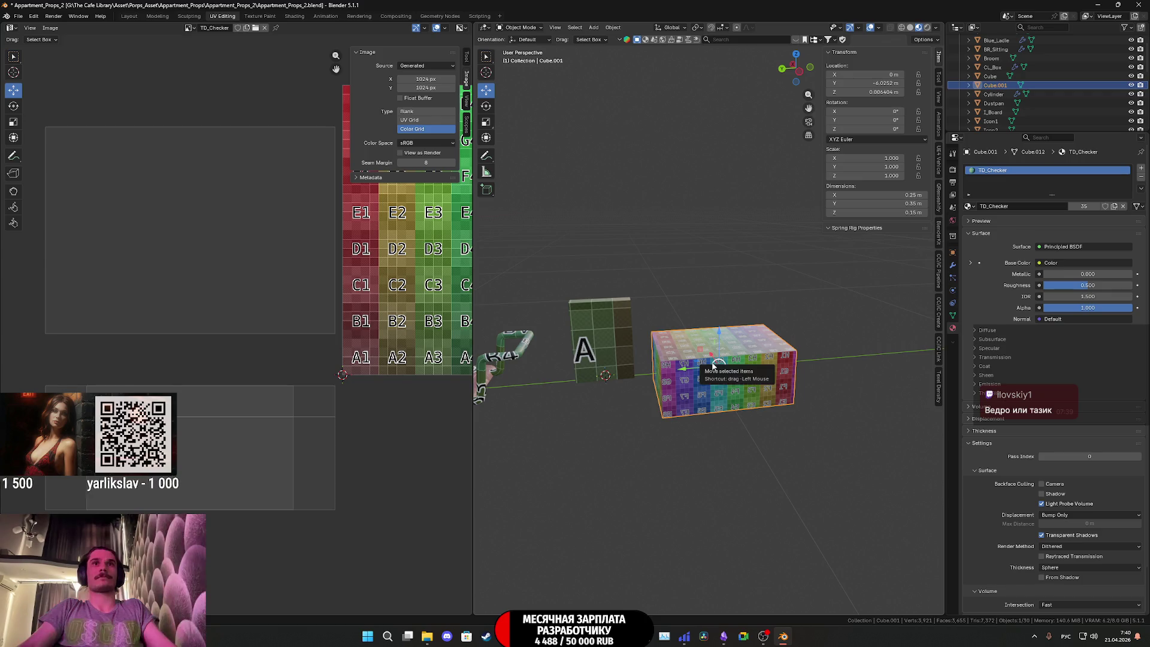
pyautogui.press('Tab')
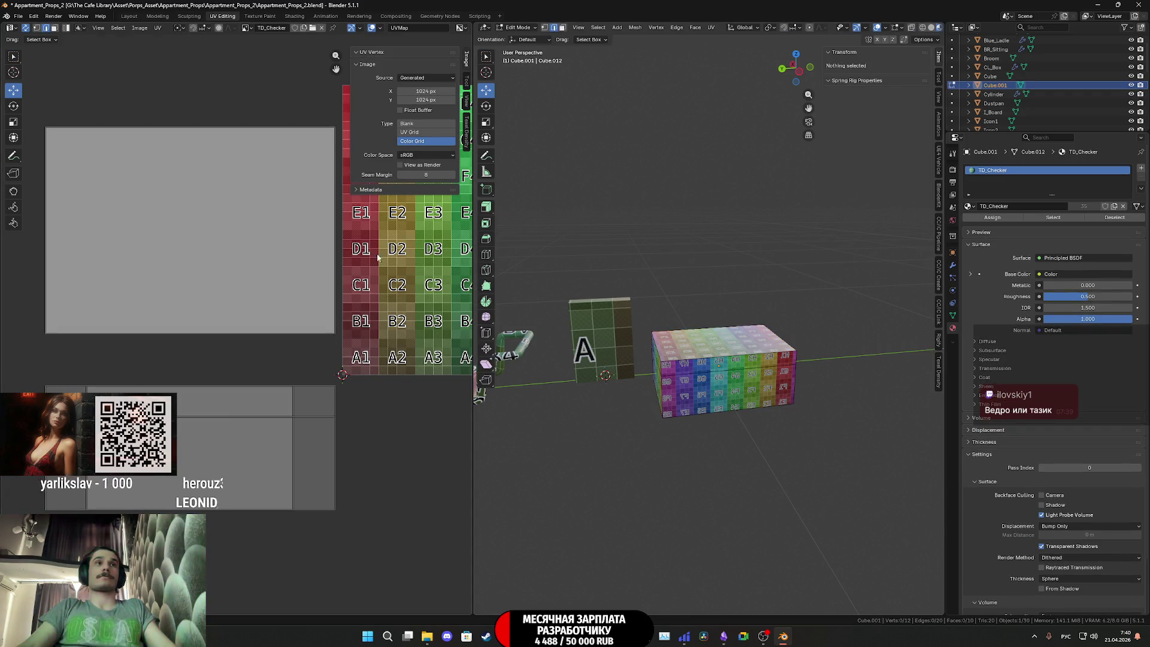
pyautogui.scroll(-1, 755, 341)
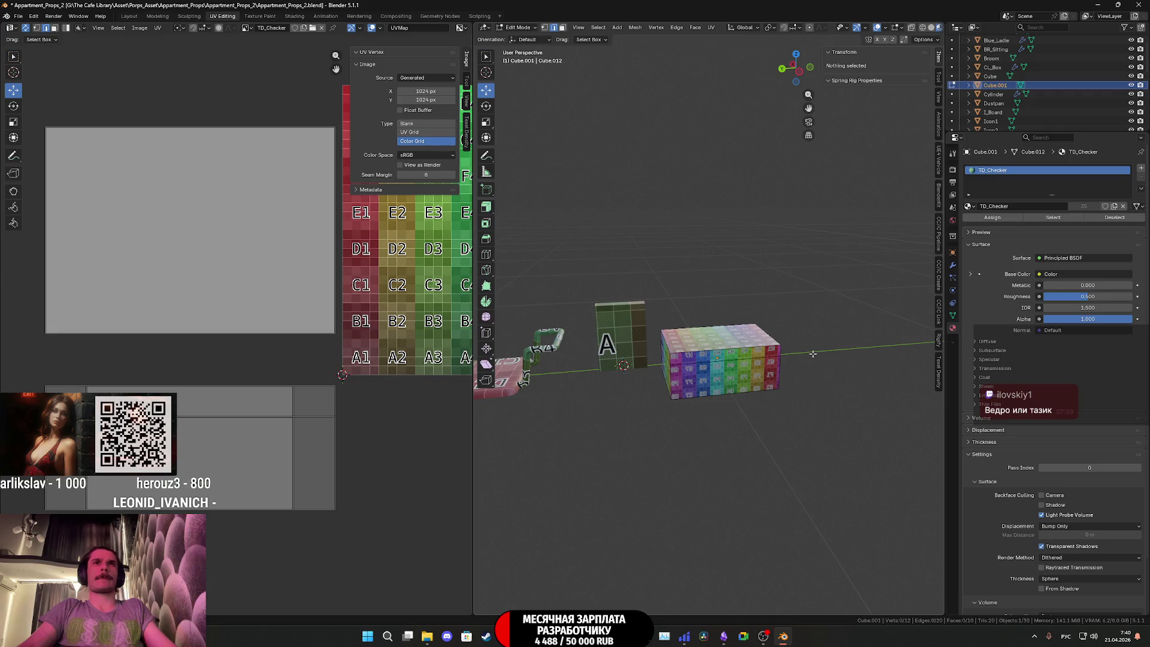
pyautogui.press('Tab')
# Edit all props together in face select mode and box-select the box's two UV islands
pyautogui.press('a')
pyautogui.press('Tab')
pyautogui.scroll(-5, 311, 336)
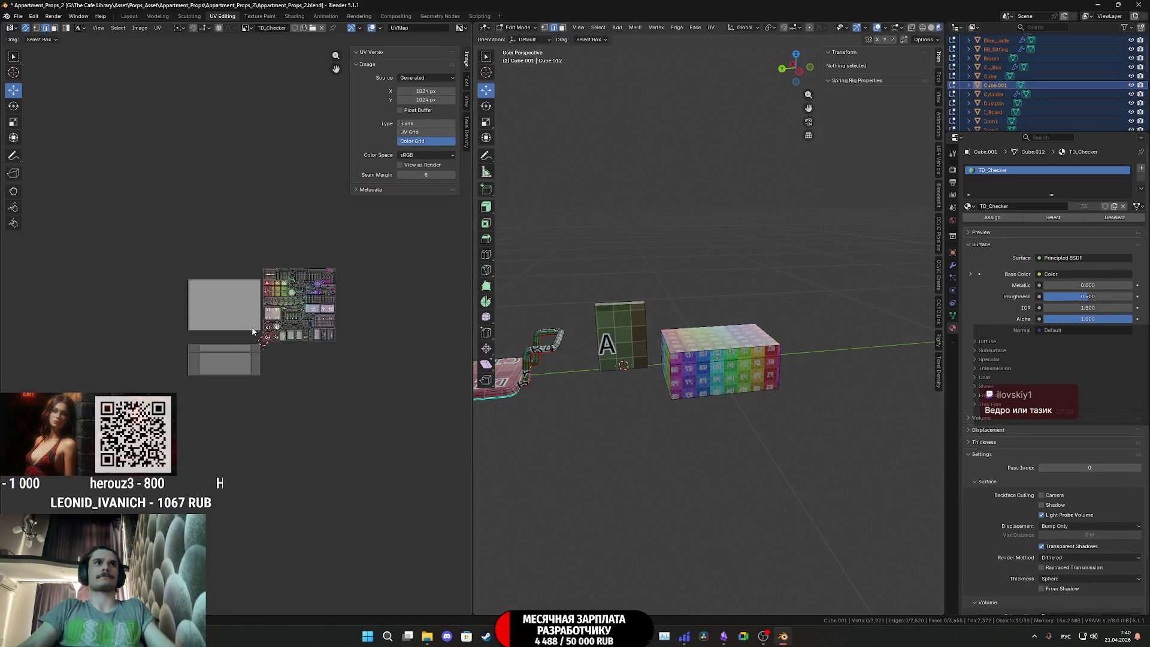
pyautogui.scroll(3, 234, 340)
pyautogui.click(54, 27)
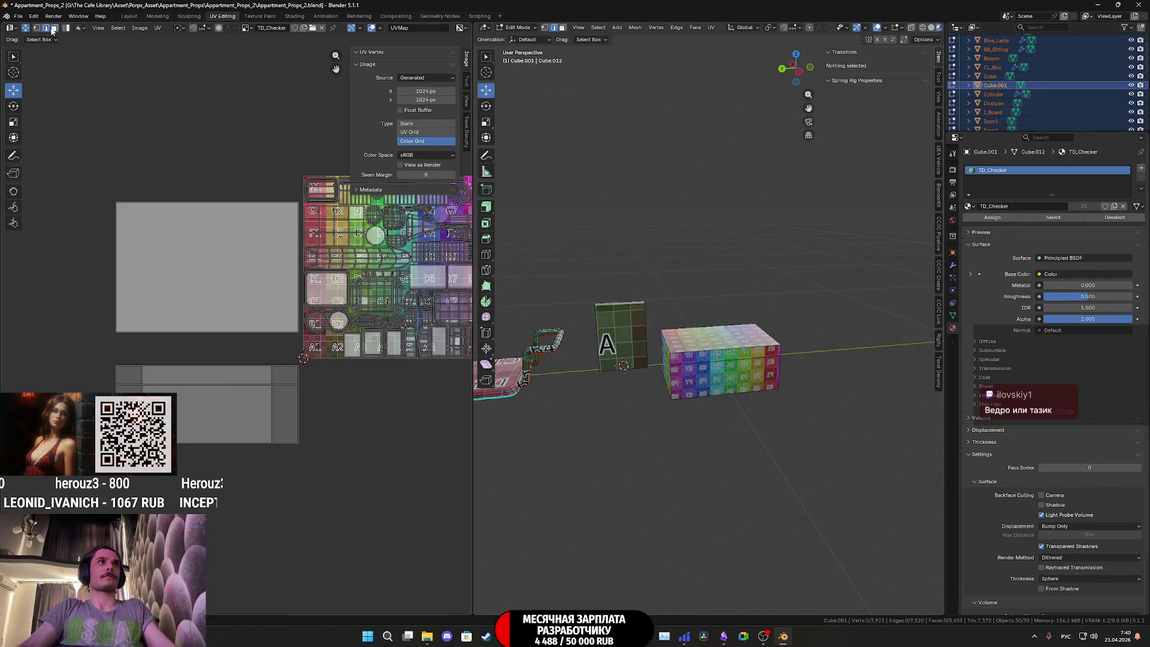
pyautogui.click(218, 275)
pyautogui.moveTo(244, 459); pyautogui.dragTo(164, 174)
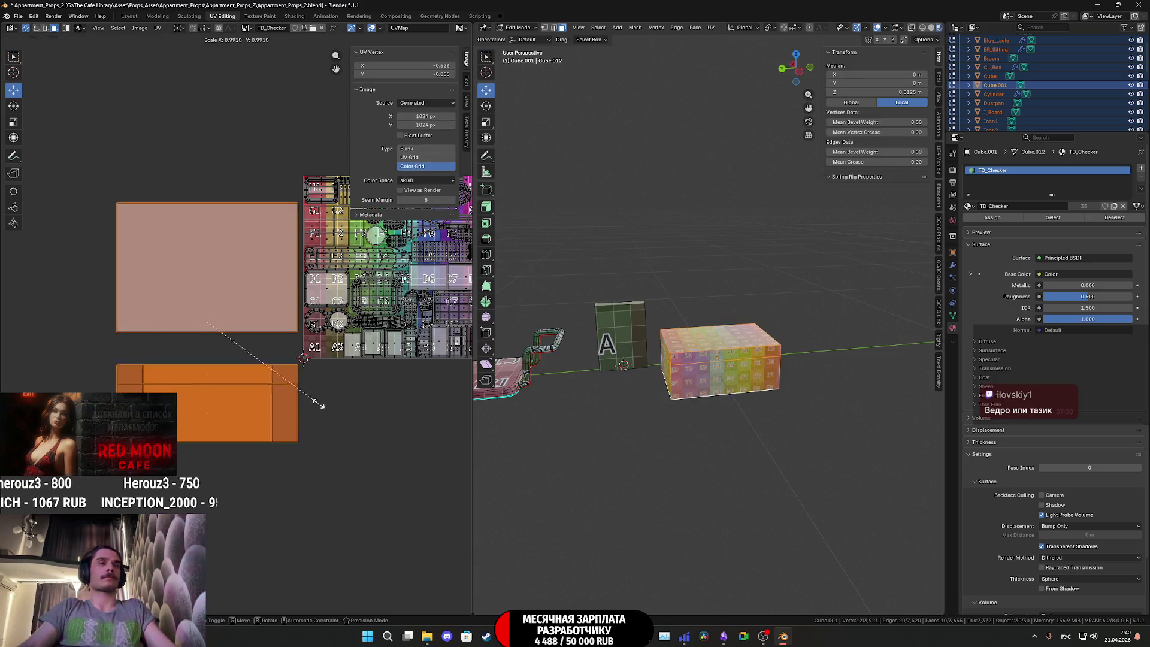
# Scale the box's UV islands down and place them on the A1 and A2 tiles
pyautogui.press('s')
pyautogui.click(240, 323)
pyautogui.press('g')
pyautogui.scroll(2, 249, 339)
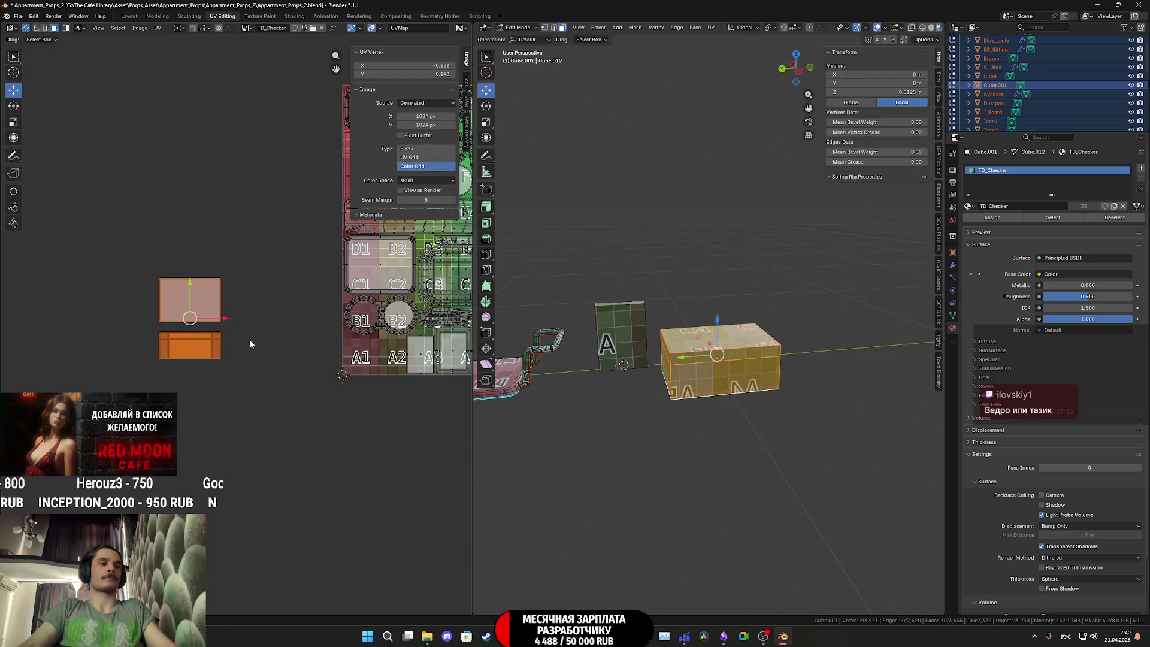
pyautogui.click(322, 353)
pyautogui.scroll(4, 322, 353)
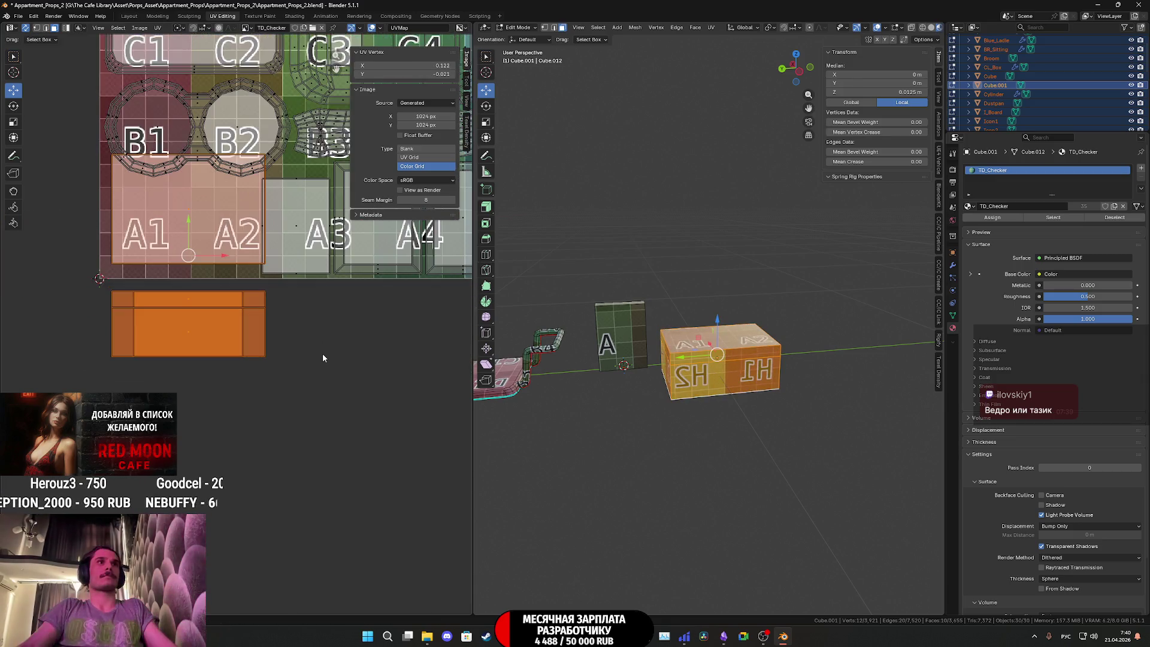
pyautogui.press('s')
pyautogui.click(352, 364)
pyautogui.press('g')
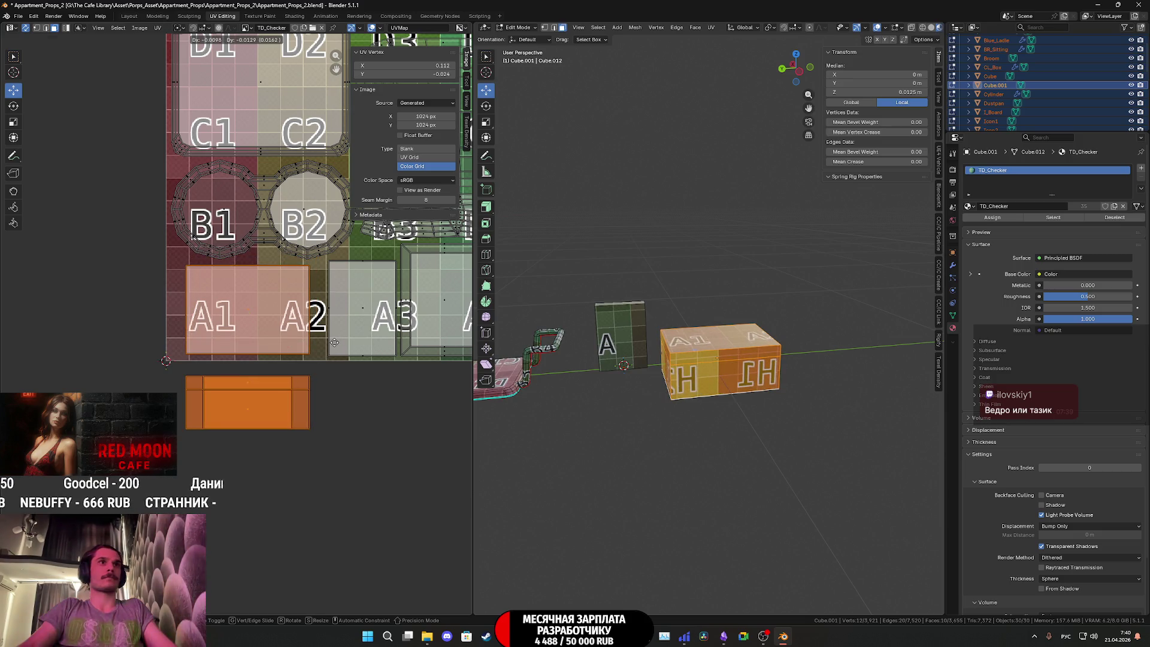
pyautogui.click(336, 343)
# Inspect the placed islands and slide the A1 island slightly left
pyautogui.scroll(2, 335, 347)
pyautogui.moveTo(335, 352); pyautogui.dragTo(331, 362, button='middle')
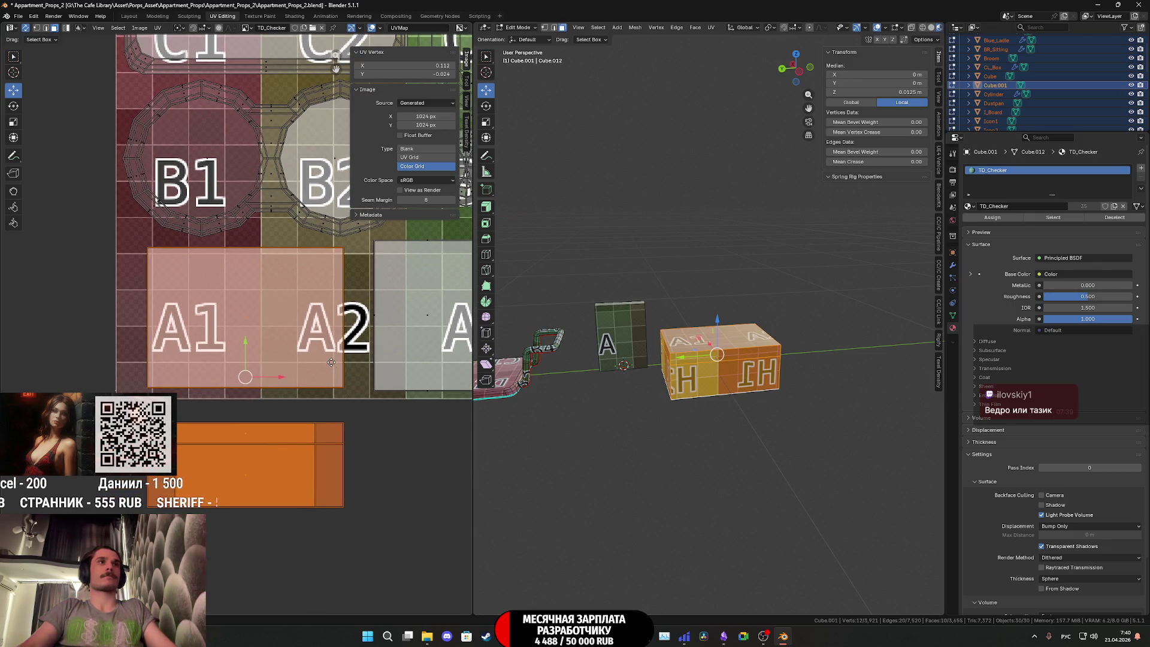
pyautogui.scroll(1, 331, 363)
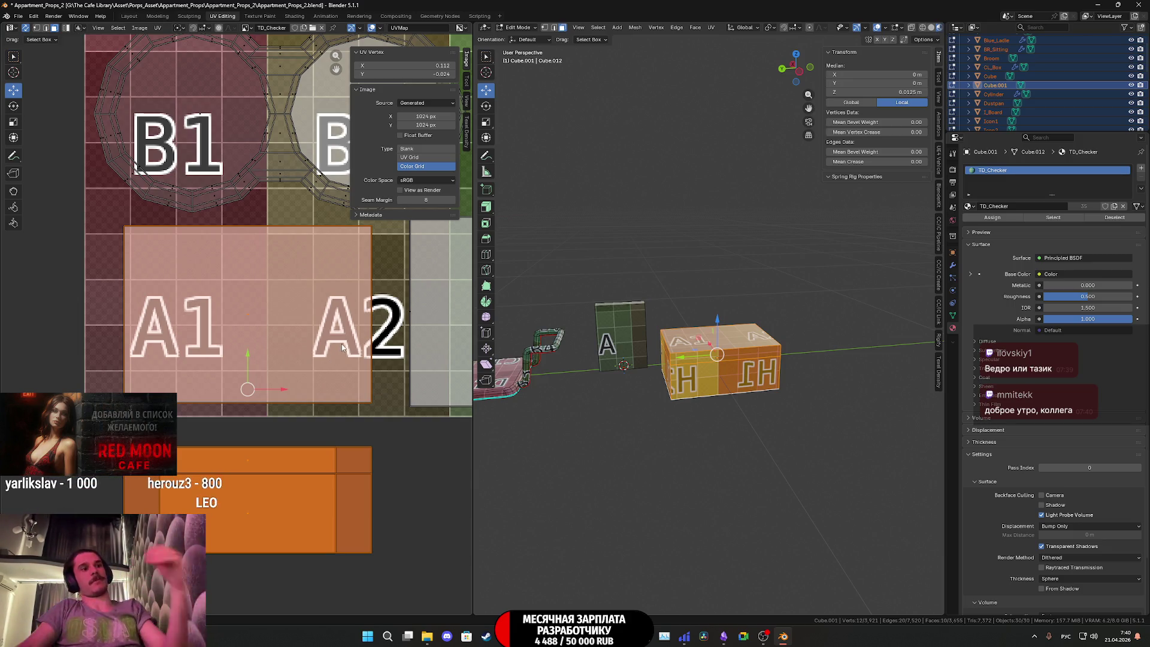
pyautogui.scroll(-3, 342, 346)
pyautogui.scroll(-8, 346, 316)
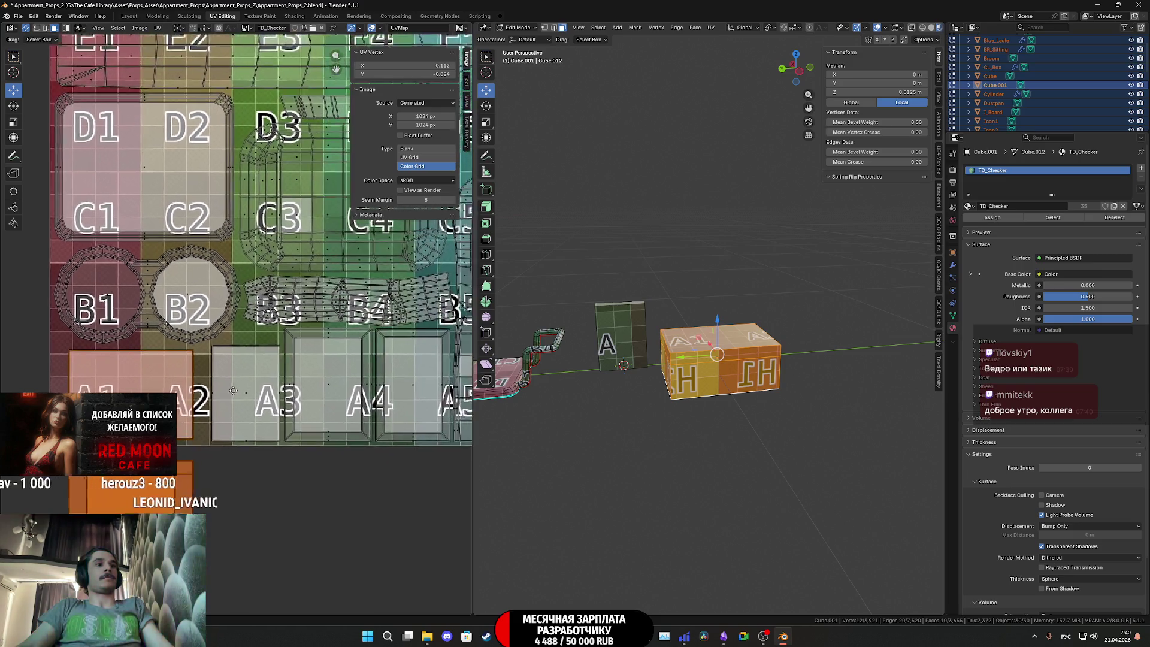
pyautogui.moveTo(334, 109)
pyautogui.mouseDown(button='middle')
pyautogui.moveTo(271, 122)
pyautogui.moveTo(335, 112)
pyautogui.moveTo(444, 52)
pyautogui.moveTo(282, 179)
pyautogui.moveTo(298, 170)
pyautogui.moveTo(337, 69)
pyautogui.mouseUp(button='middle')
pyautogui.scroll(6, 203, 350)
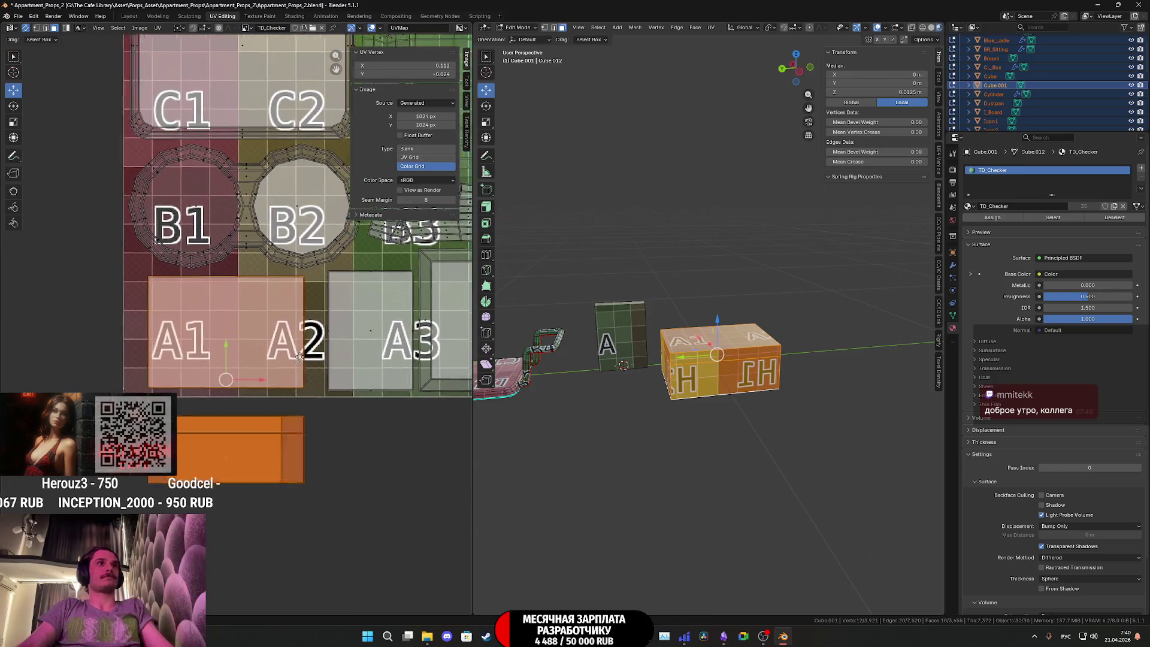
pyautogui.moveTo(315, 345); pyautogui.dragTo(283, 361, button='middle')
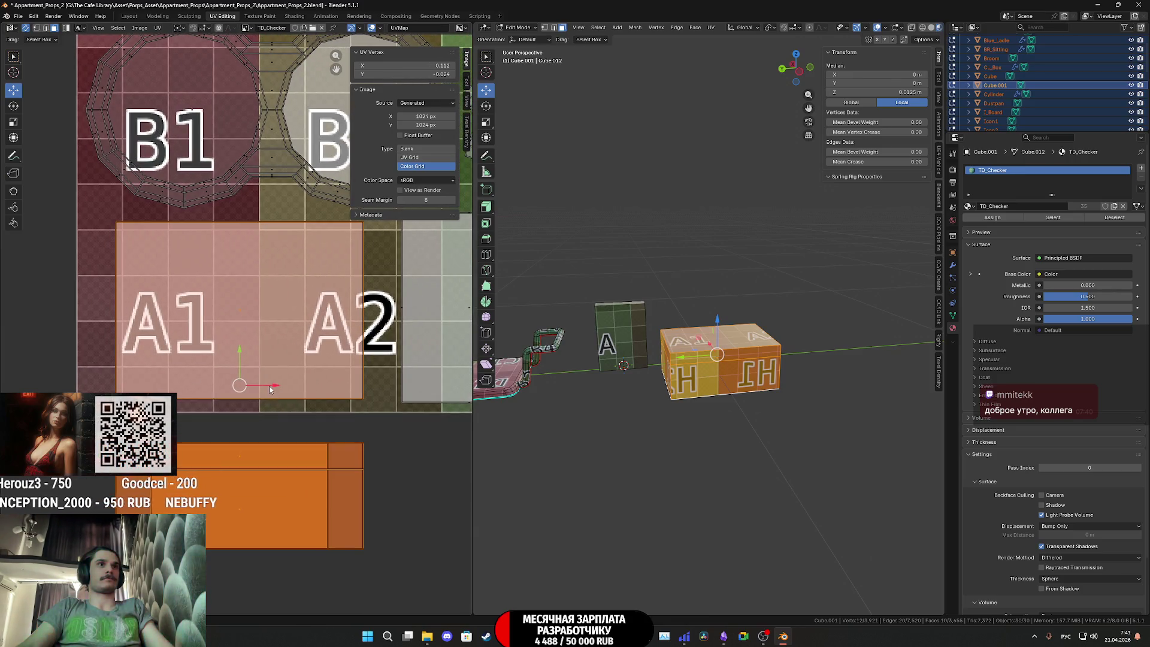
pyautogui.moveTo(269, 389); pyautogui.dragTo(240, 385)
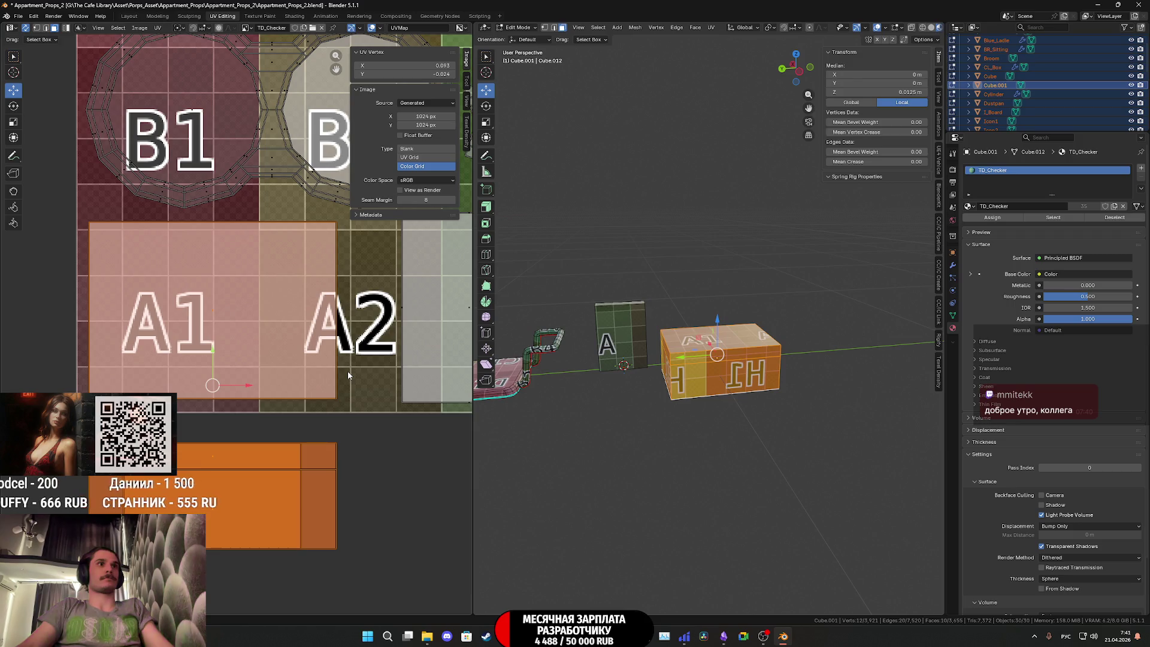
# Narrow the A1 island along X and nudge it left to fit the tile
pyautogui.moveTo(268, 355); pyautogui.dragTo(191, 297)
pyautogui.press('s')
pyautogui.press('x')
pyautogui.click(362, 340)
pyautogui.moveTo(241, 316); pyautogui.dragTo(230, 316)
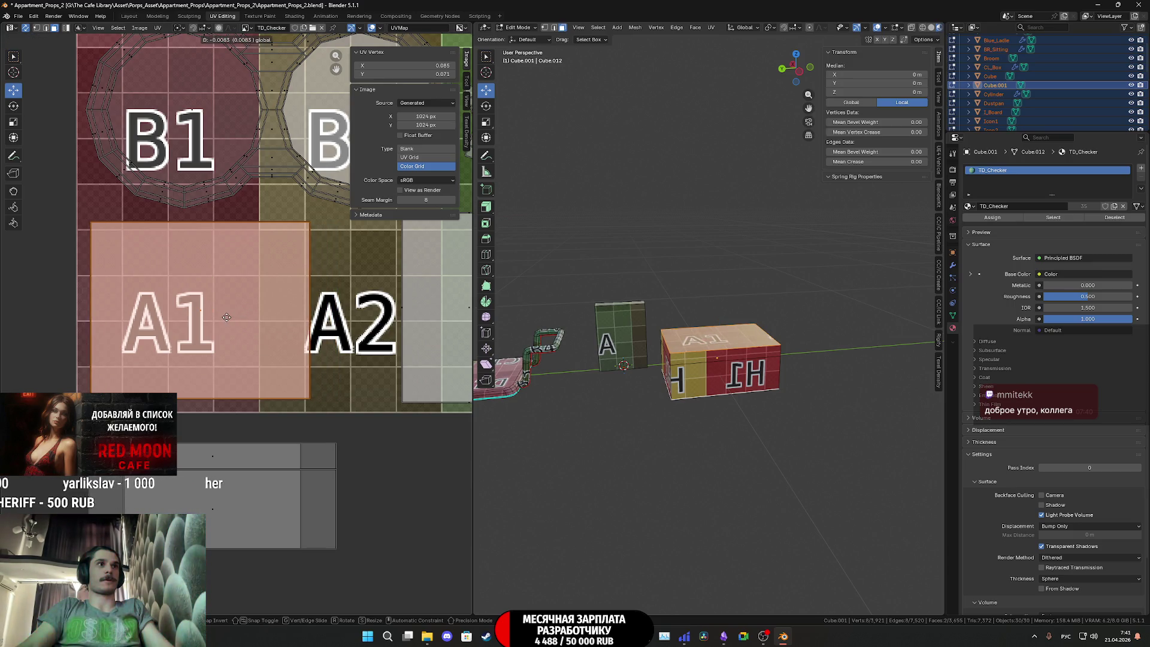
pyautogui.click(234, 536)
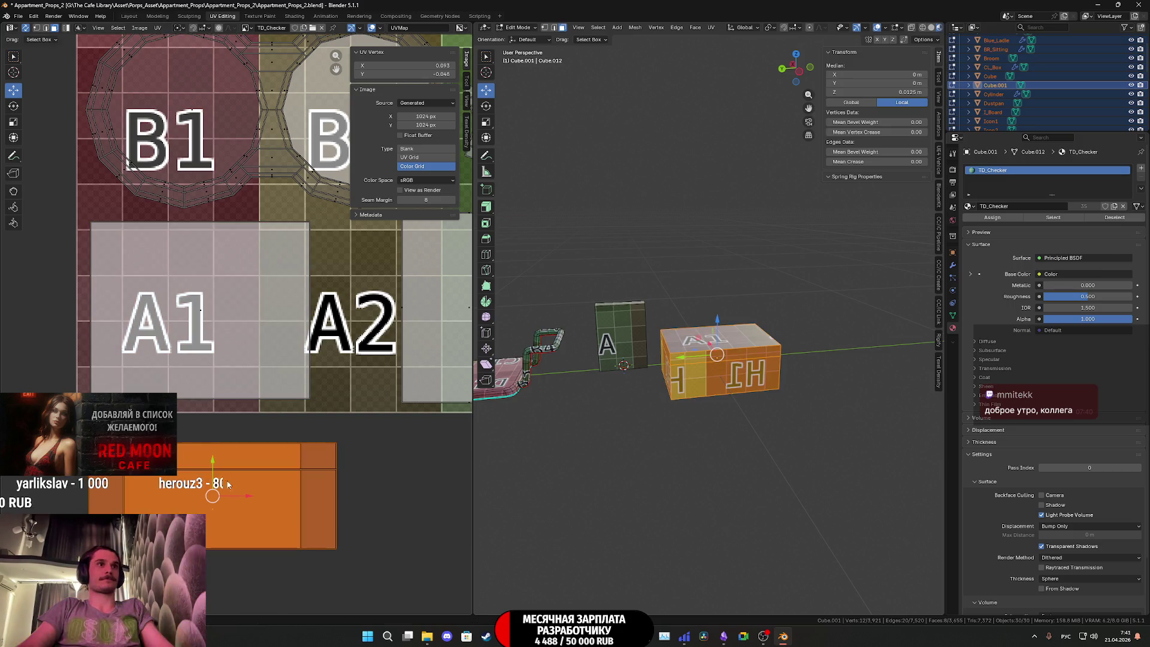
# Rotate the lower UV island upright, shrink it to about 0.6 and move it onto tile A2
pyautogui.press('r')
pyautogui.click(228, 509)
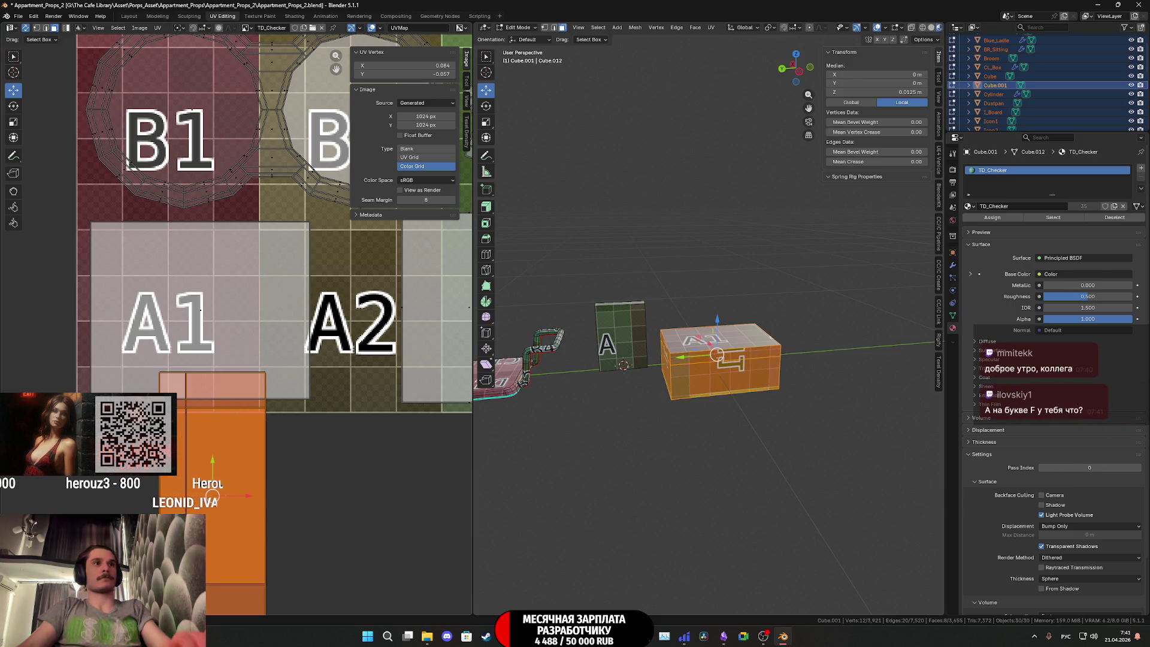
pyautogui.press('s')
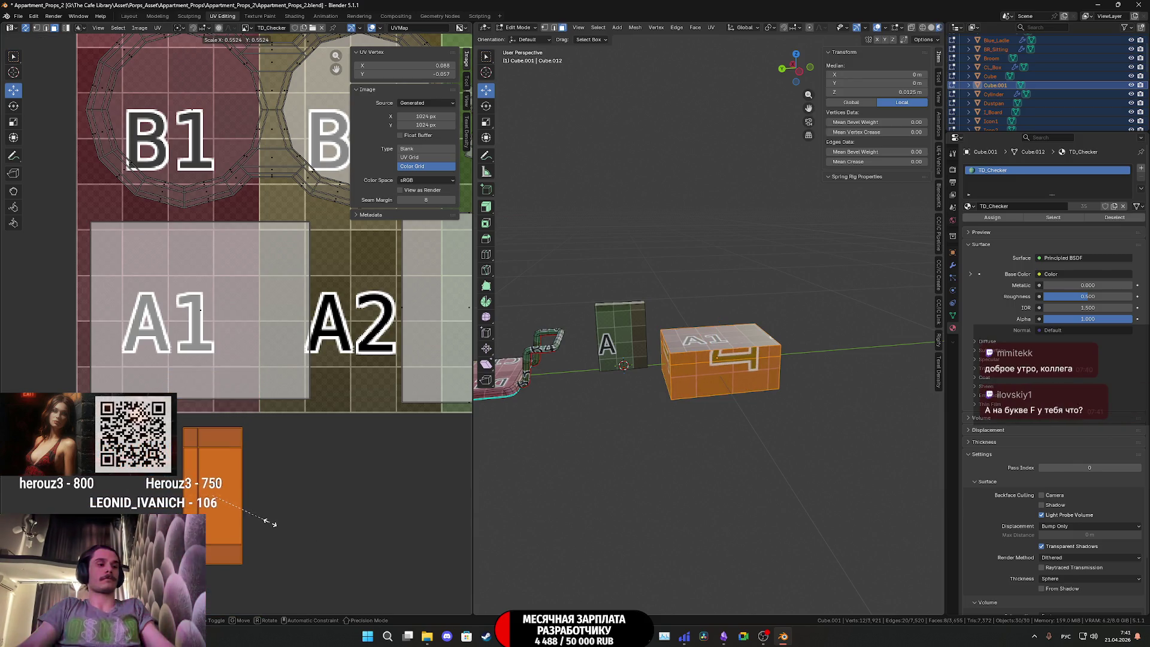
pyautogui.click(269, 521)
pyautogui.press('g')
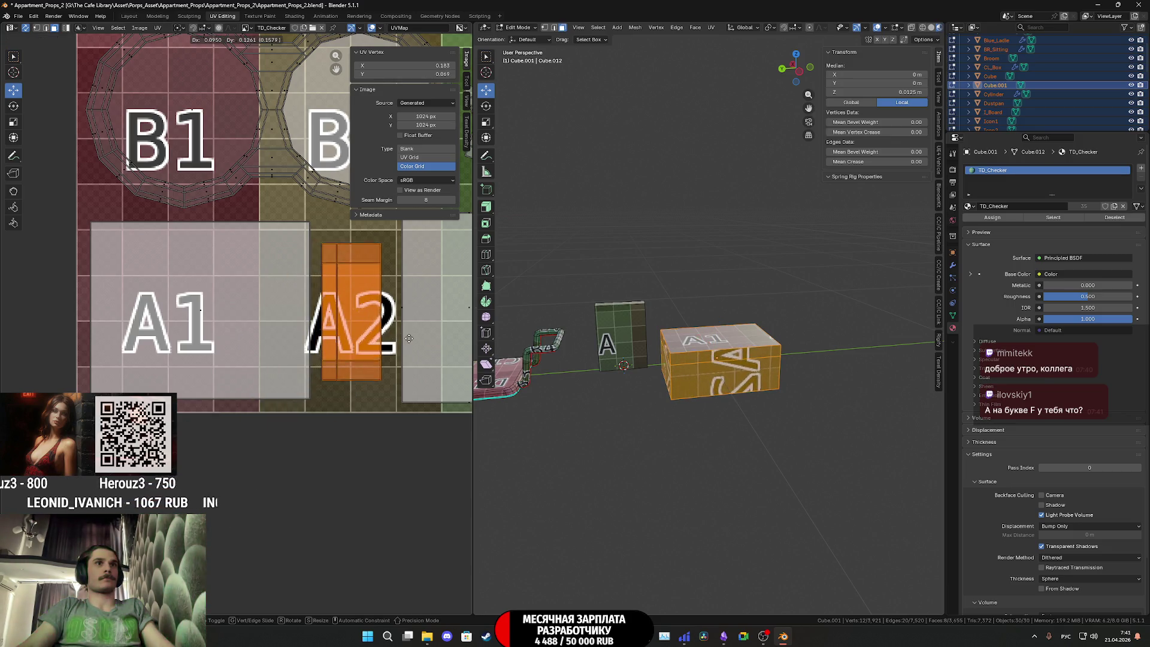
pyautogui.click(411, 343)
# Enlarge the A2 island about 1.3× and shift it slightly further right
pyautogui.press('s')
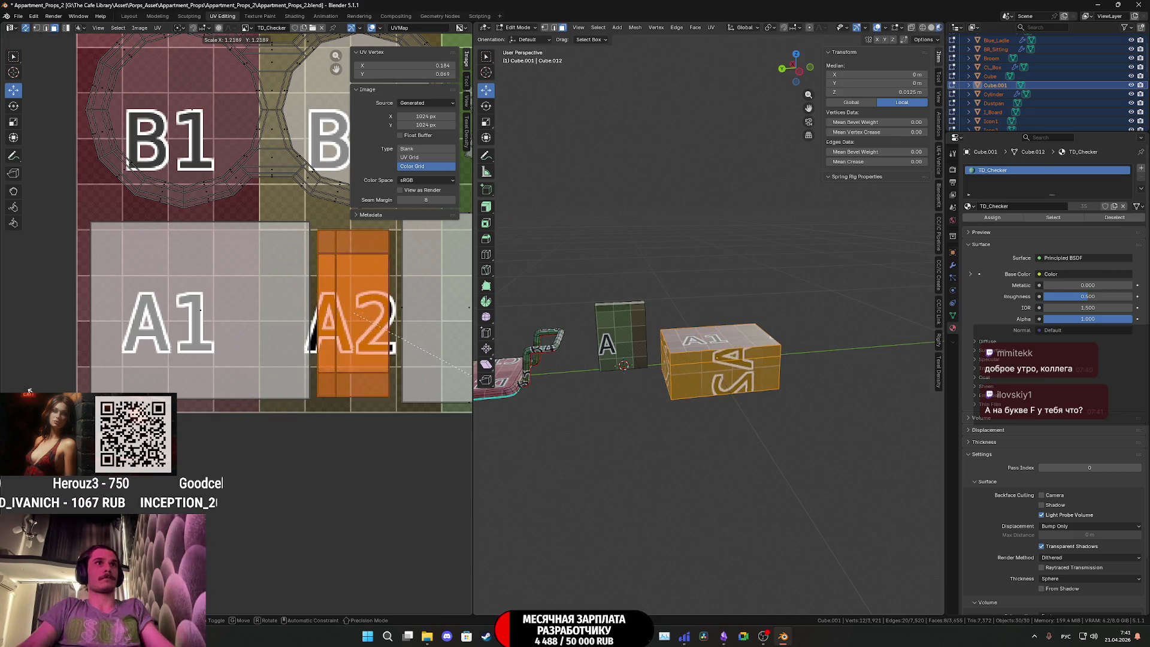
pyautogui.click(272, 336)
pyautogui.keyDown('ctrl'); pyautogui.hscroll(3, 118, 378); pyautogui.keyUp('ctrl')
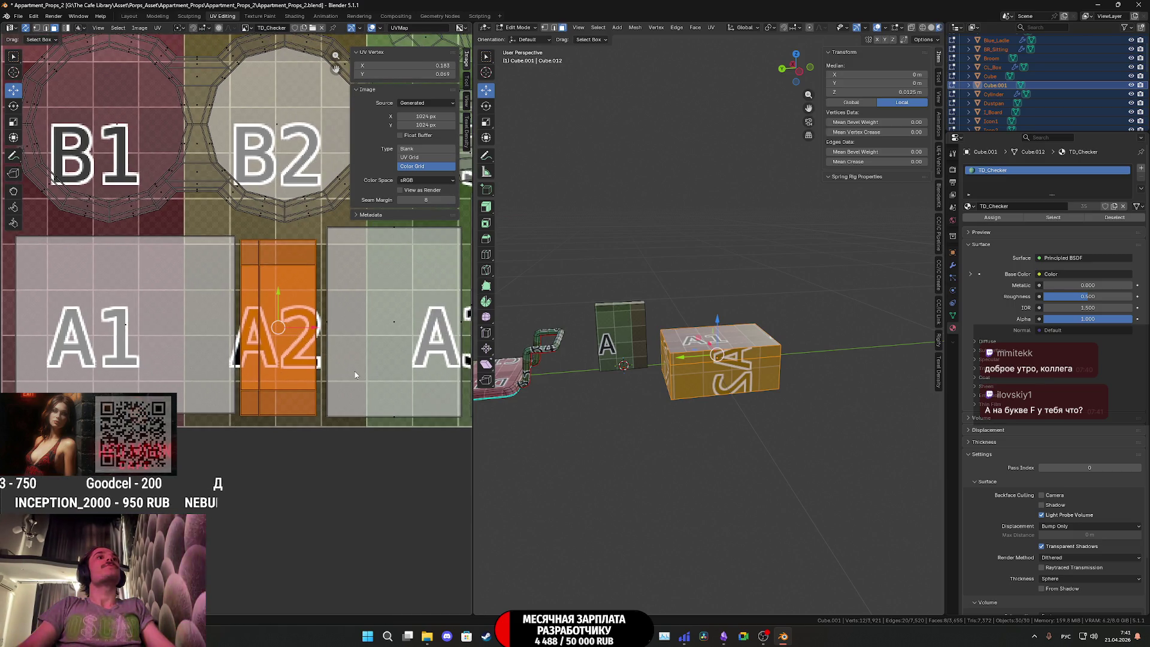
pyautogui.scroll(3, 304, 401)
pyautogui.press('g')
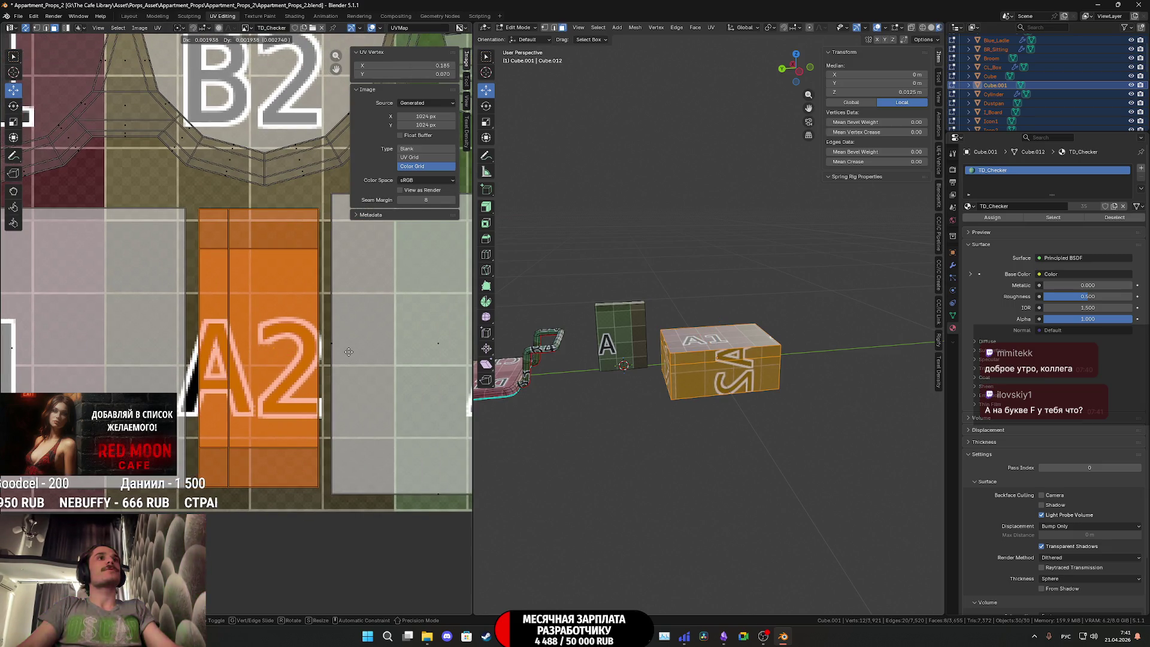
pyautogui.click(342, 358)
pyautogui.scroll(-10, 341, 358)
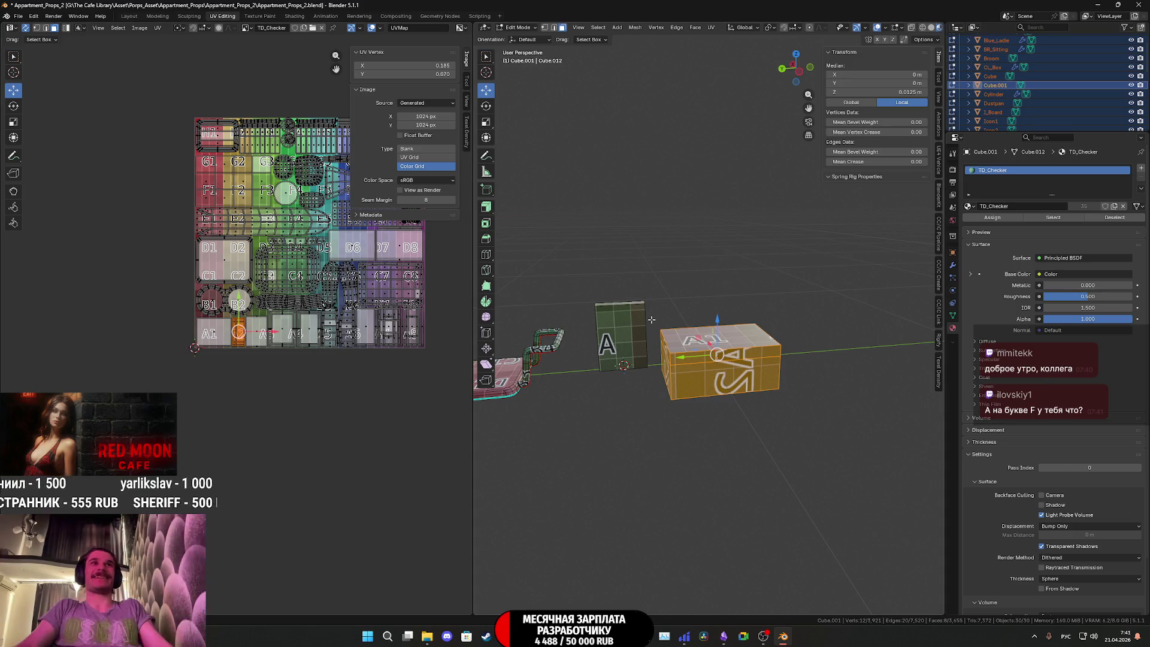
# Select all UVs, check the layout, and return to Object Mode
pyautogui.press('a')
pyautogui.scroll(1, 368, 312)
pyautogui.scroll(-1, 286, 291)
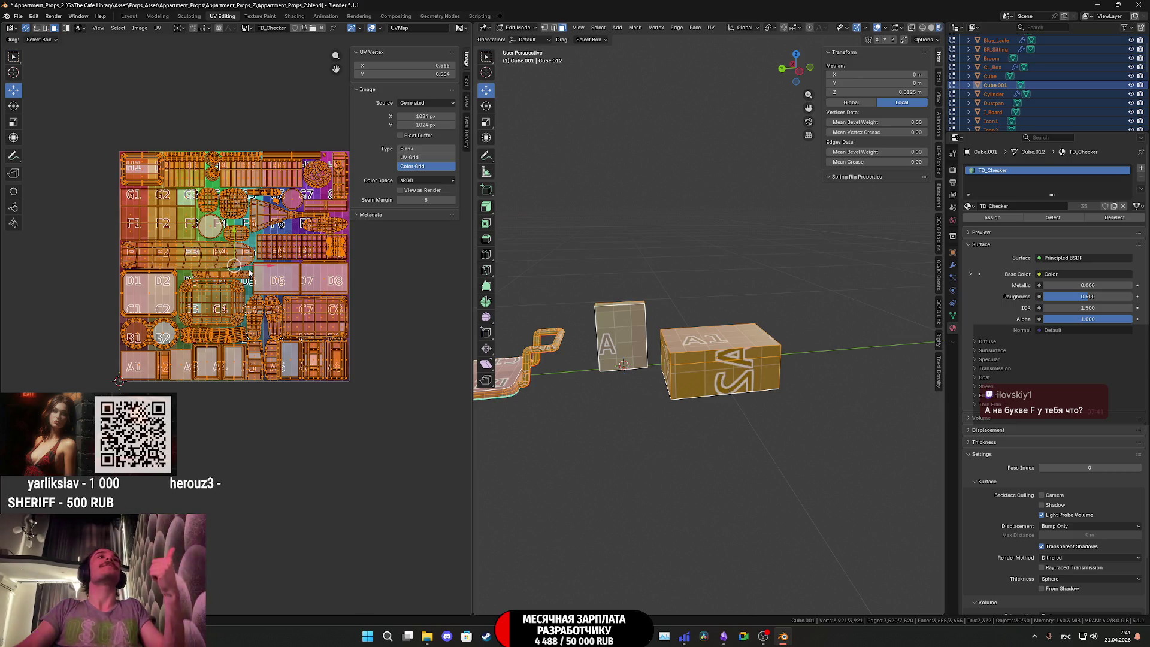
pyautogui.scroll(6, 285, 224)
pyautogui.keyDown('shift'); pyautogui.scroll(5, 240, 251); pyautogui.keyUp('shift')
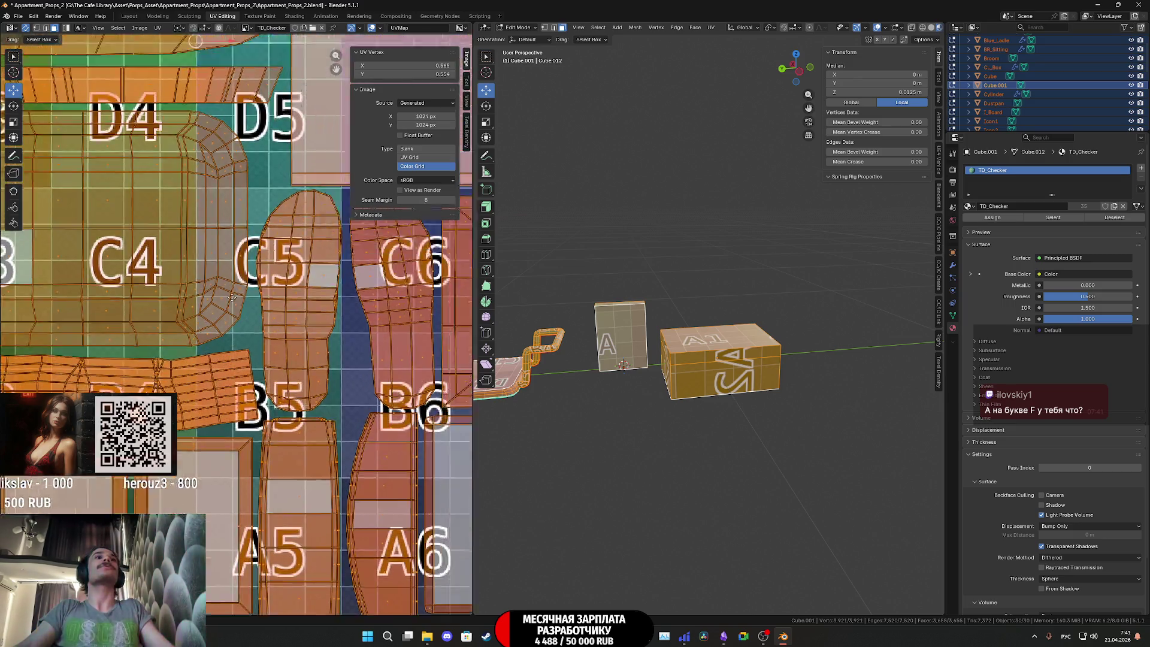
pyautogui.scroll(-2, 246, 241)
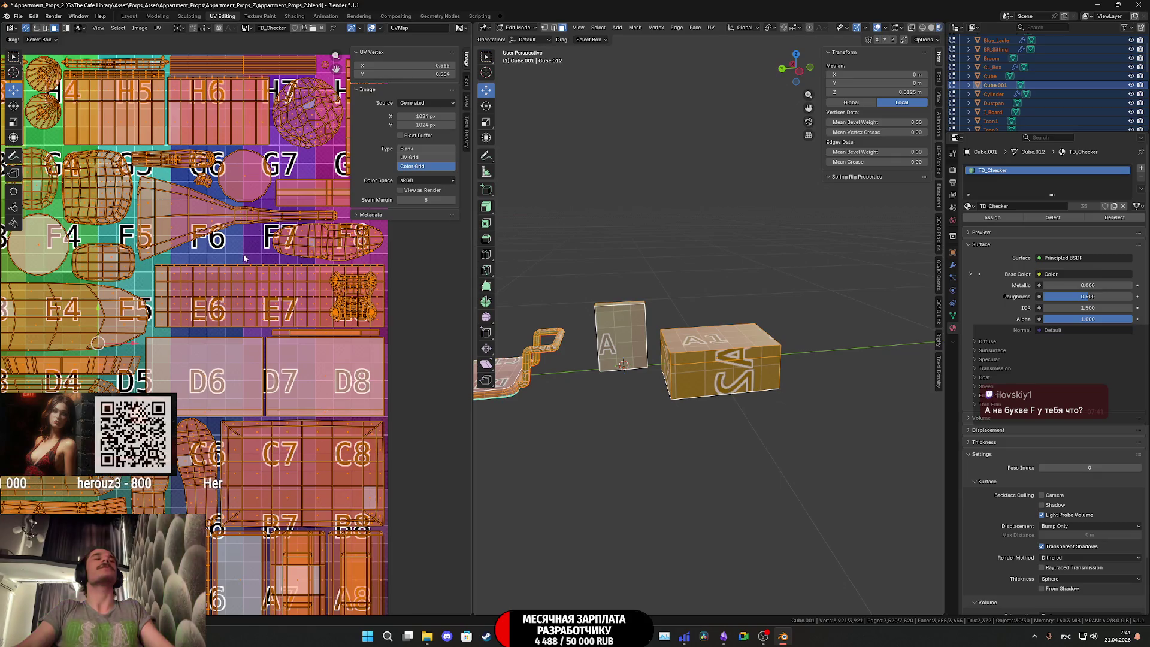
pyautogui.scroll(-4, 243, 258)
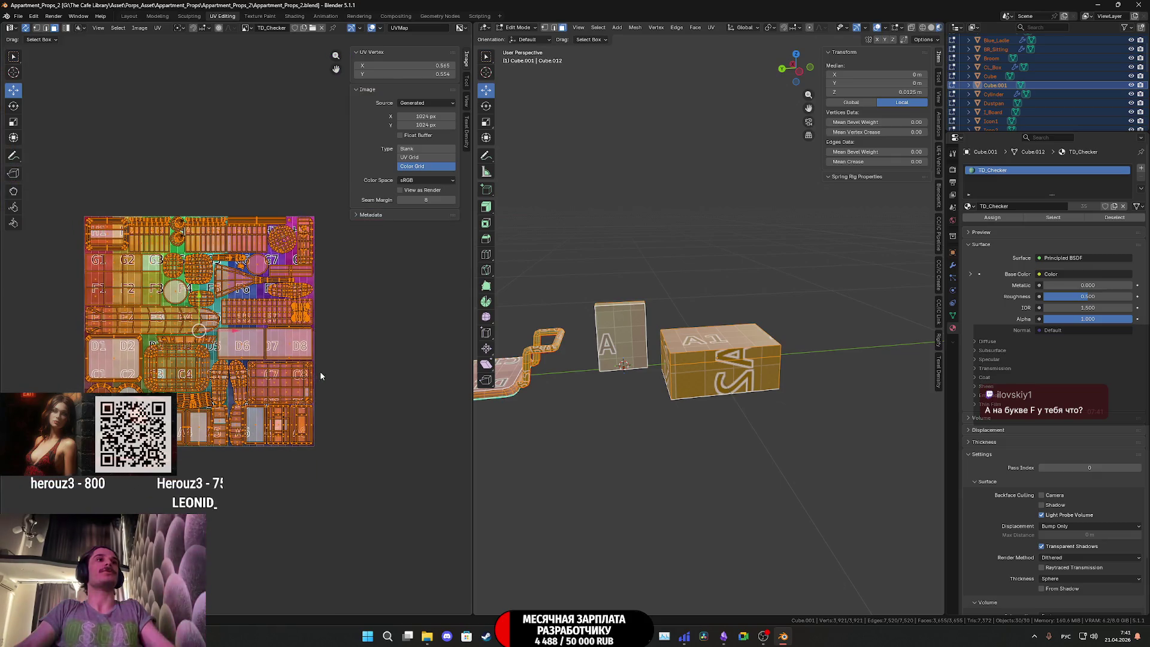
pyautogui.scroll(1, 265, 298)
pyautogui.press('Tab')
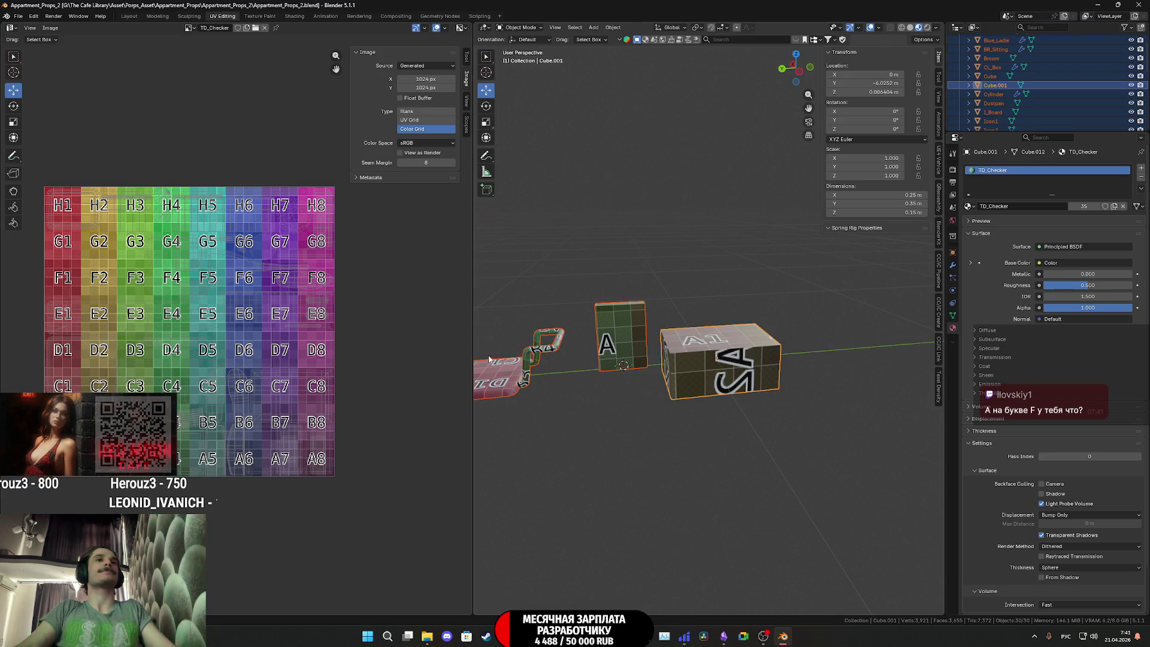
# Rename the right-hand box Cube.001 to SHoe_Box
pyautogui.click(703, 367)
pyautogui.doubleClick(997, 85)
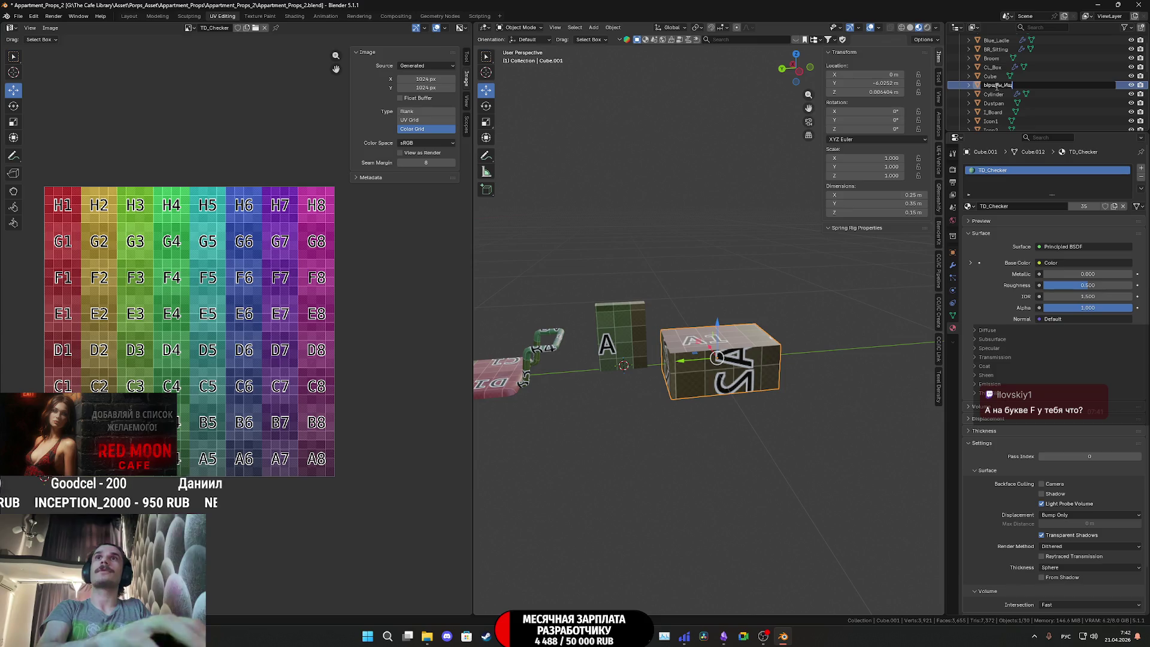
pyautogui.write('hoe')
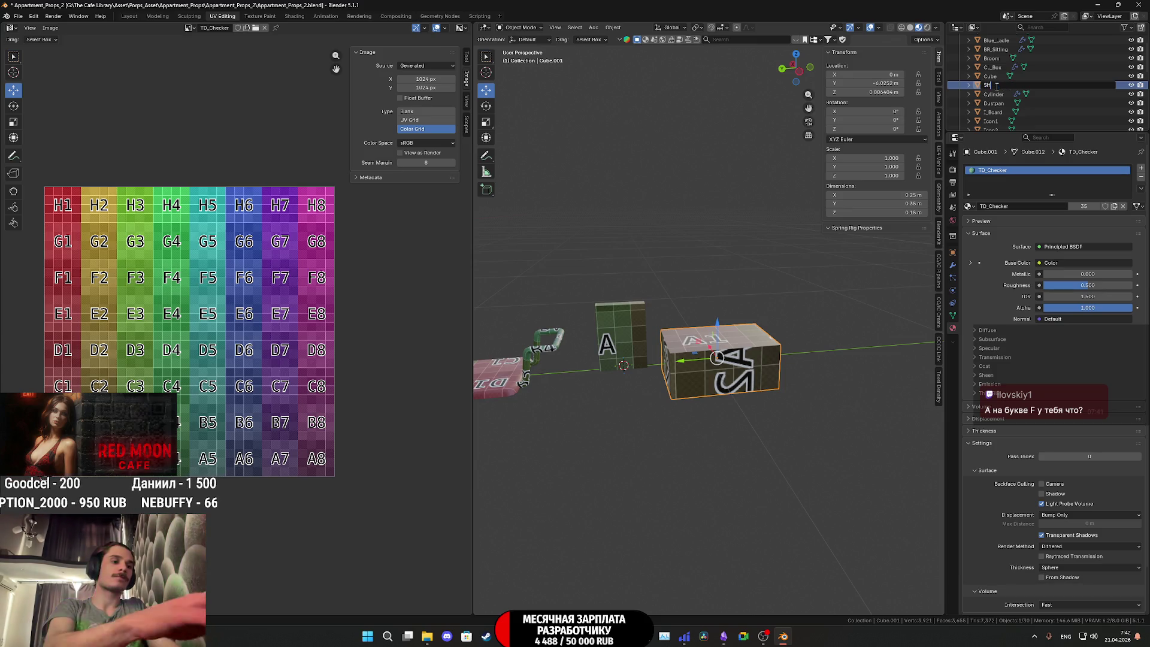
pyautogui.write('_Box')
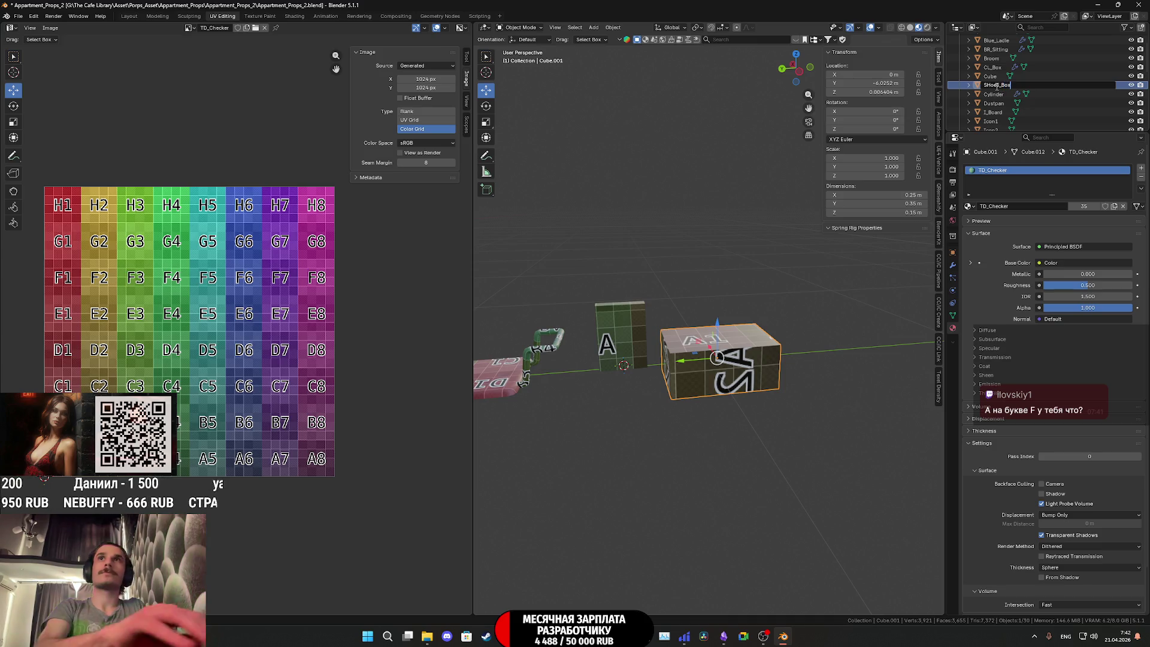
pyautogui.press('Return')
# Rename the small lettered box Cube to S_Poroshok
pyautogui.click(992, 77)
pyautogui.doubleClick(992, 76)
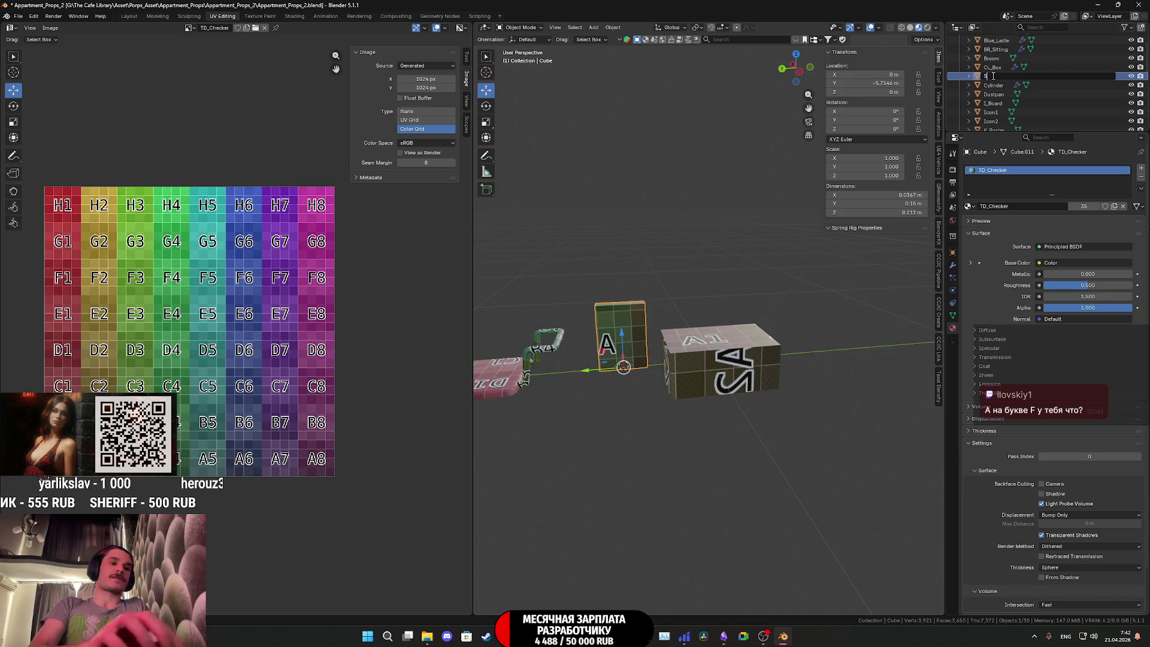
pyautogui.write('_Parp')
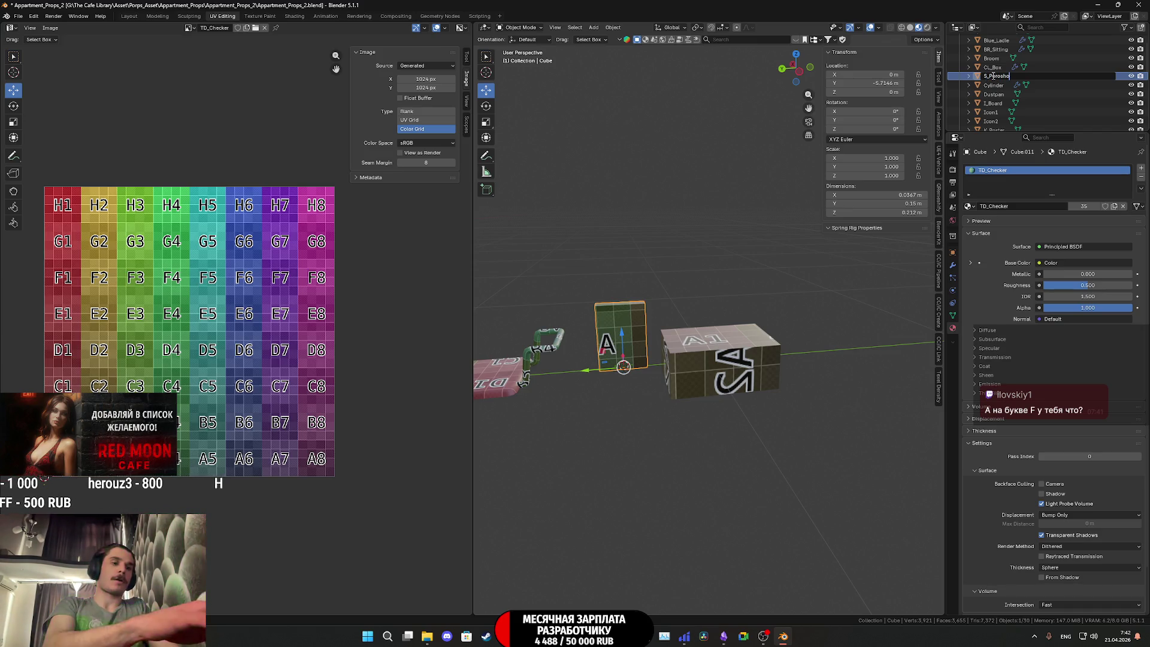
pyautogui.write('l')
pyautogui.press('Return')
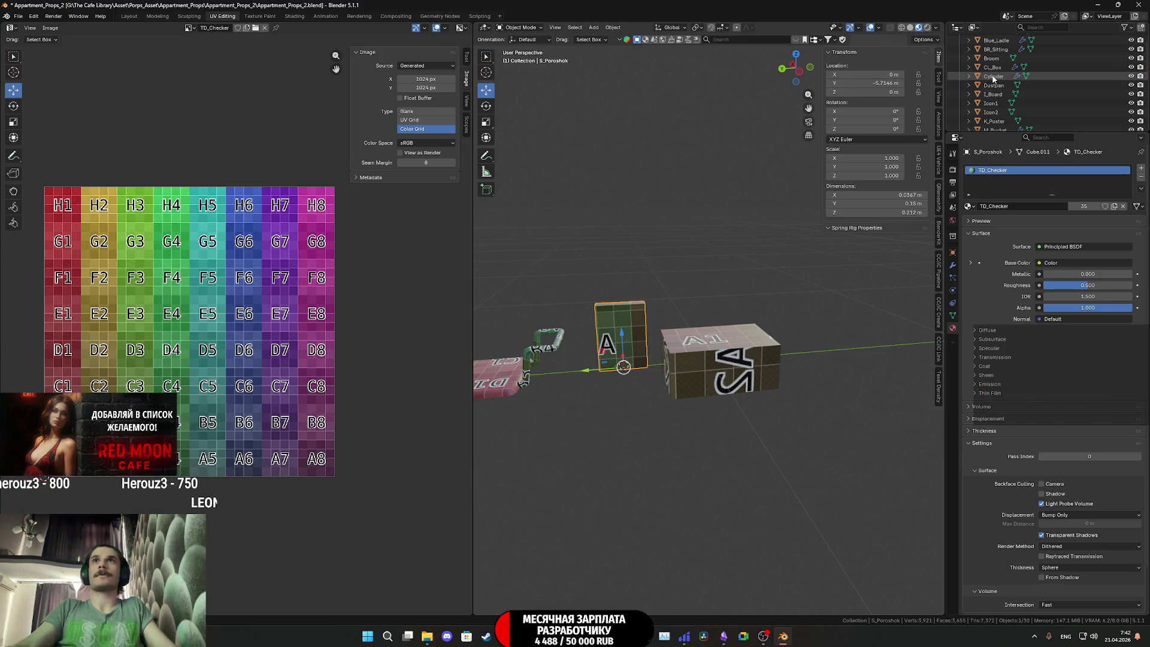
# Pan the view to the other props and select the small cylinder object
pyautogui.scroll(-5, 992, 78)
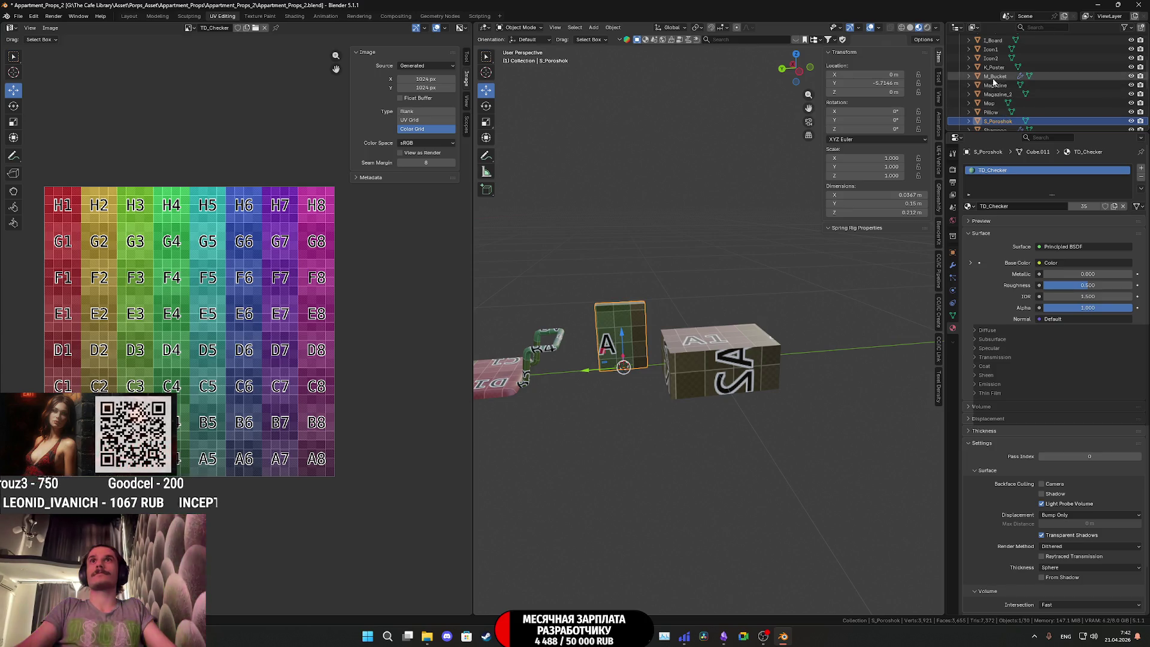
pyautogui.scroll(-6, 994, 83)
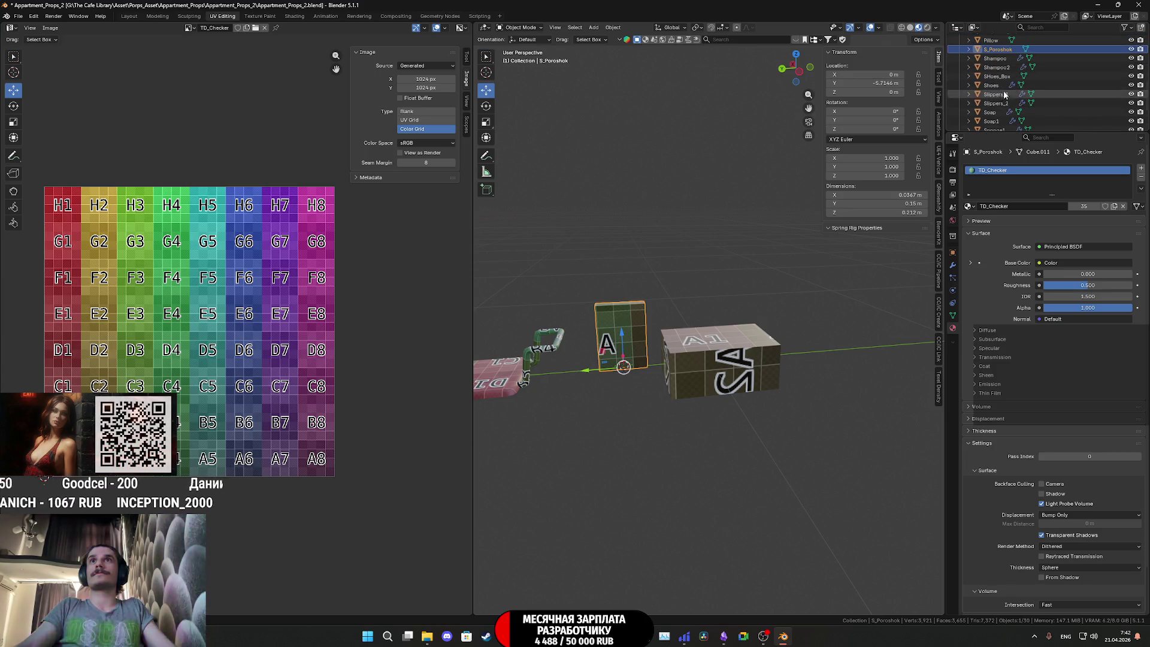
pyautogui.scroll(-3, 1003, 89)
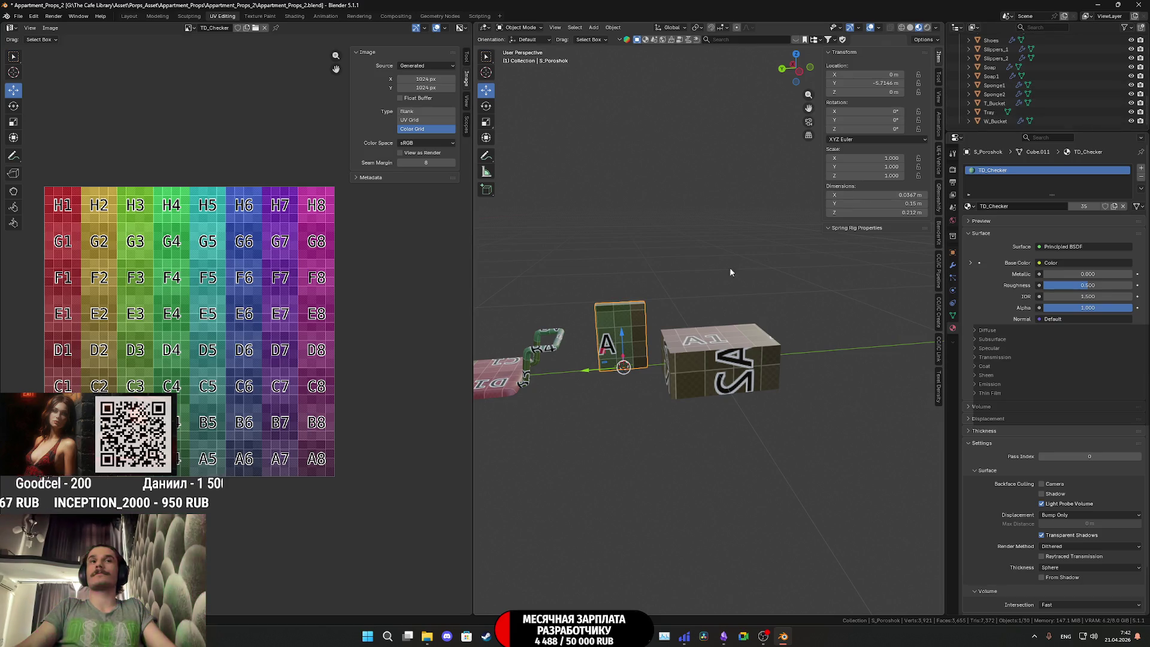
pyautogui.scroll(-2, 729, 272)
pyautogui.keyDown('shift'); pyautogui.moveTo(729, 273); pyautogui.dragTo(824, 311, button='middle'); pyautogui.keyUp('shift')
pyautogui.click(708, 348)
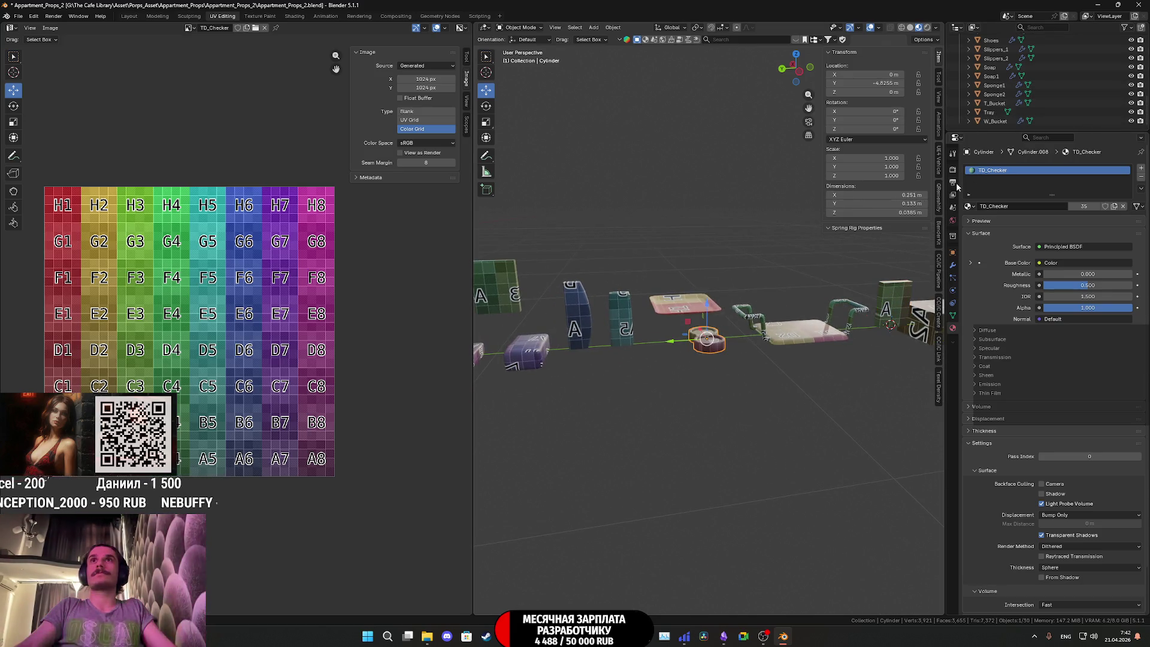
# Rename the Cylinder object to M_Cat and save the blend file
pyautogui.scroll(10, 1005, 81)
pyautogui.doubleClick(1006, 101)
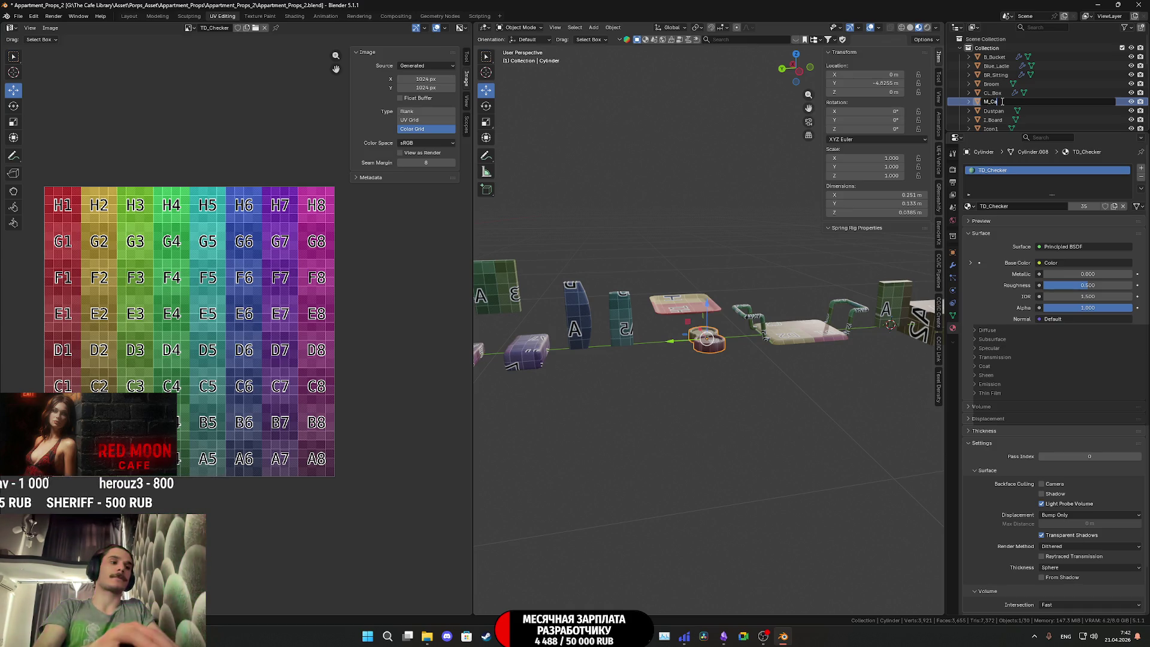
pyautogui.write('t')
pyautogui.press('Return')
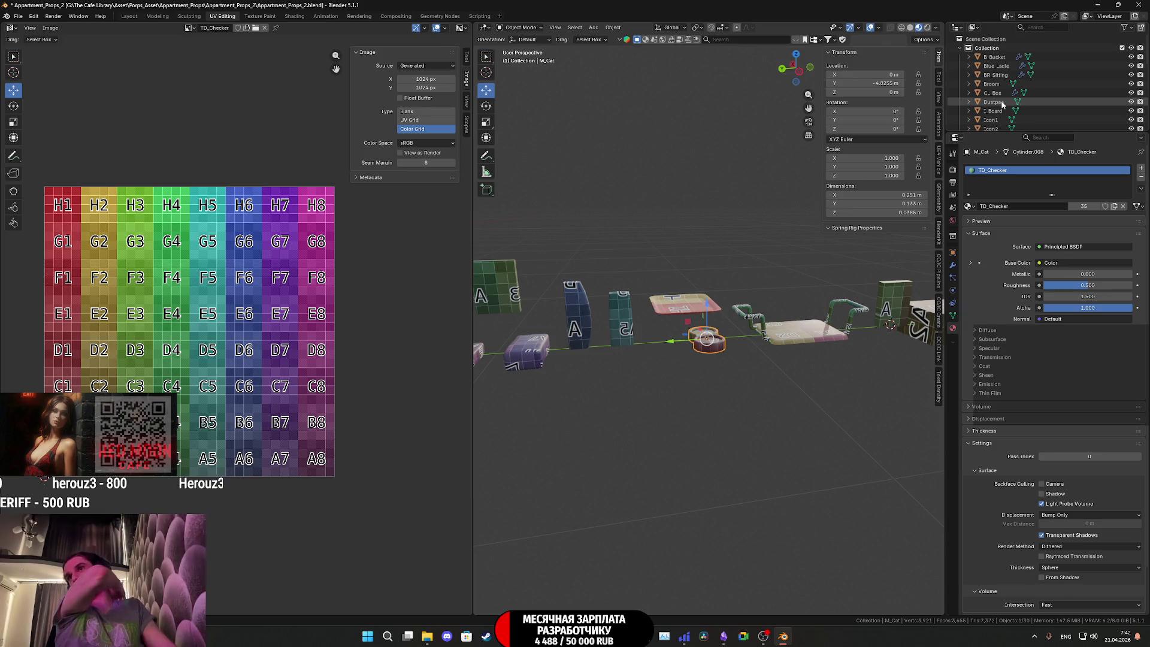
pyautogui.hotkey('ctrl', 's')
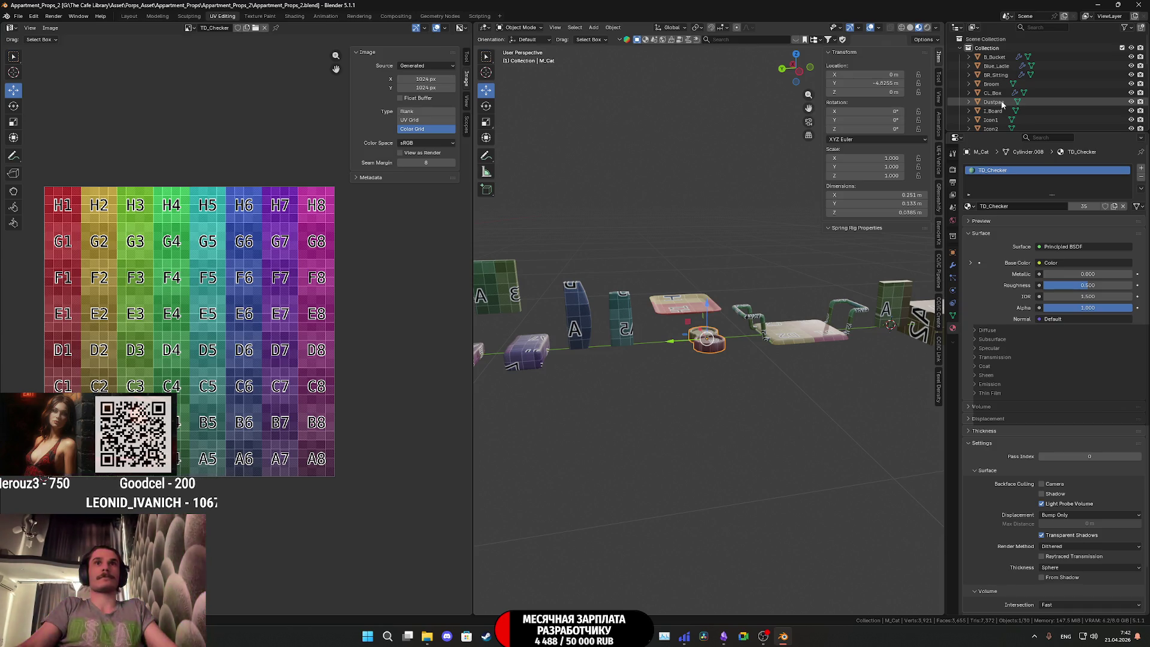
pyautogui.scroll(3, 803, 313)
# Select every prop and enter Edit Mode to display all UV islands on the TD_Checker atlas
pyautogui.keyDown('shift'); pyautogui.moveTo(803, 313); pyautogui.dragTo(631, 298, button='middle'); pyautogui.keyUp('shift')
pyautogui.moveTo(707, 317)
pyautogui.mouseDown(button='middle')
pyautogui.moveTo(705, 298)
pyautogui.moveTo(698, 318)
pyautogui.moveTo(717, 322)
pyautogui.mouseUp(button='middle')
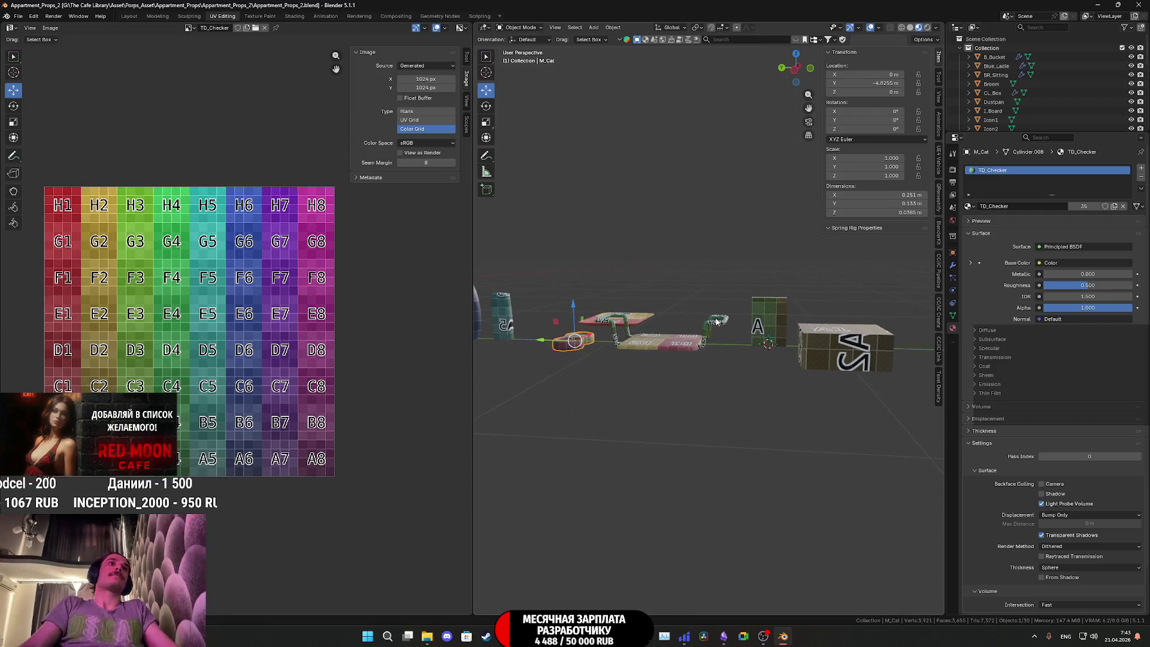
pyautogui.press('a')
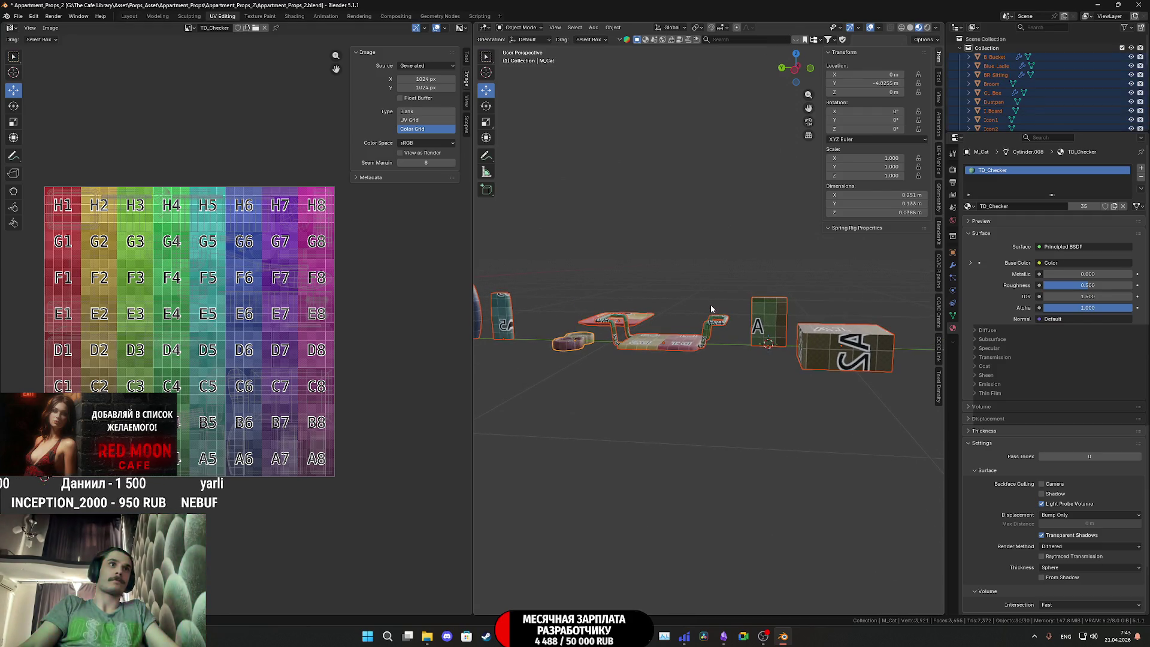
pyautogui.press('Tab')
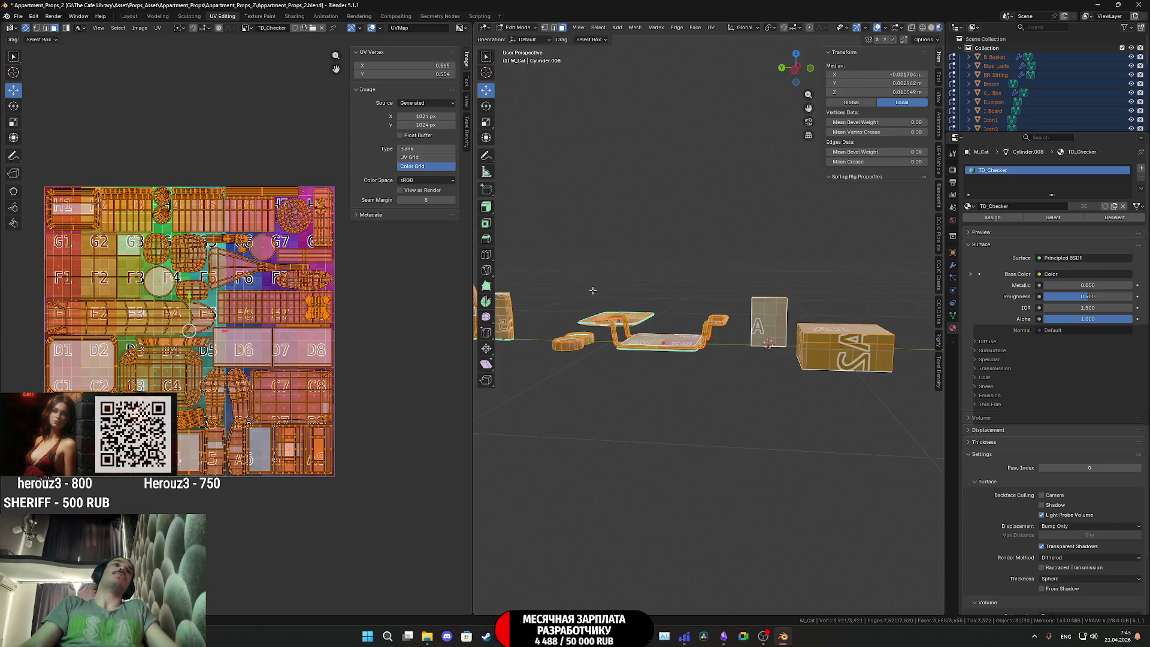
pyautogui.scroll(5, 215, 290)
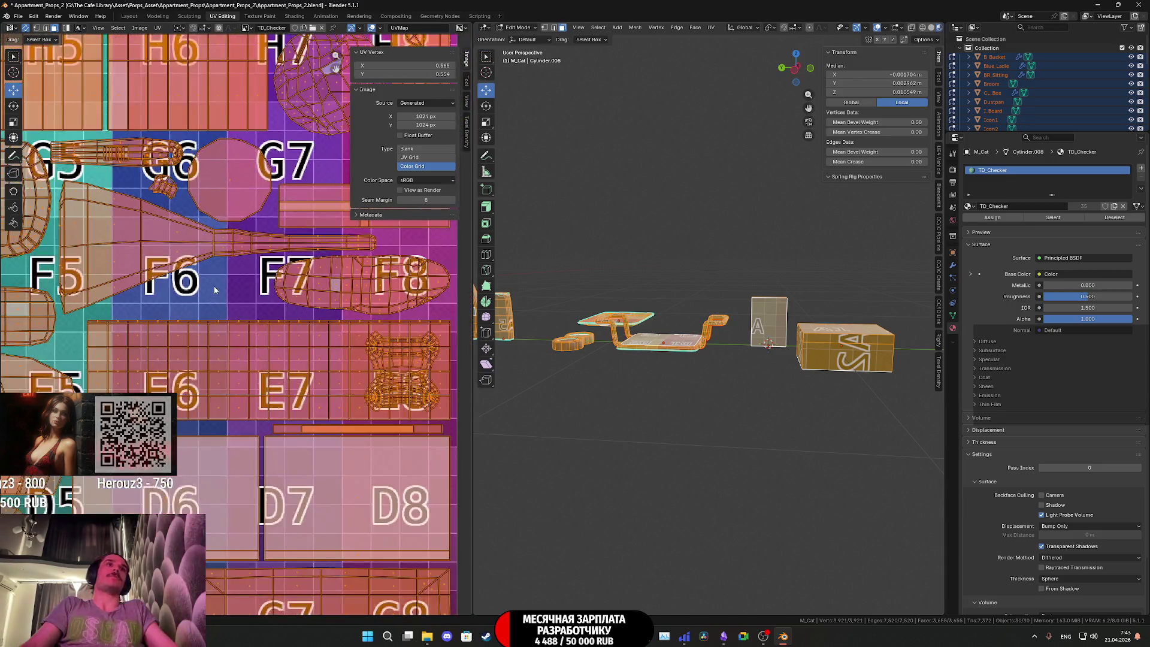
pyautogui.scroll(-1, 215, 290)
# Save the blend file and bring the Obsidian notes to the front
pyautogui.hotkey('ctrl', 's')
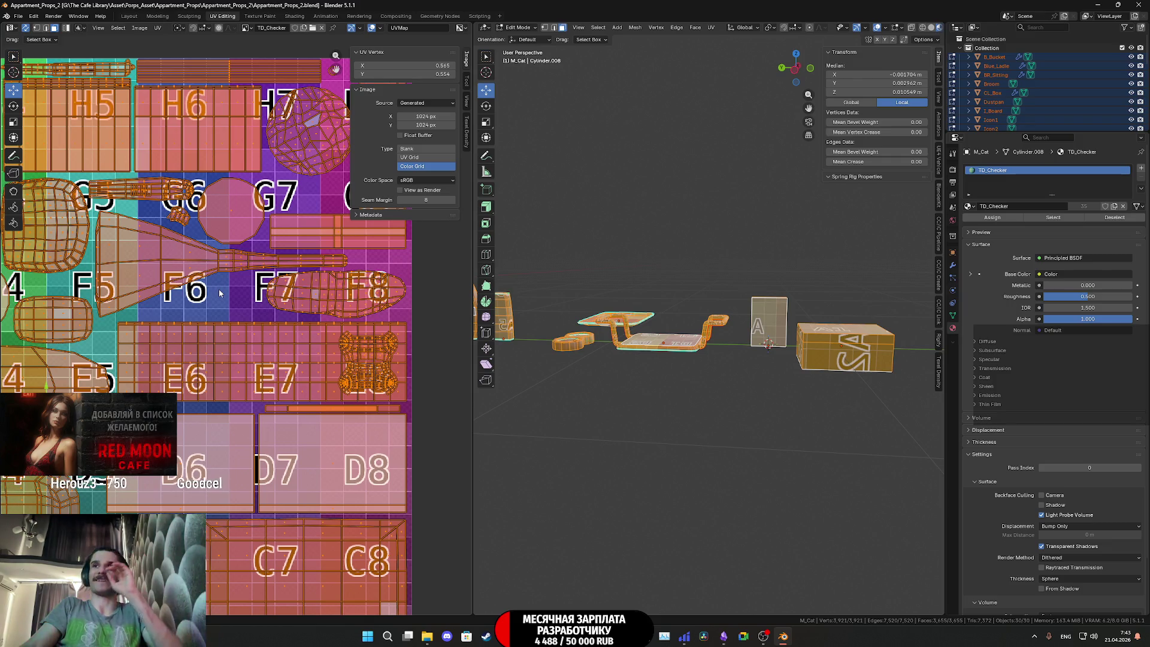
pyautogui.scroll(1, 221, 292)
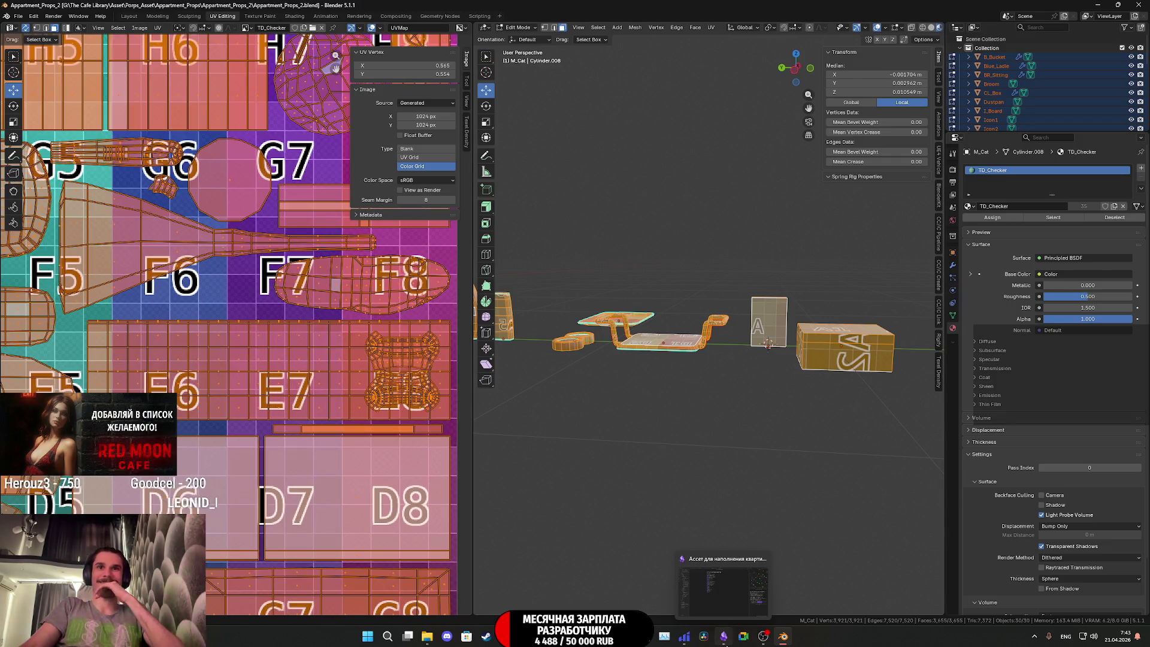
pyautogui.click(723, 636)
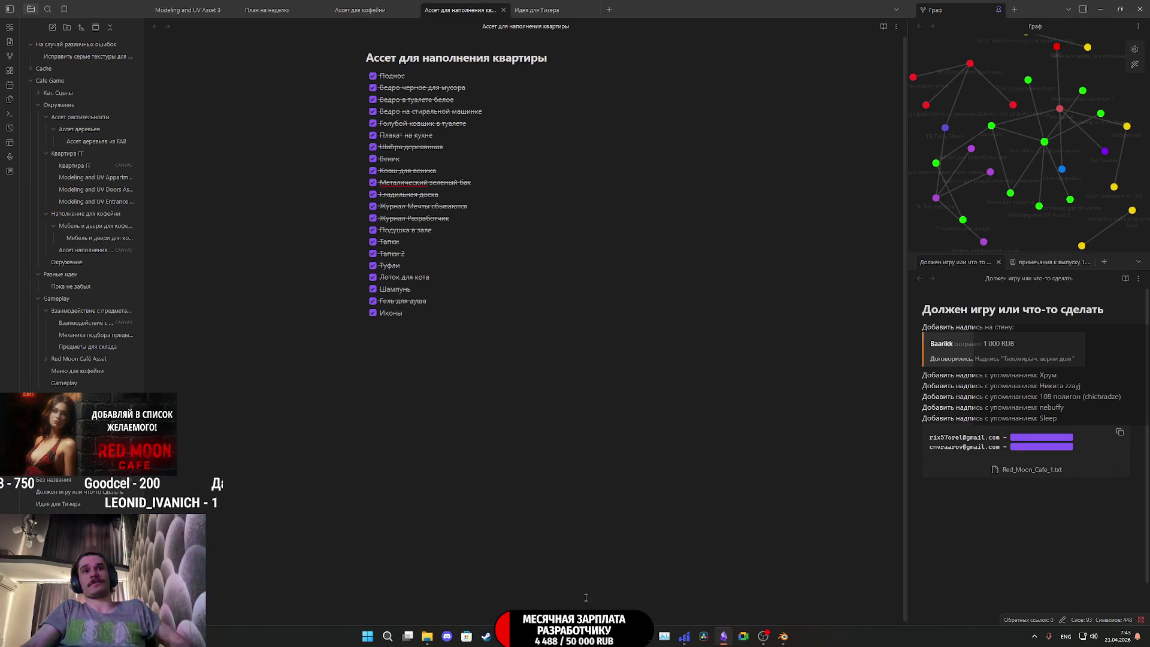
# Fly the Unreal Editor camera above the white washing machine, then switch to the Ozon shop
pyautogui.hotkey('alt', 'Tab')
pyautogui.moveTo(180, 384); pyautogui.dragTo(179, 393, button='right')
pyautogui.moveTo(541, 239)
pyautogui.mouseDown(button='right')
pyautogui.moveTo(520, 251)
pyautogui.moveTo(539, 240)
pyautogui.mouseUp(button='right')
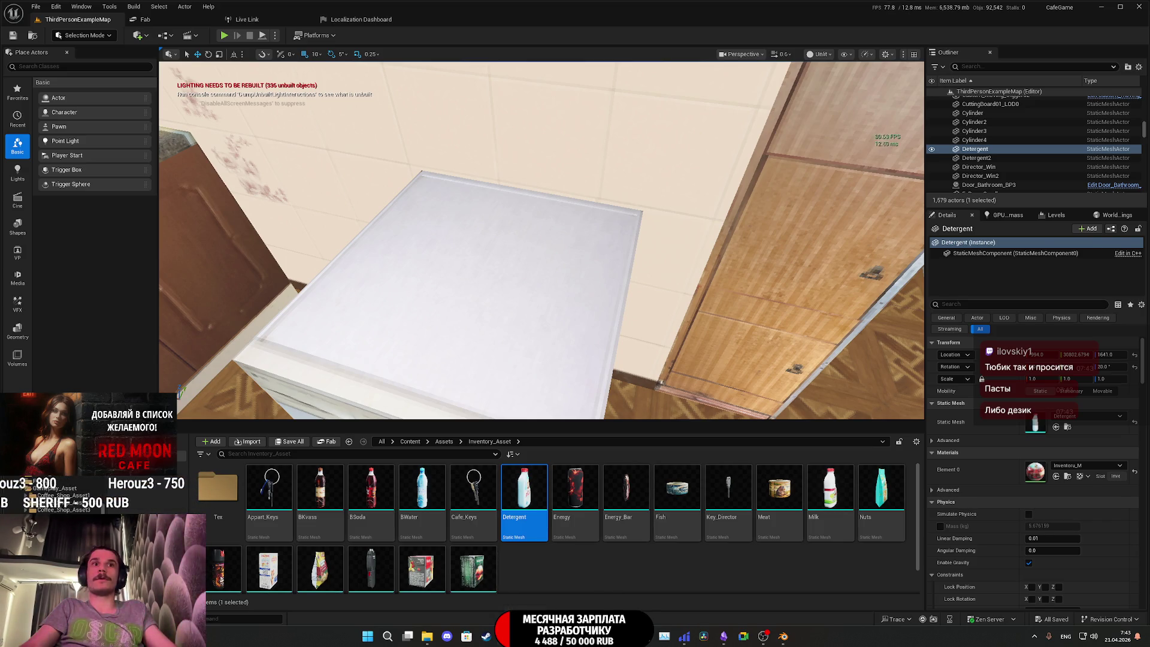
pyautogui.hotkey('alt', 'Tab')
pyautogui.click(491, 8)
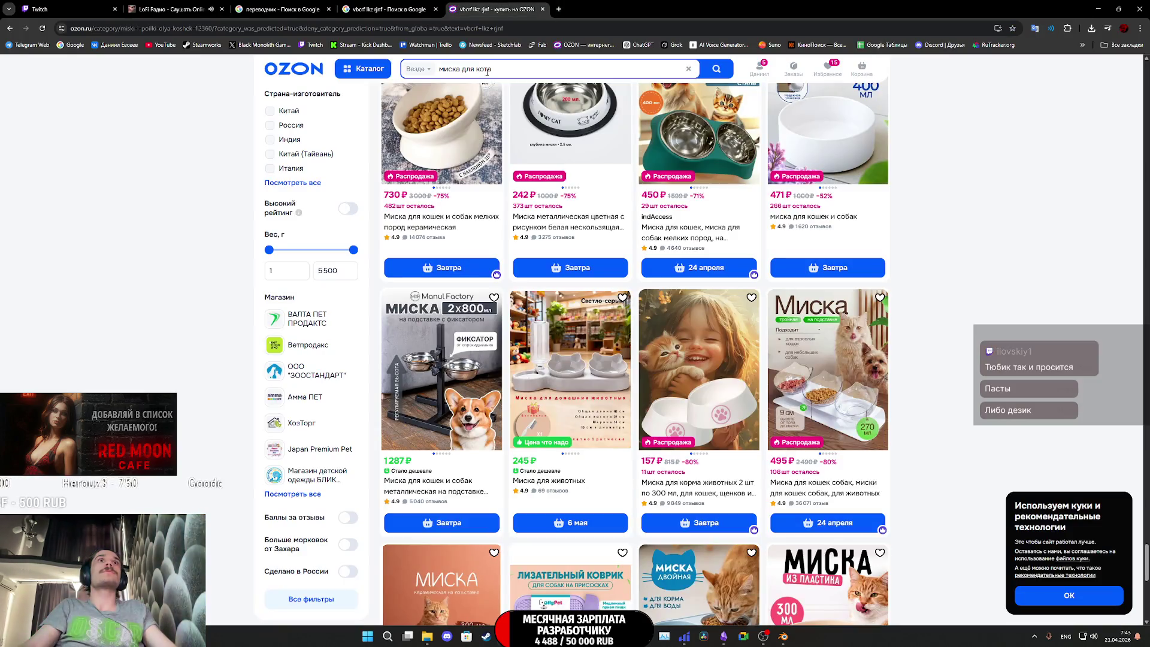
# Search Ozon for 'женская расческа' and open the wooden comb product page
pyautogui.write('женская')
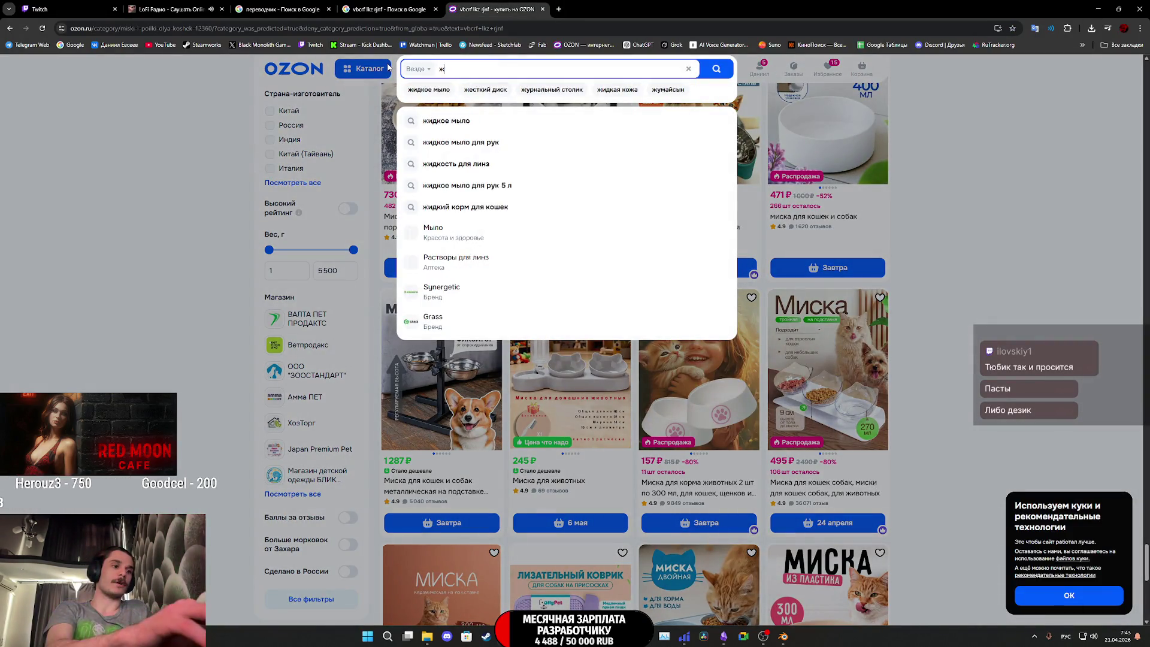
pyautogui.write(' расчес')
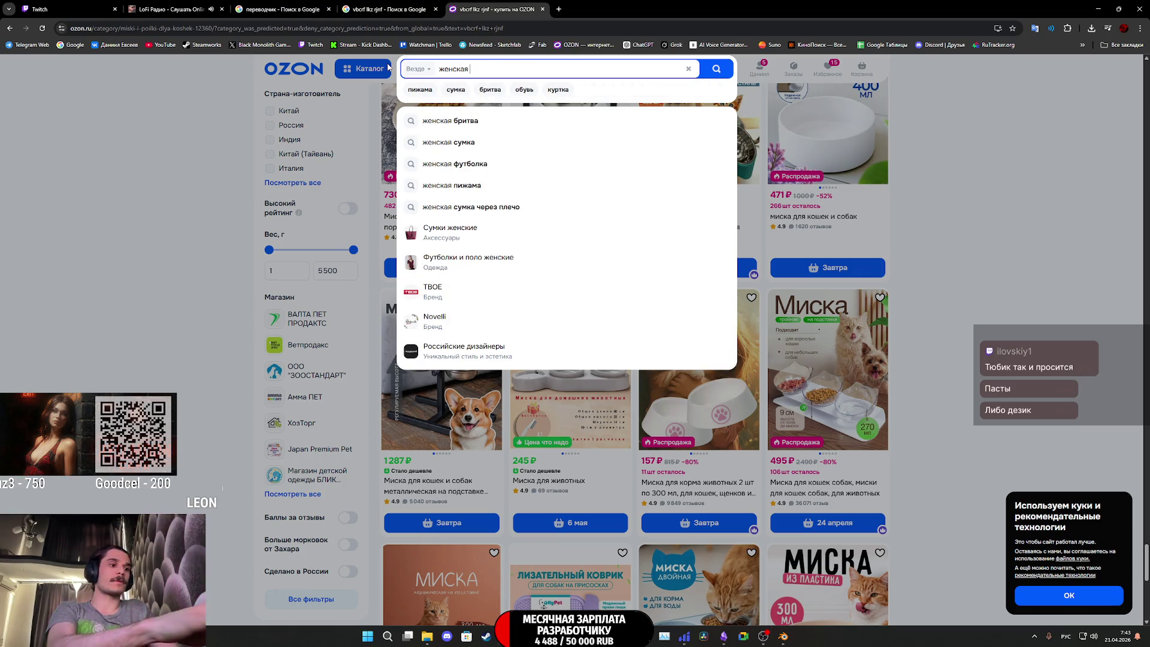
pyautogui.write('ка')
pyautogui.press('Return')
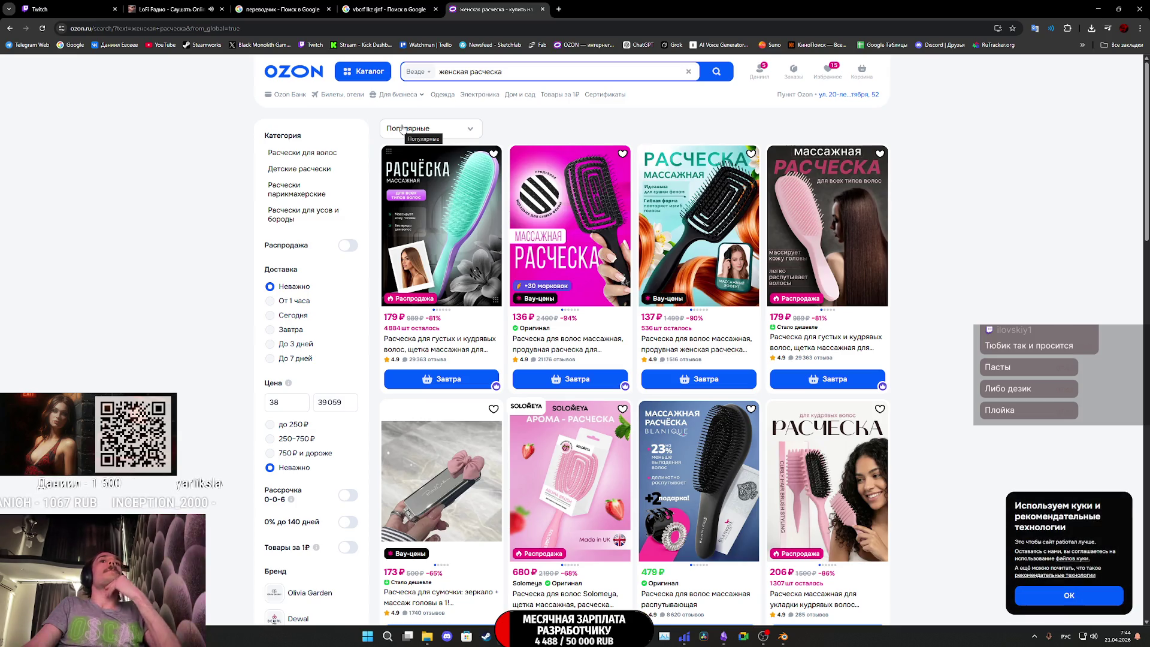
pyautogui.scroll(-4, 598, 240)
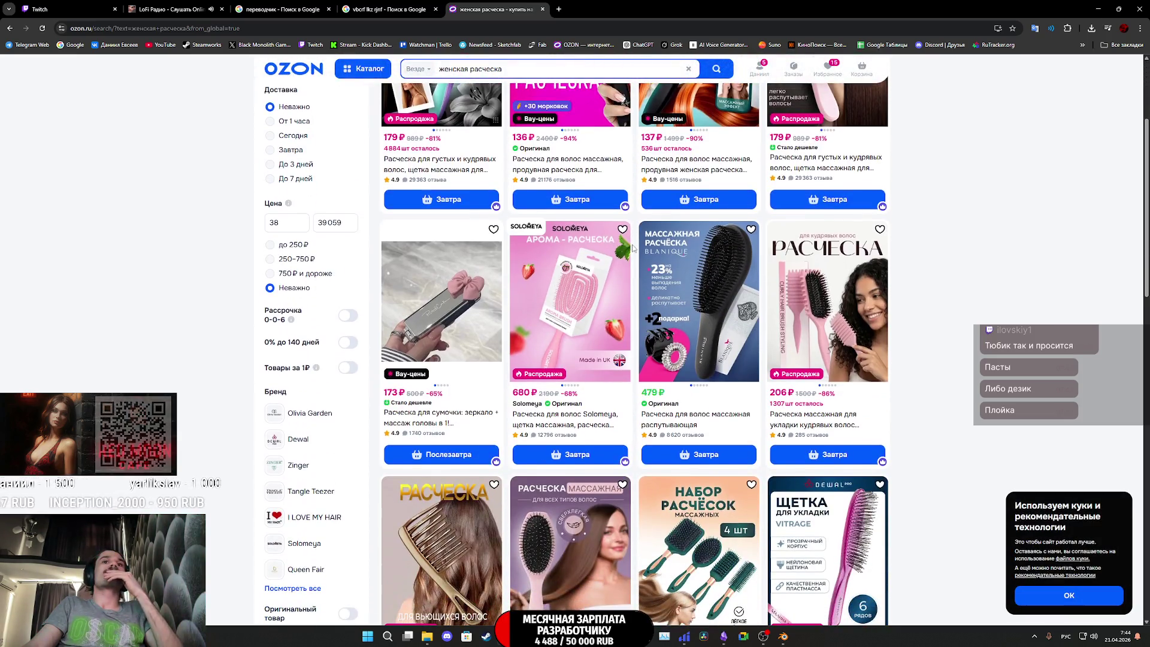
pyautogui.scroll(-2, 634, 247)
pyautogui.scroll(-3, 633, 247)
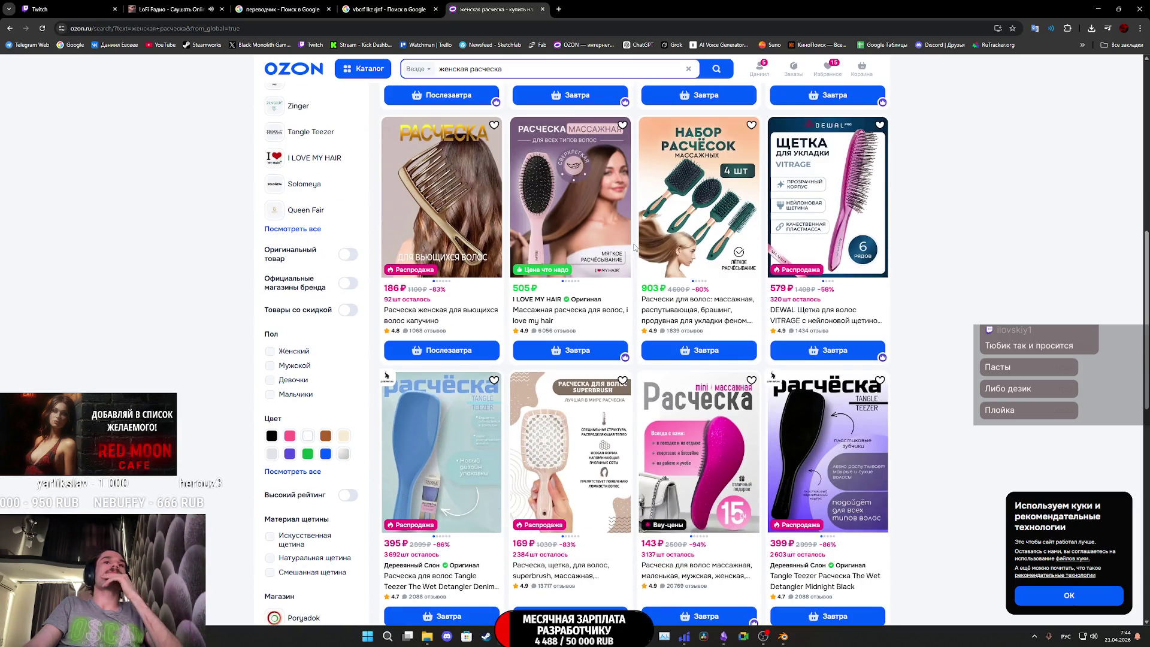
pyautogui.scroll(-3, 634, 247)
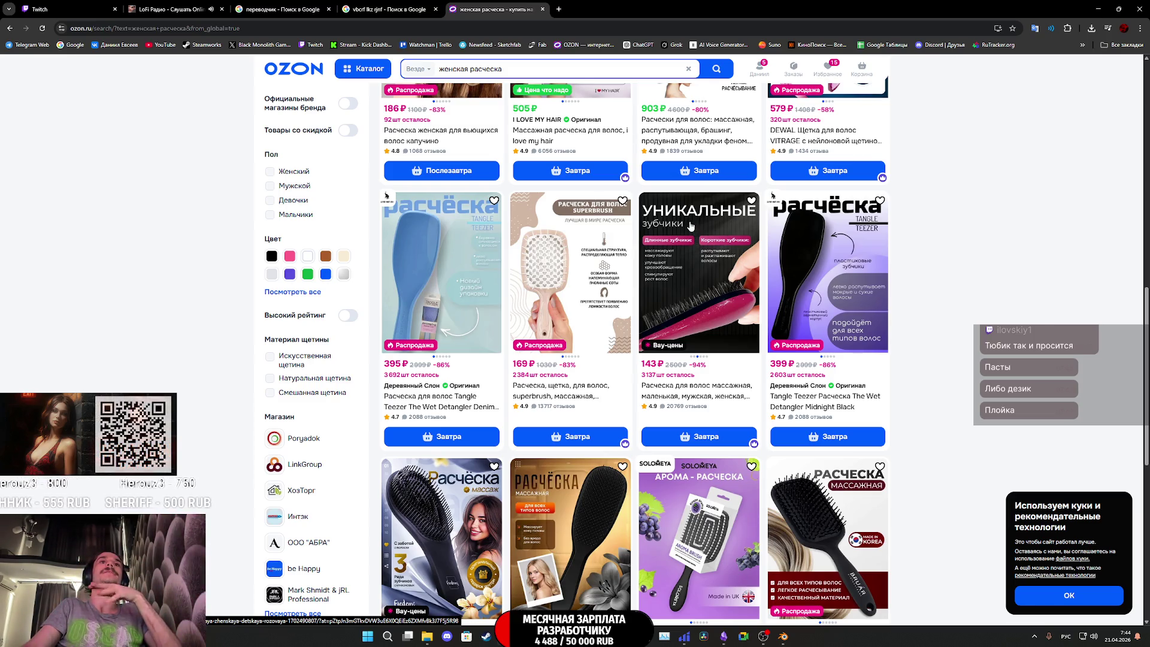
pyautogui.scroll(-10, 688, 231)
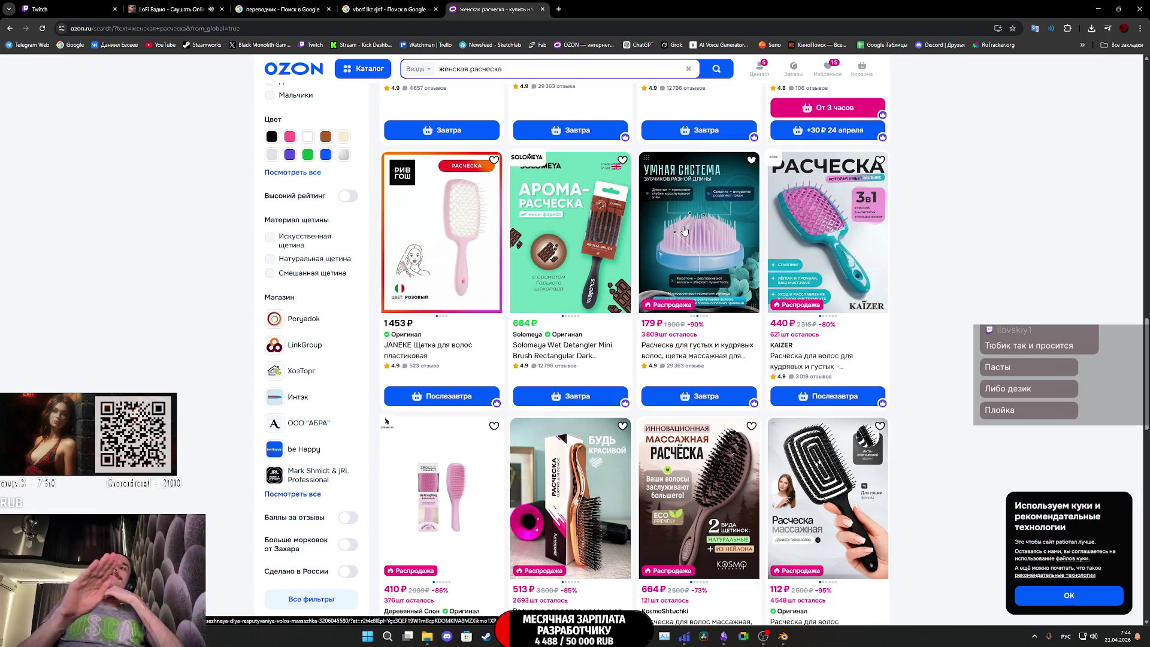
pyautogui.scroll(-5, 689, 240)
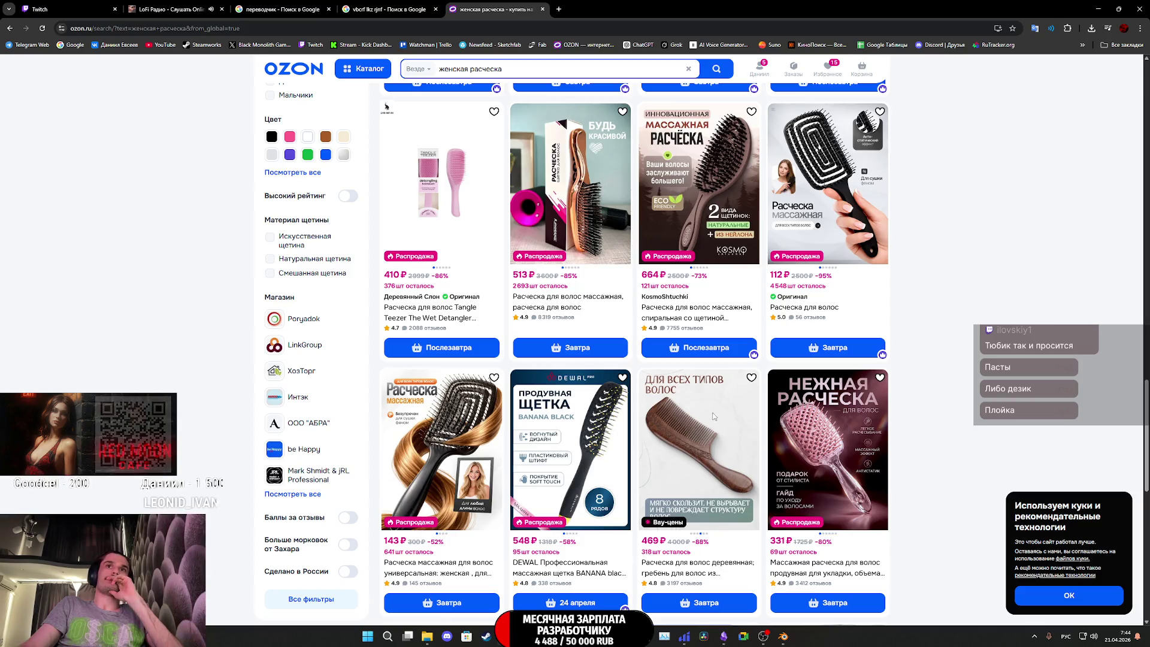
pyautogui.click(700, 432)
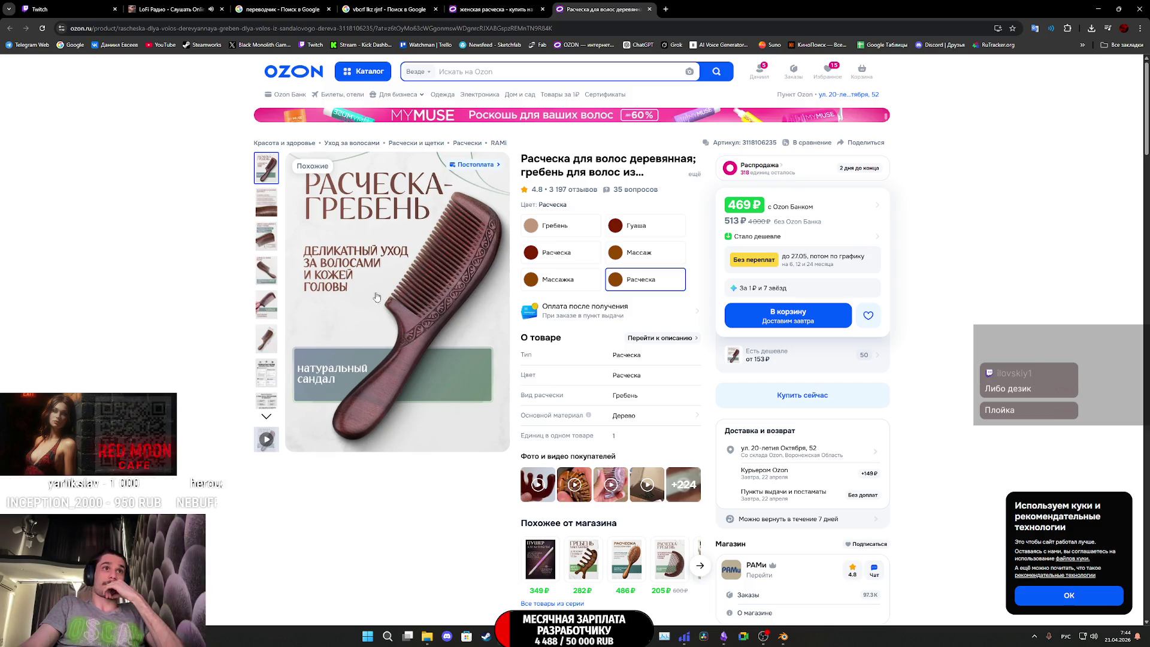
# View the comb photo at full size and save the image to disk
pyautogui.click(266, 305)
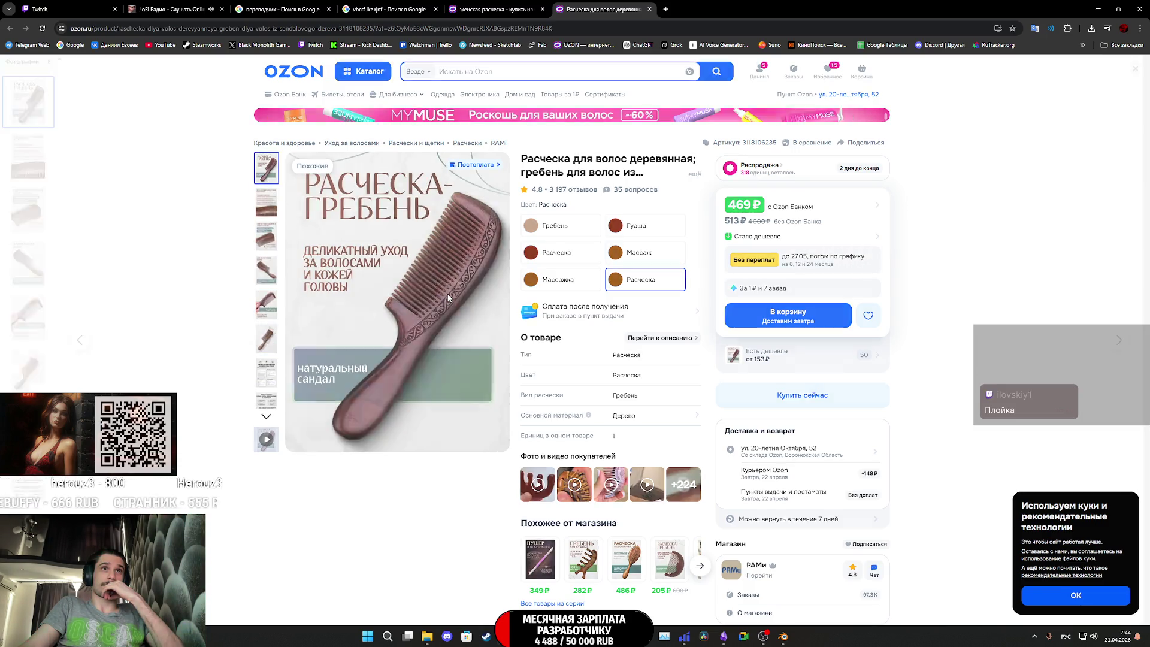
pyautogui.click(448, 298)
pyautogui.rightClick(647, 316)
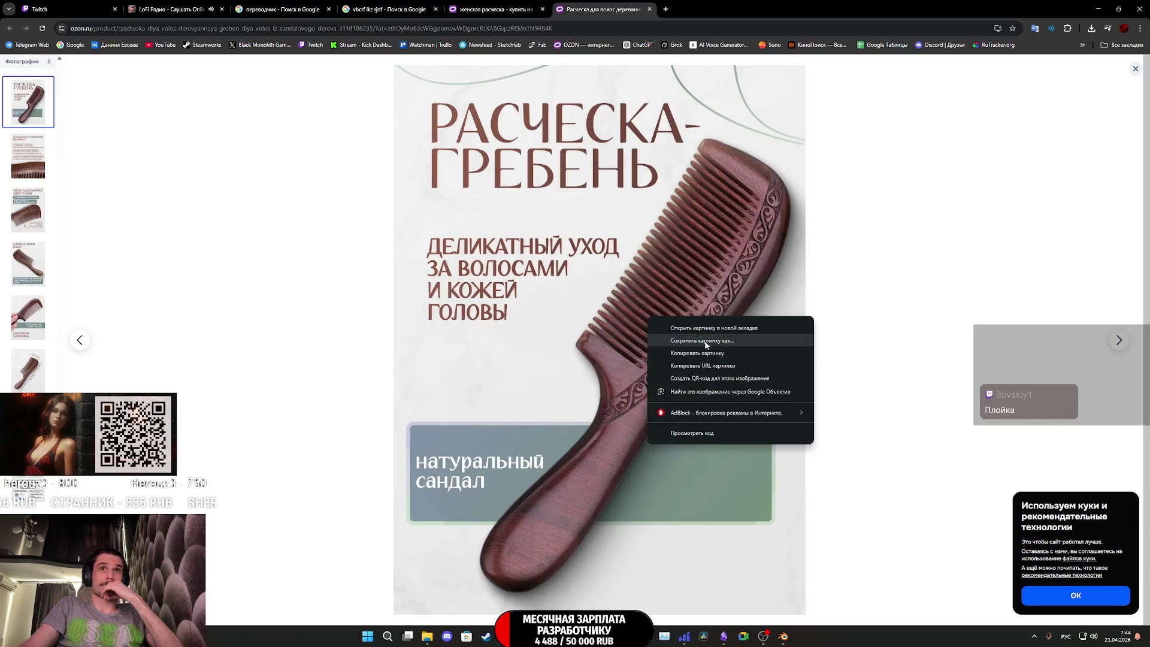
pyautogui.click(704, 340)
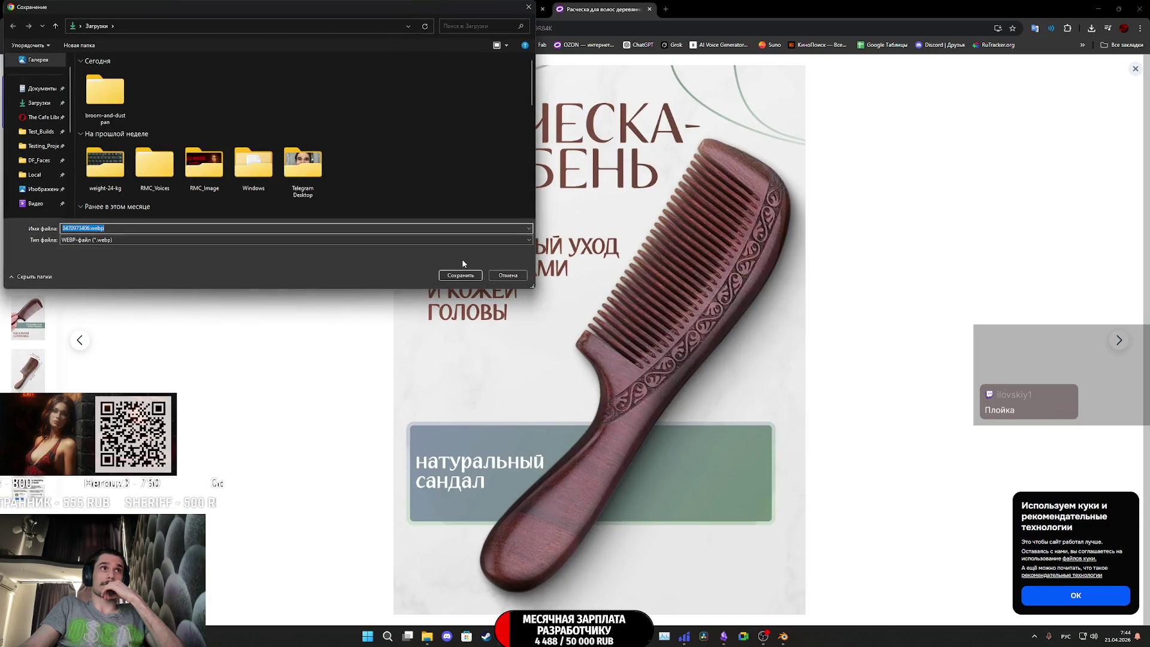
pyautogui.click(460, 275)
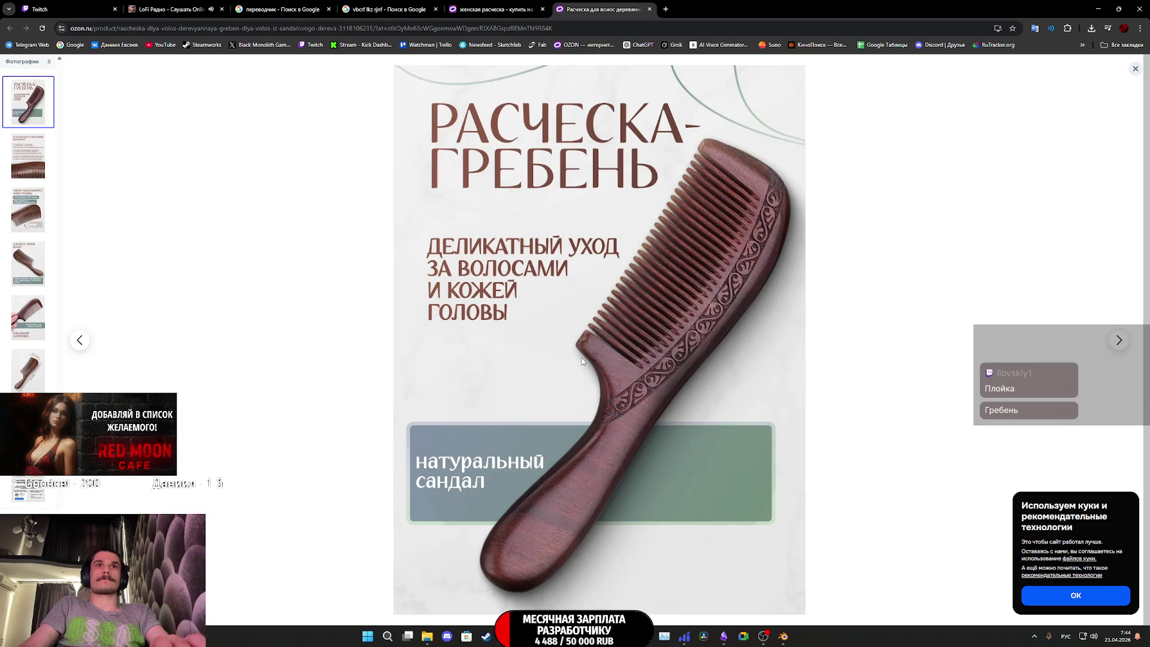
# Take a Snipping Tool screenshot of the comb photo area
pyautogui.press('super+shift+s')
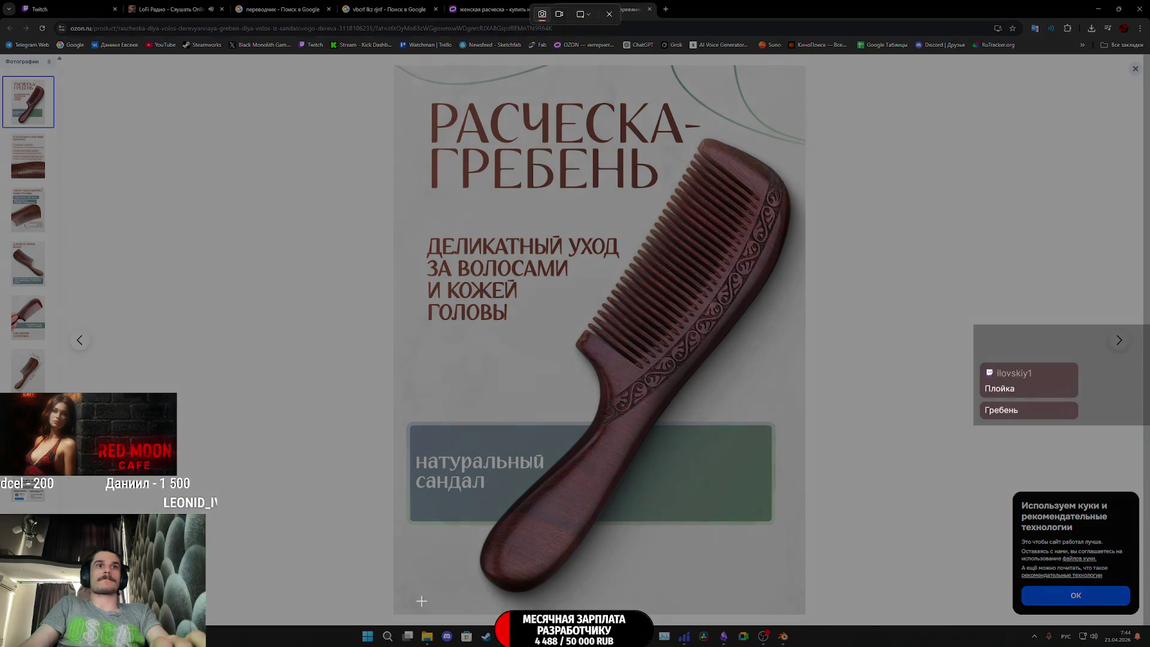
pyautogui.moveTo(434, 608)
pyautogui.mouseDown()
pyautogui.moveTo(731, 403)
pyautogui.moveTo(841, 135)
pyautogui.mouseUp()
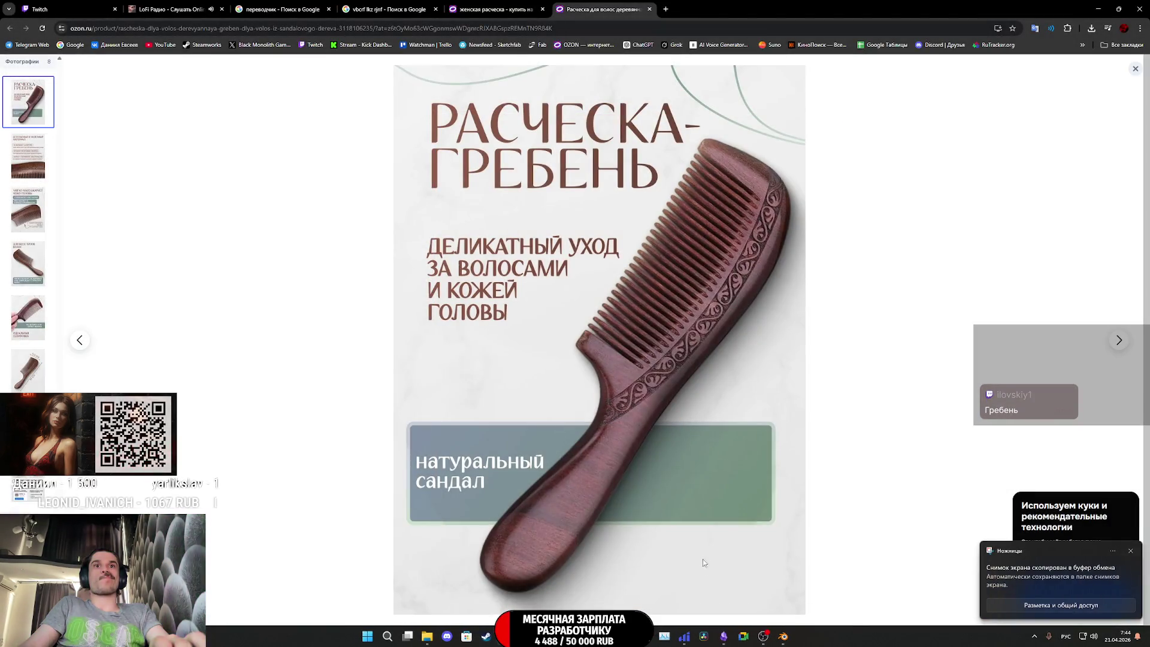
pyautogui.moveTo(723, 633)
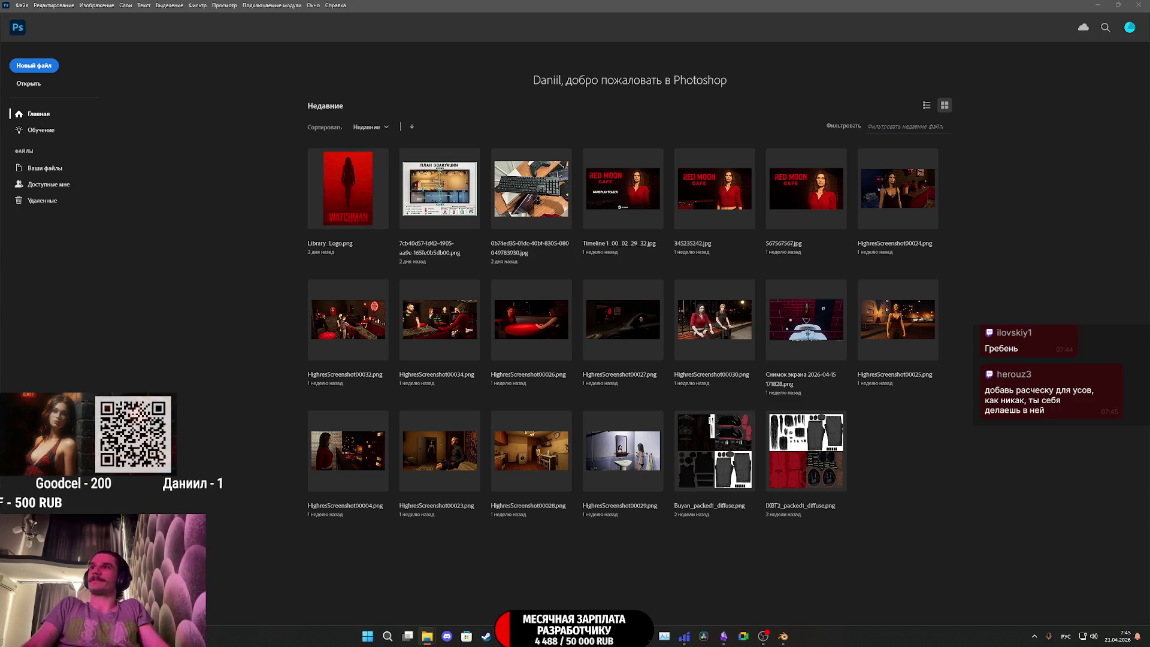
# Dismiss the missing colour profile warning and select the screenshot's image layer in the Layers panel
pyautogui.click(623, 264)
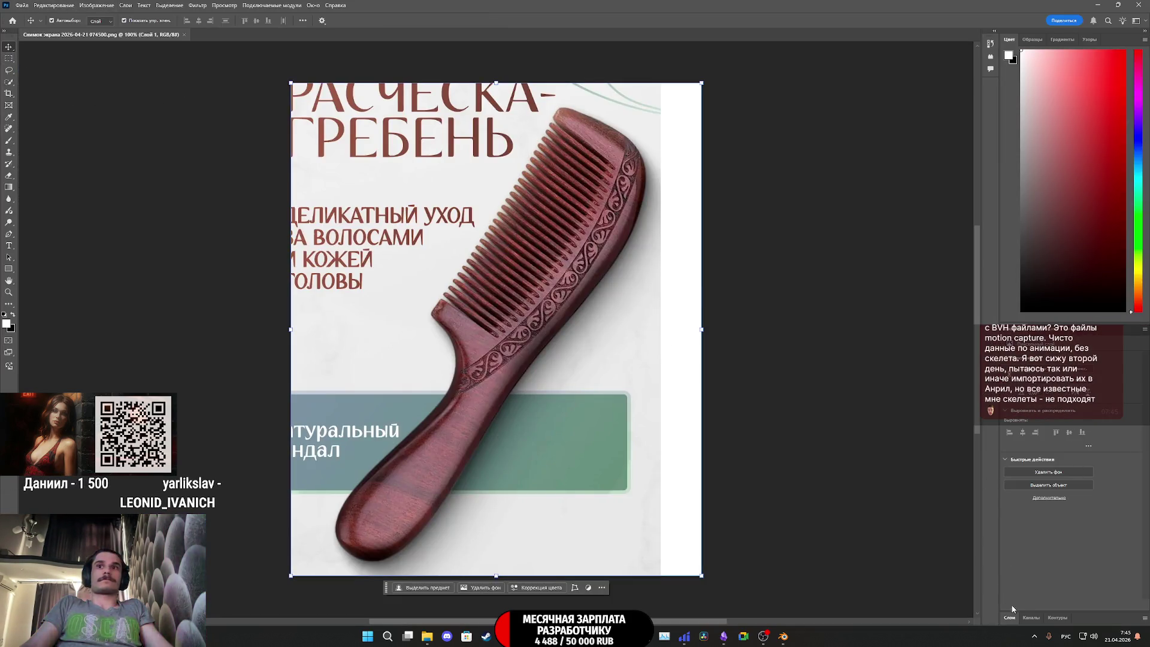
pyautogui.click(1030, 617)
pyautogui.click(1010, 302)
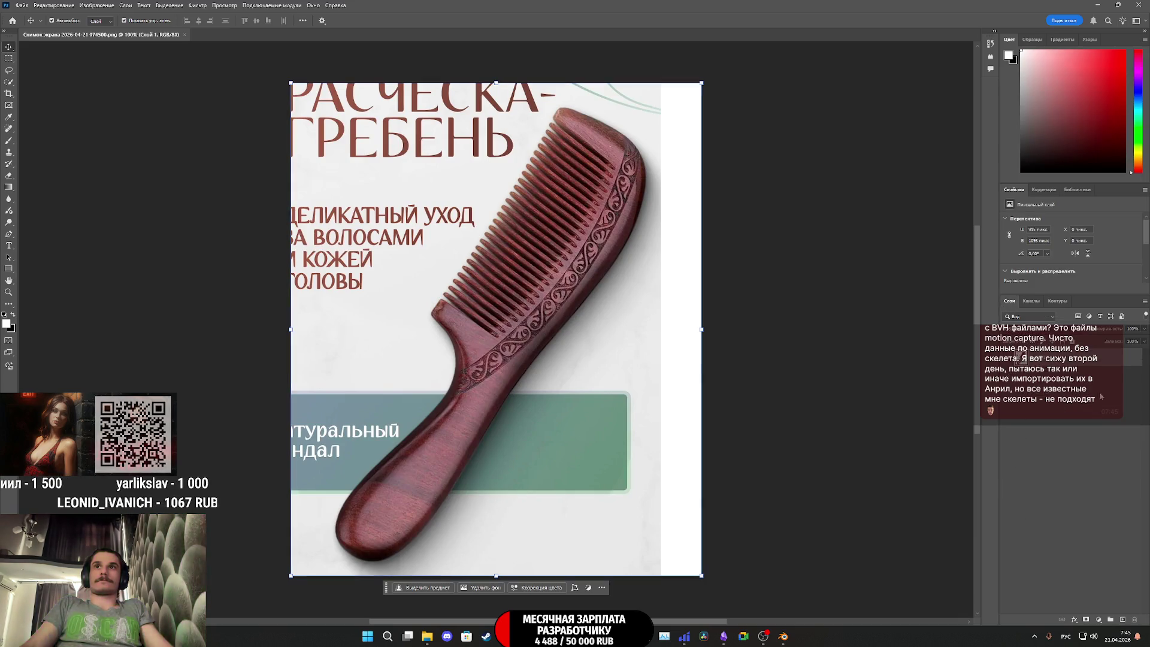
pyautogui.click(1021, 358)
pyautogui.click(54, 5)
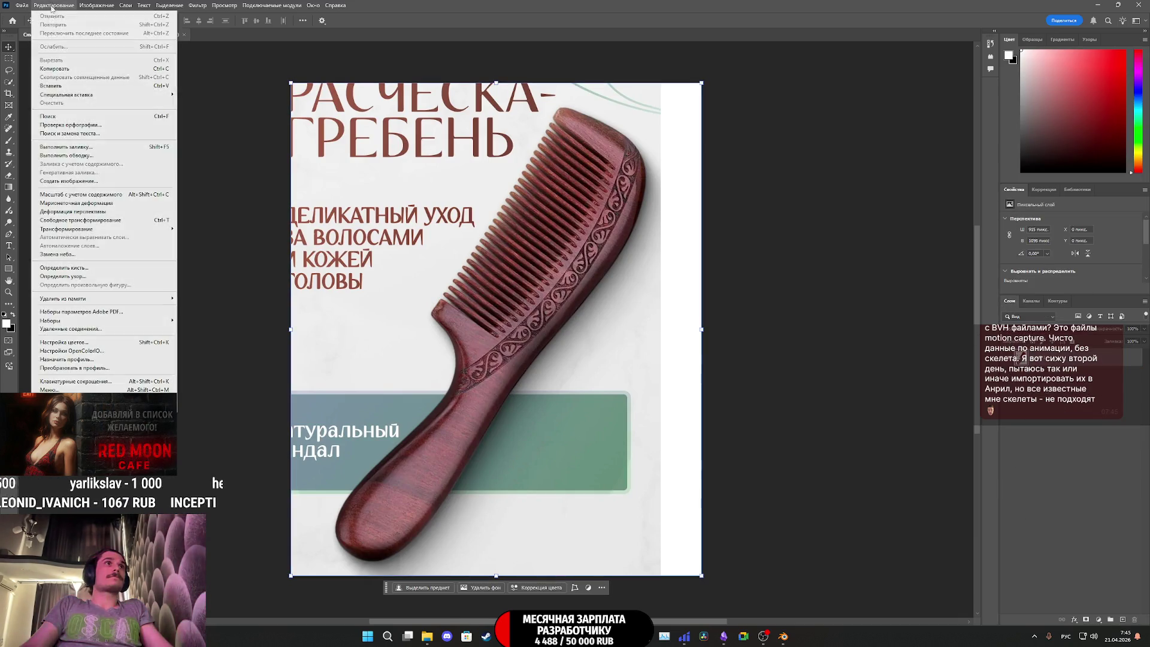
# Fit a Perspective Warp plane around the diagonal comb and auto-straighten it to vertical
pyautogui.click(74, 212)
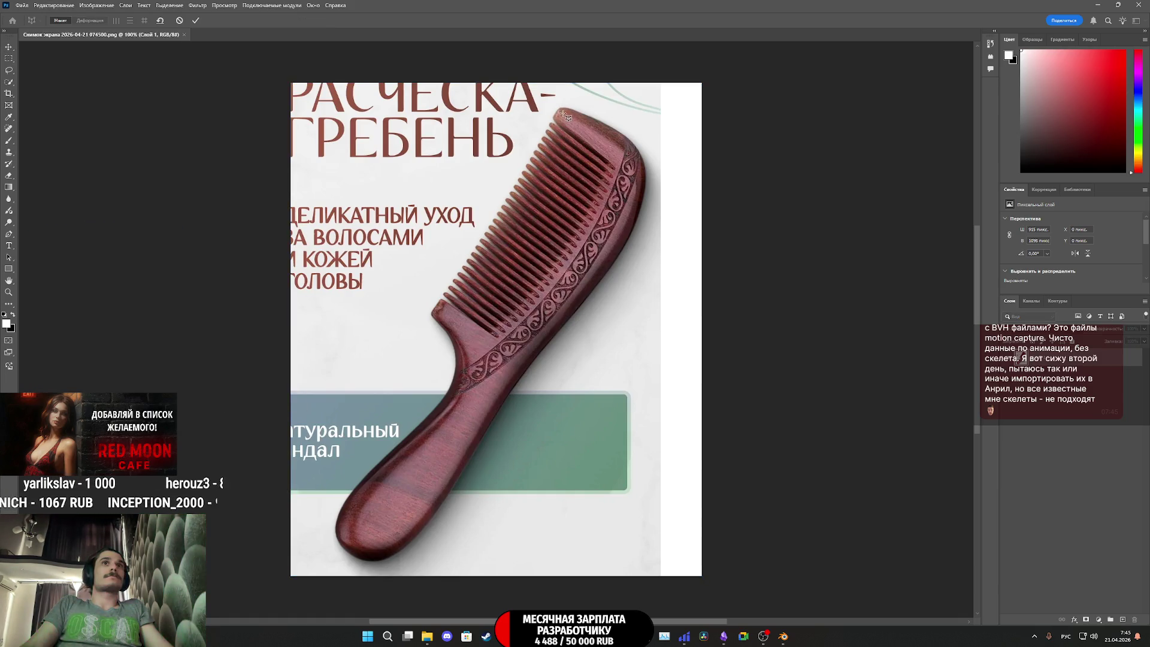
pyautogui.moveTo(562, 153); pyautogui.dragTo(666, 543)
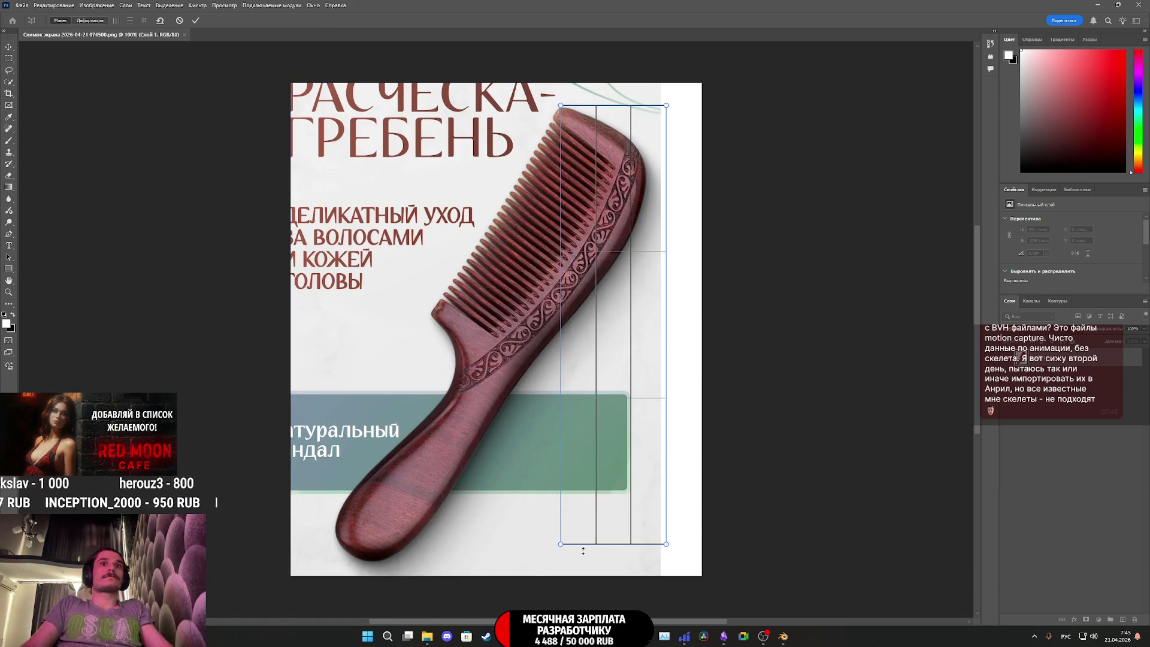
pyautogui.moveTo(561, 545); pyautogui.dragTo(291, 535)
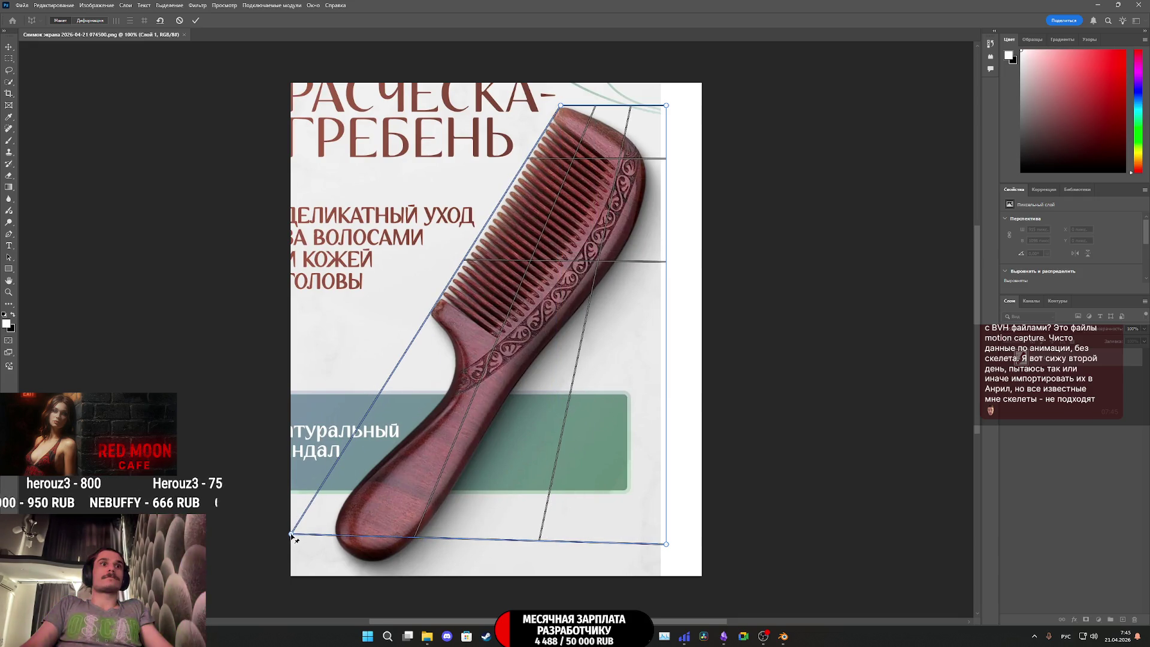
pyautogui.moveTo(666, 544); pyautogui.dragTo(395, 587)
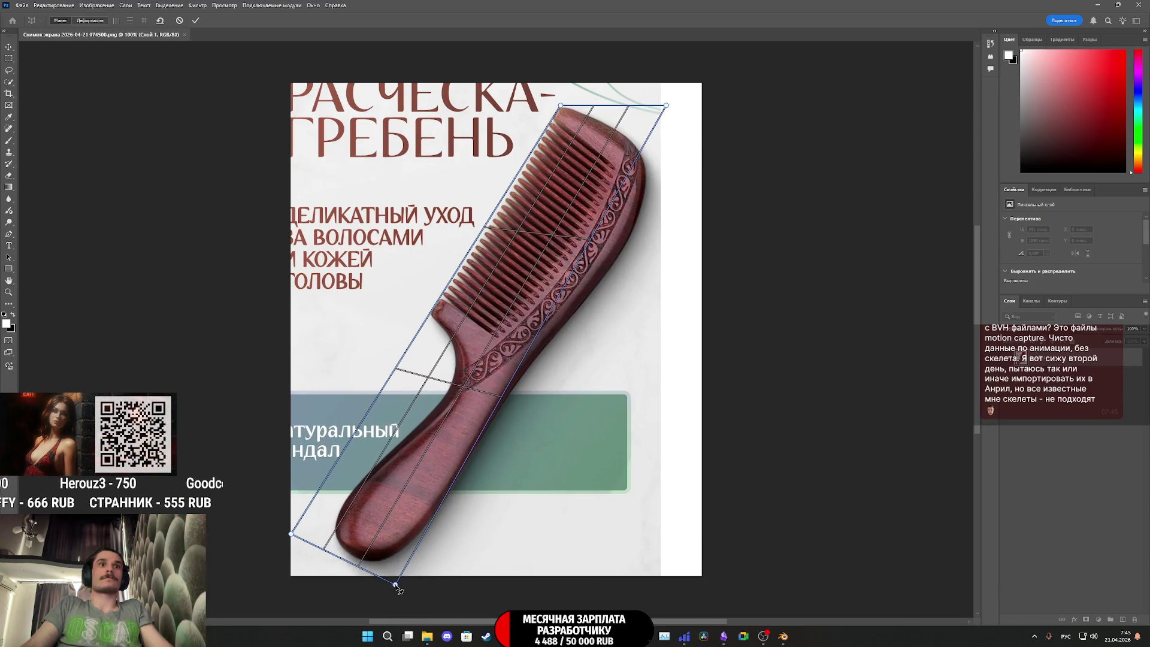
pyautogui.moveTo(669, 109)
pyautogui.mouseDown()
pyautogui.moveTo(662, 172)
pyautogui.moveTo(673, 178)
pyautogui.mouseUp()
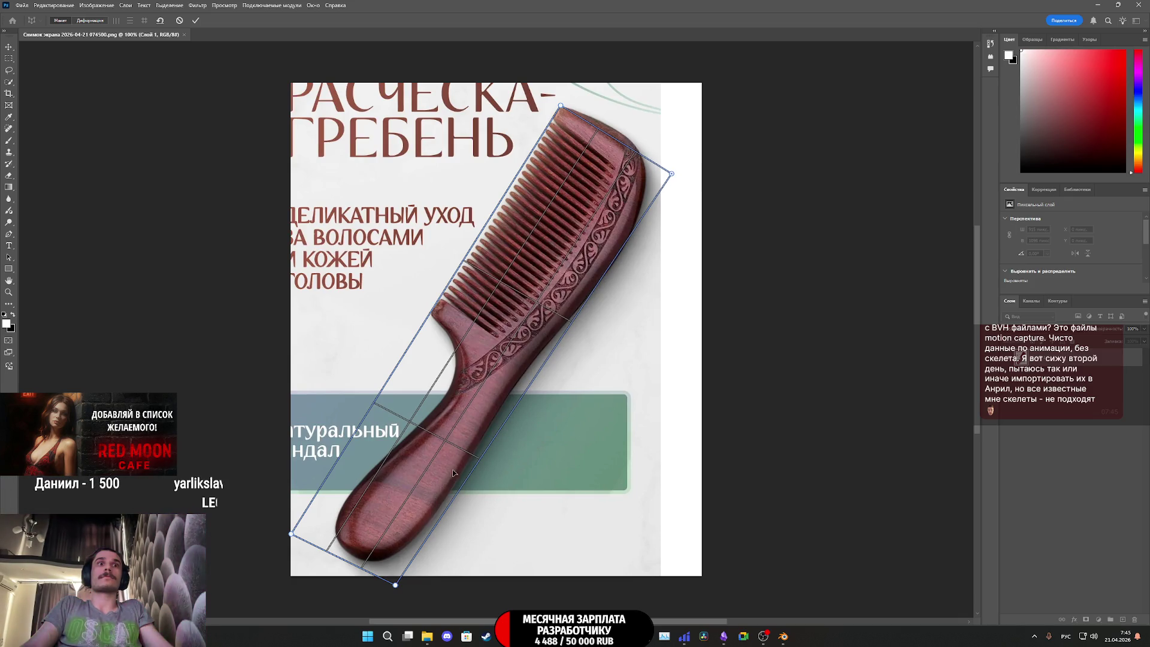
pyautogui.moveTo(397, 586); pyautogui.dragTo(397, 599)
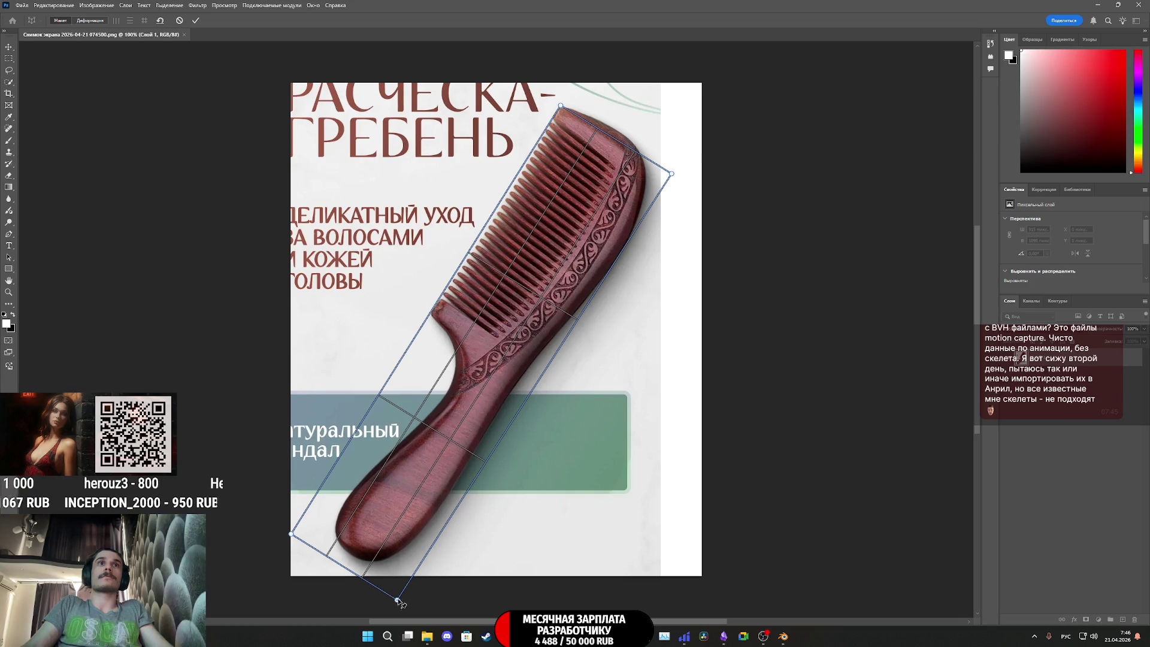
pyautogui.click(100, 23)
pyautogui.click(147, 20)
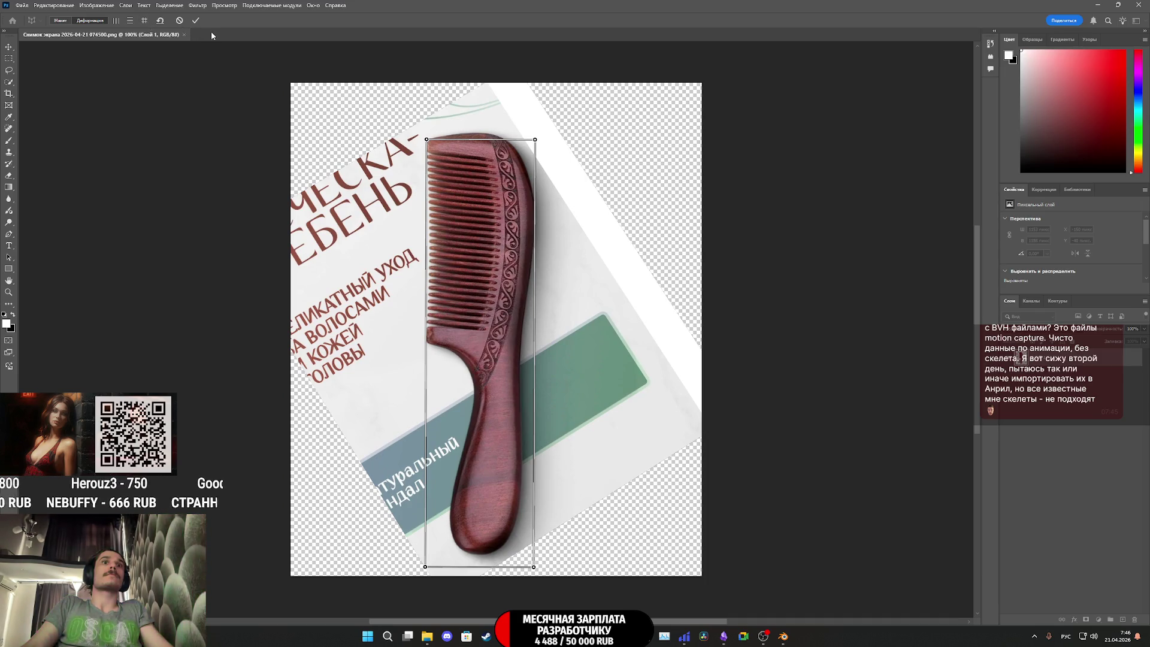
# Commit the warp and crop the canvas to a 241 px-wide strip around the comb
pyautogui.click(195, 20)
pyautogui.press('c')
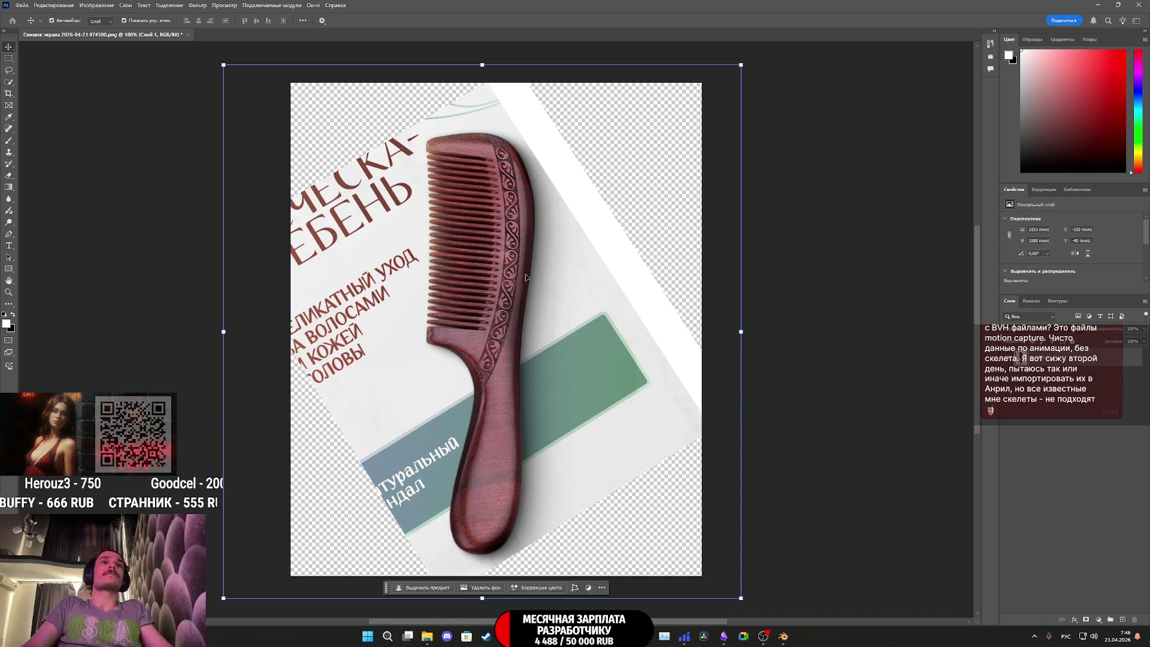
pyautogui.moveTo(496, 82); pyautogui.dragTo(498, 105)
pyautogui.moveTo(289, 334); pyautogui.dragTo(356, 318)
pyautogui.moveTo(494, 553); pyautogui.dragTo(495, 545)
pyautogui.moveTo(636, 331)
pyautogui.mouseDown()
pyautogui.moveTo(554, 339)
pyautogui.moveTo(555, 356)
pyautogui.mouseUp()
pyautogui.click(567, 21)
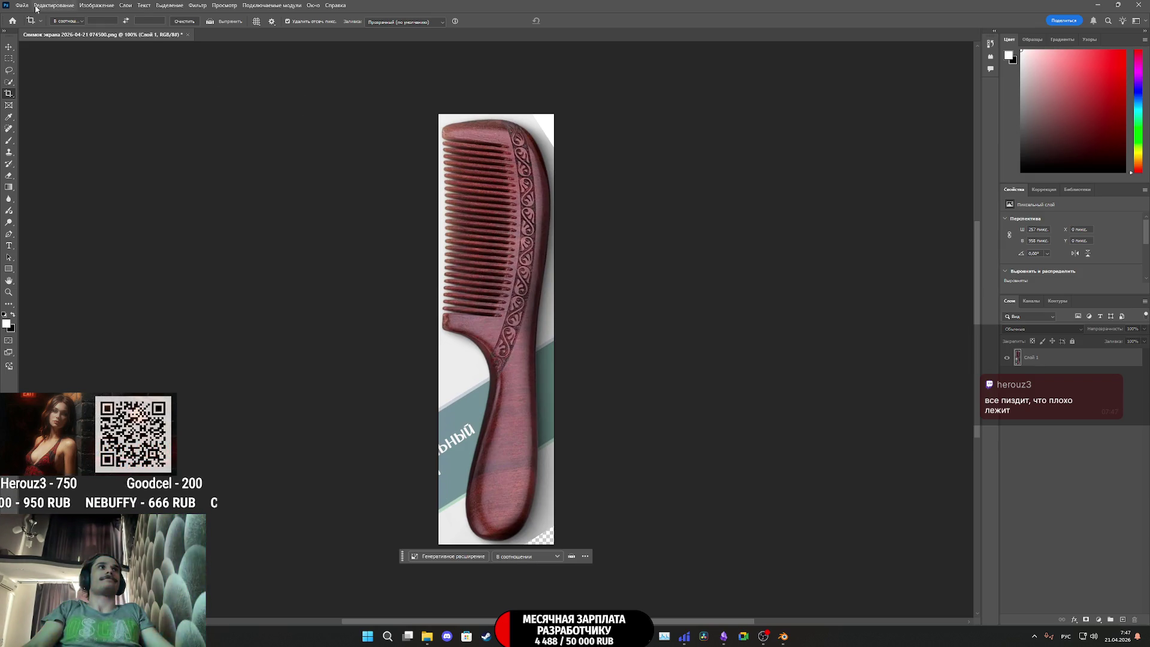
pyautogui.click(52, 5)
pyautogui.moveTo(22, 5)
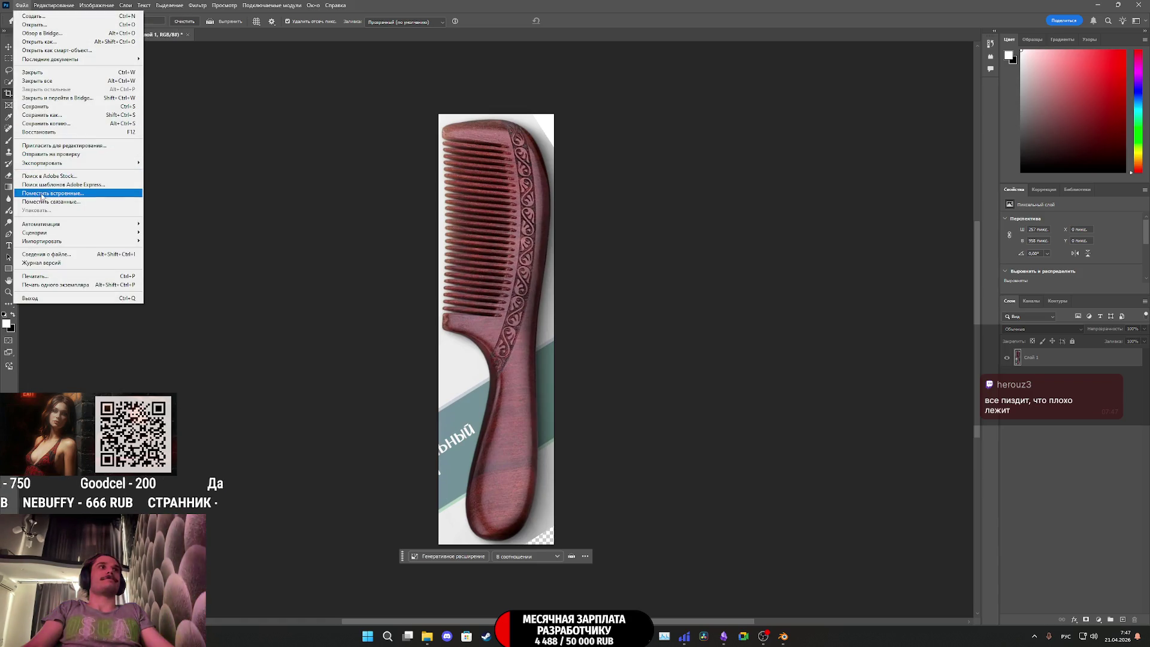
pyautogui.moveTo(69, 164)
pyautogui.click(180, 171)
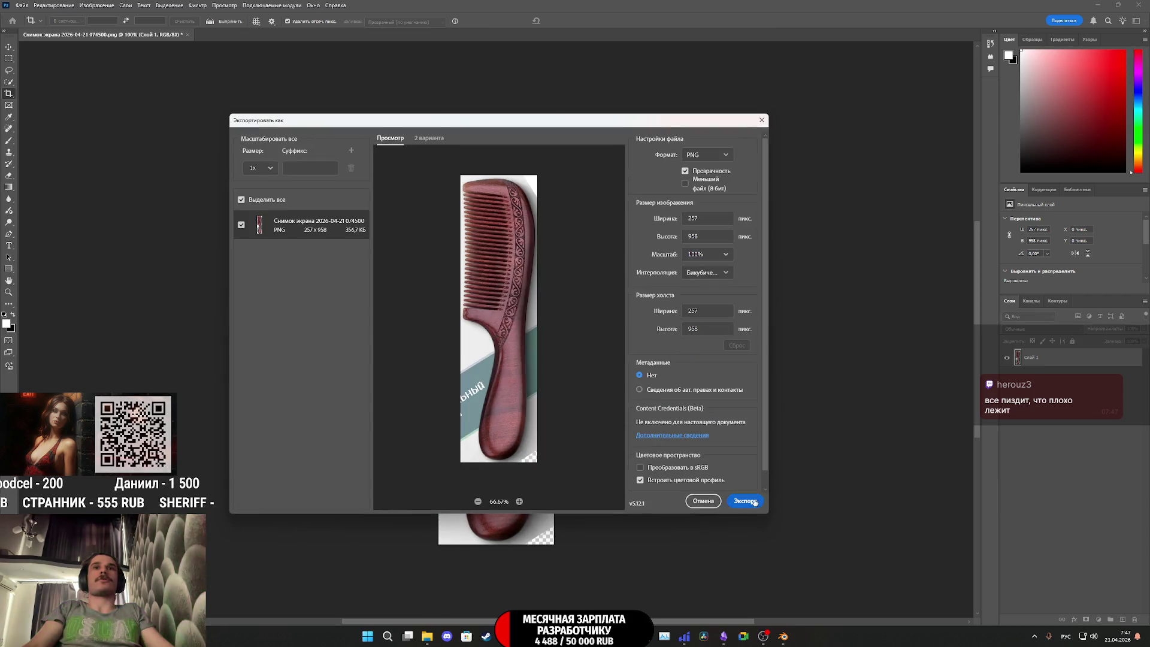
pyautogui.click(747, 502)
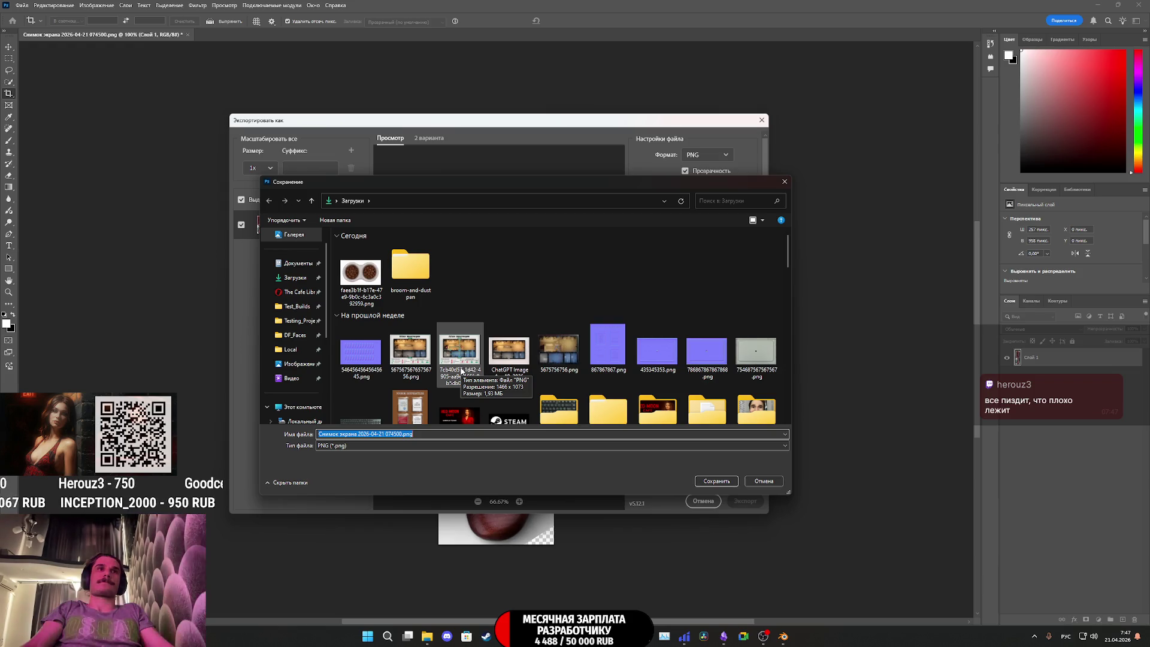
pyautogui.write('546464564564564')
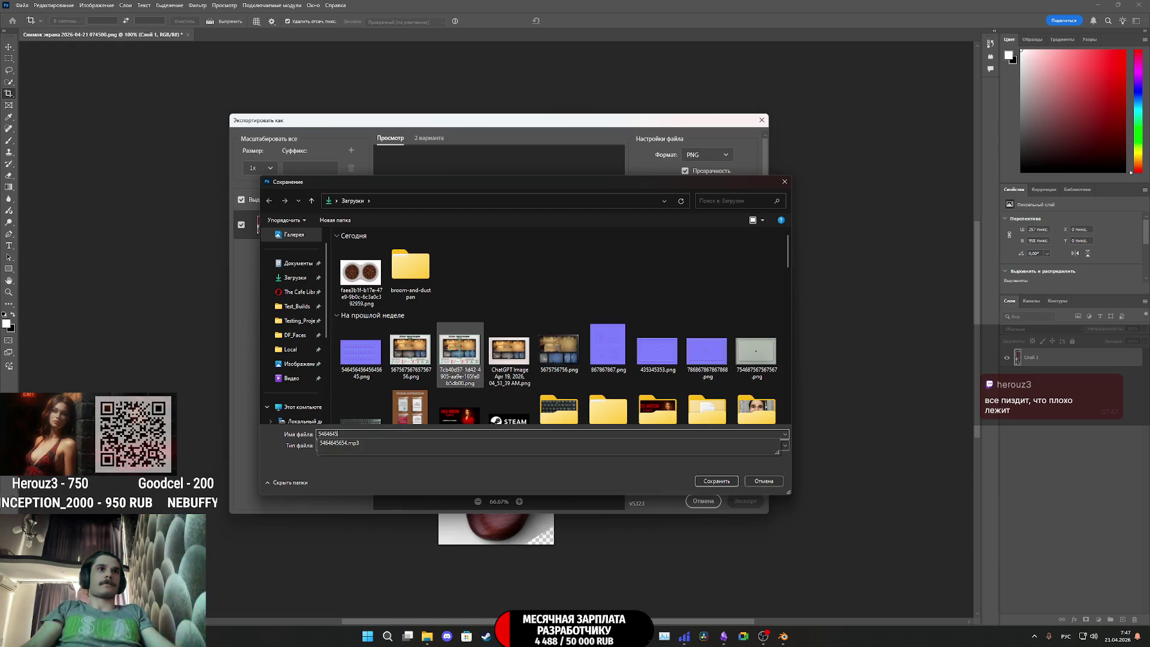
pyautogui.click(713, 482)
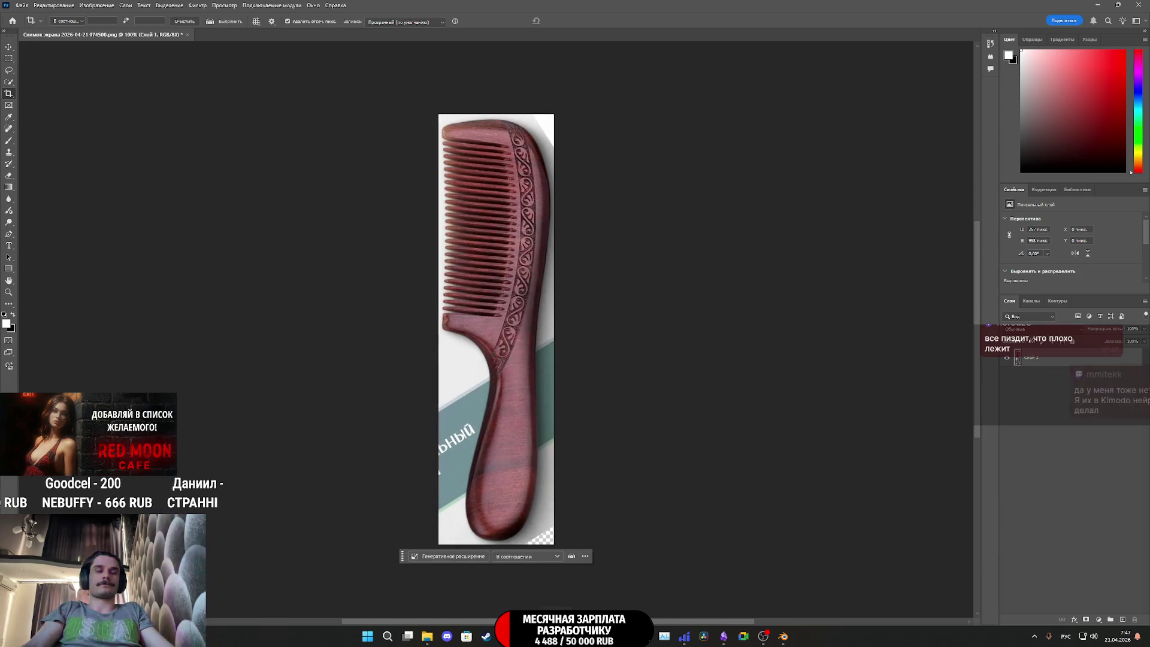
# Switch back to the browser showing the Ozon comb product page
pyautogui.moveTo(545, 636)
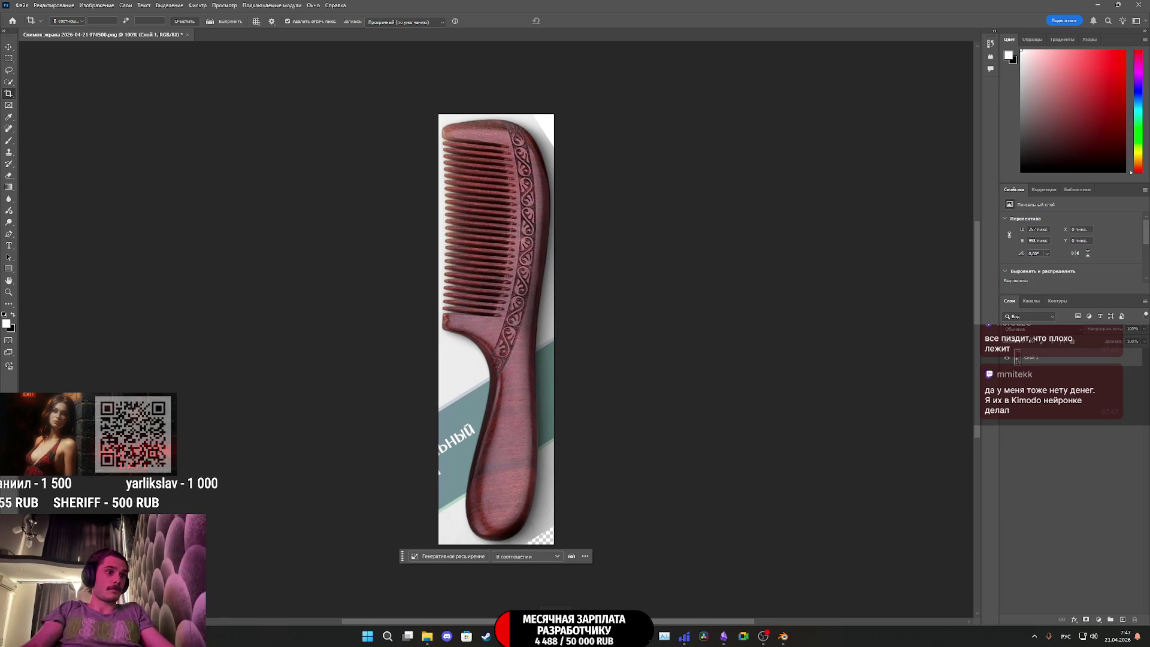
pyautogui.moveTo(584, 636)
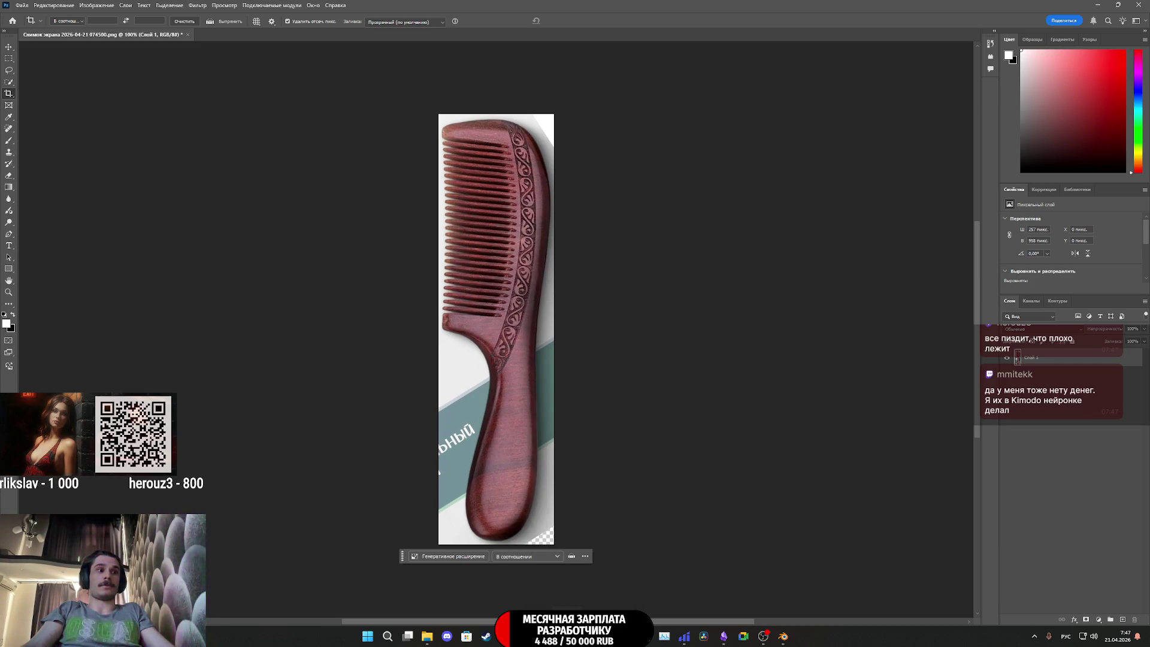
pyautogui.hotkey('alt', 'Tab')
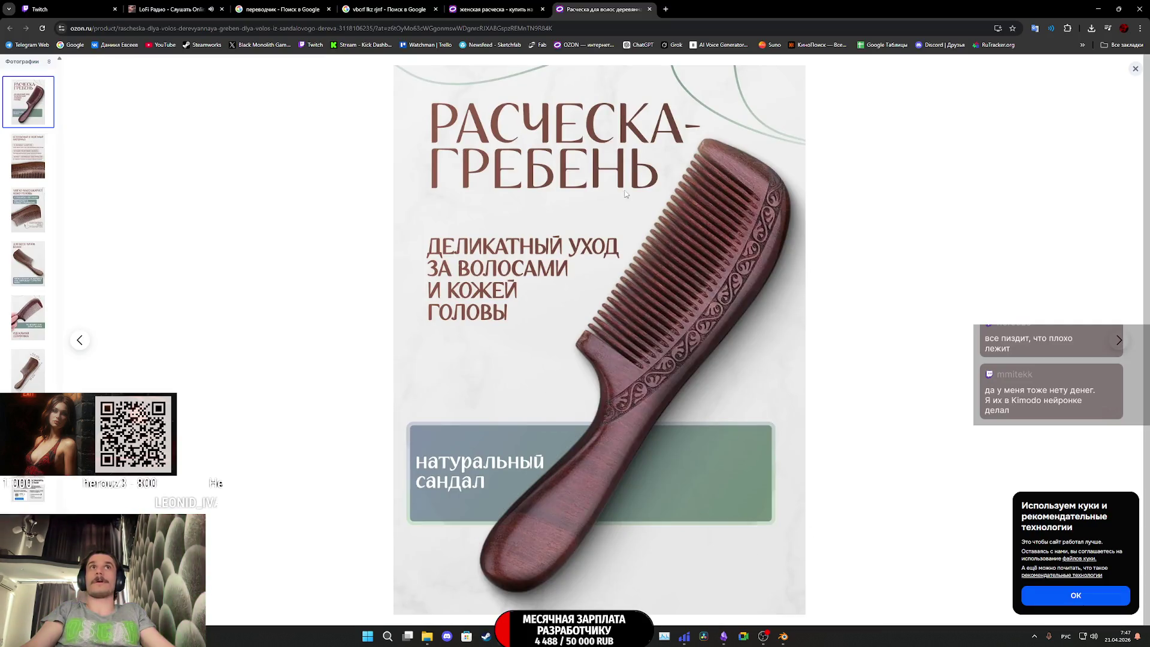
# From the Twitch tab, open a new tab and search 'Kimodo' to reach kimodo.net
pyautogui.click(66, 9)
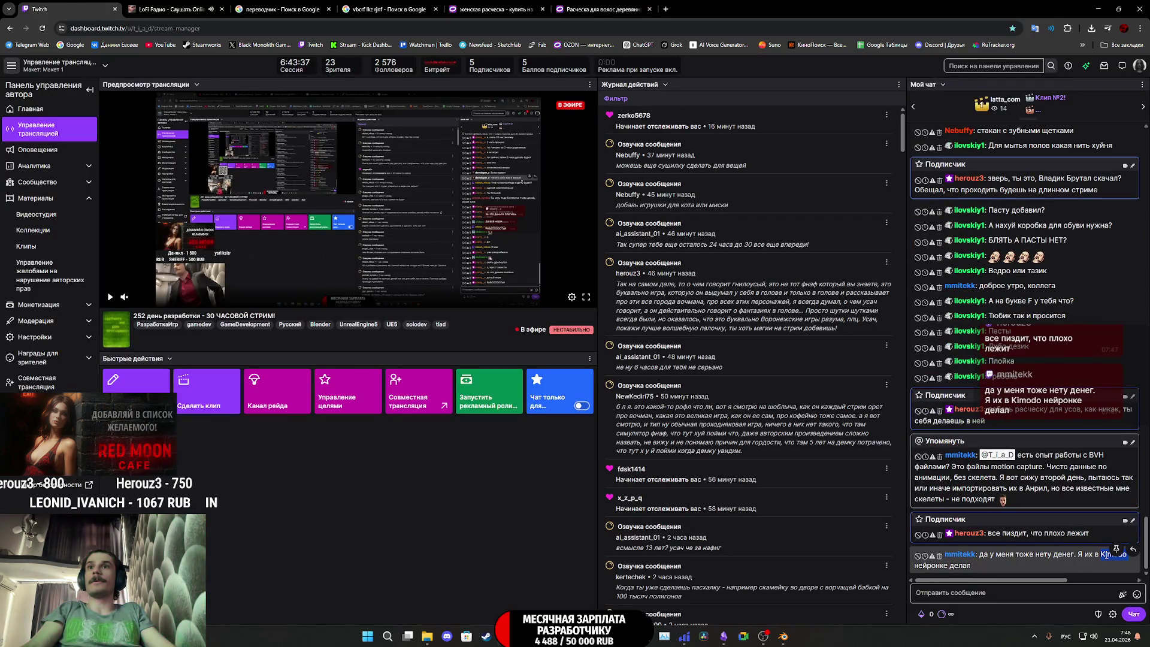
pyautogui.click(666, 9)
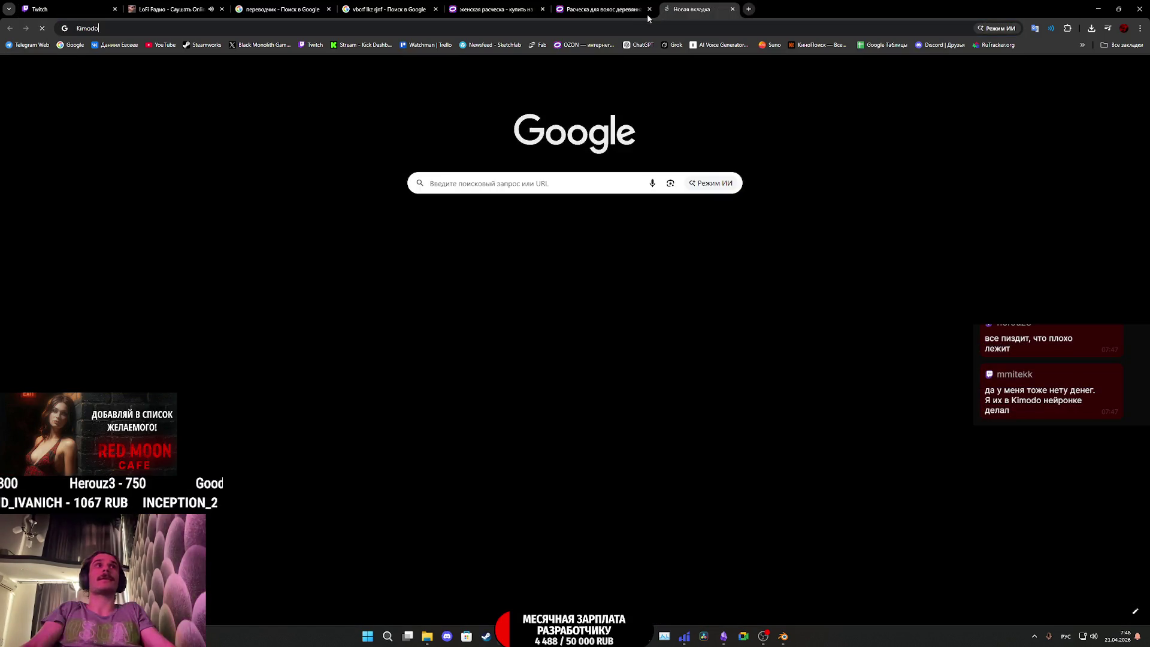
pyautogui.write('Kimodo')
pyautogui.press('Return')
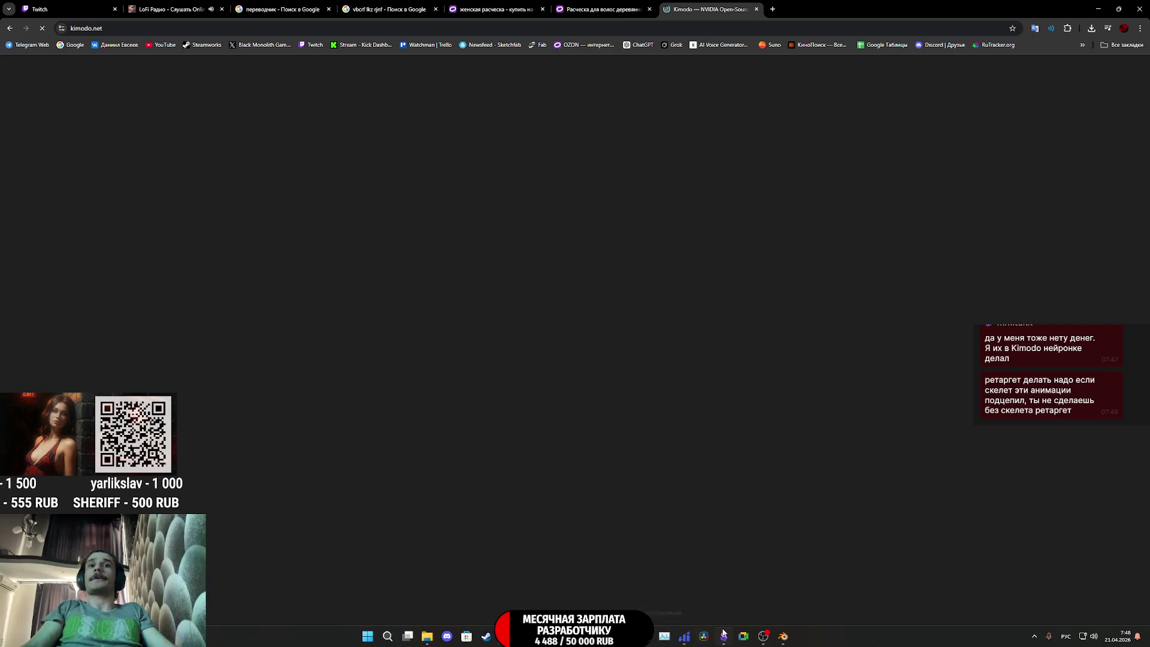
# Reload the Kimodo page so it renders properly and scroll down through its sections
pyautogui.moveTo(729, 642)
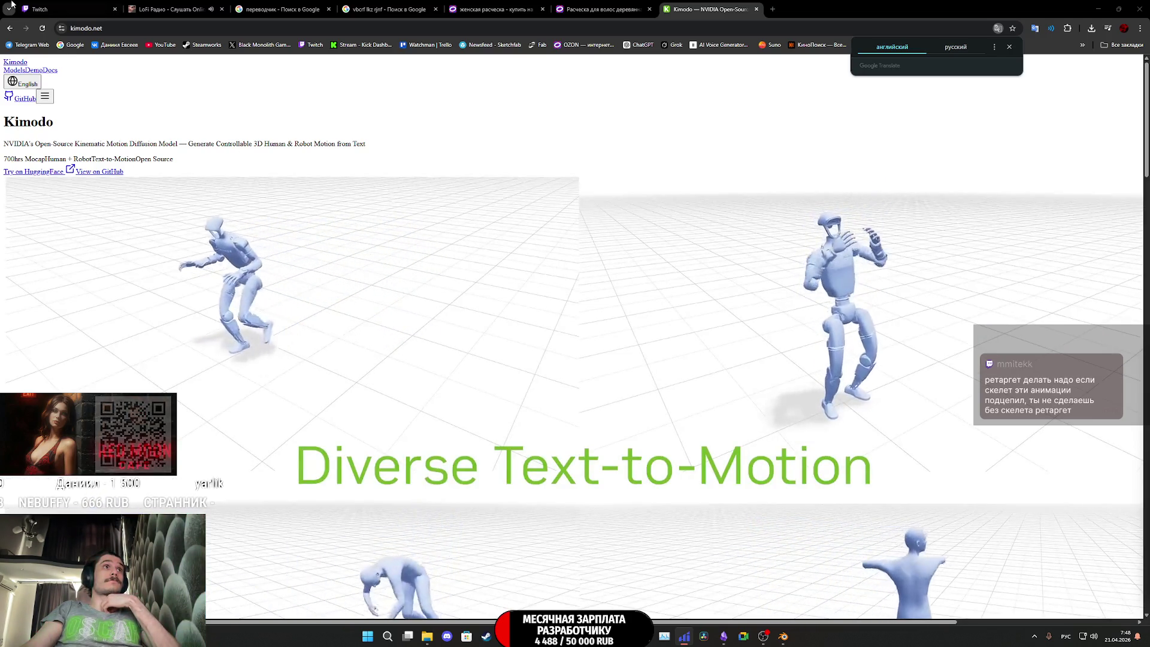
pyautogui.click(43, 29)
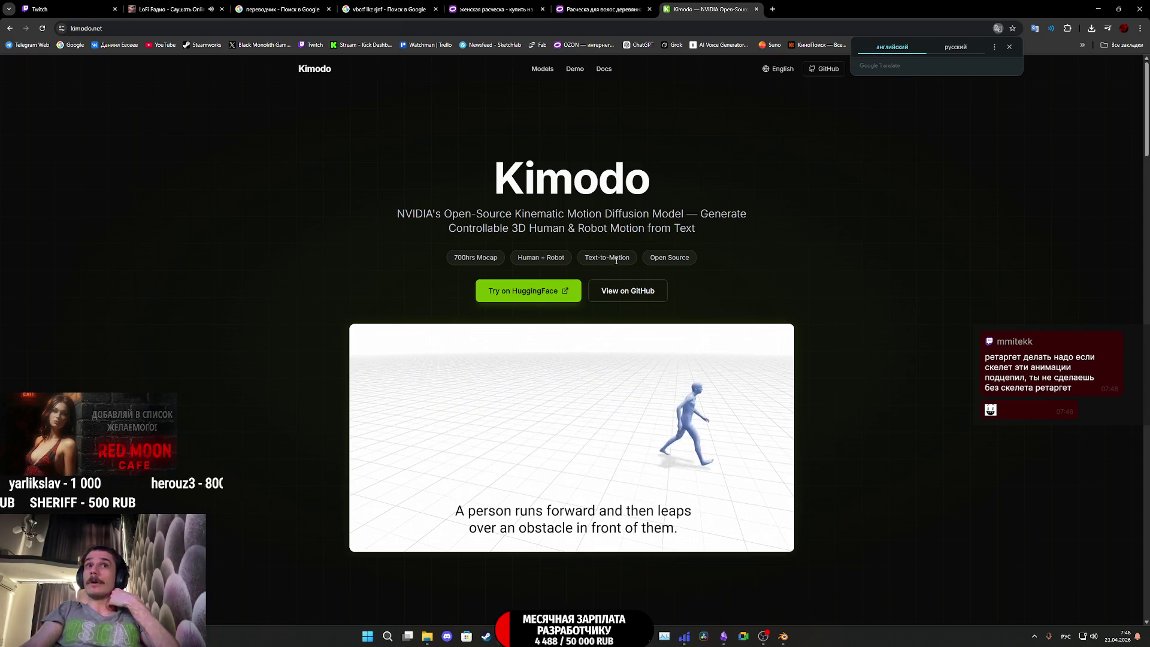
pyautogui.scroll(-4, 743, 256)
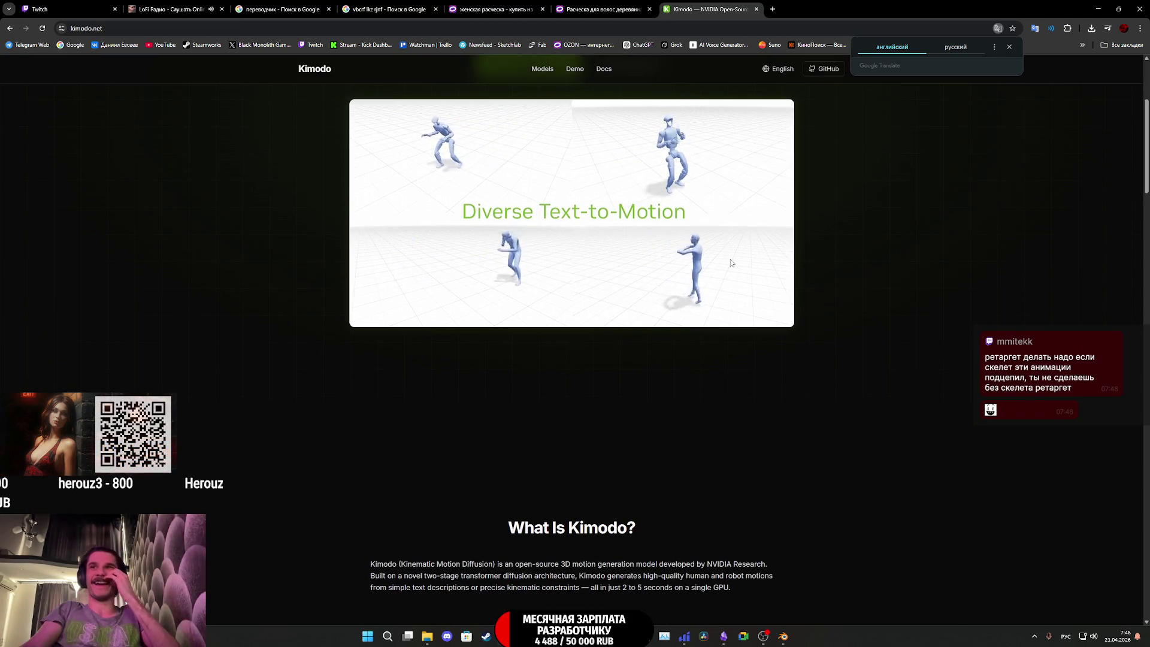
pyautogui.scroll(-7, 730, 260)
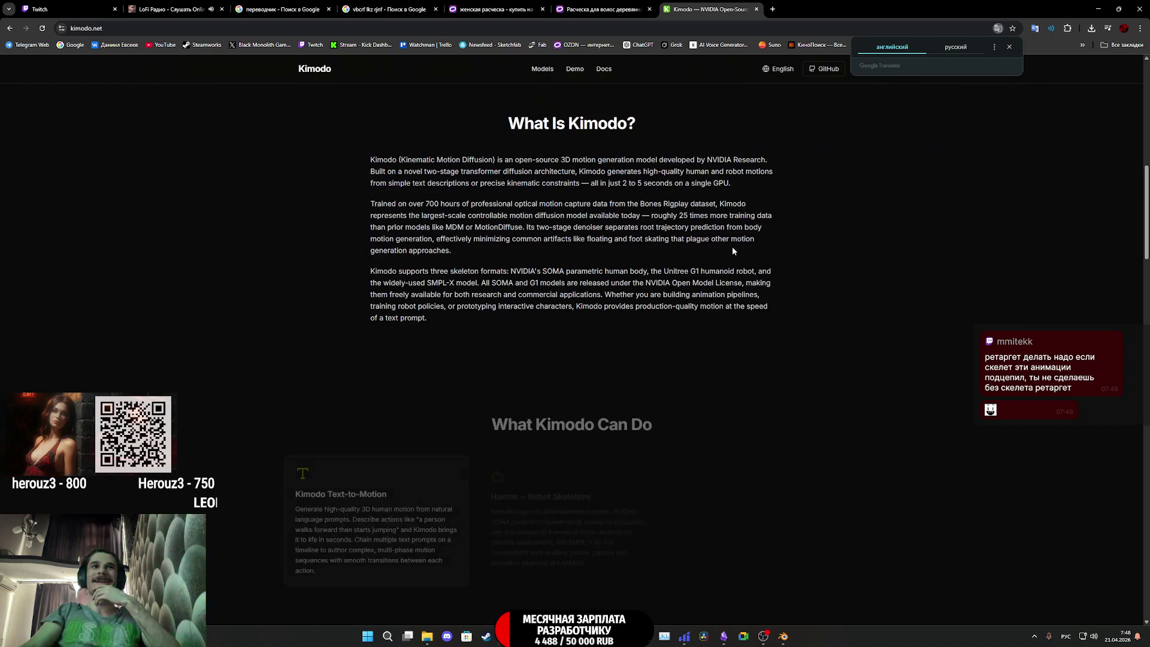
pyautogui.scroll(-4, 733, 249)
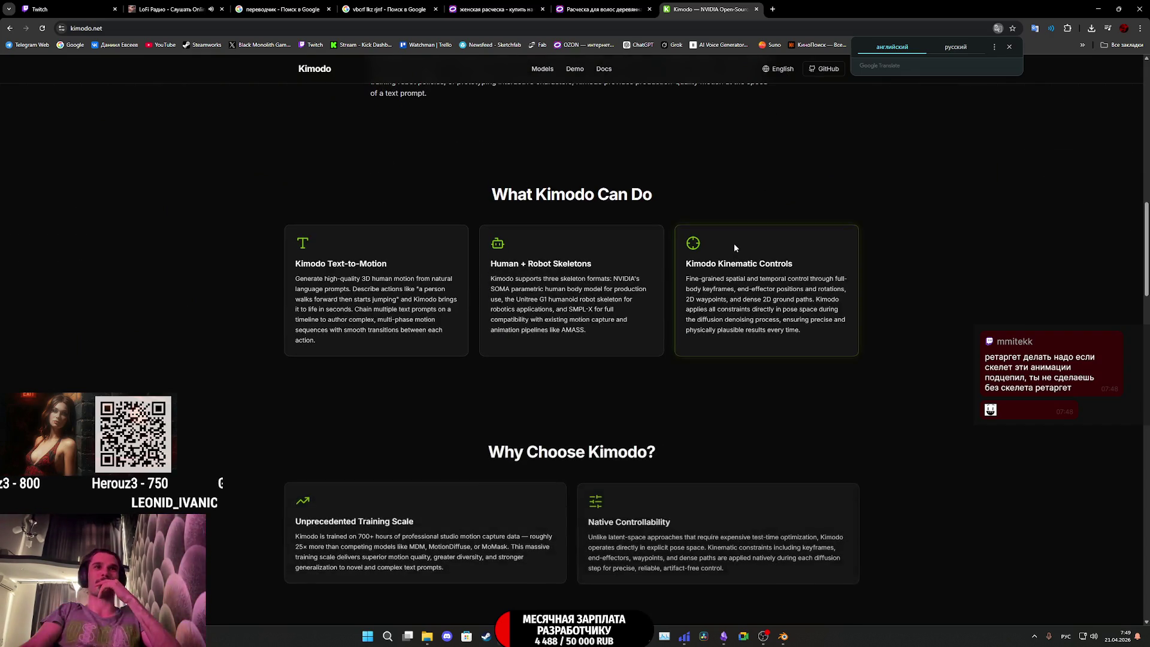
pyautogui.scroll(-4, 734, 245)
# Scroll back up, select the Kimodo heading, and load YouTube from the bookmark
pyautogui.scroll(14, 735, 244)
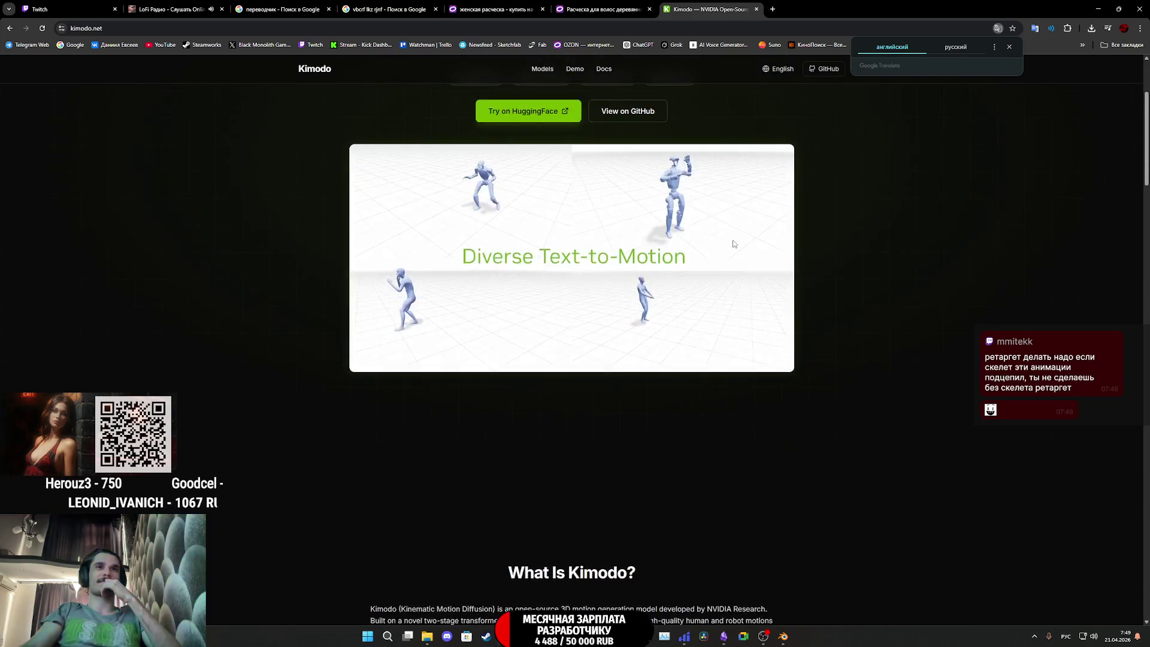
pyautogui.scroll(3, 733, 243)
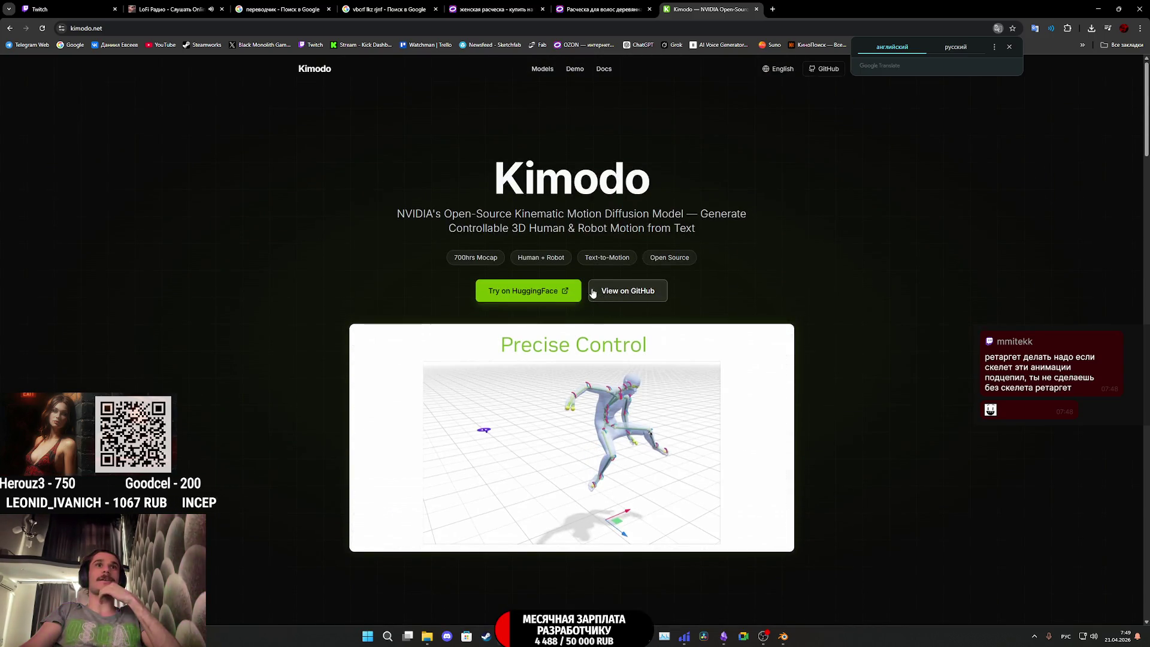
pyautogui.doubleClick(558, 175)
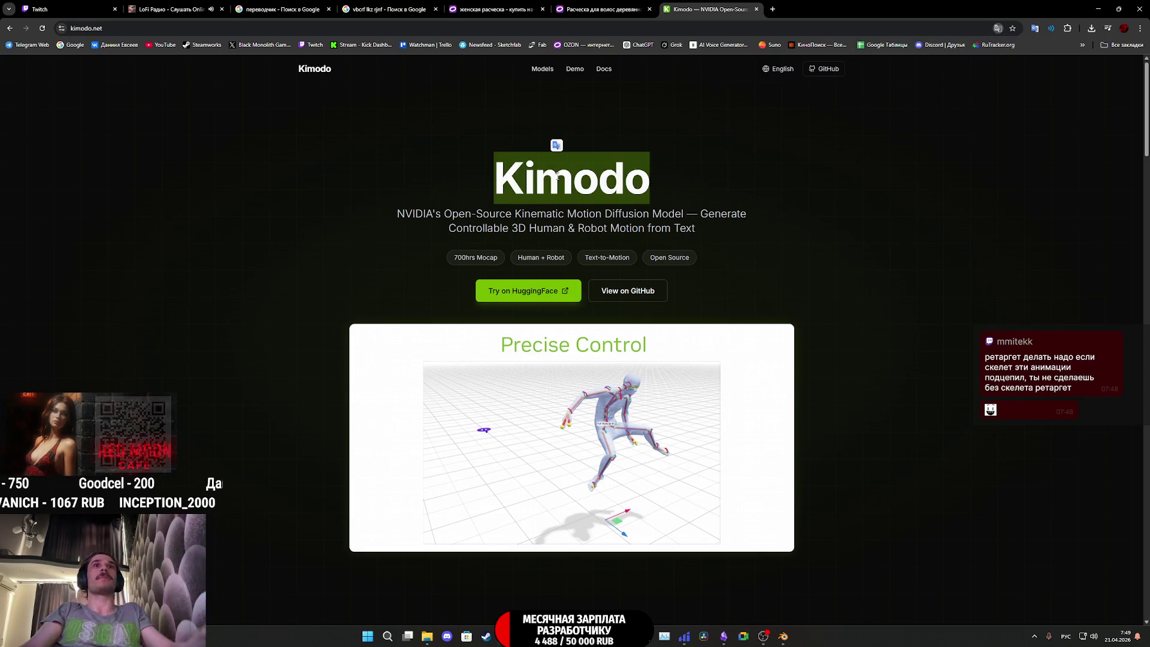
pyautogui.click(161, 45)
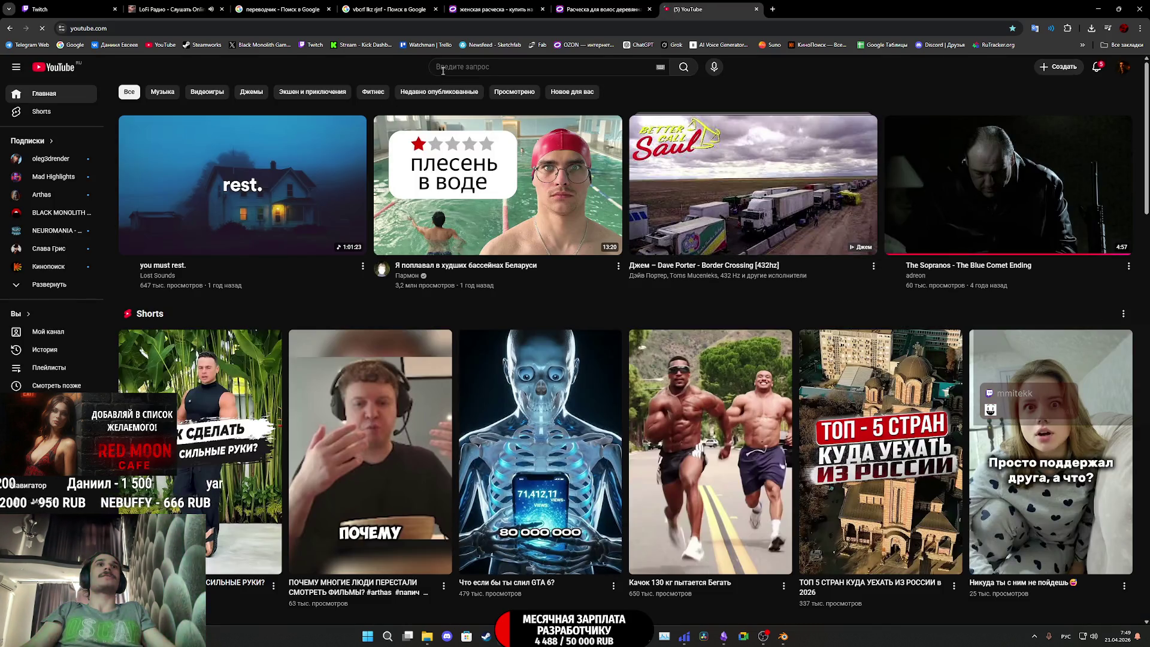
# Search YouTube for 'Kimodo'
pyautogui.click(443, 66)
pyautogui.write('Kimodo')
pyautogui.press('Return')
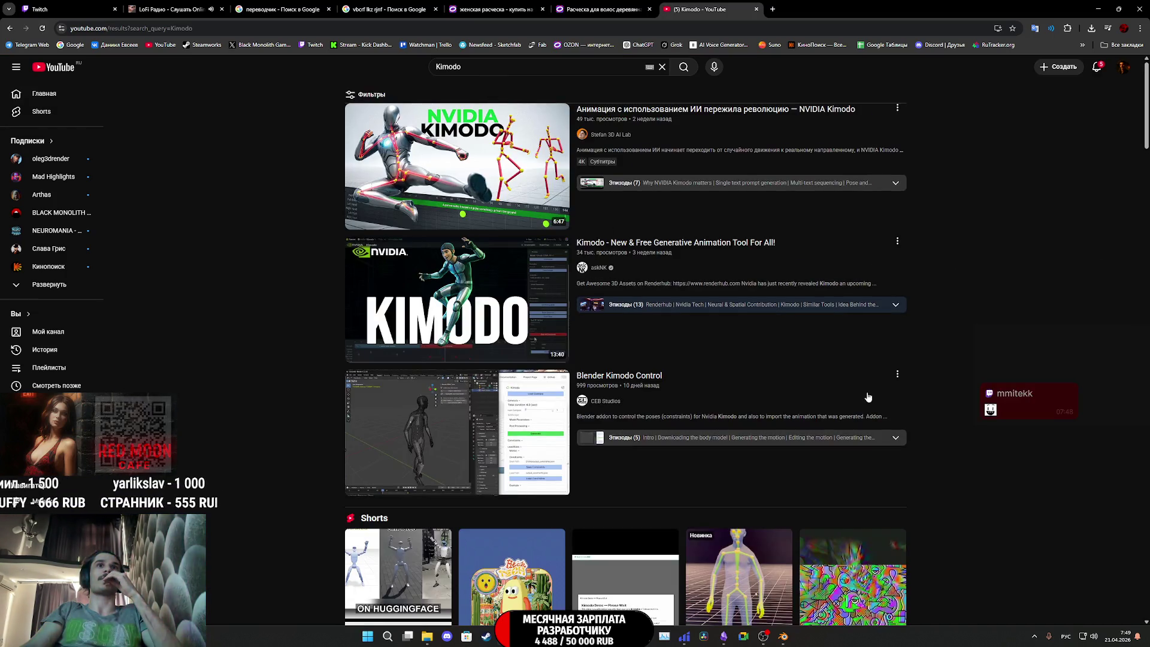
# Play the first result, 'AI Animation Just Got a Revolution — NVIDIA Kimodo', in fullscreen
pyautogui.moveTo(529, 195)
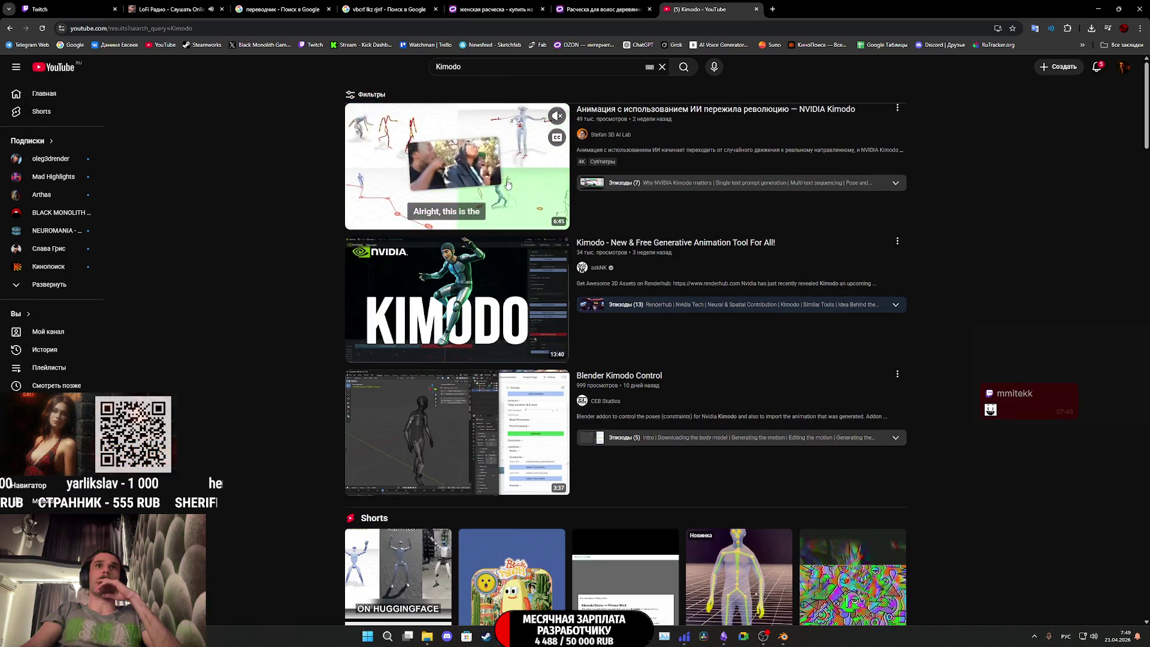
pyautogui.click(506, 183)
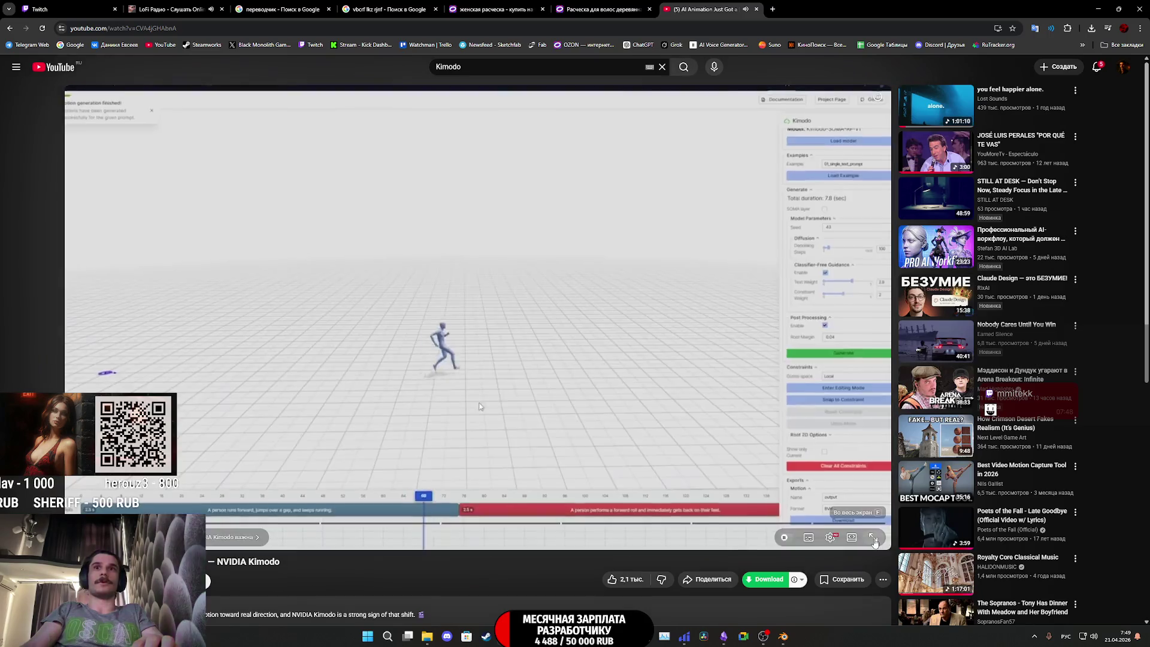
pyautogui.click(874, 541)
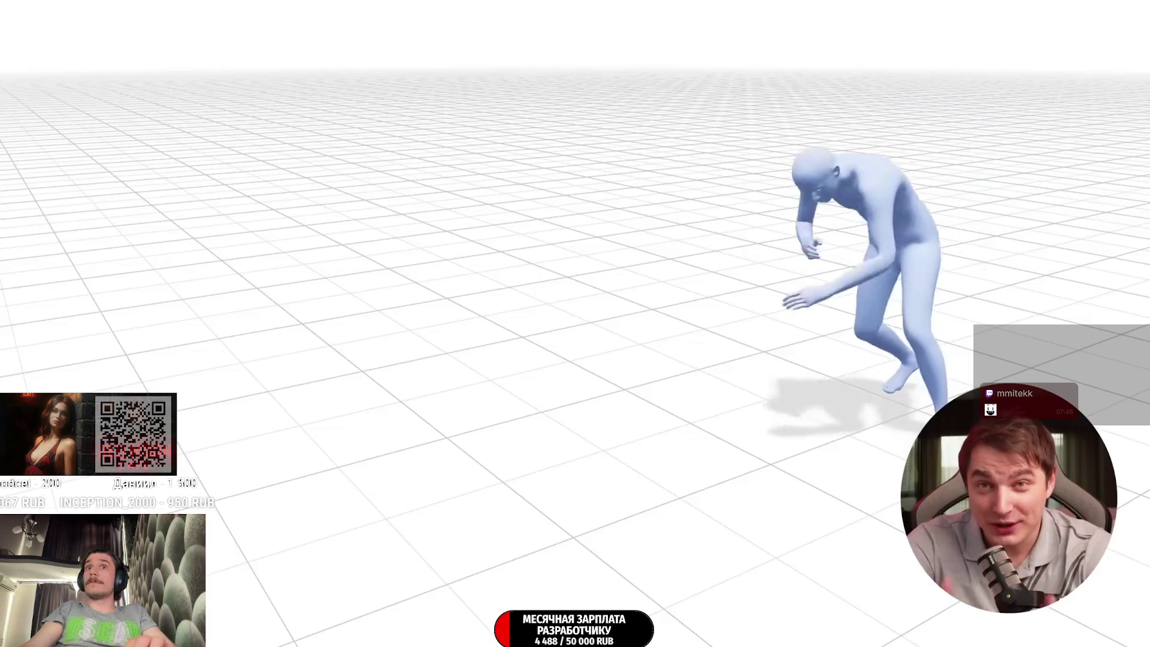
pyautogui.moveTo(705, 401)
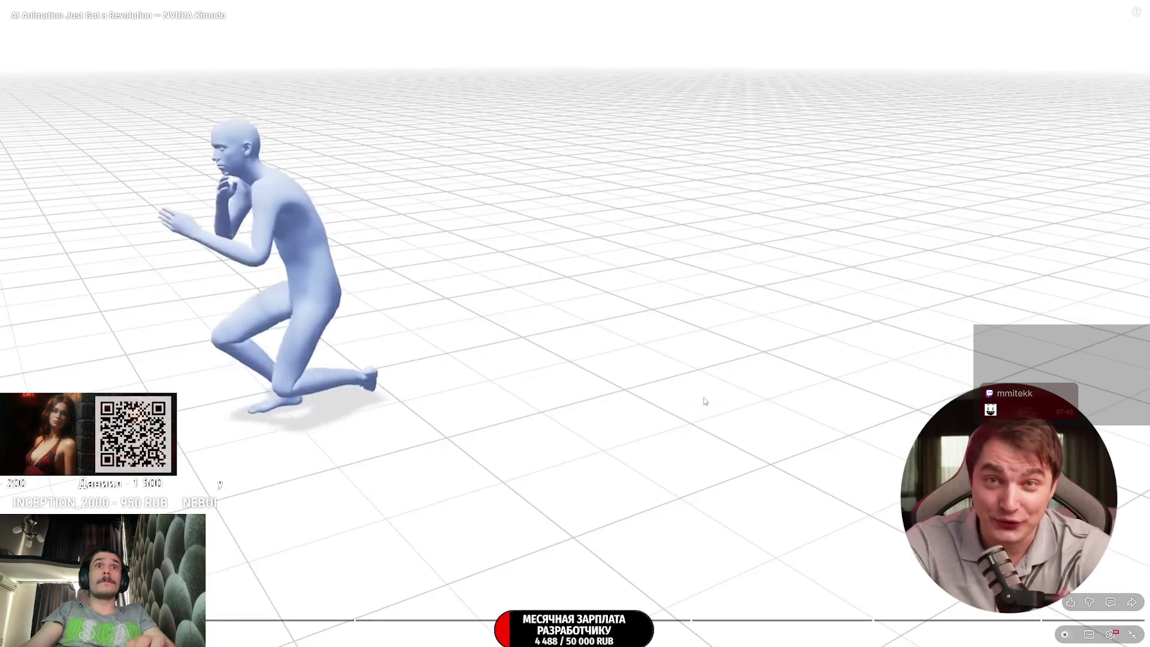
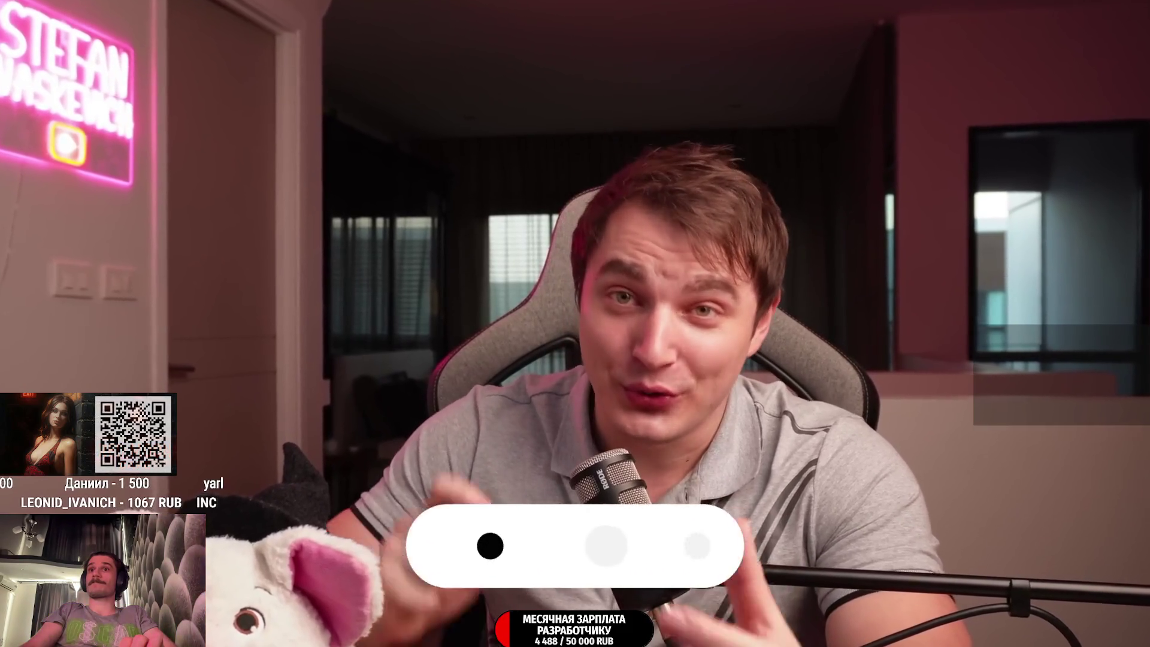
# Skip twice ahead to the screencast part of the NVIDIA Kimodo video and exit fullscreen
pyautogui.moveTo(777, 333)
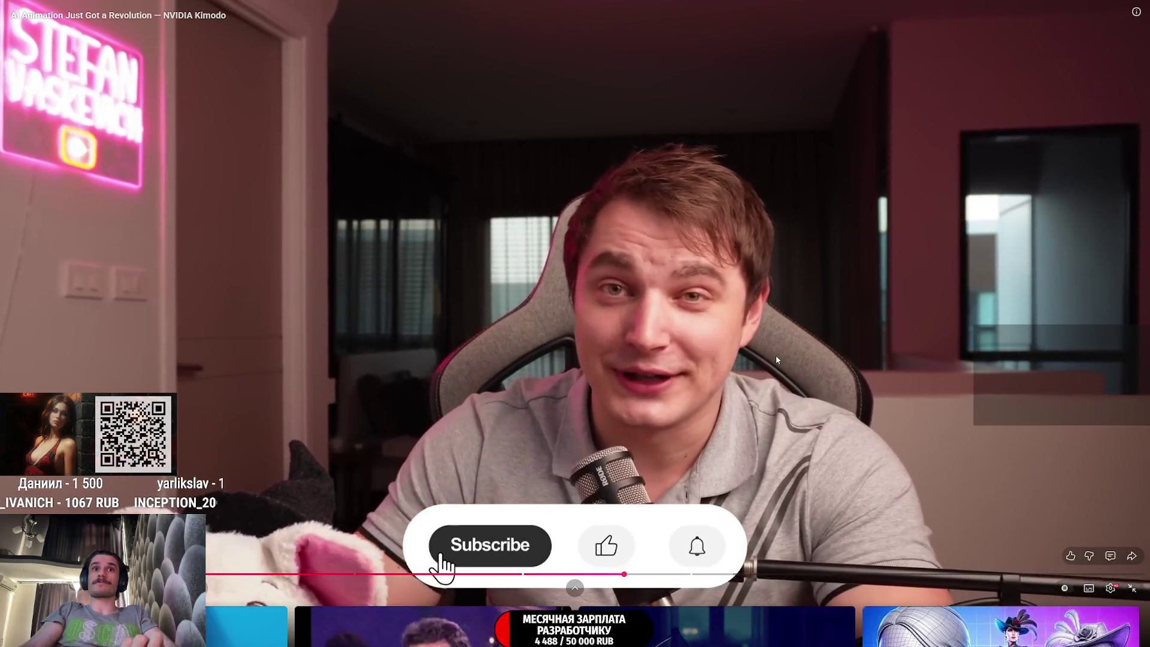
pyautogui.scroll(-2, 775, 354)
pyautogui.scroll(2, 736, 369)
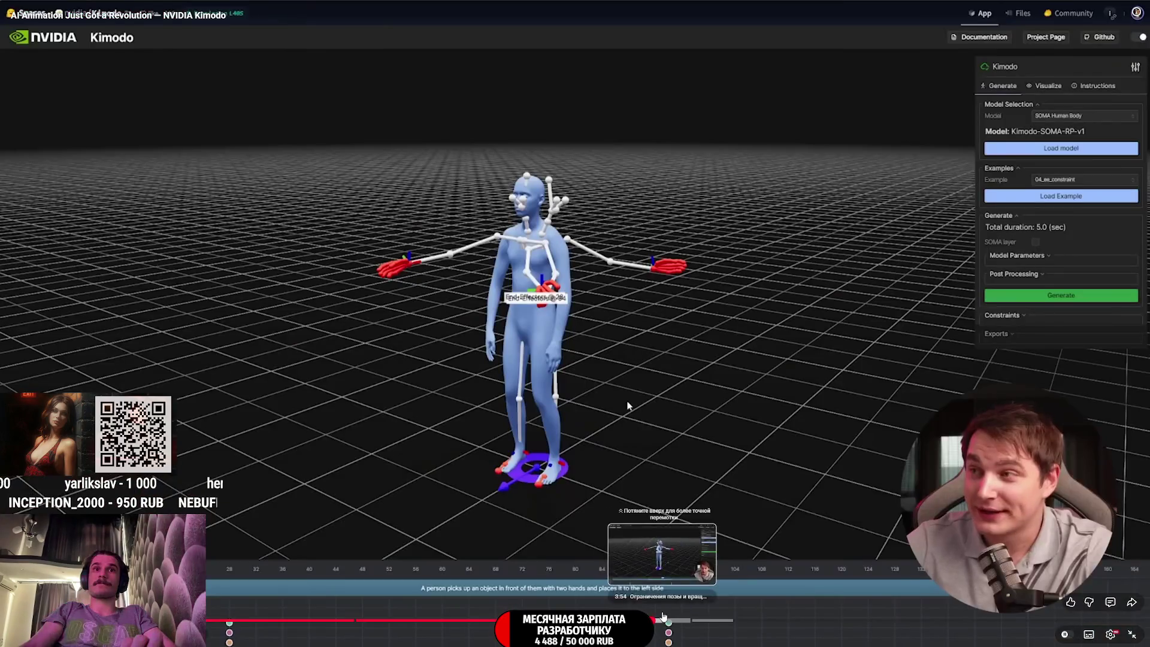
pyautogui.click(672, 622)
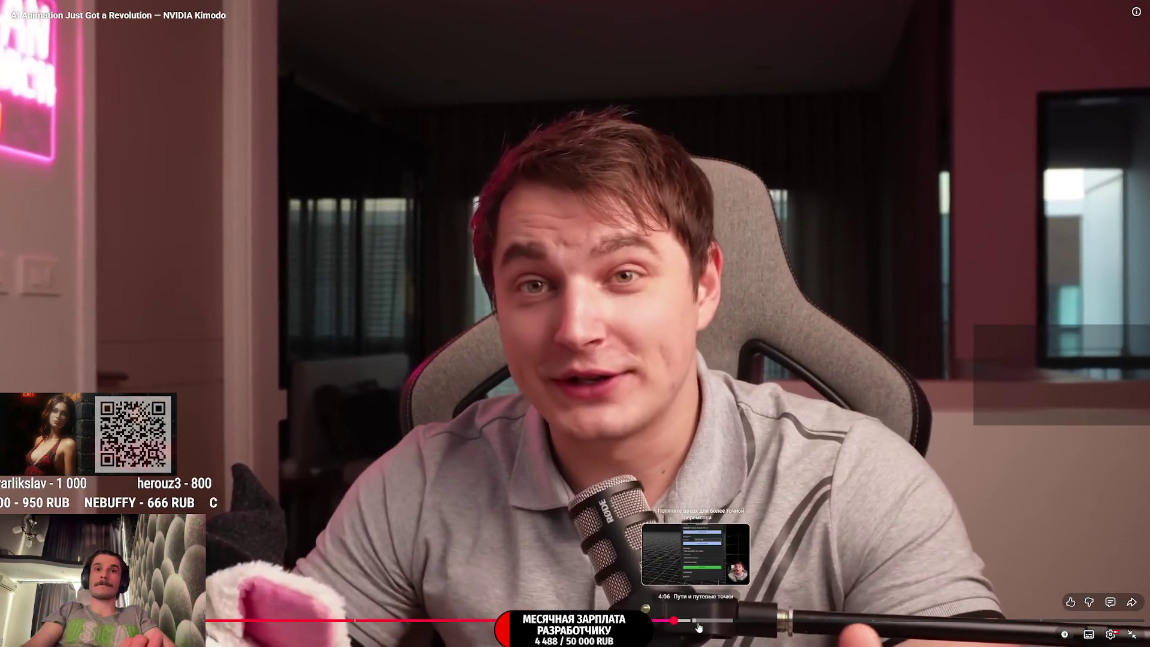
pyautogui.click(698, 623)
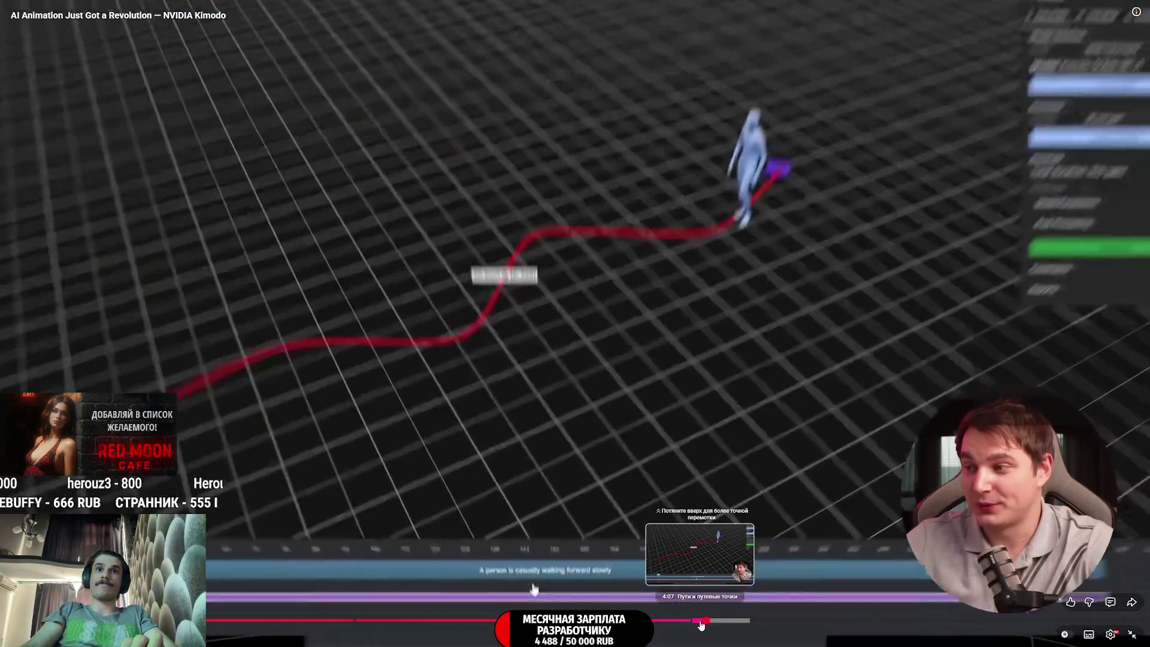
pyautogui.press('Escape')
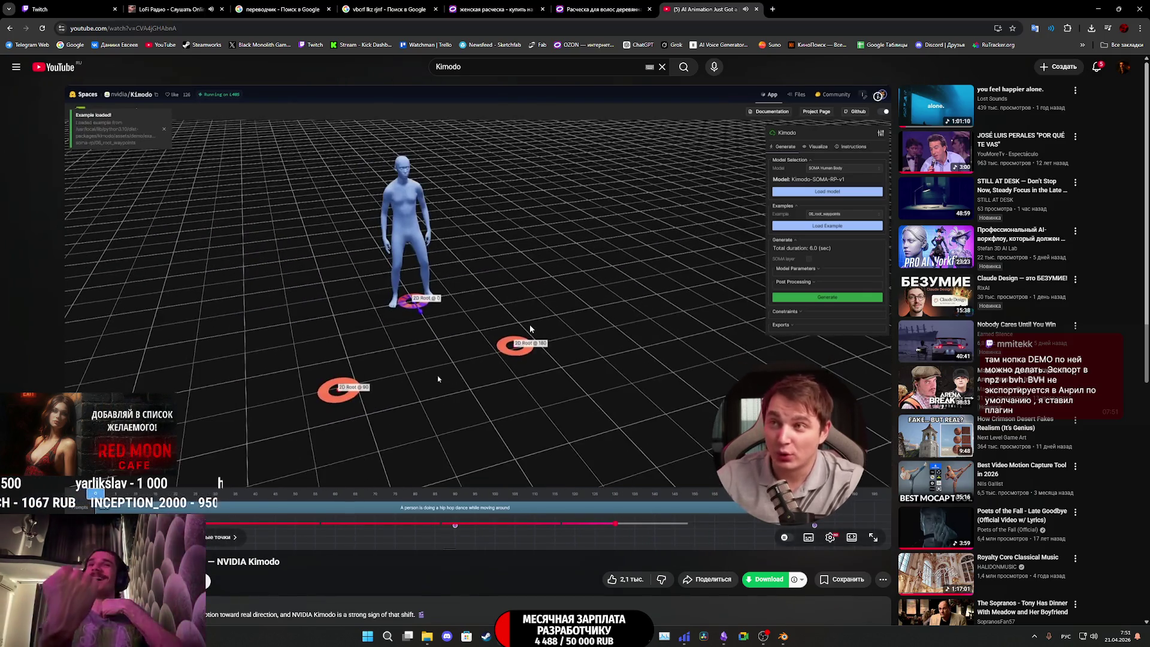
# Open the Kimodo Demo link from the video description in a new tab and bookmark it
pyautogui.scroll(-6, 381, 392)
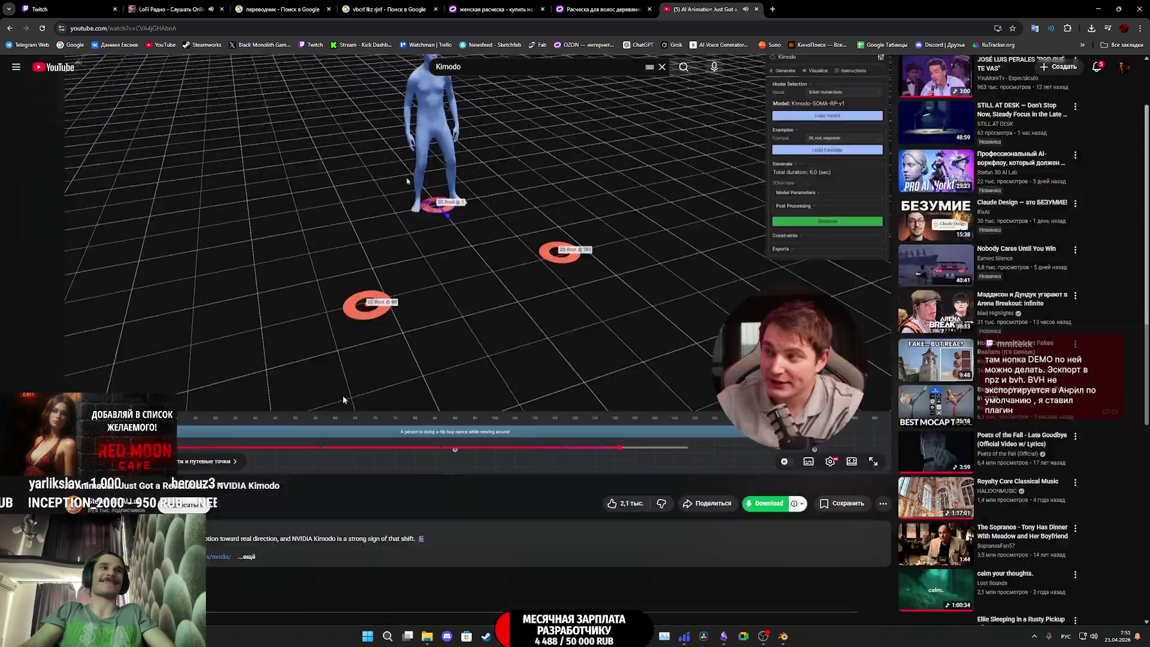
pyautogui.click(248, 273)
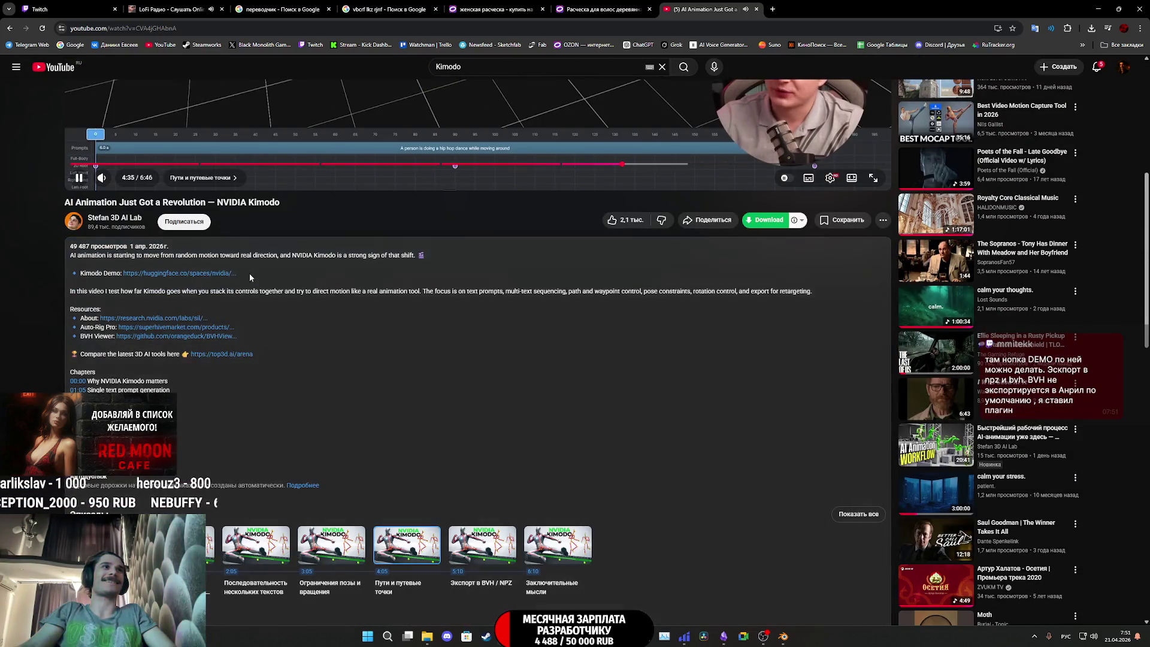
pyautogui.middleClick(173, 276)
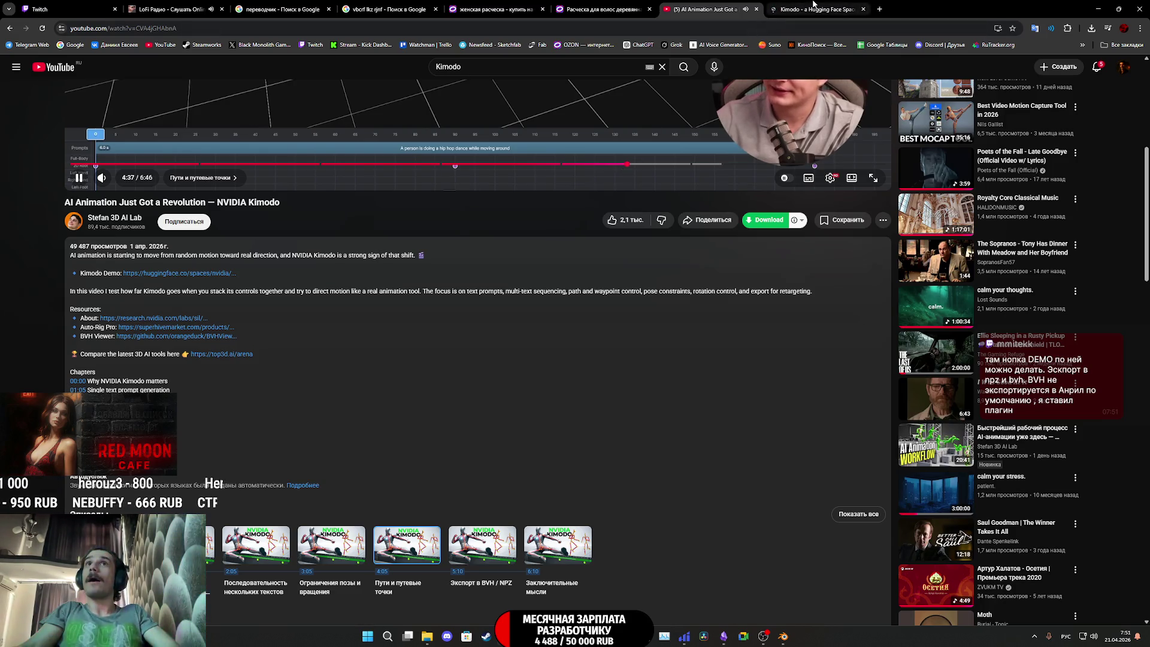
pyautogui.click(812, 7)
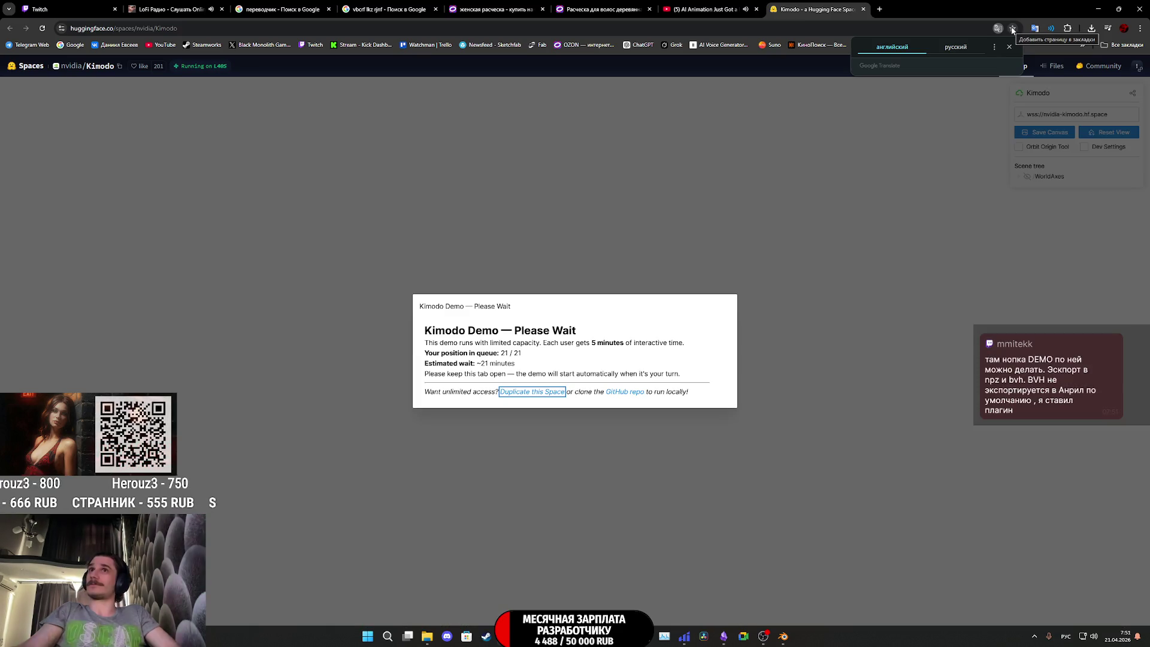
pyautogui.click(1013, 28)
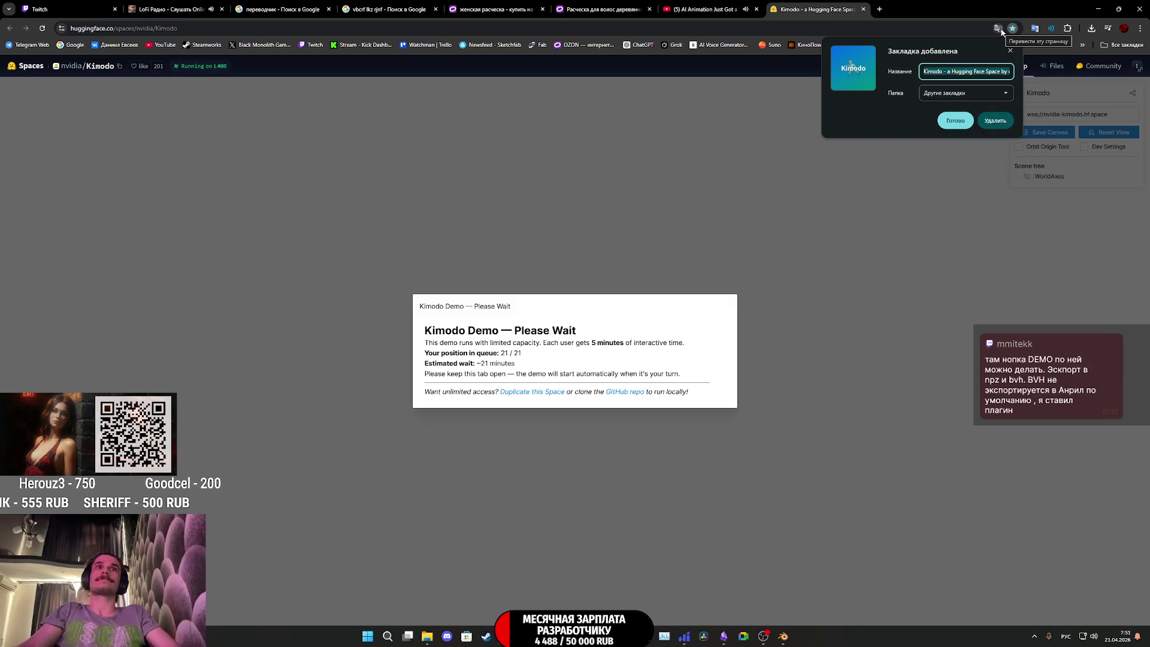
pyautogui.click(980, 119)
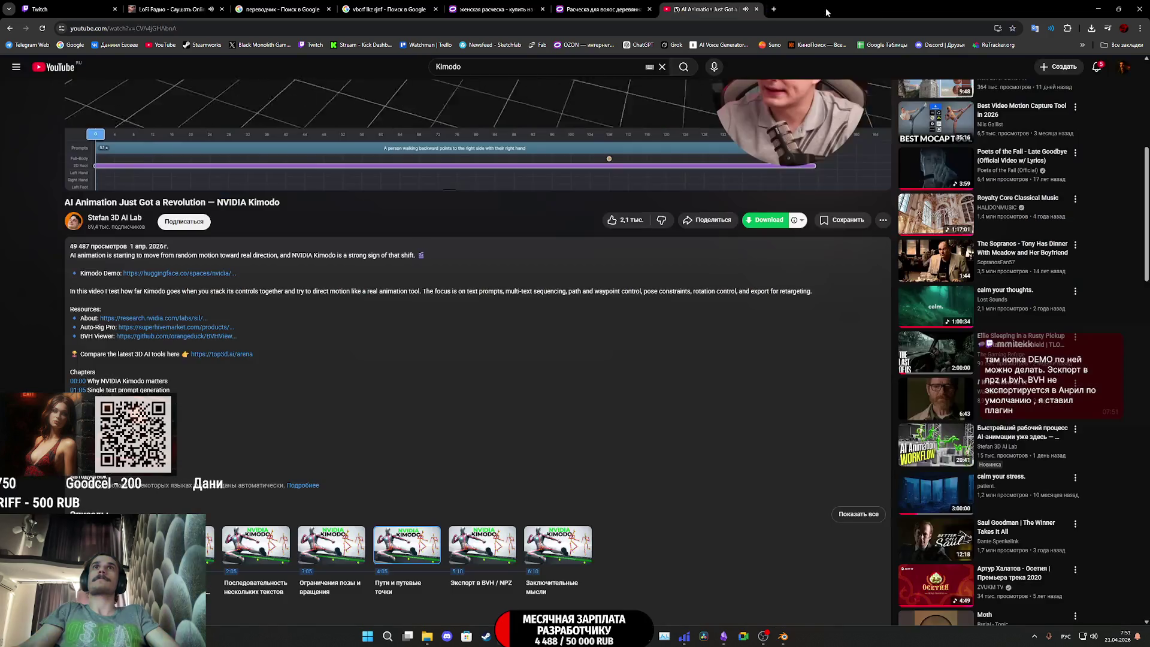
# Close the Kimodo demo, comb product, comb search and cat bowl image tabs, returning to Twitch
pyautogui.click(863, 9)
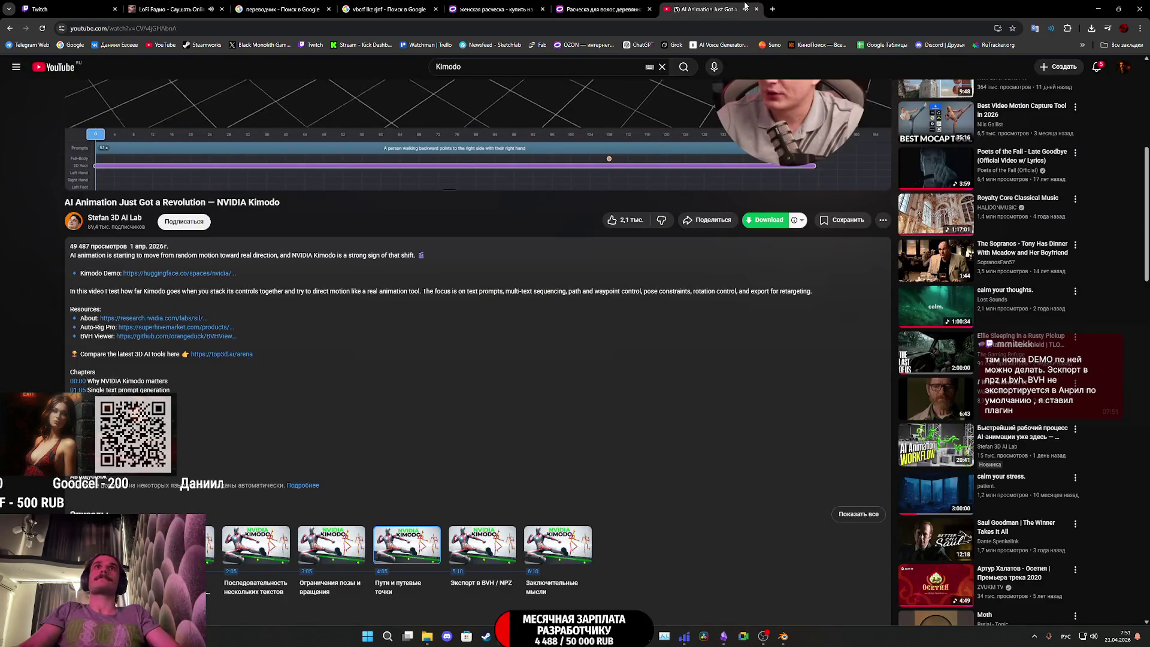
pyautogui.scroll(5, 743, 178)
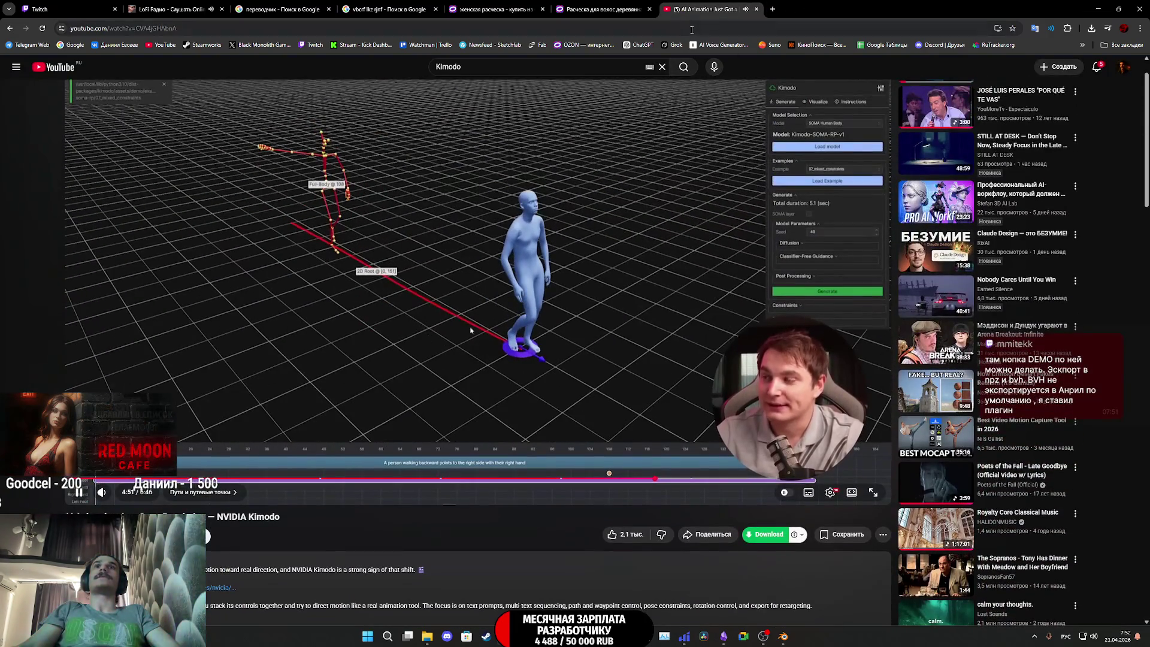
pyautogui.hotkey('ctrl', 'shift', 'Tab')
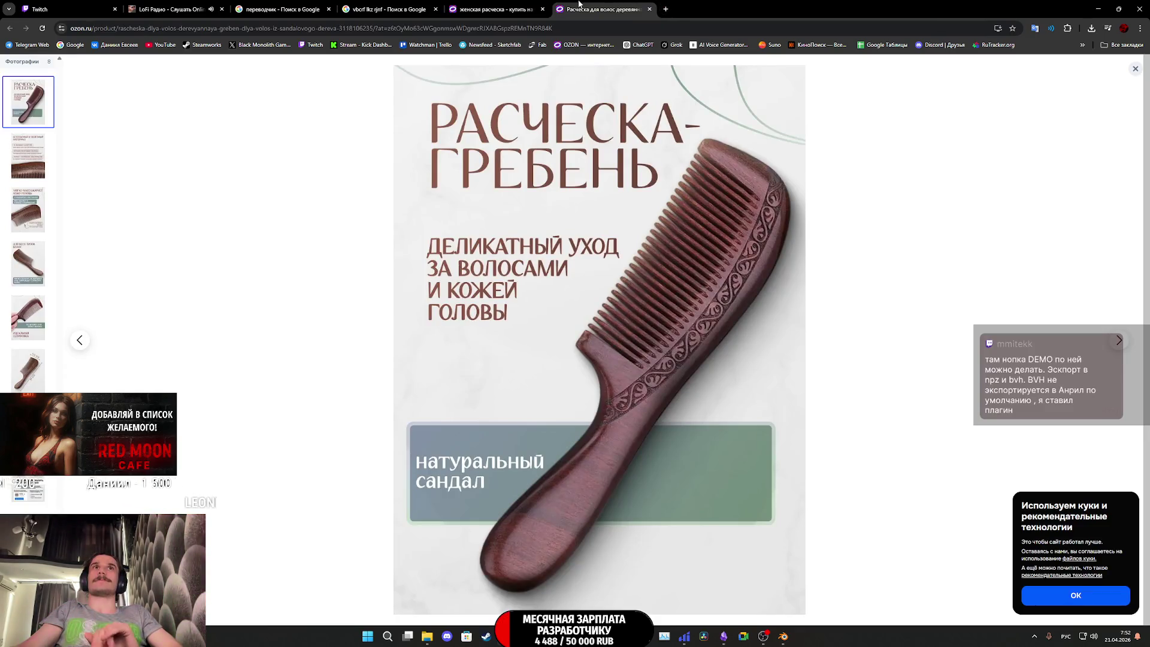
pyautogui.middleClick(579, 5)
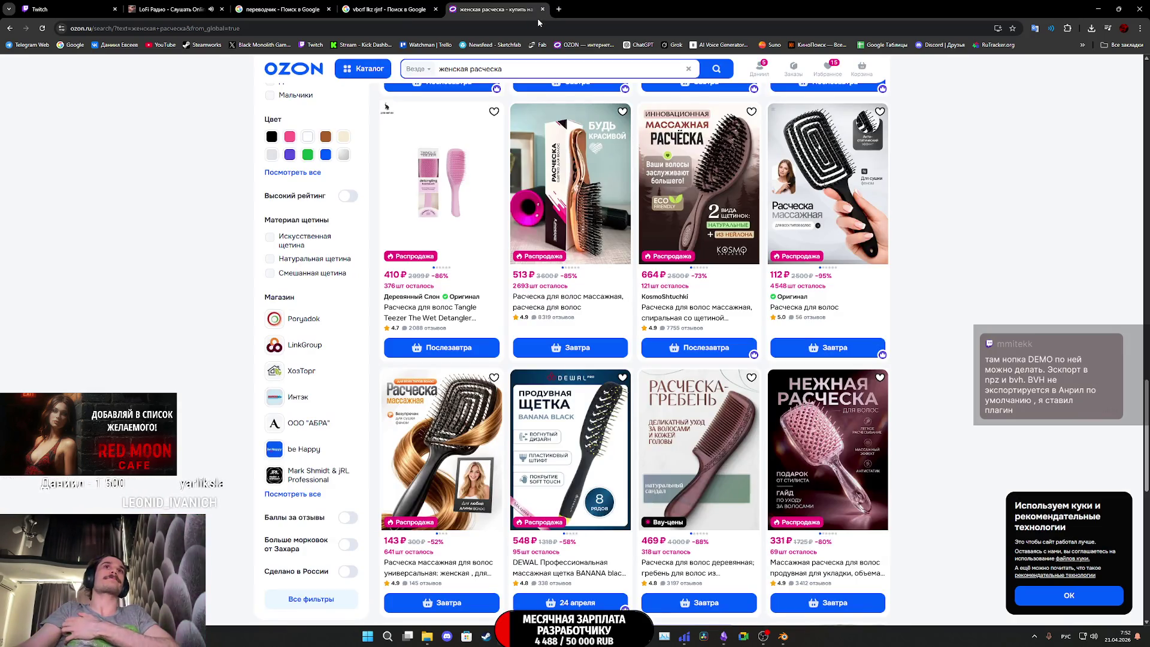
pyautogui.middleClick(484, 4)
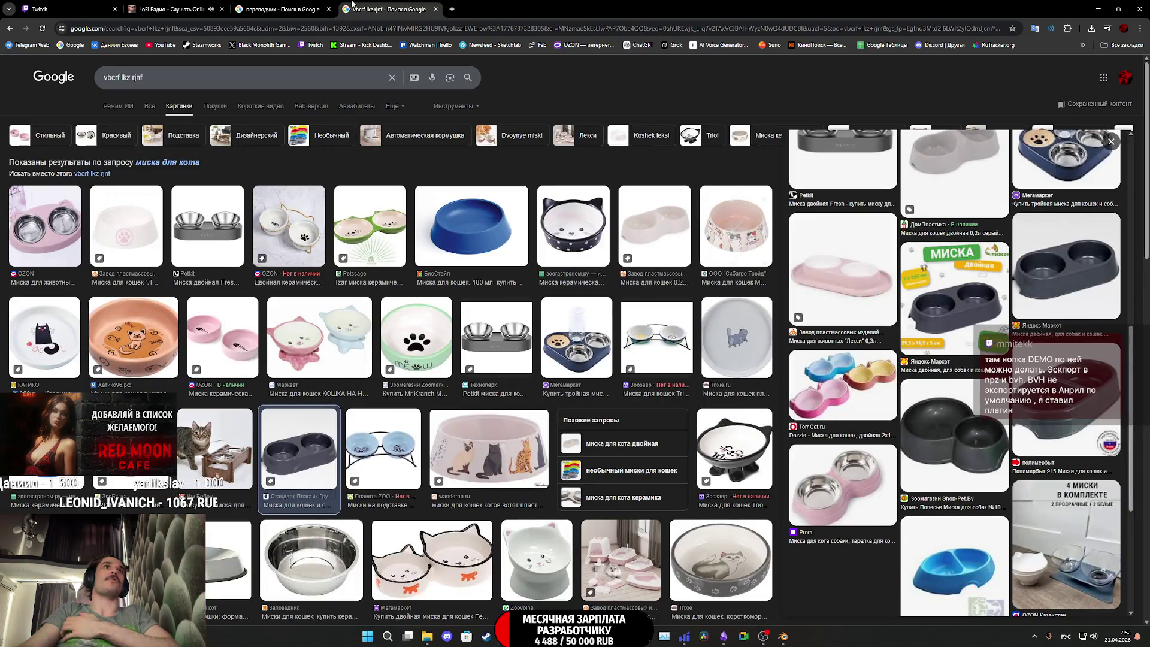
pyautogui.middleClick(352, 4)
pyautogui.click(82, 4)
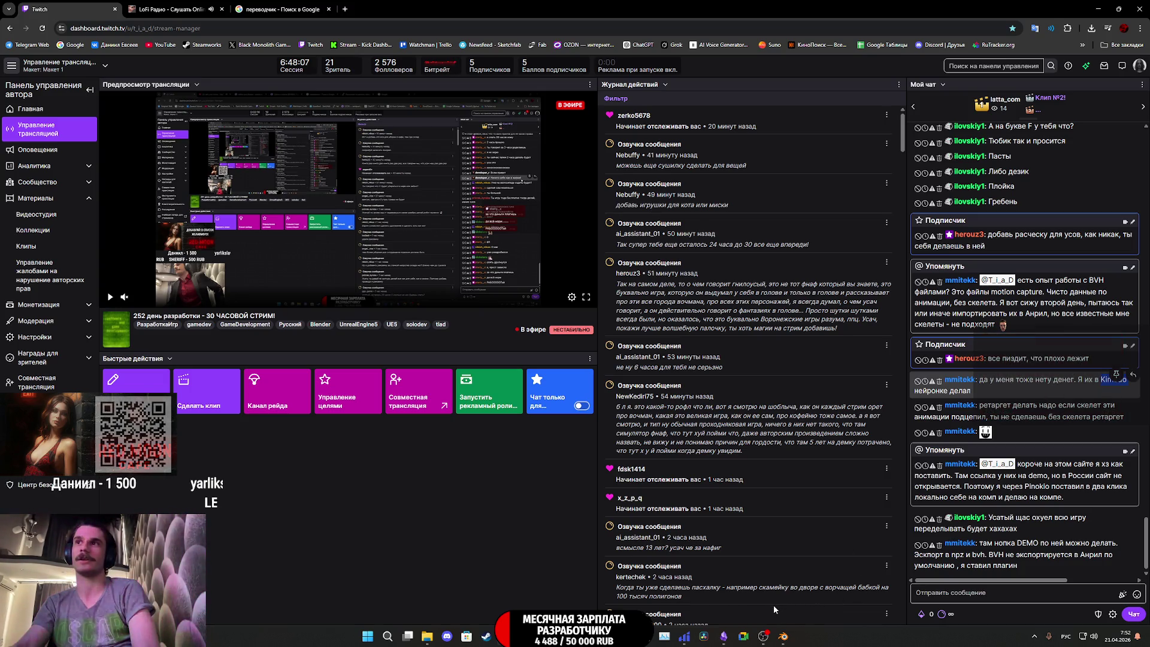
# Bring the Photoshop window with the wooden comb screenshot to the front
pyautogui.moveTo(585, 636)
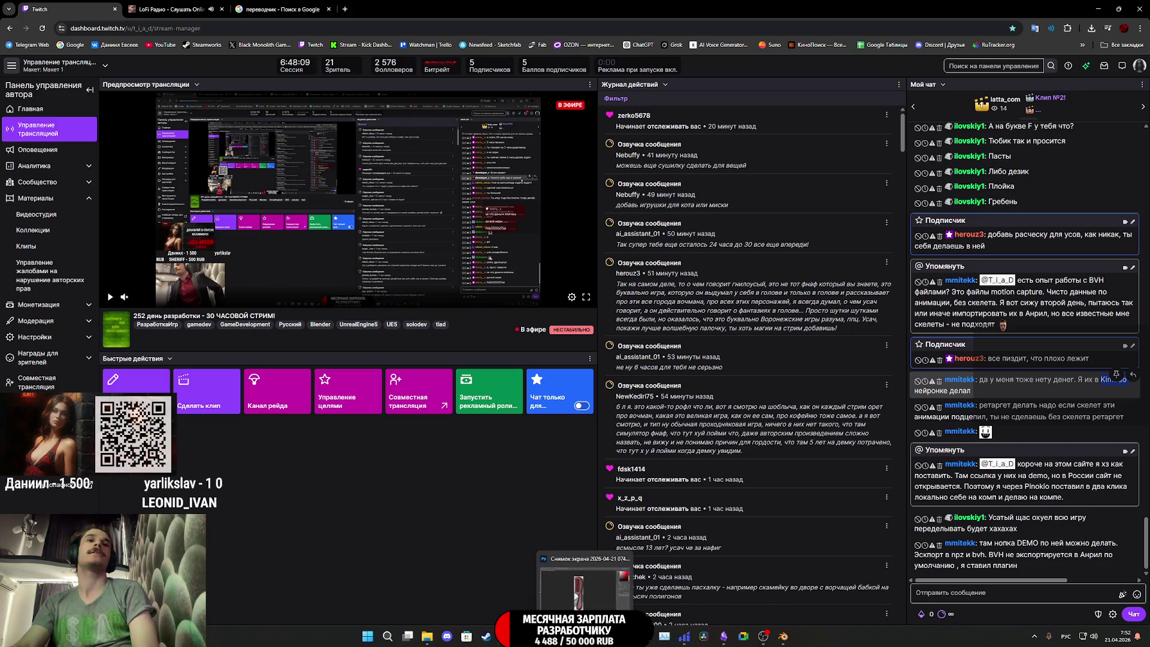
pyautogui.click(583, 587)
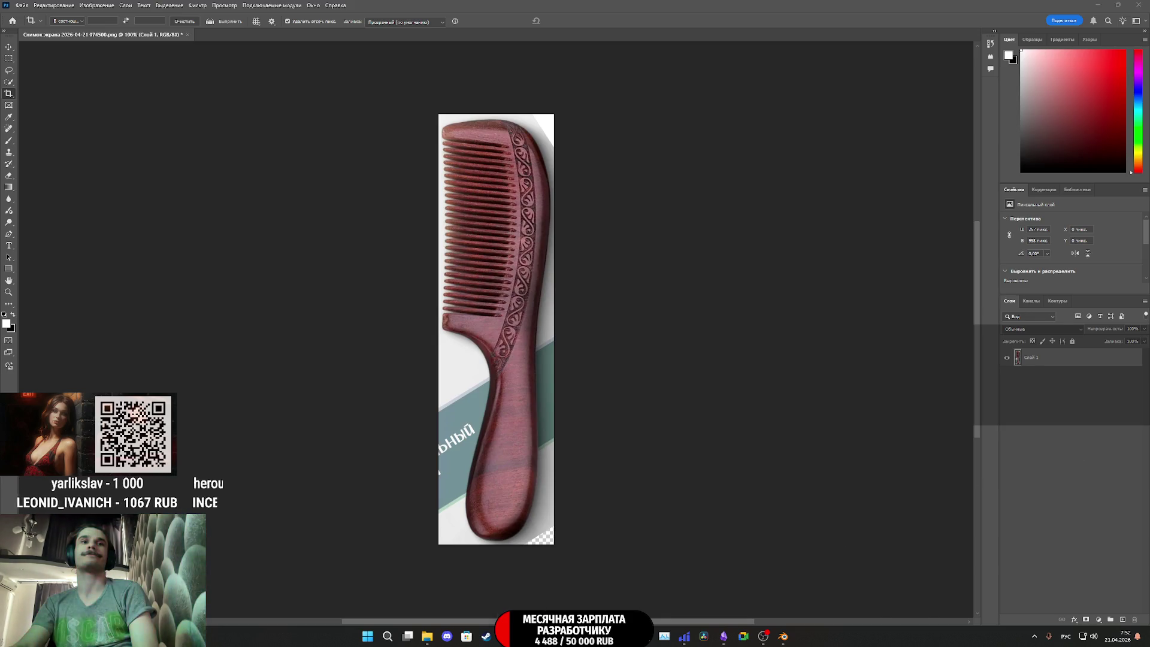
# Return from Unreal to Photoshop and quit it, answering the close prompt
pyautogui.hotkey('alt', 'Tab')
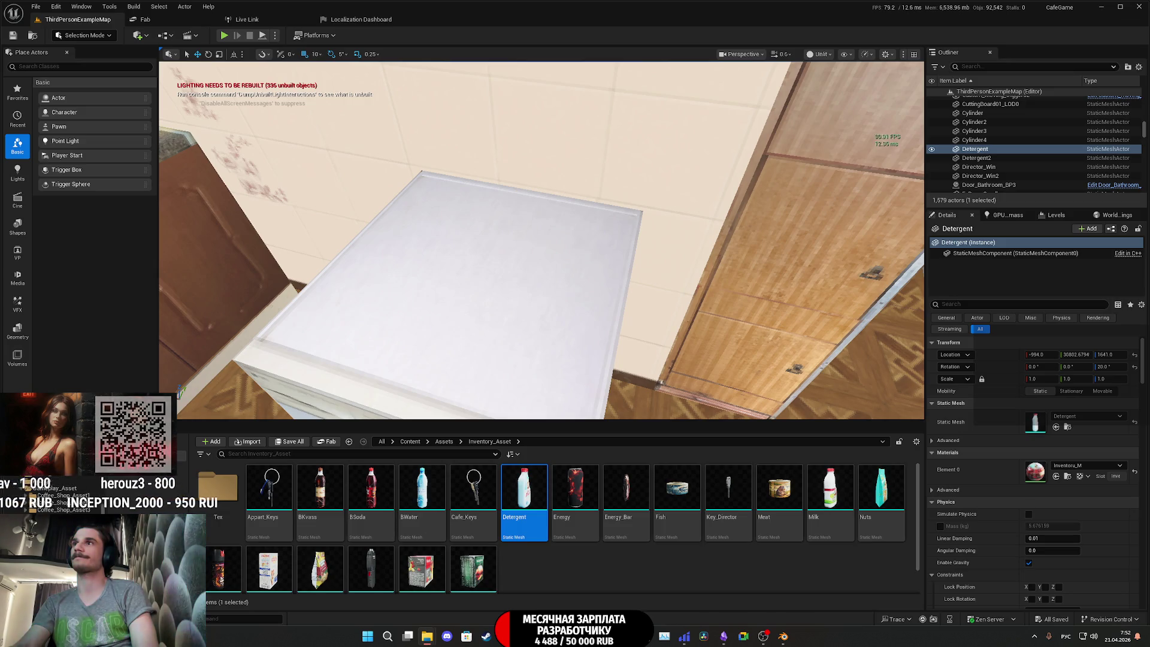
pyautogui.moveTo(721, 639)
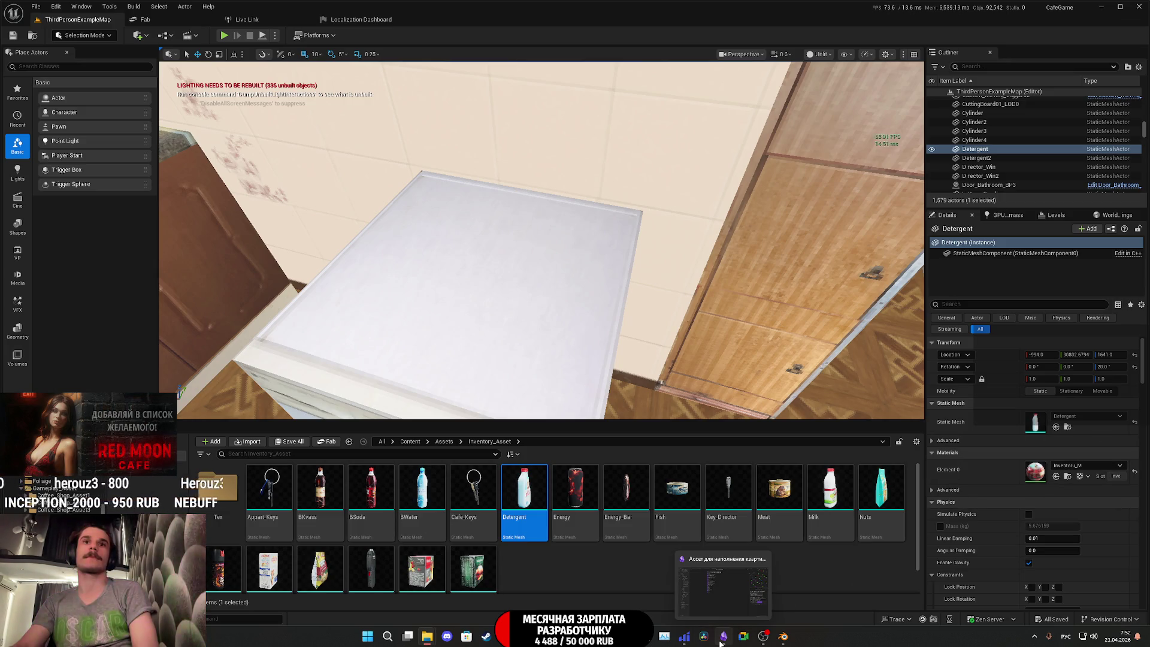
pyautogui.click(723, 590)
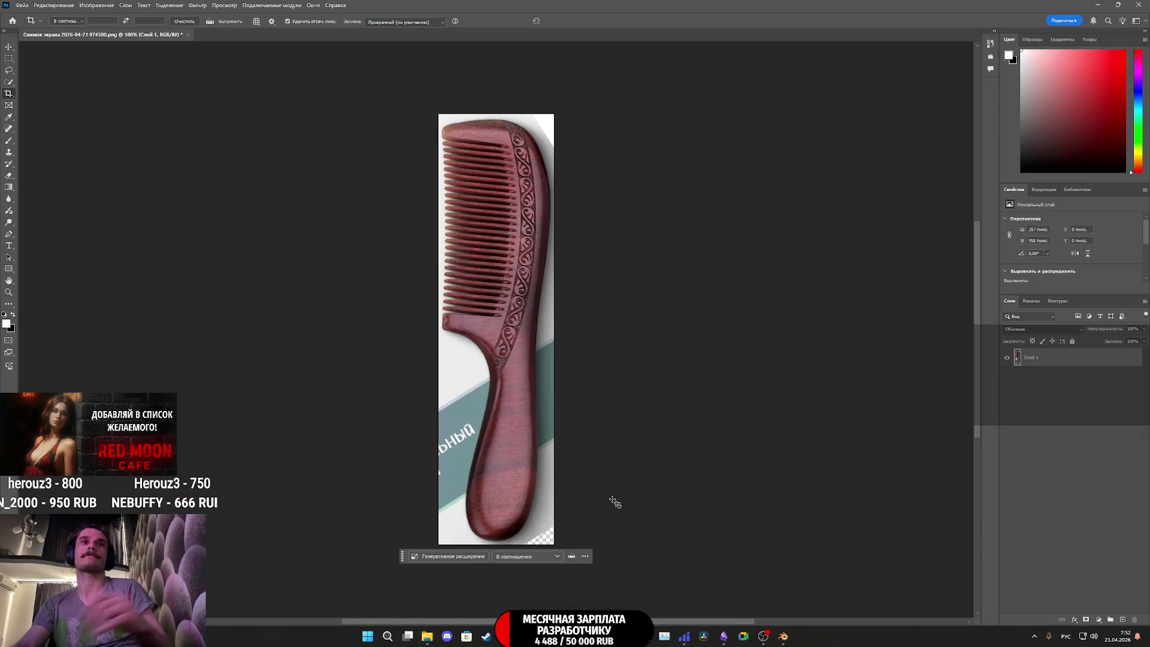
pyautogui.click(1138, 4)
pyautogui.click(602, 232)
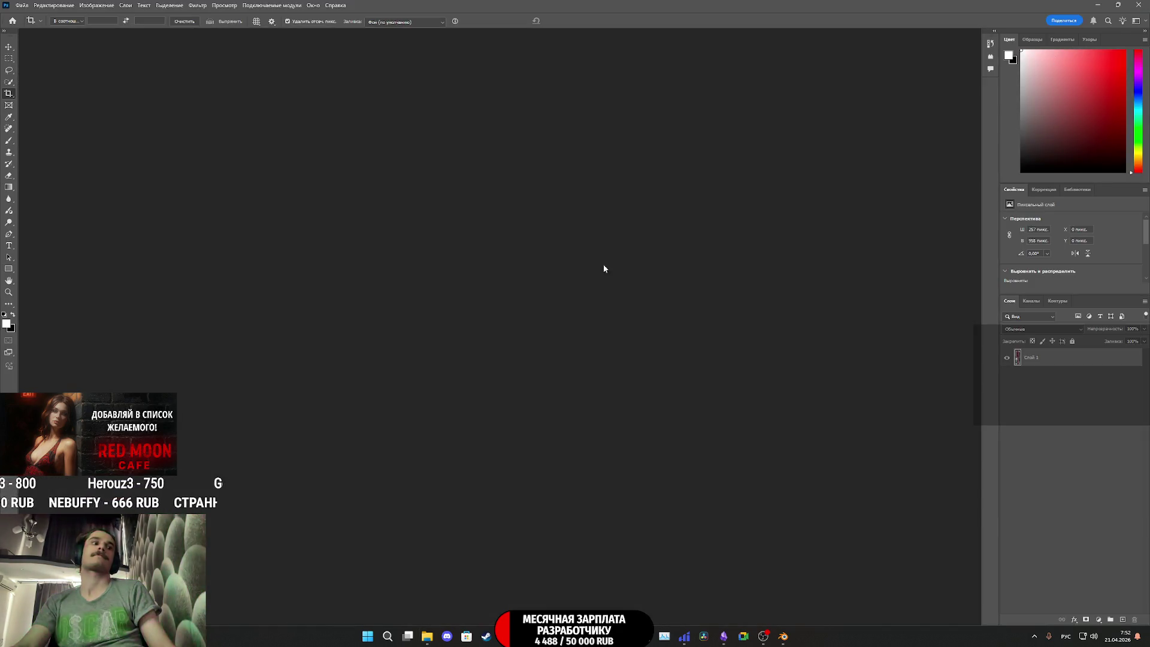
pyautogui.moveTo(546, 636)
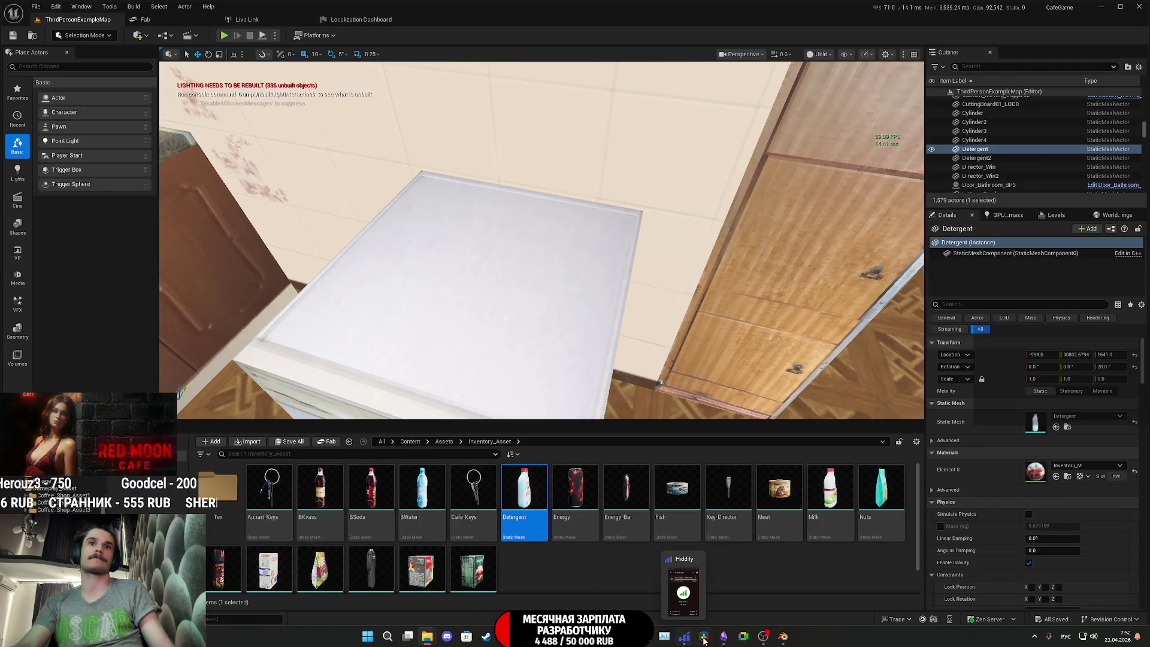
# In Blender, leave Edit Mode and switch to a top orthographic view of the props
pyautogui.moveTo(733, 640)
pyautogui.click(782, 636)
pyautogui.scroll(-3, 710, 386)
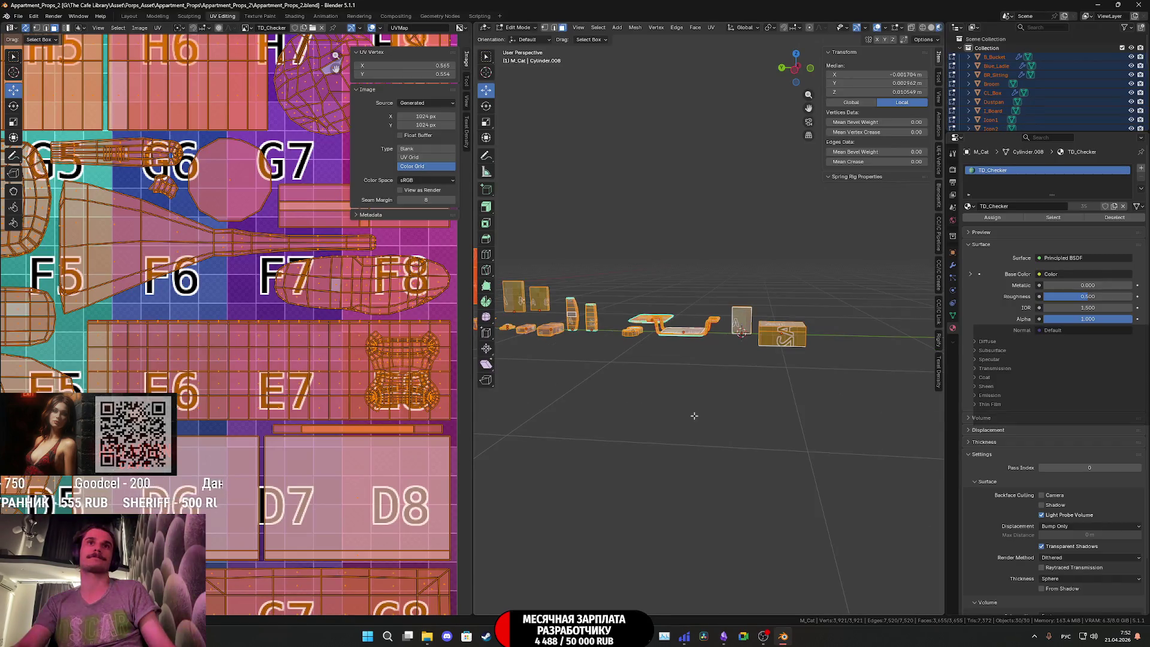
pyautogui.moveTo(710, 386)
pyautogui.mouseDown(button='middle')
pyautogui.moveTo(718, 415)
pyautogui.moveTo(774, 379)
pyautogui.moveTo(724, 360)
pyautogui.mouseUp(button='middle')
pyautogui.press('Tab')
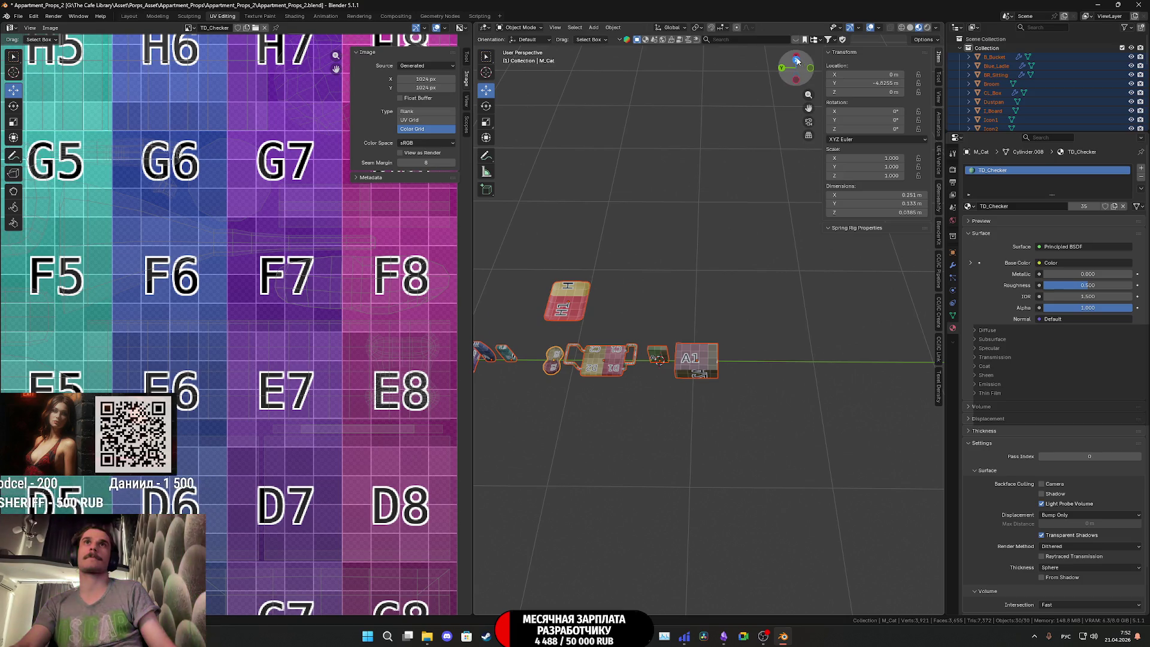
pyautogui.click(797, 60)
pyautogui.scroll(5, 702, 325)
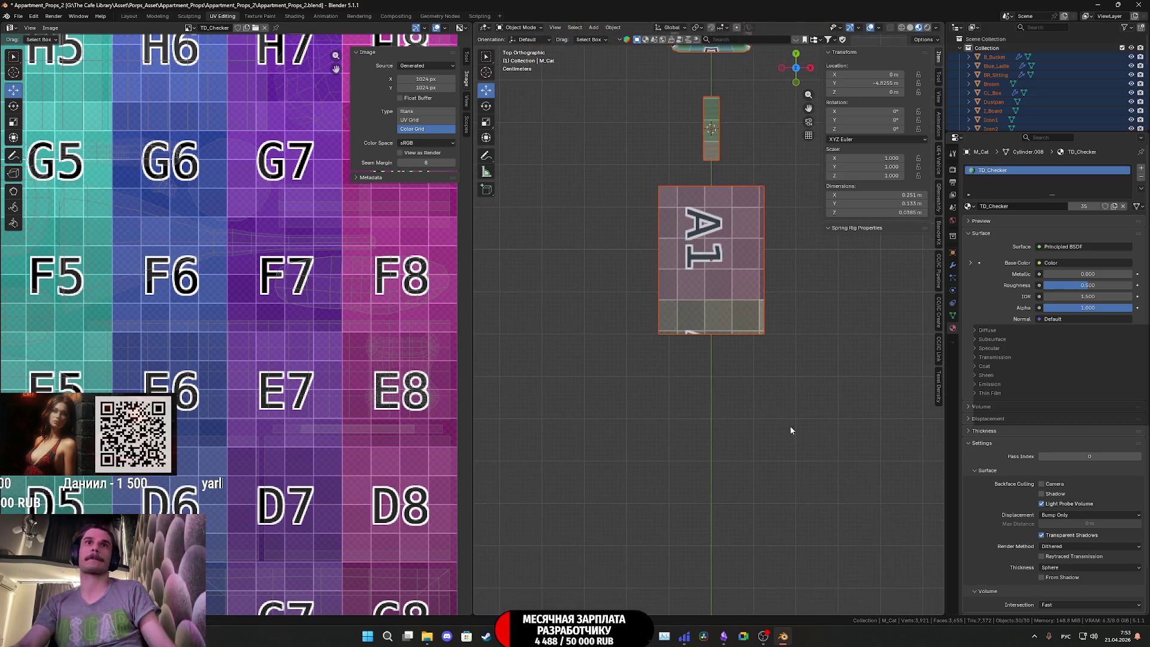
pyautogui.scroll(-3, 723, 365)
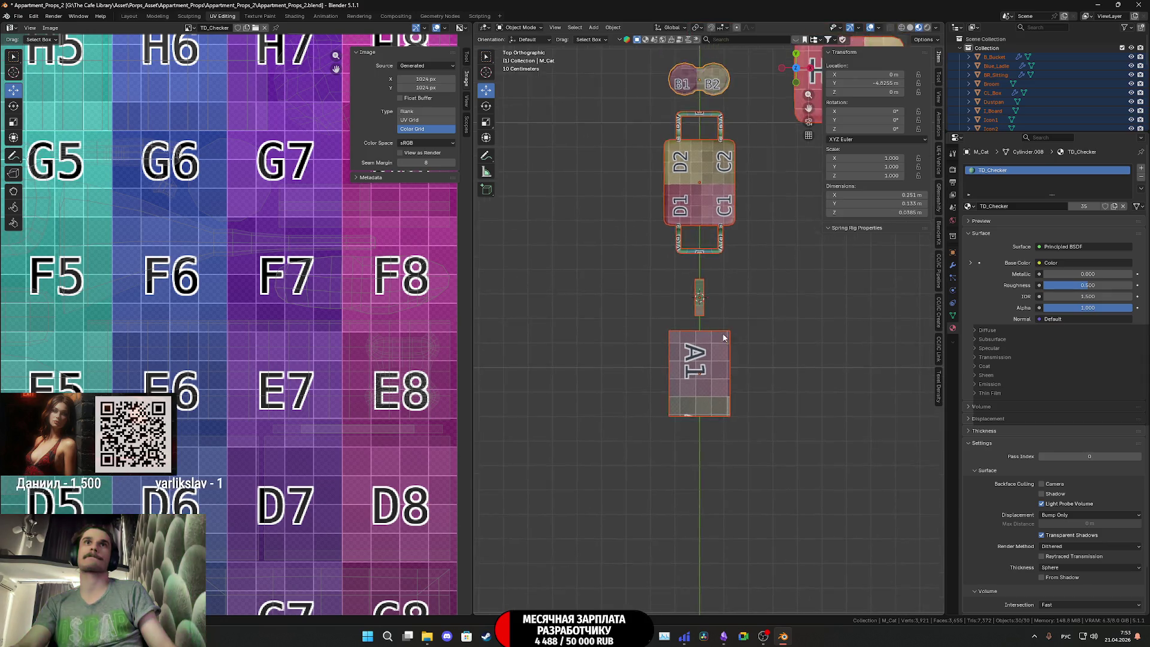
pyautogui.scroll(8, 724, 338)
pyautogui.moveTo(714, 333)
pyautogui.keyDown('shift'); pyautogui.mouseDown(button='middle')
pyautogui.moveTo(724, 383)
pyautogui.moveTo(755, 424)
pyautogui.mouseUp(button='middle'); pyautogui.keyUp('shift')
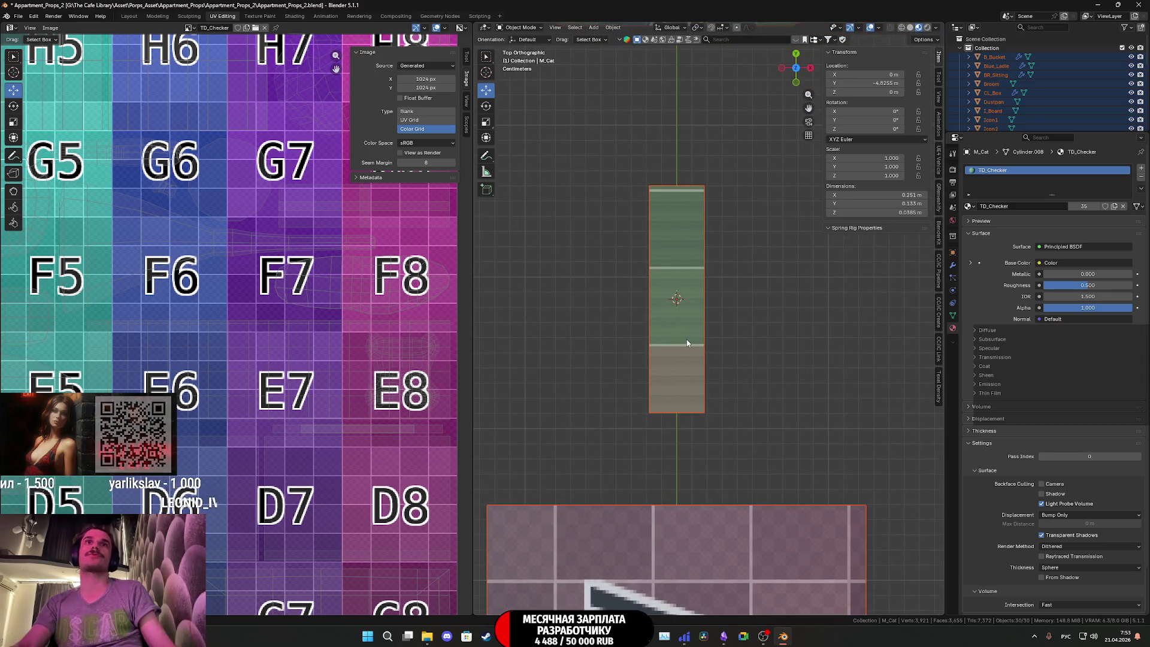
# Move S_Poroshok 0.612 m along negative Y and drop the comb reference picture into the scene
pyautogui.click(687, 340)
pyautogui.scroll(-5, 687, 330)
pyautogui.moveTo(698, 281); pyautogui.dragTo(698, 555)
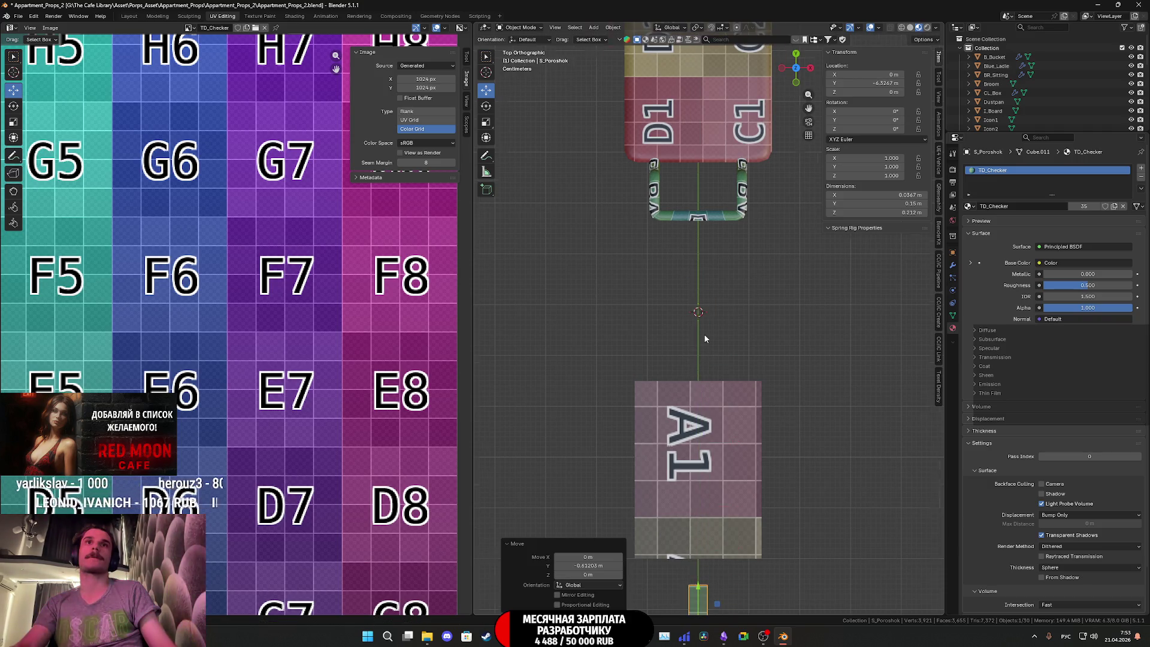
pyautogui.scroll(3, 705, 339)
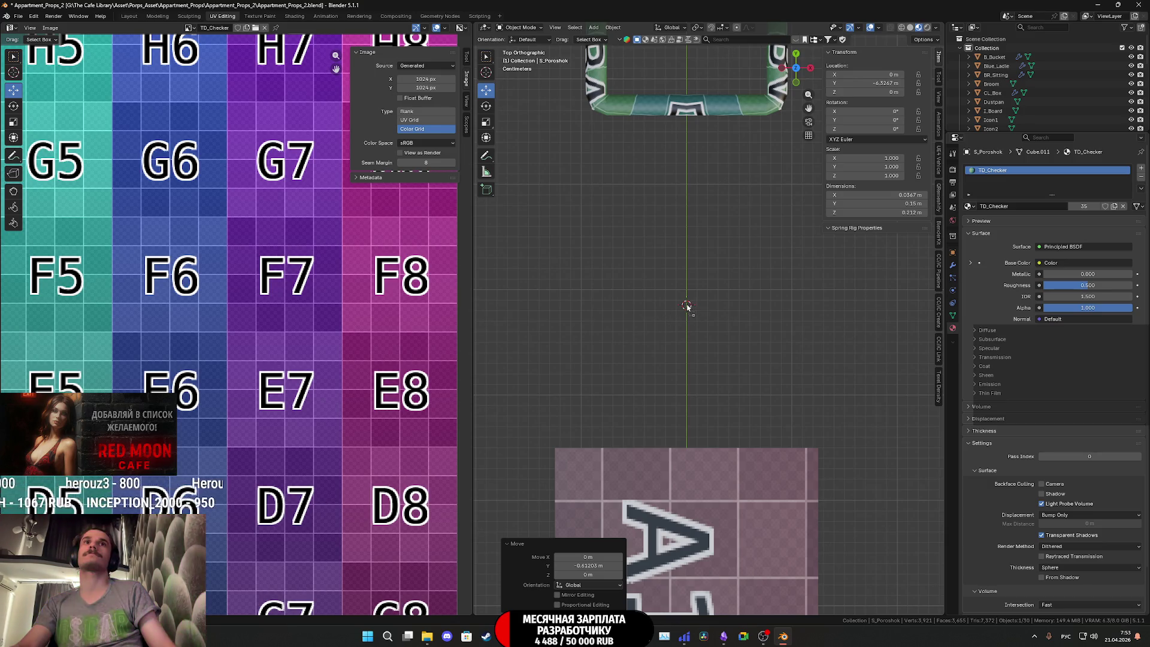
pyautogui.moveTo(687, 307); pyautogui.dragTo(686, 304)
# Shrink the comb reference picture with two successive scale operations
pyautogui.press('s')
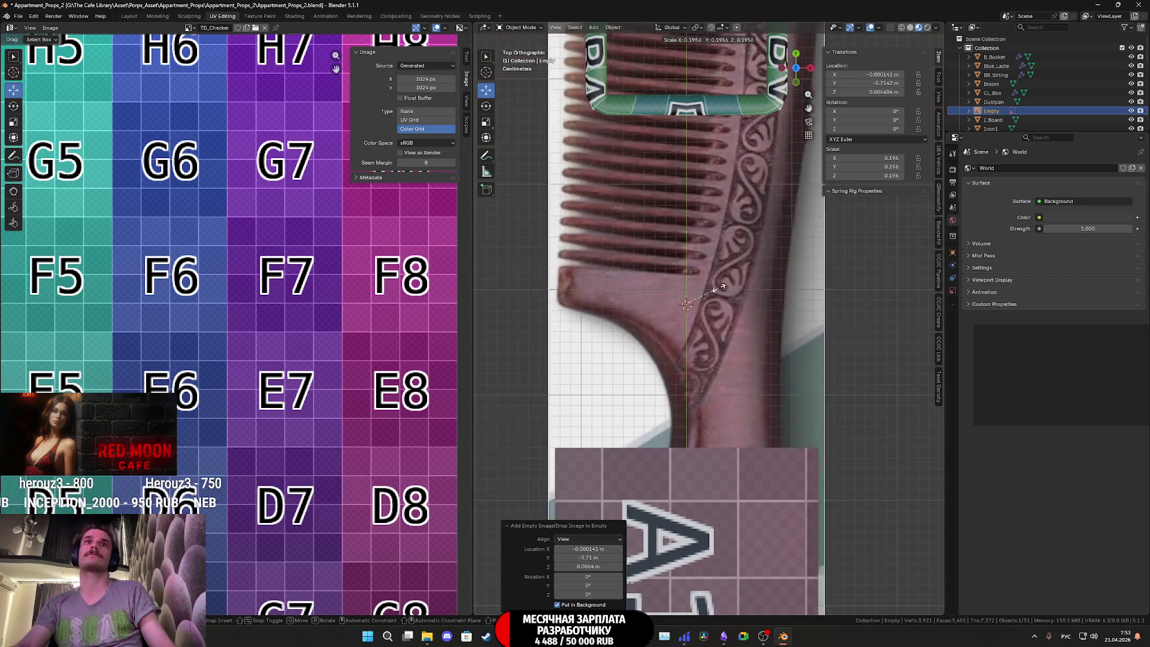
pyautogui.click(691, 299)
pyautogui.scroll(6, 691, 298)
pyautogui.scroll(-4, 691, 298)
pyautogui.press('s')
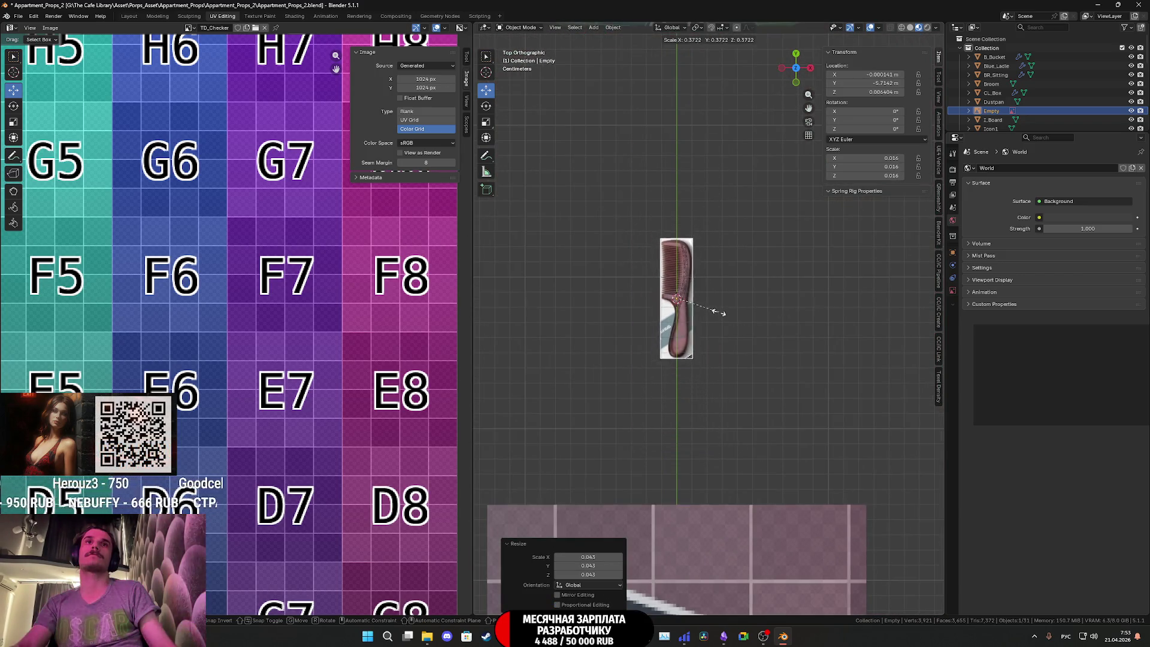
pyautogui.click(723, 313)
pyautogui.scroll(3, 718, 317)
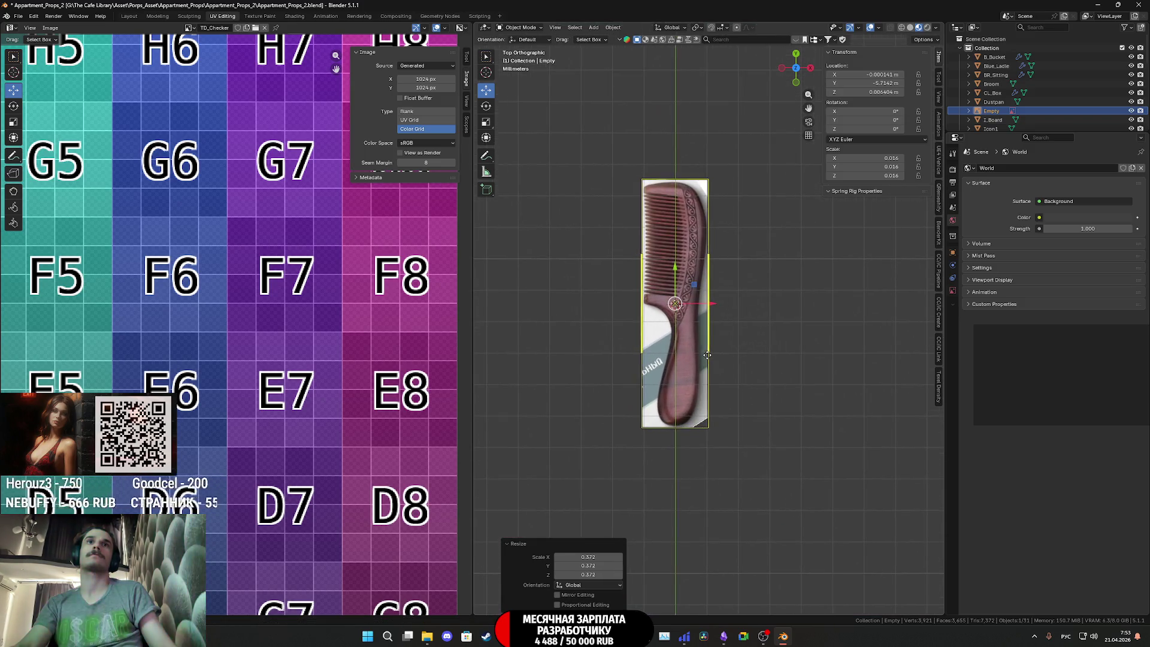
# Add a 0.05 m test plane over the comb, enlarge it, try edge selection, then delete it
pyautogui.hotkey('shift', 'a')
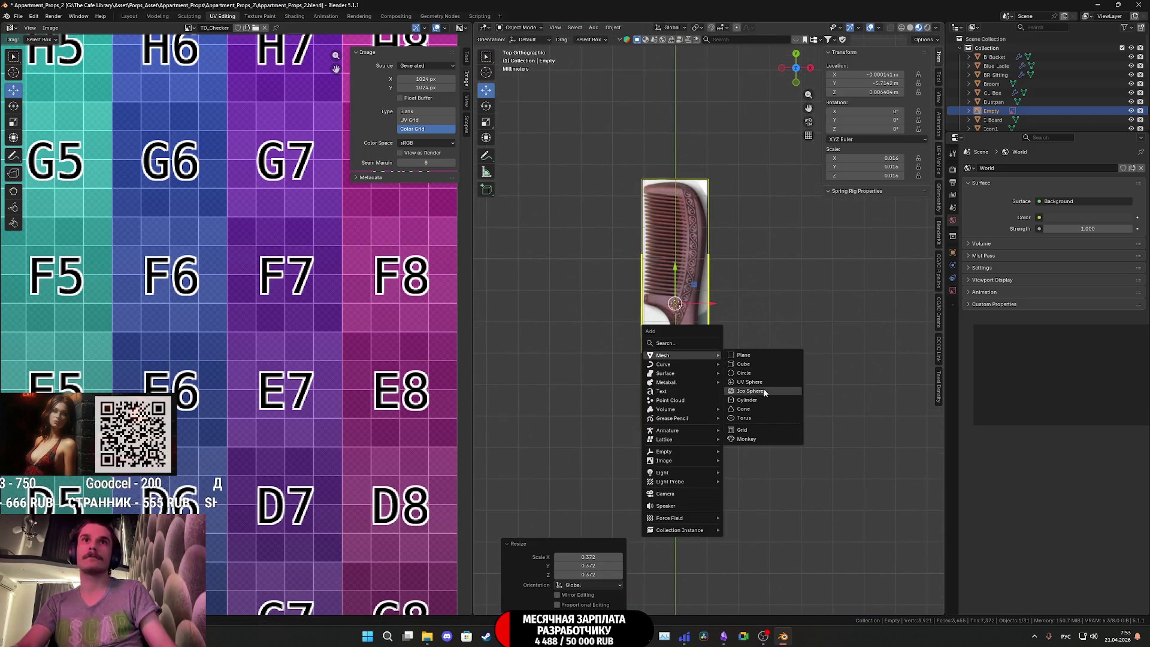
pyautogui.click(741, 355)
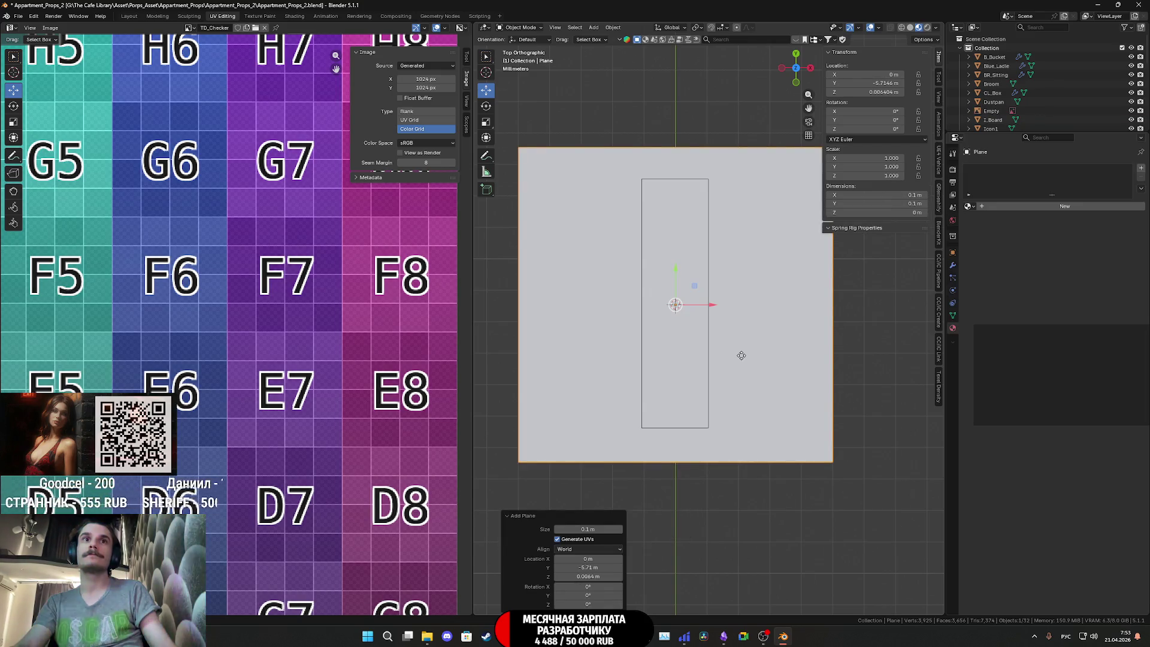
pyautogui.click(589, 529)
pyautogui.write('0.05')
pyautogui.press('Return')
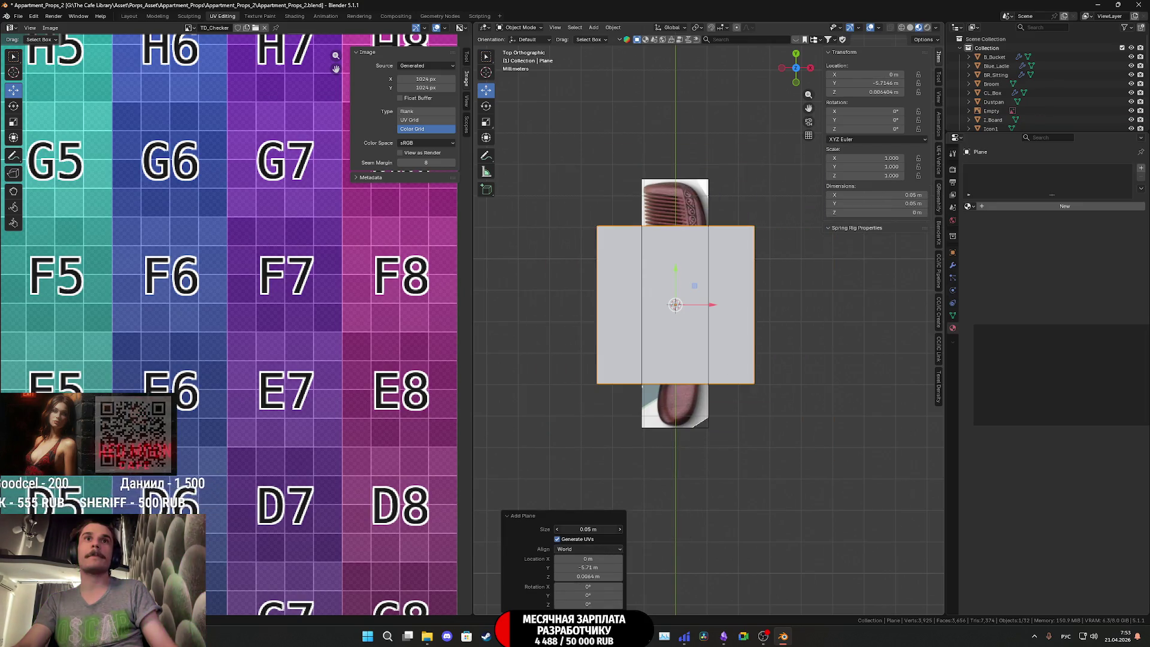
pyautogui.moveTo(588, 529); pyautogui.dragTo(607, 529)
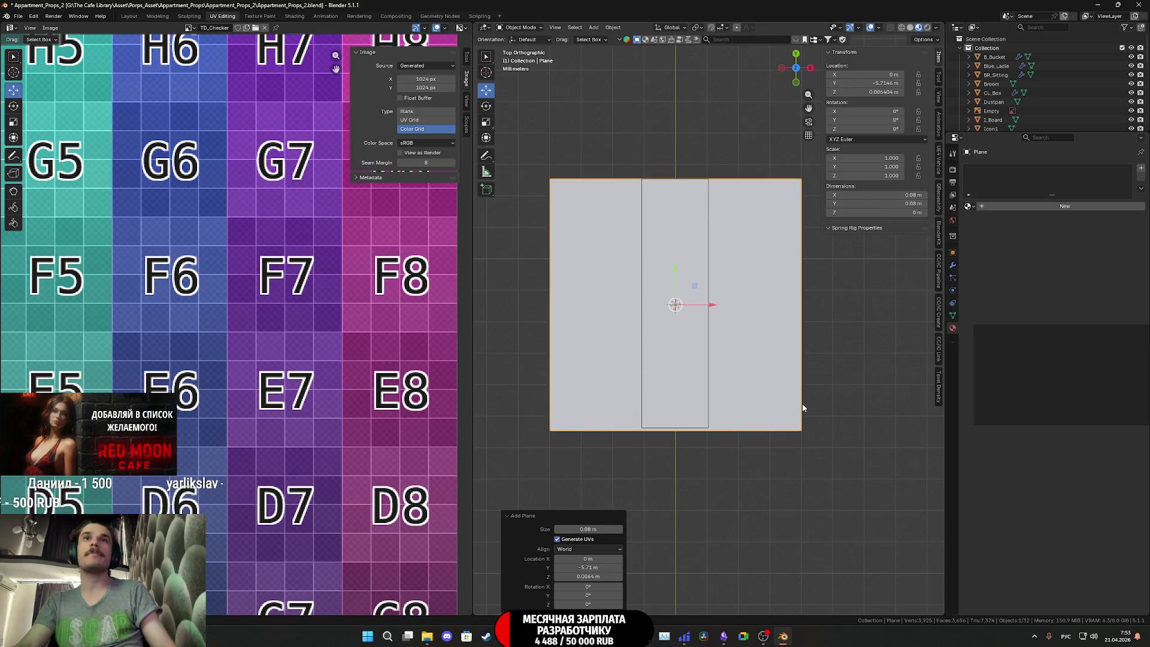
pyautogui.press('Tab')
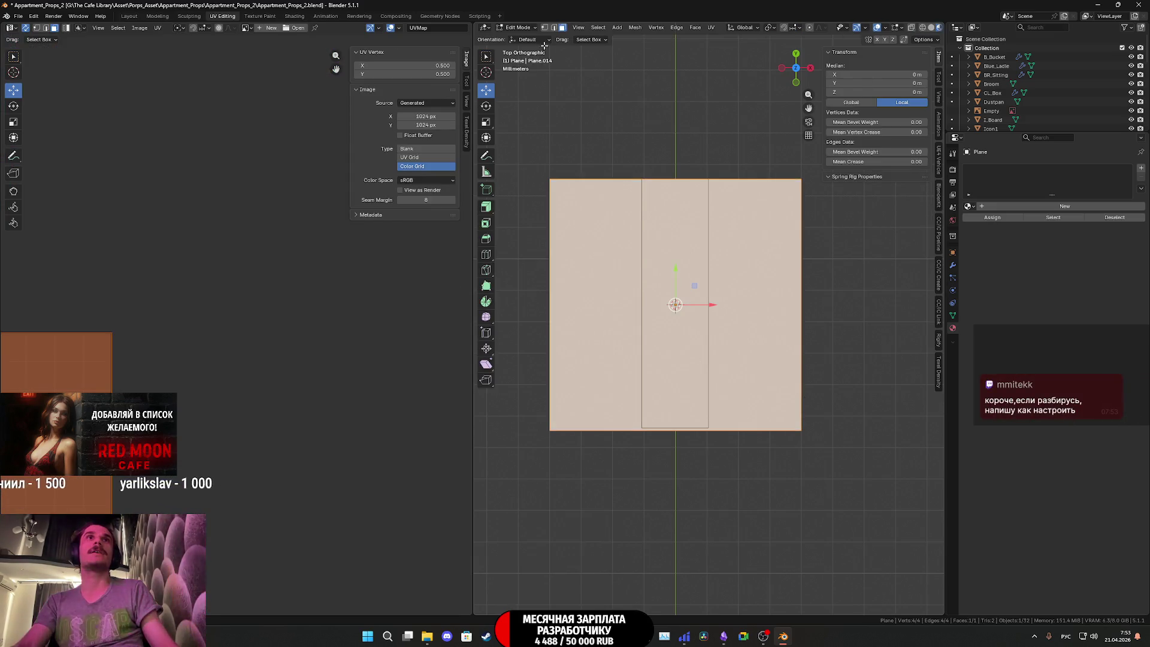
pyautogui.click(555, 29)
pyautogui.click(677, 428)
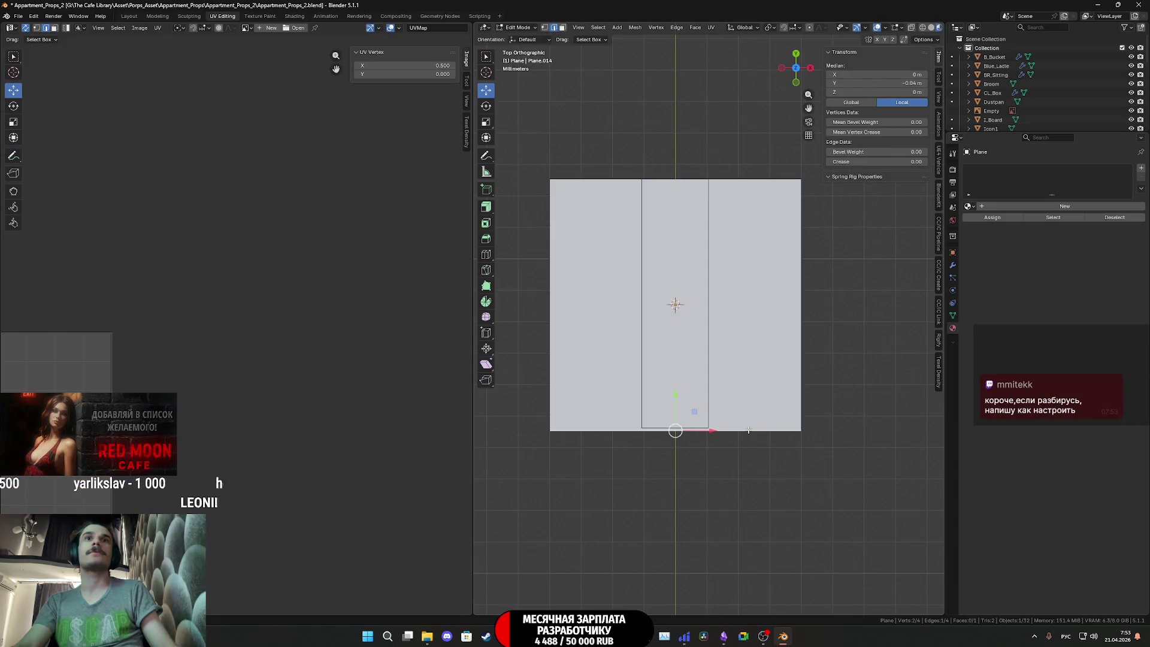
pyautogui.press('Tab')
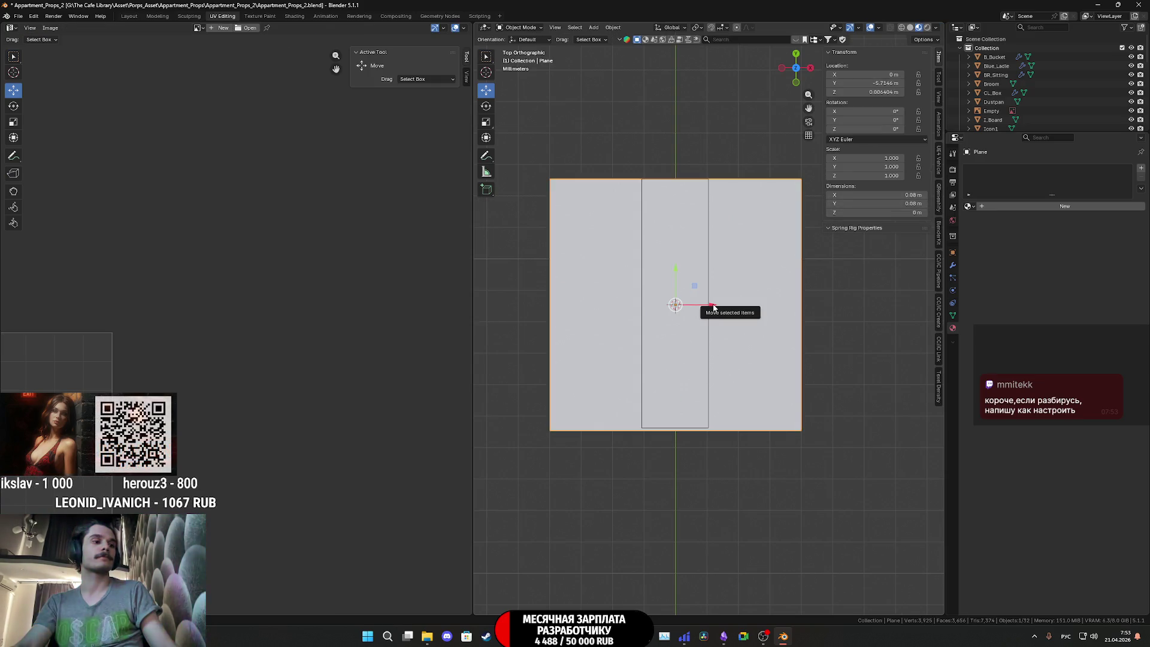
pyautogui.press('Delete')
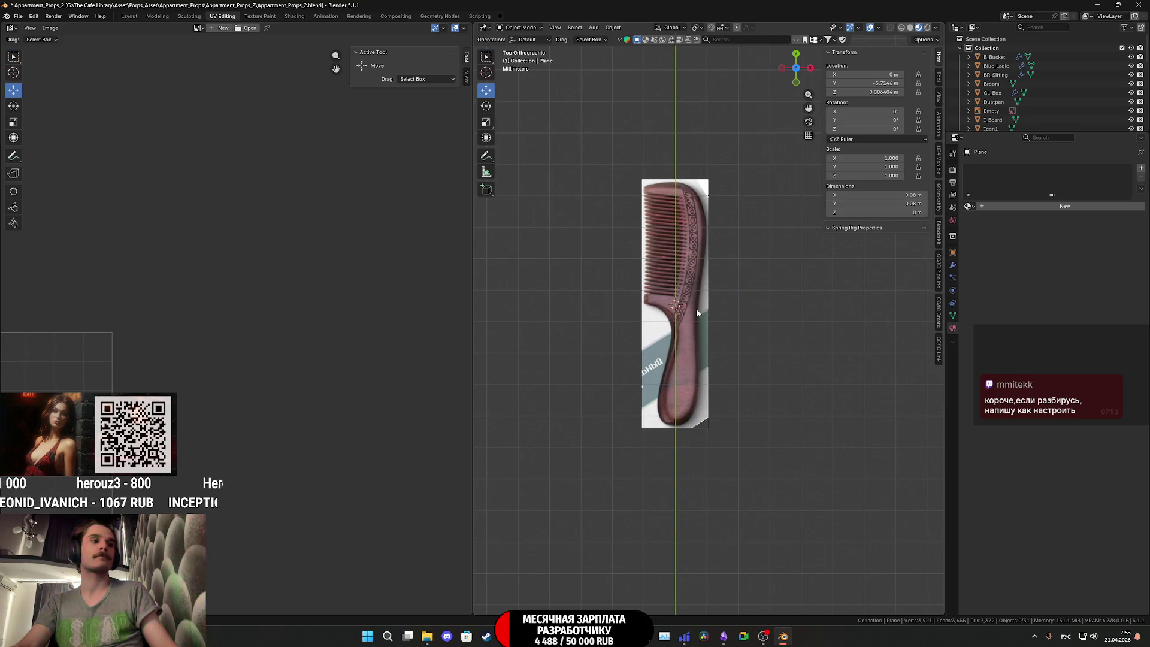
# Lower the comb picture's opacity and add a new plane in Edit Mode
pyautogui.click(676, 290)
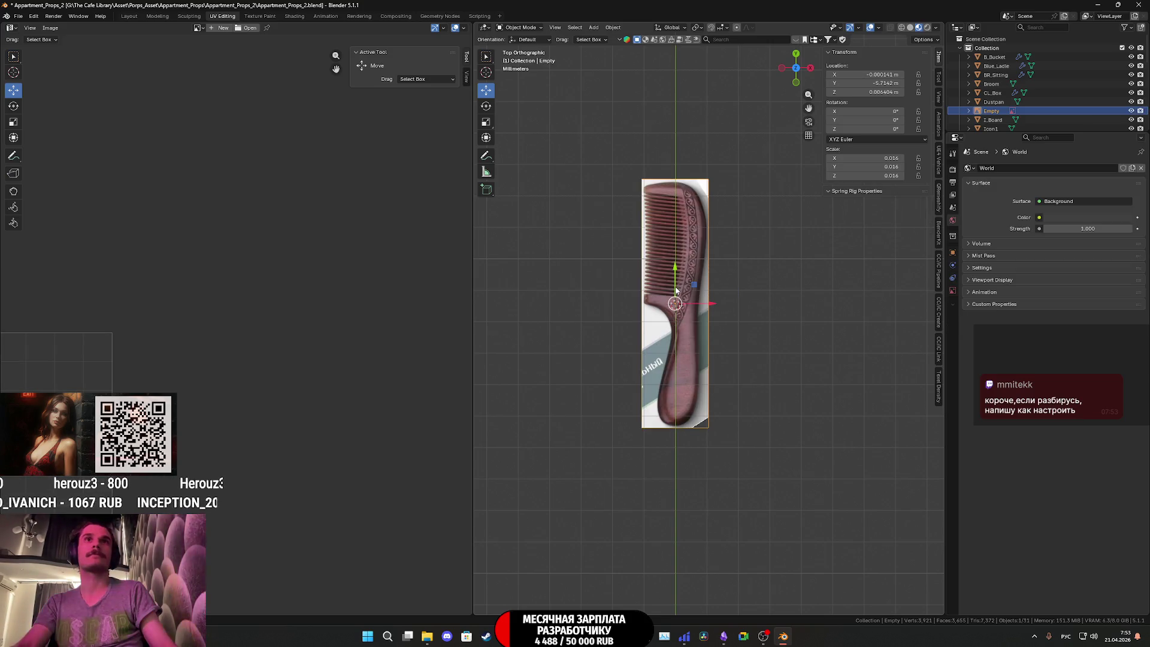
pyautogui.click(952, 289)
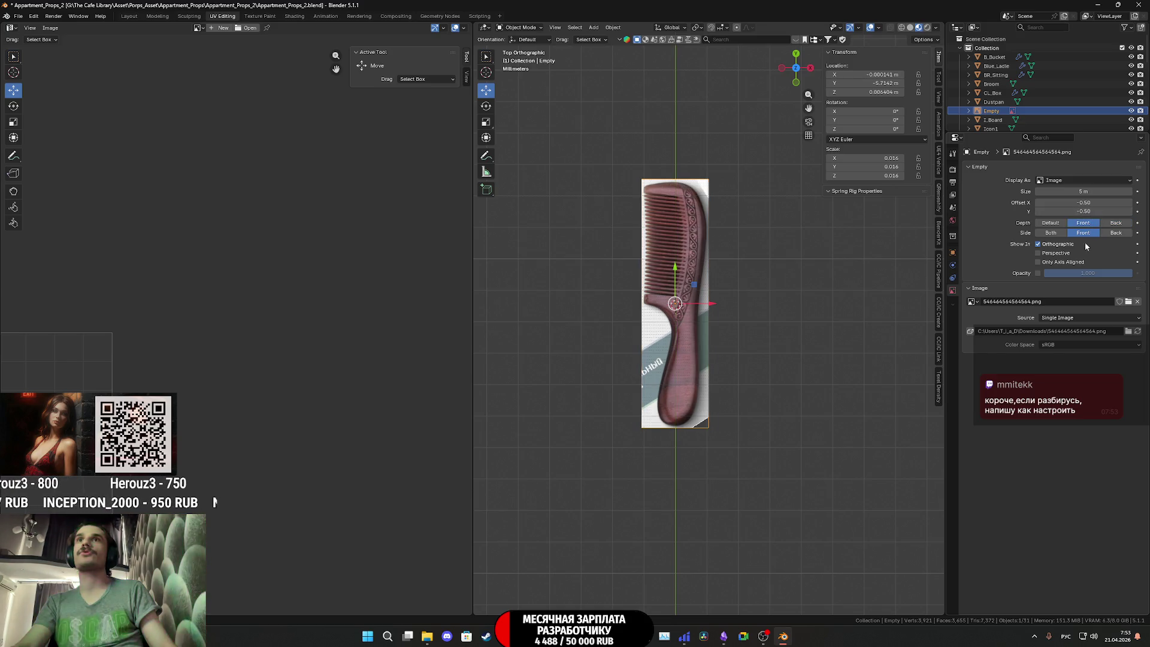
pyautogui.moveTo(1043, 276)
pyautogui.mouseDown()
pyautogui.moveTo(1030, 277)
pyautogui.moveTo(1048, 278)
pyautogui.mouseUp()
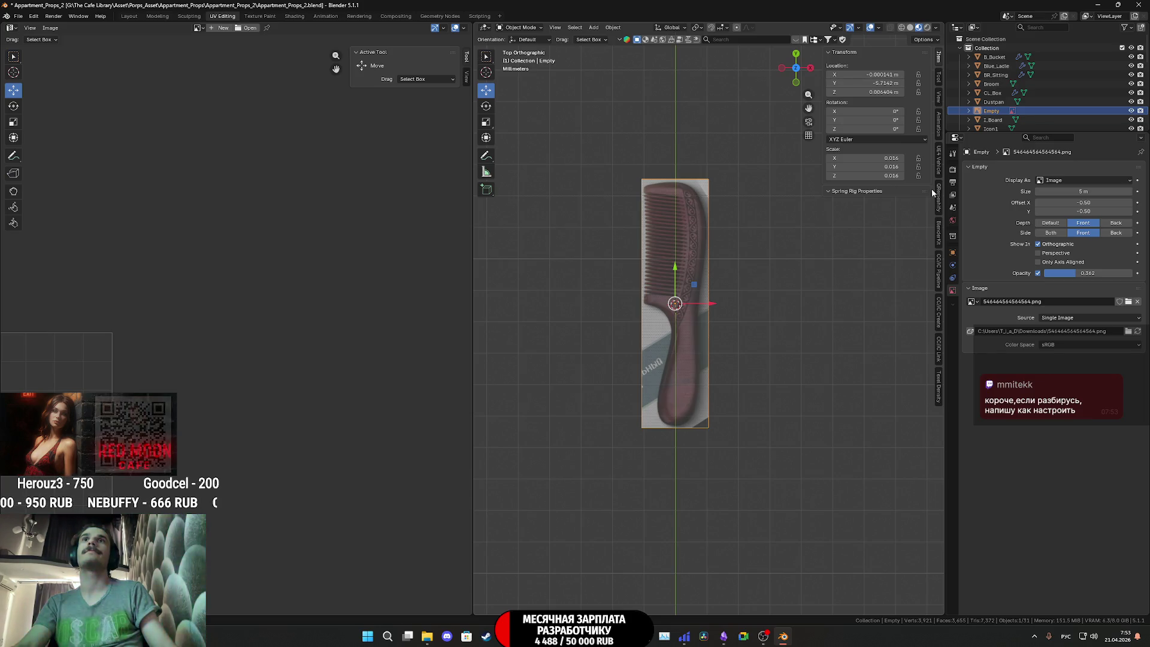
pyautogui.hotkey('shift', 'r')
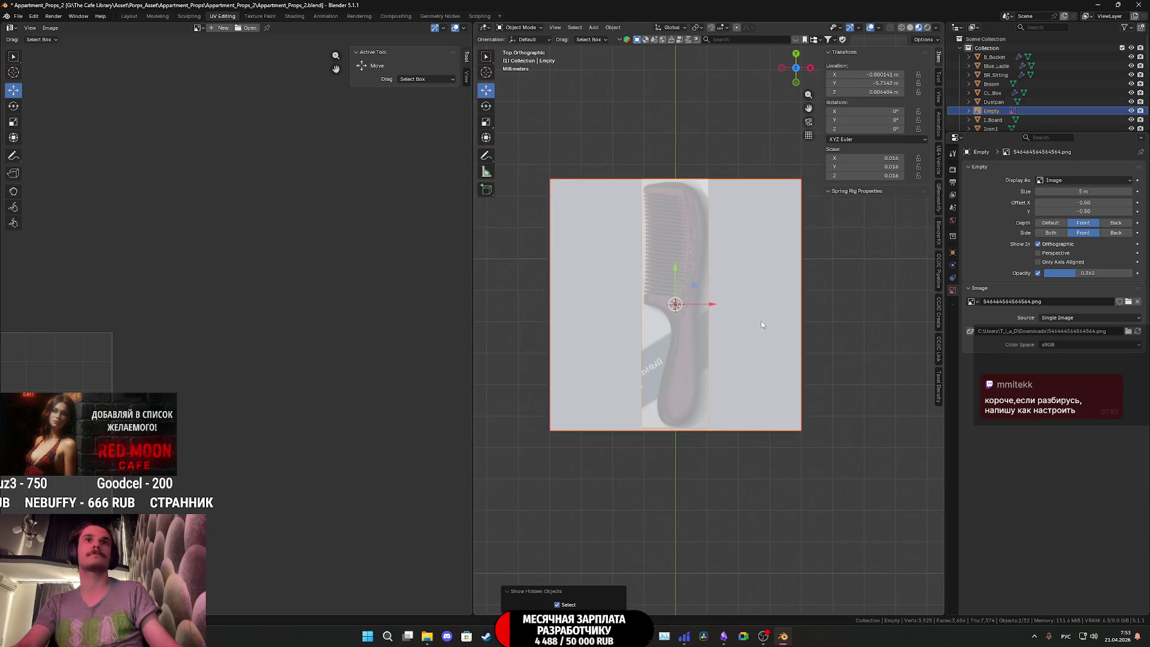
pyautogui.press('Tab')
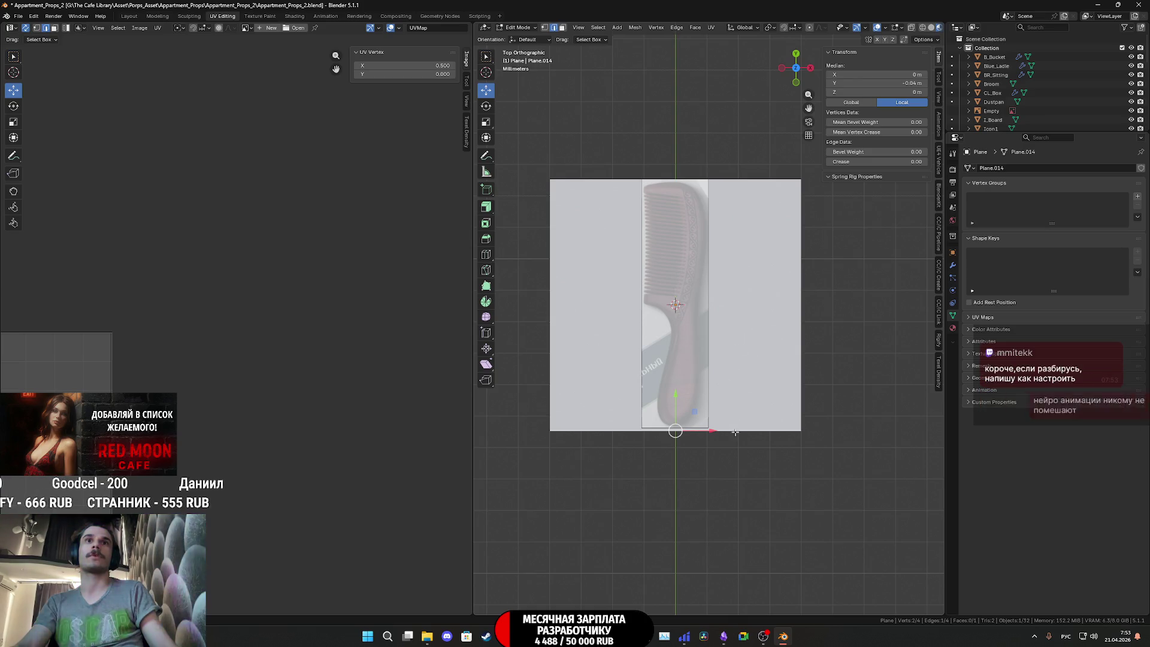
# Align the plane's bottom and top edges with the comb's lower end and tip
pyautogui.scroll(2, 684, 436)
pyautogui.moveTo(661, 443)
pyautogui.mouseDown()
pyautogui.moveTo(663, 425)
pyautogui.moveTo(664, 435)
pyautogui.mouseUp()
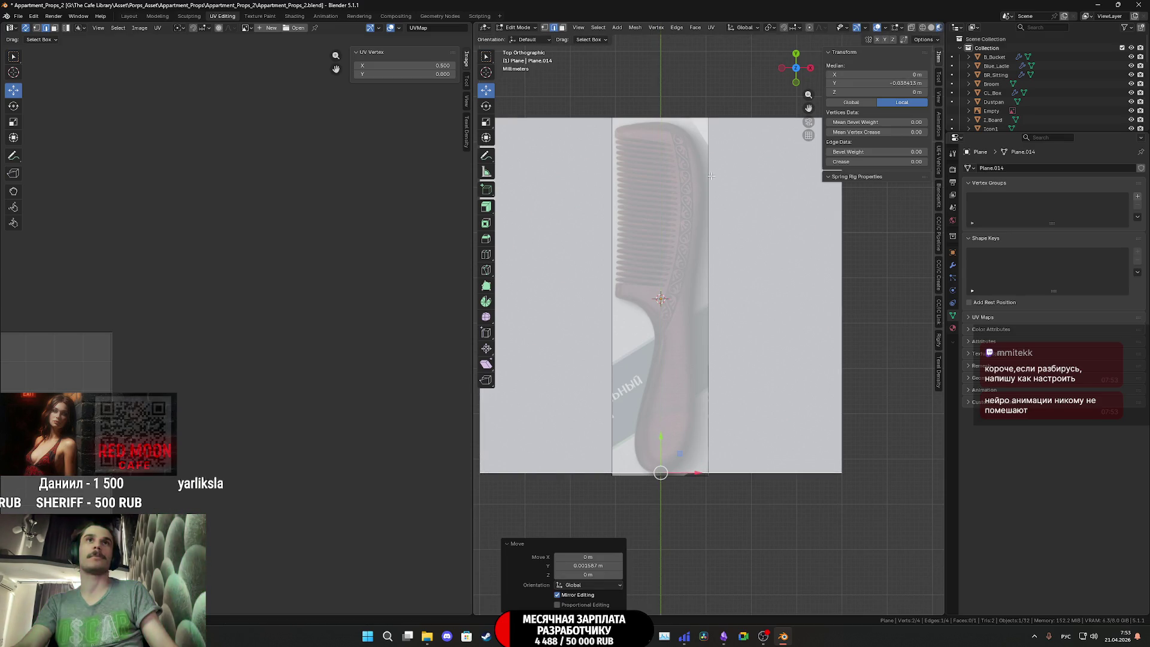
pyautogui.click(704, 115)
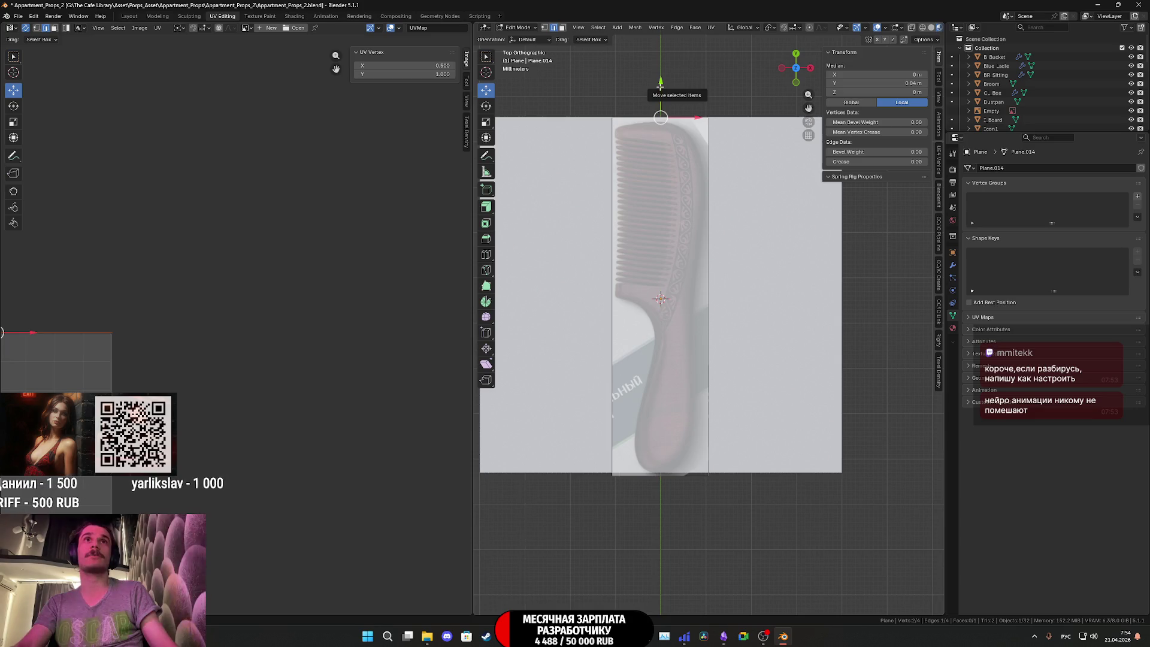
pyautogui.moveTo(661, 88); pyautogui.dragTo(660, 90)
# Pull the plane's right and left edges in to the comb's sides
pyautogui.click(837, 294)
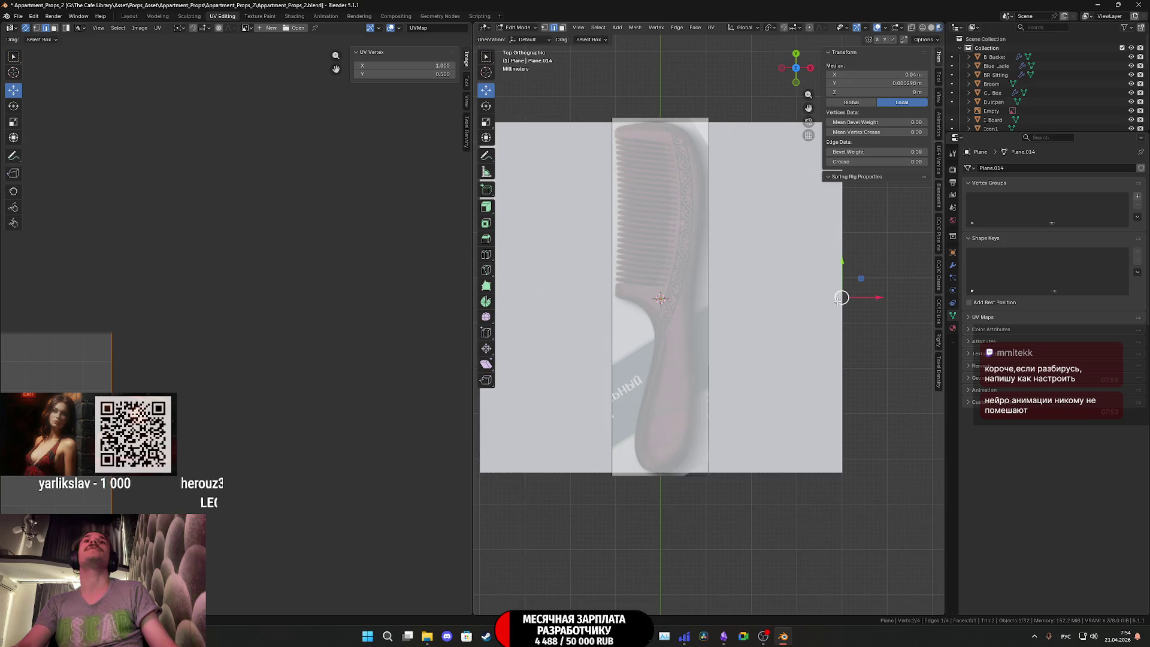
pyautogui.keyDown('shift'); pyautogui.moveTo(874, 311); pyautogui.dragTo(880, 351, button='middle'); pyautogui.keyUp('shift')
pyautogui.moveTo(886, 342); pyautogui.dragTo(742, 339)
pyautogui.keyDown('shift'); pyautogui.moveTo(534, 334); pyautogui.dragTo(623, 334, button='middle'); pyautogui.keyUp('shift')
pyautogui.click(575, 335)
pyautogui.moveTo(609, 336)
pyautogui.mouseDown()
pyautogui.moveTo(740, 333)
pyautogui.moveTo(748, 306)
pyautogui.mouseUp()
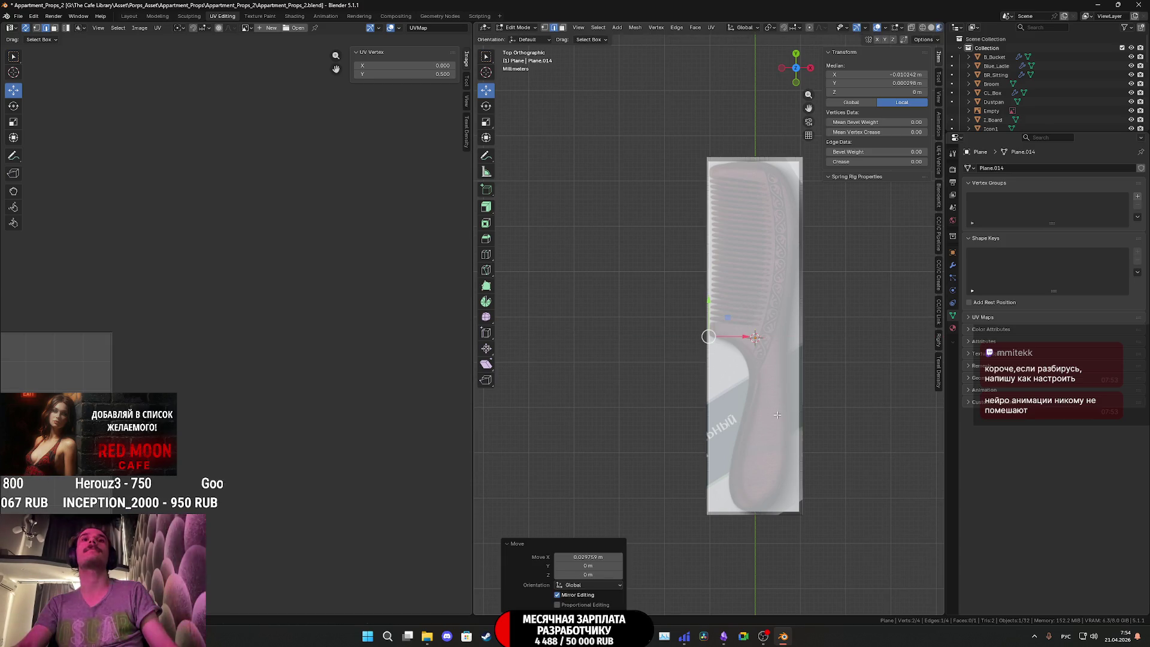
pyautogui.hotkey('ctrl', 'r')
# Add a centred loop cut, then a horizontal cut slid up along the comb
pyautogui.click(715, 383)
pyautogui.rightClick(716, 391)
pyautogui.hotkey('ctrl', 'r')
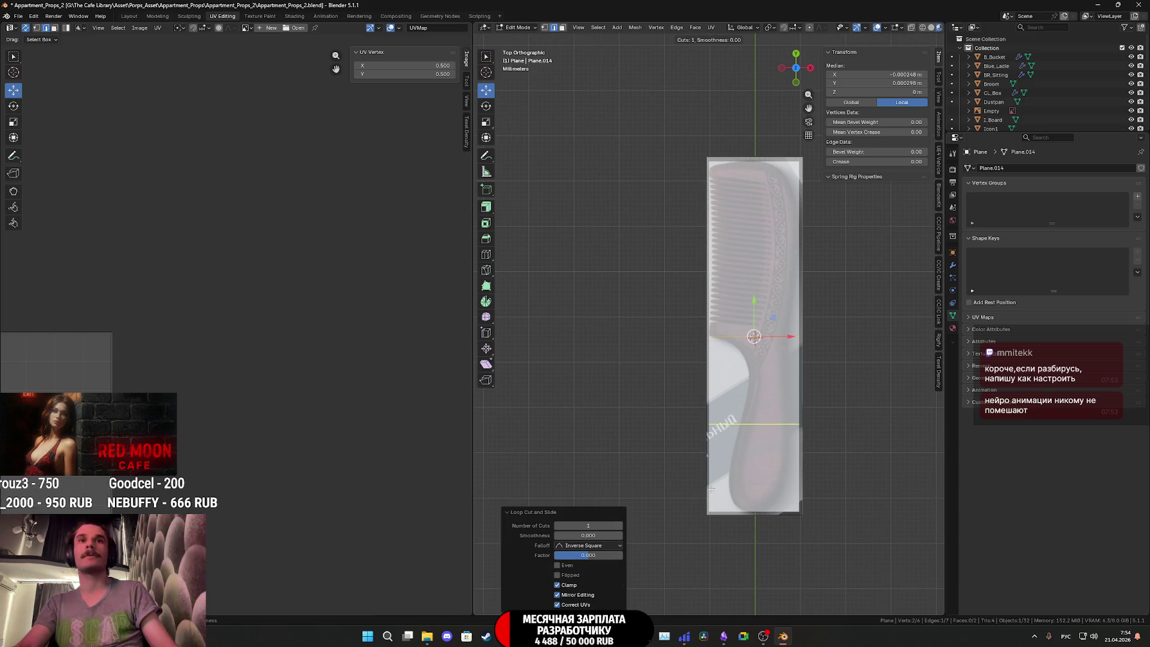
pyautogui.click(711, 485)
pyautogui.moveTo(710, 440); pyautogui.dragTo(711, 435)
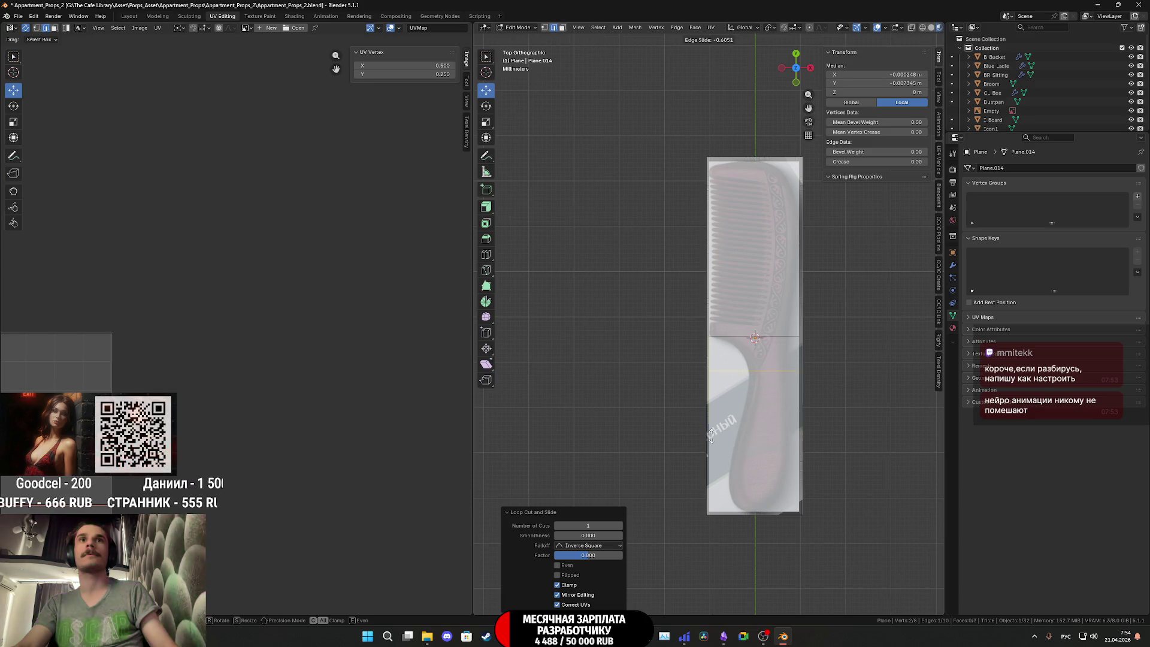
pyautogui.click(710, 434)
# Add a second horizontal cut and slide it down into the handle
pyautogui.hotkey('ctrl', 'r')
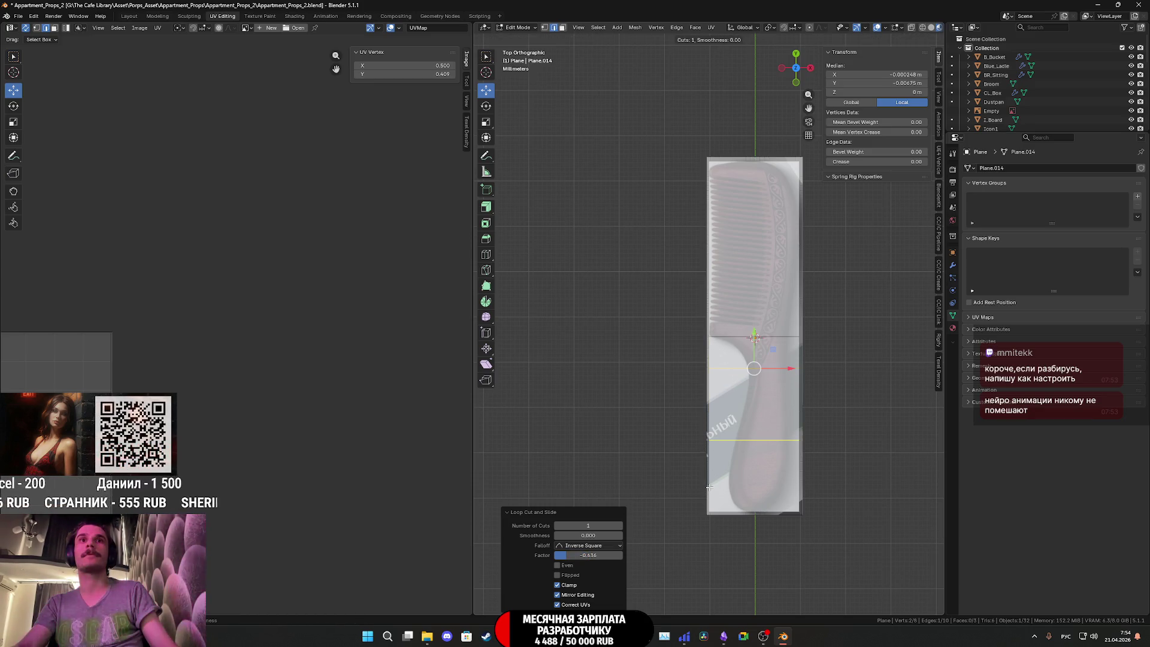
pyautogui.click(709, 486)
pyautogui.moveTo(717, 448); pyautogui.dragTo(711, 491)
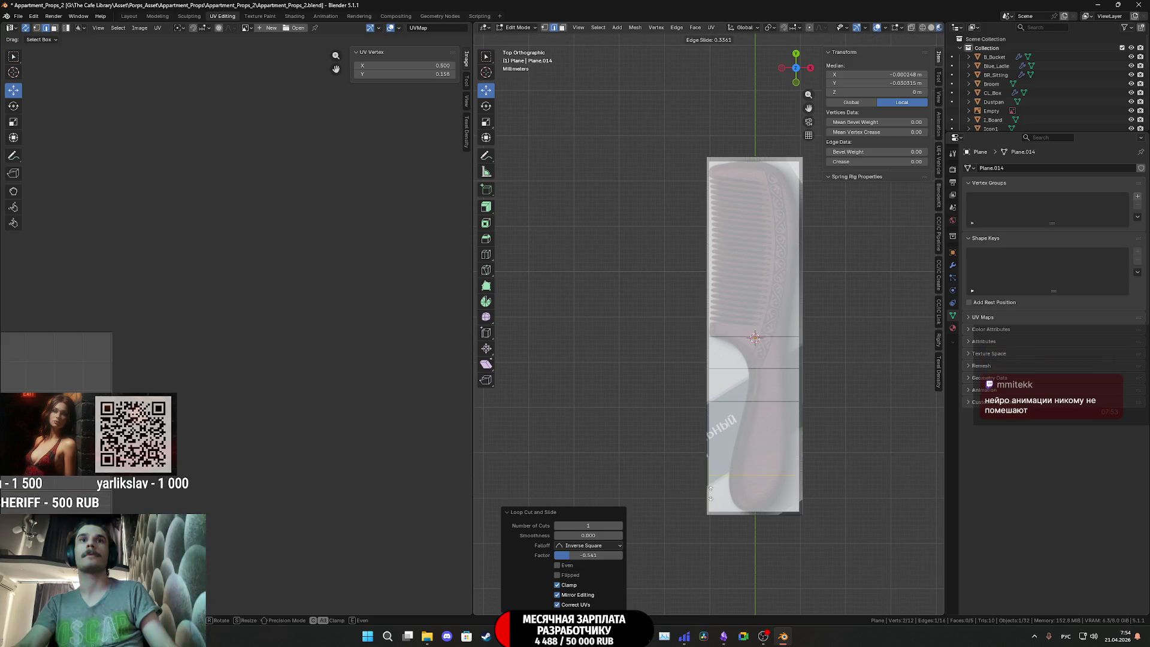
pyautogui.click(711, 492)
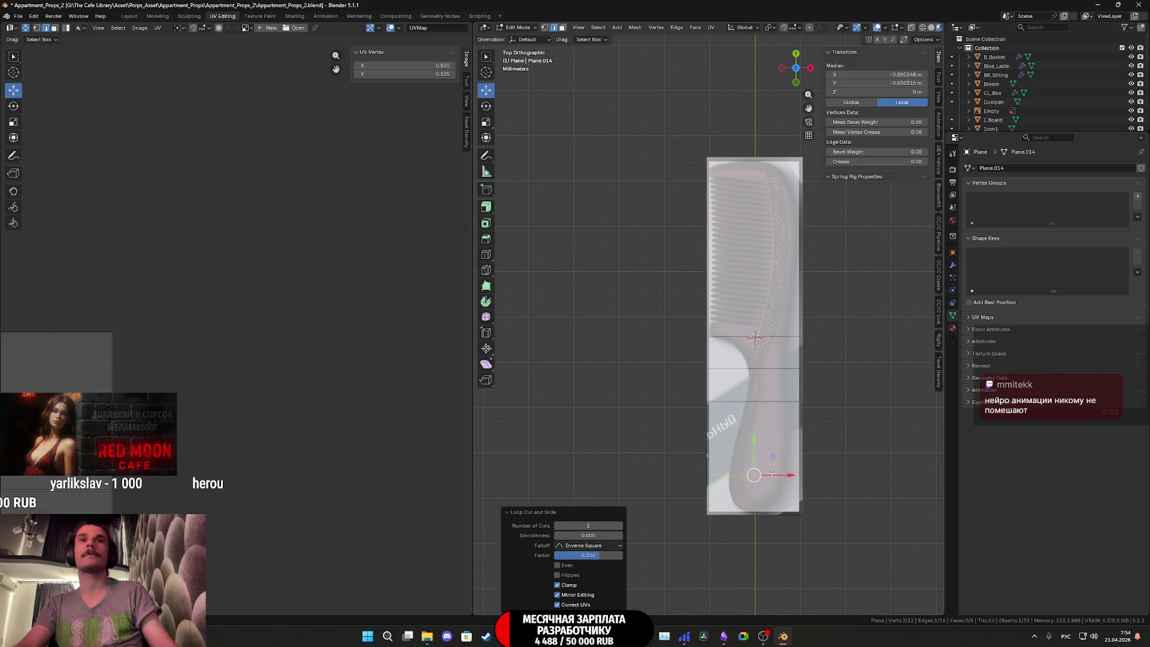
pyautogui.press('g')
pyautogui.press('g')
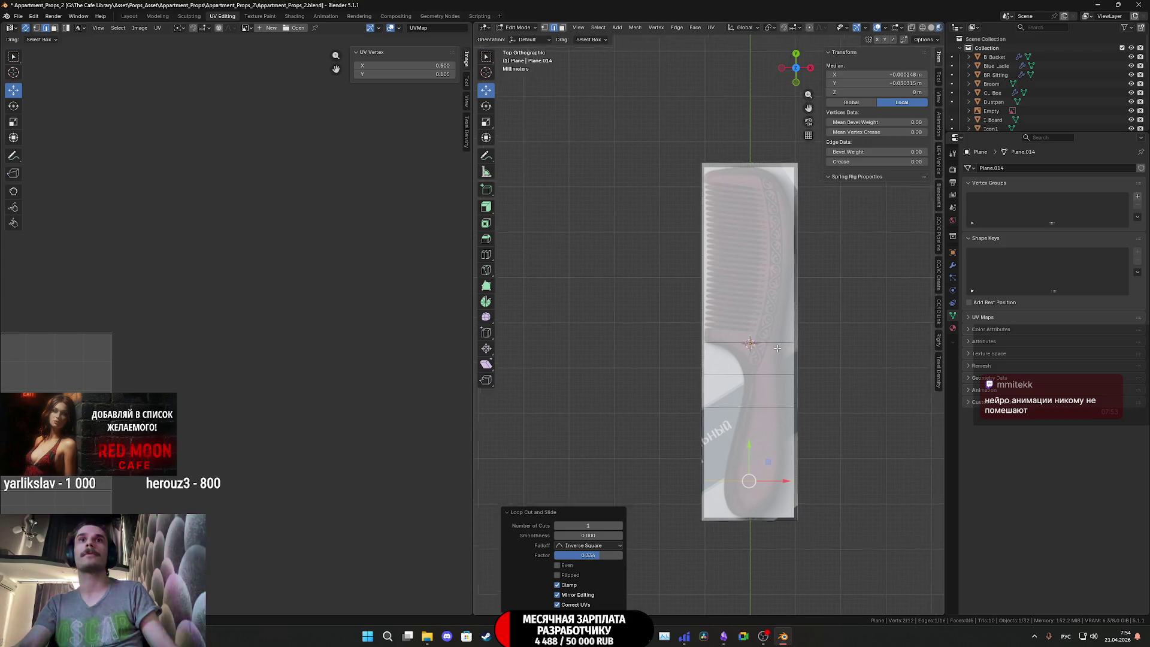
pyautogui.click(711, 491)
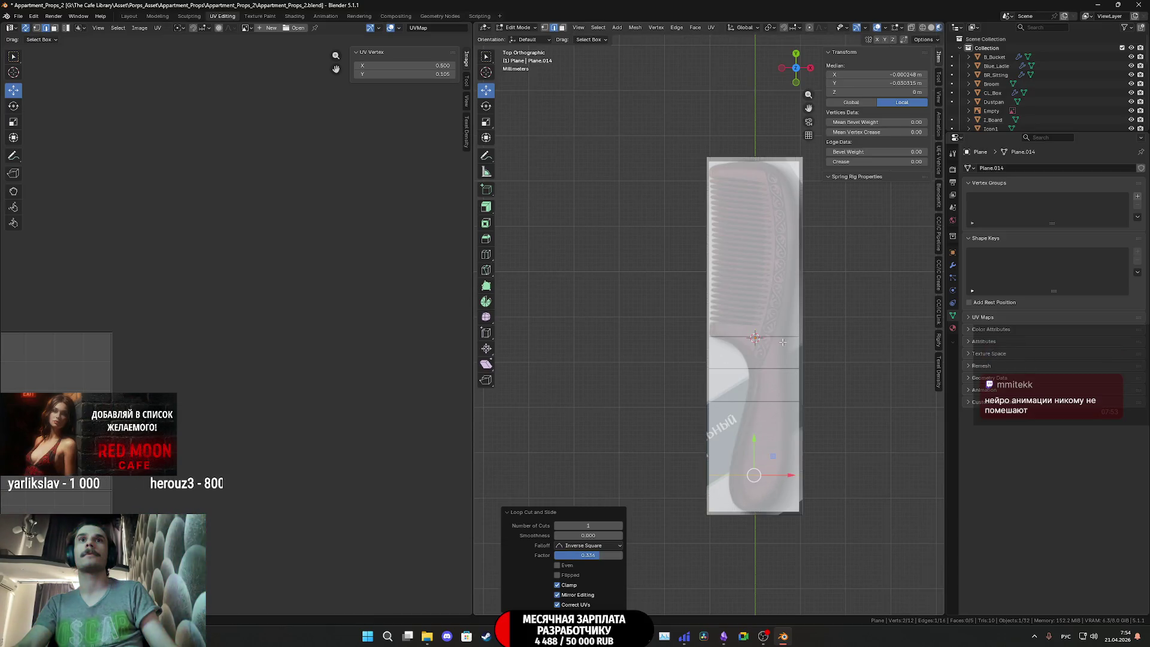
pyautogui.keyDown('shift'); pyautogui.moveTo(783, 343); pyautogui.dragTo(776, 356, button='middle'); pyautogui.keyUp('shift')
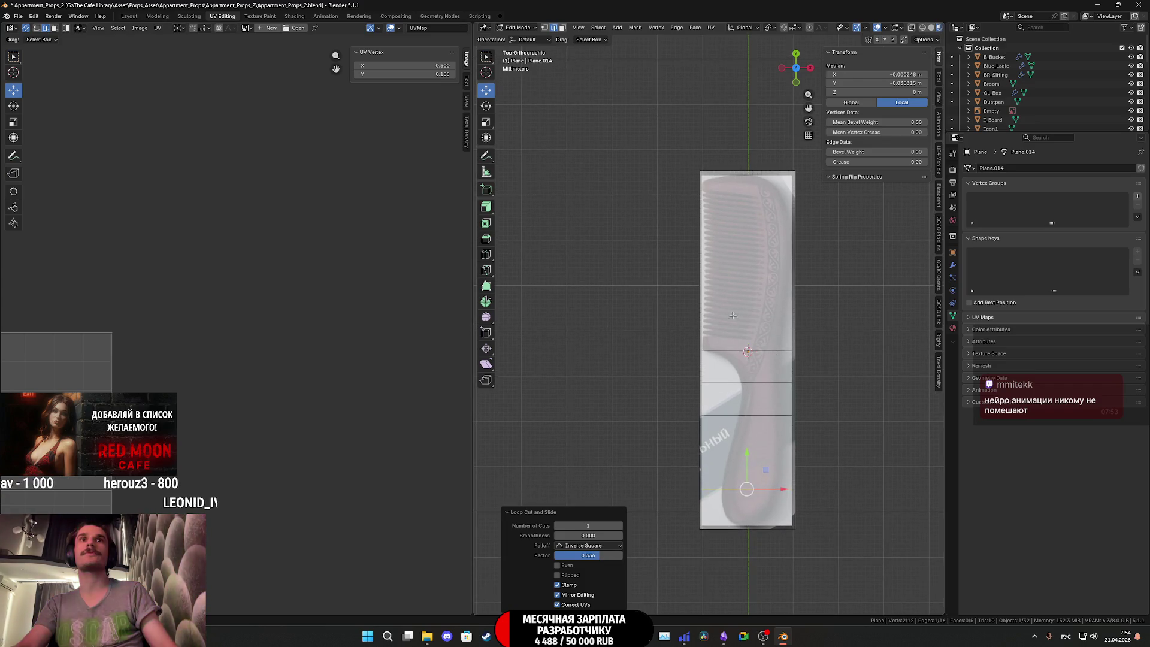
# Add two evenly spaced edge loops and select an edge loop on the plane
pyautogui.hotkey('ctrl', 'r')
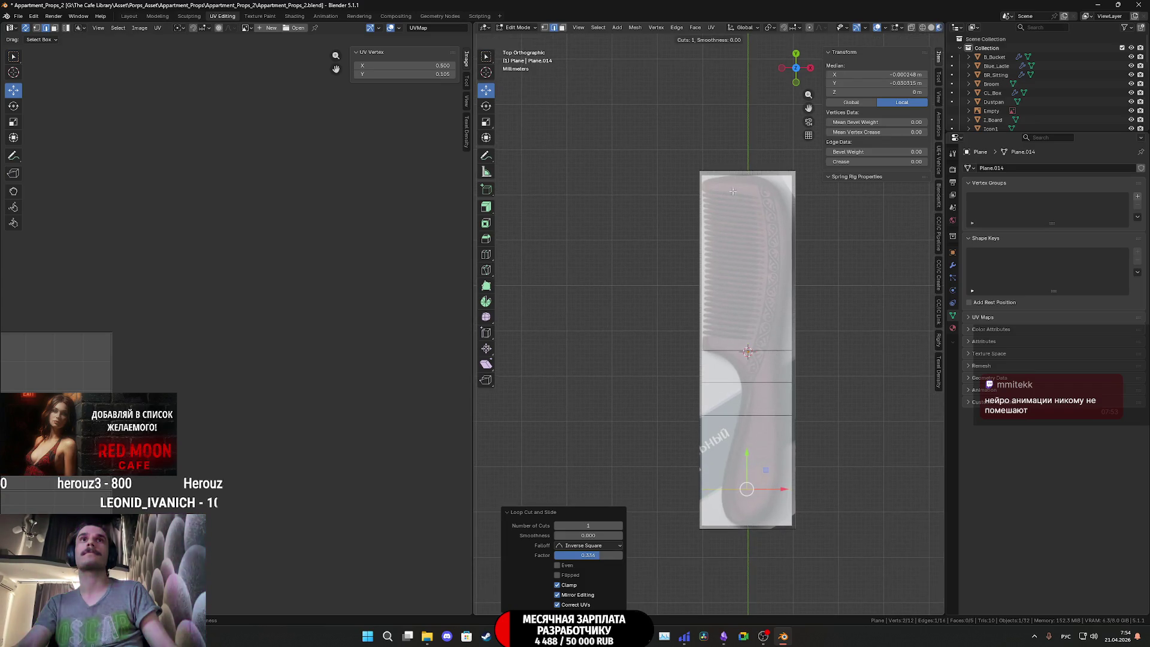
pyautogui.scroll(1, 730, 185)
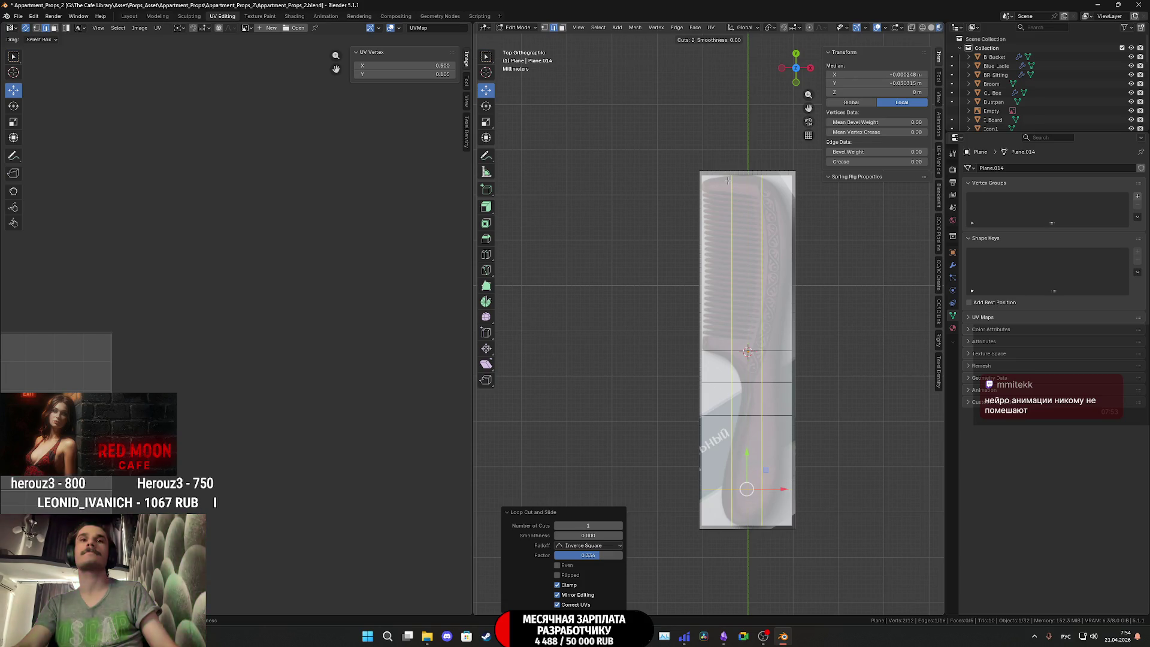
pyautogui.click(727, 180)
pyautogui.rightClick(727, 181)
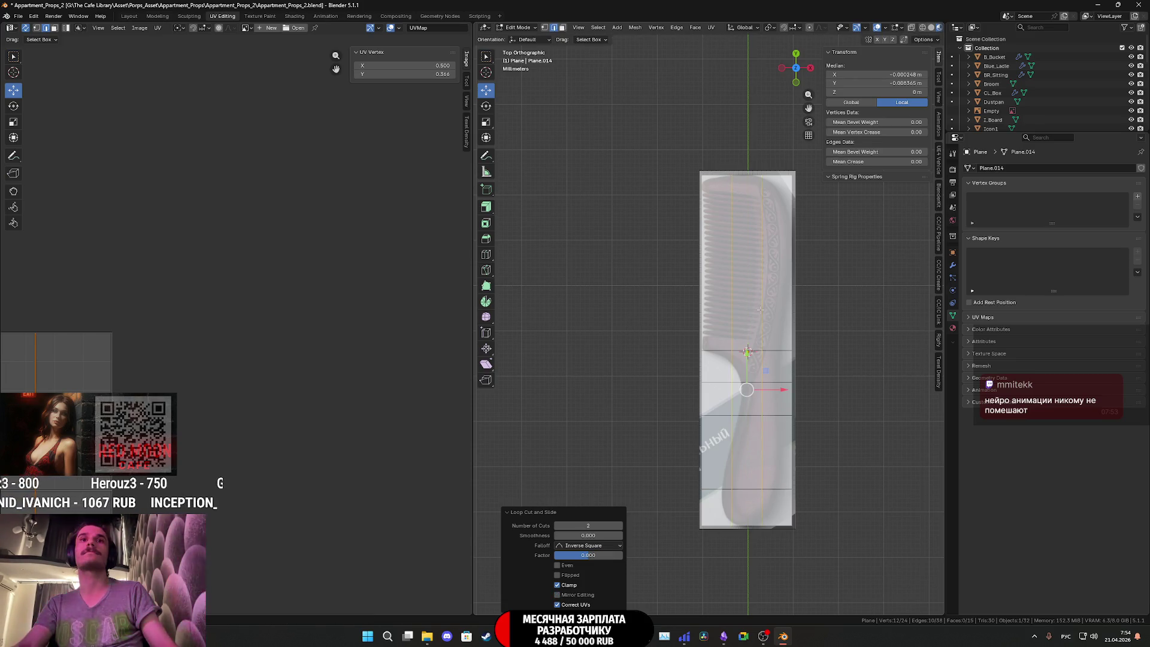
pyautogui.keyDown('shift'); pyautogui.moveTo(756, 229); pyautogui.dragTo(753, 239, button='middle'); pyautogui.keyUp('shift')
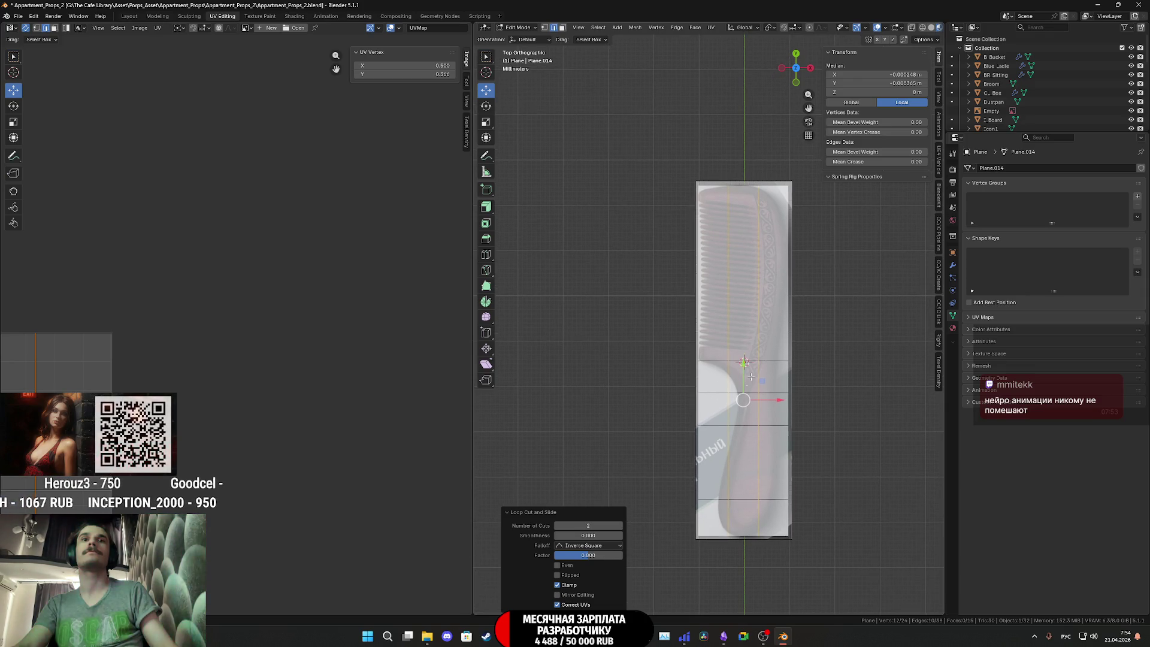
pyautogui.click(537, 29)
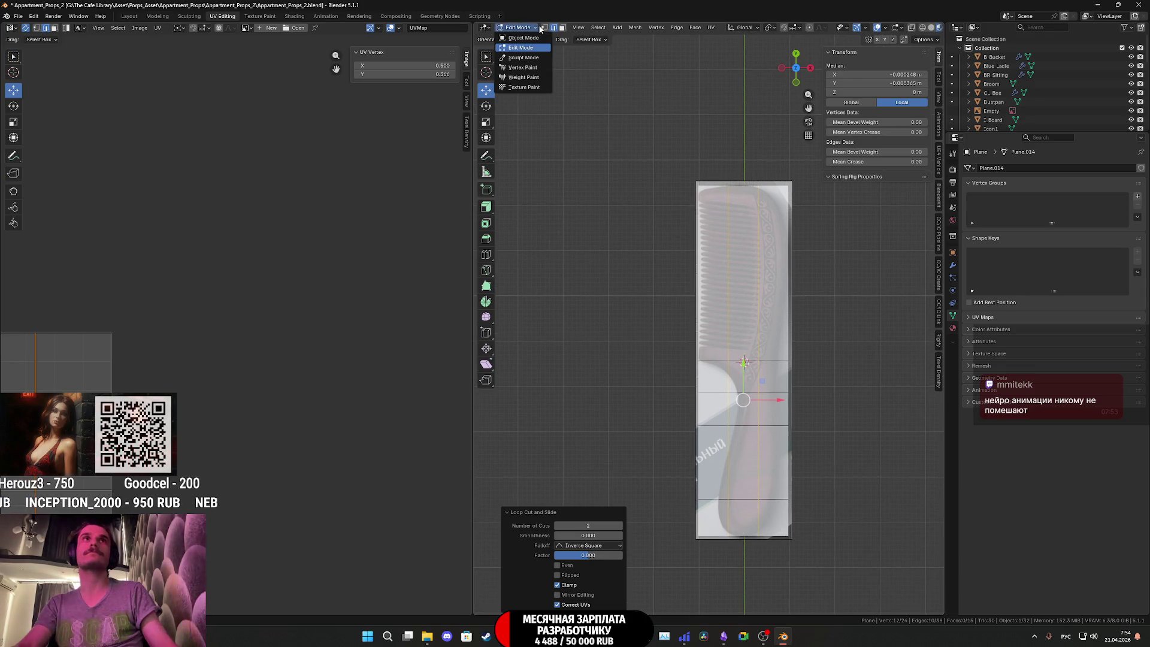
pyautogui.click(555, 30)
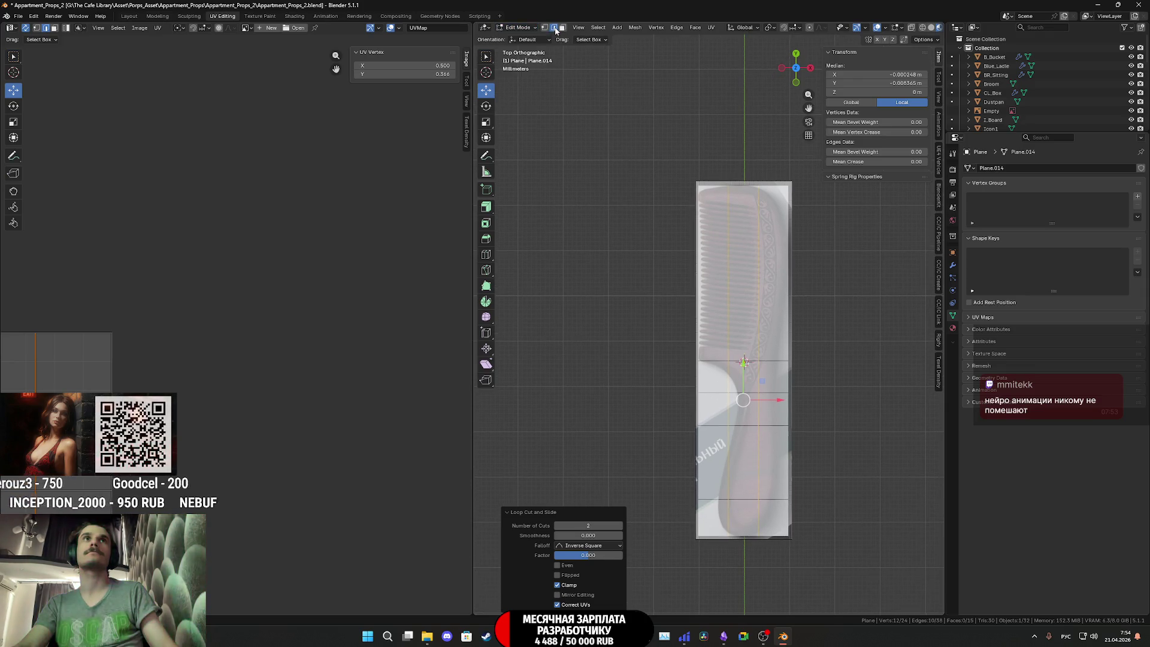
pyautogui.keyDown('alt'); pyautogui.click(742, 429); pyautogui.keyUp('alt')
pyautogui.scroll(2, 755, 406)
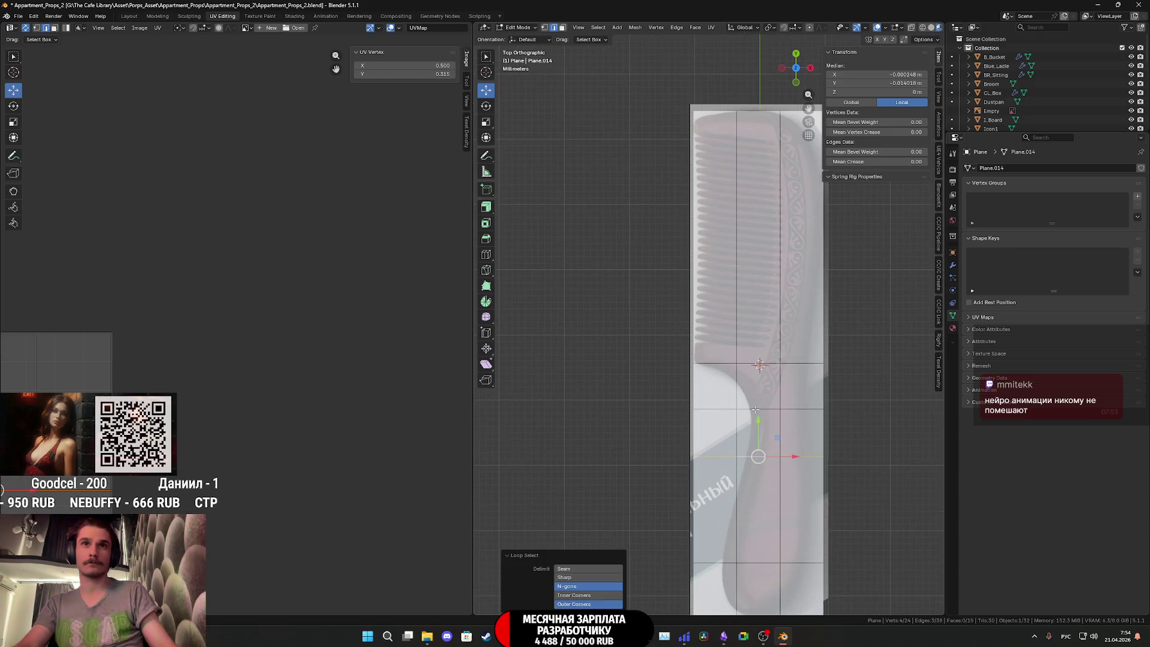
# In vertex select mode, nudge the plane's left-edge vertex slightly right onto the comb outline
pyautogui.keyDown('shift'); pyautogui.moveTo(763, 412); pyautogui.dragTo(744, 399, button='middle'); pyautogui.keyUp('shift')
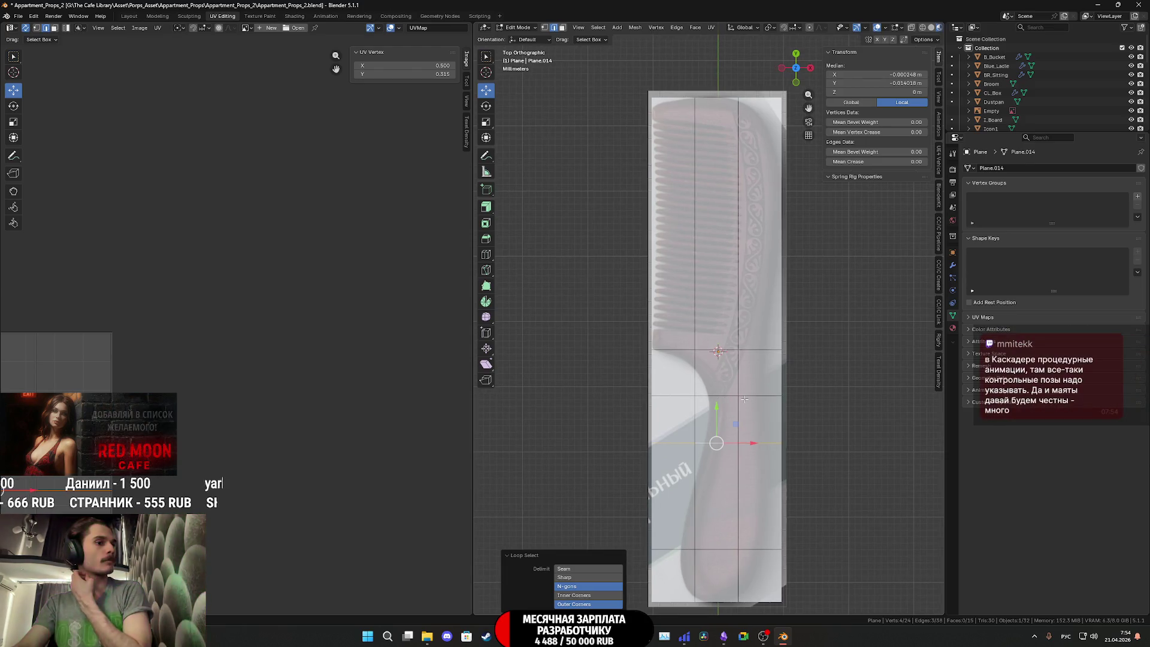
pyautogui.scroll(1, 744, 399)
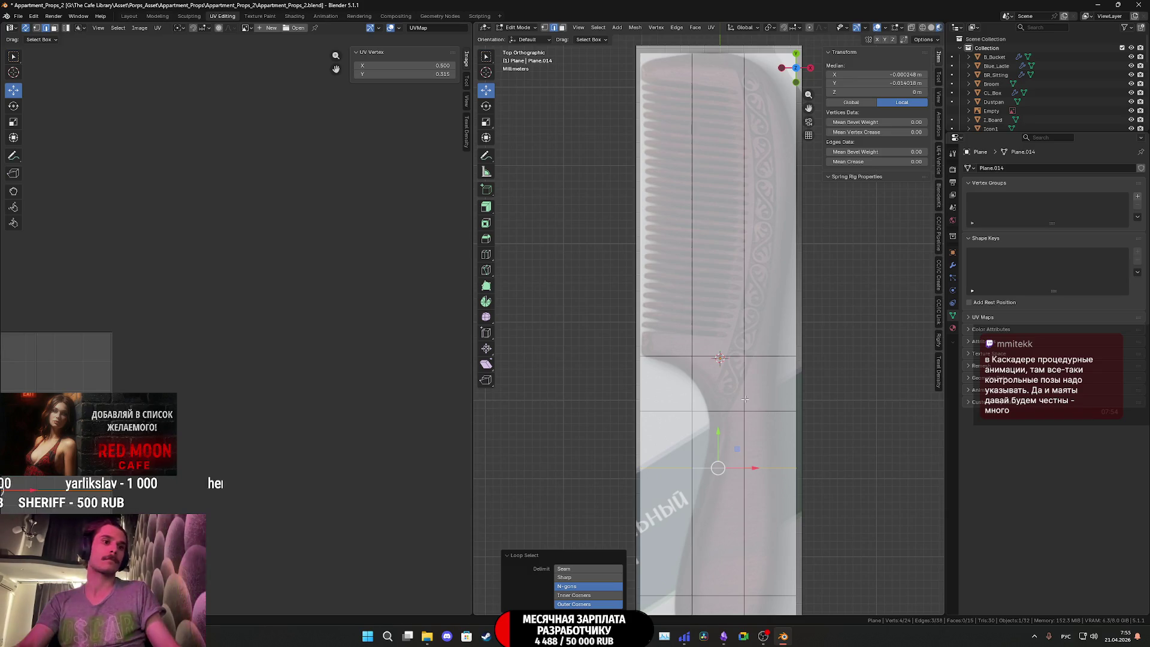
pyautogui.keyDown('shift'); pyautogui.moveTo(745, 399); pyautogui.dragTo(720, 355, button='middle'); pyautogui.keyUp('shift')
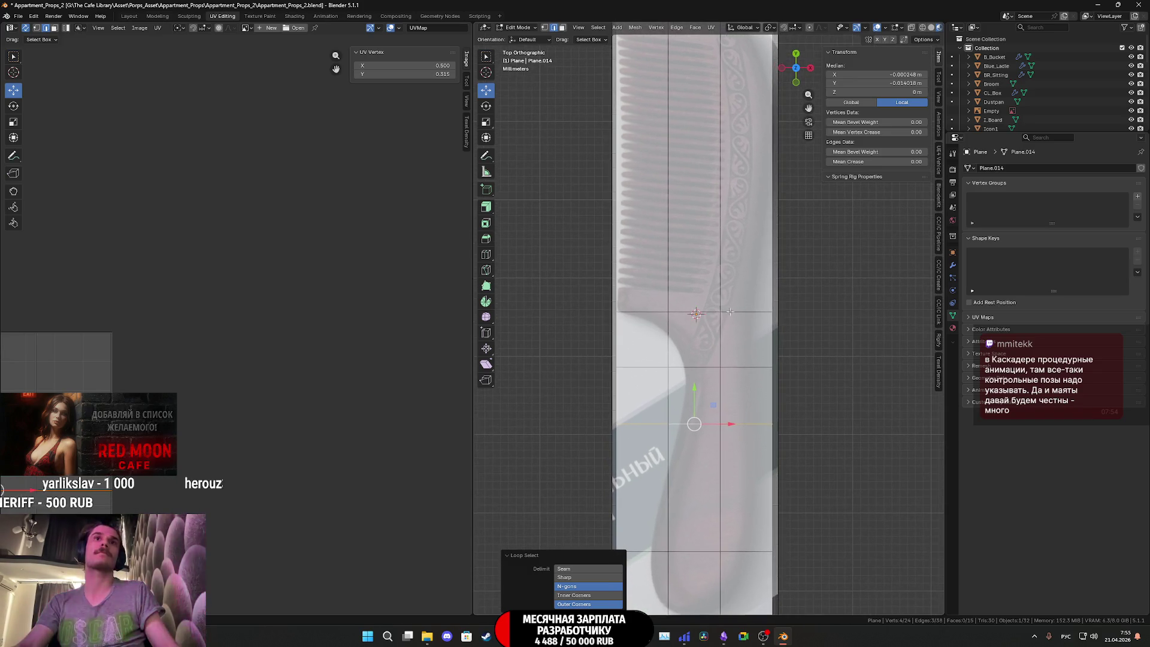
pyautogui.click(544, 28)
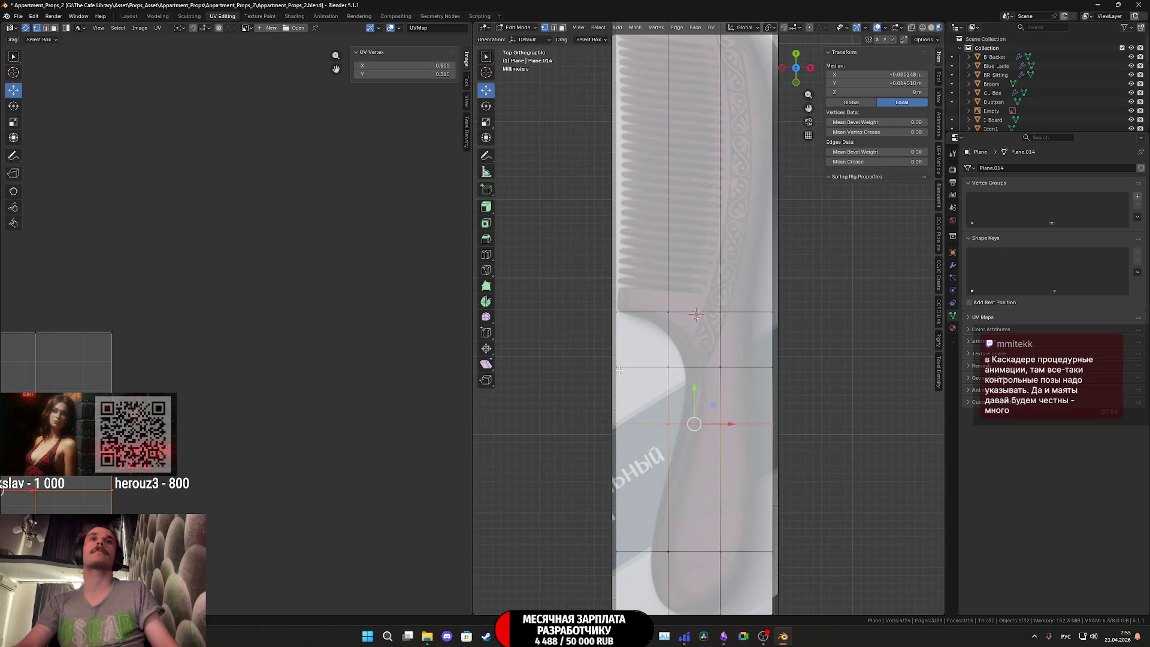
pyautogui.scroll(-1, 733, 368)
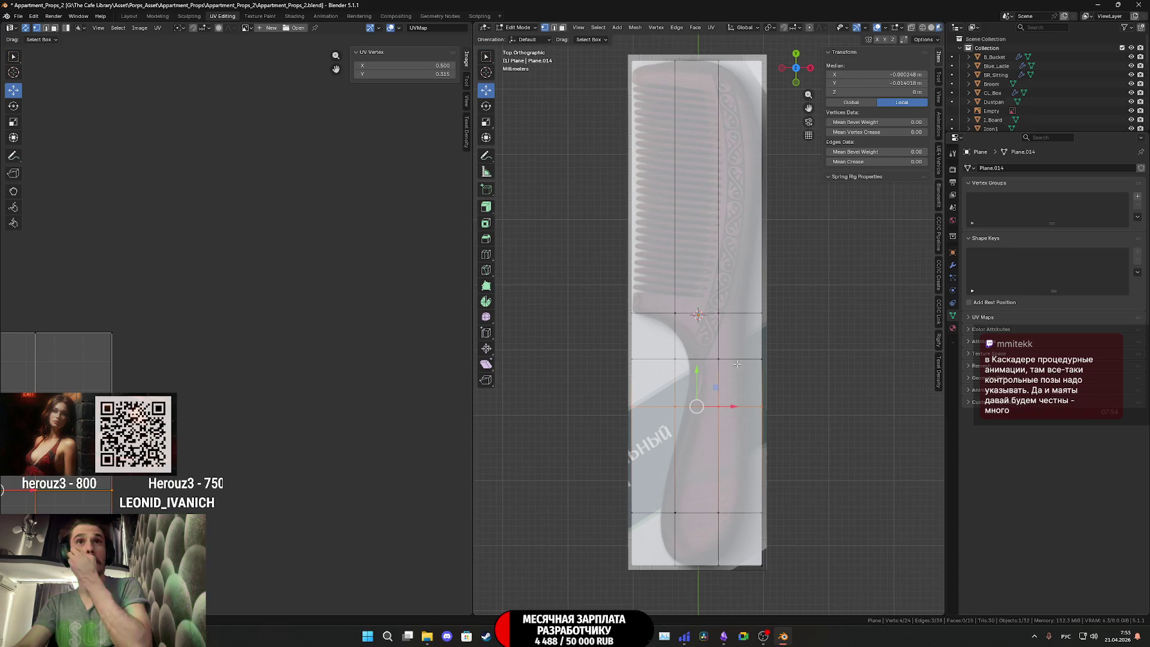
pyautogui.click(633, 314)
pyautogui.scroll(4, 631, 308)
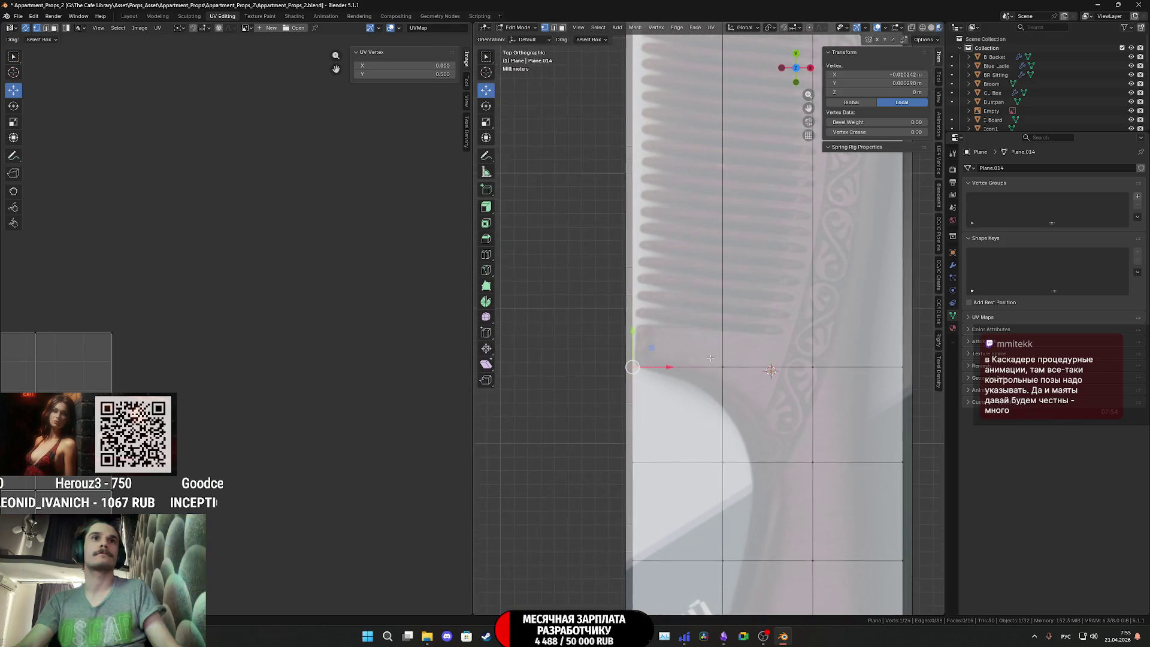
pyautogui.moveTo(665, 358); pyautogui.dragTo(636, 327)
# Lower the plane's top-left corner vertex onto the comb's slanted top edge
pyautogui.scroll(-1, 647, 320)
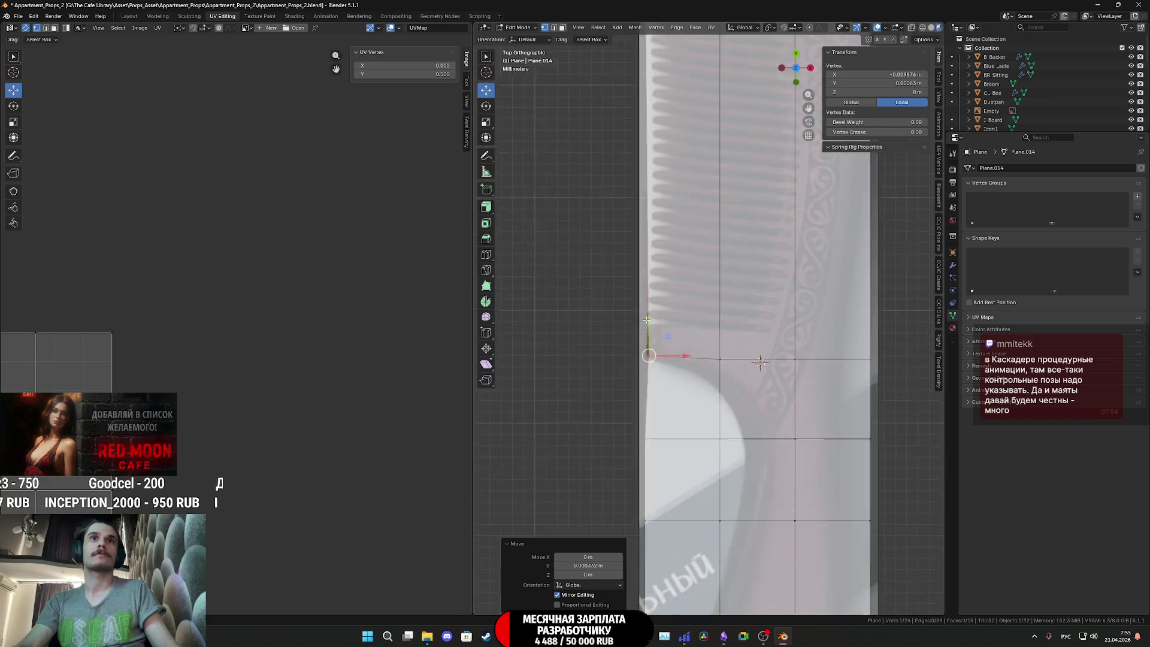
pyautogui.scroll(-2, 647, 319)
pyautogui.click(693, 187)
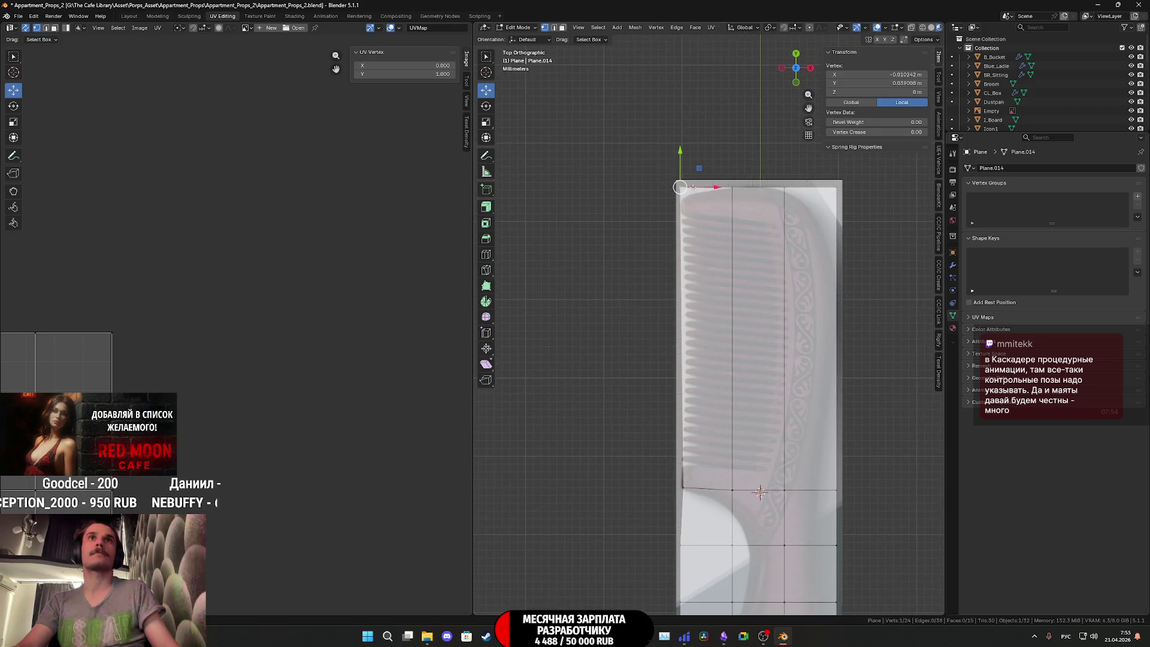
pyautogui.moveTo(703, 180); pyautogui.dragTo(720, 200)
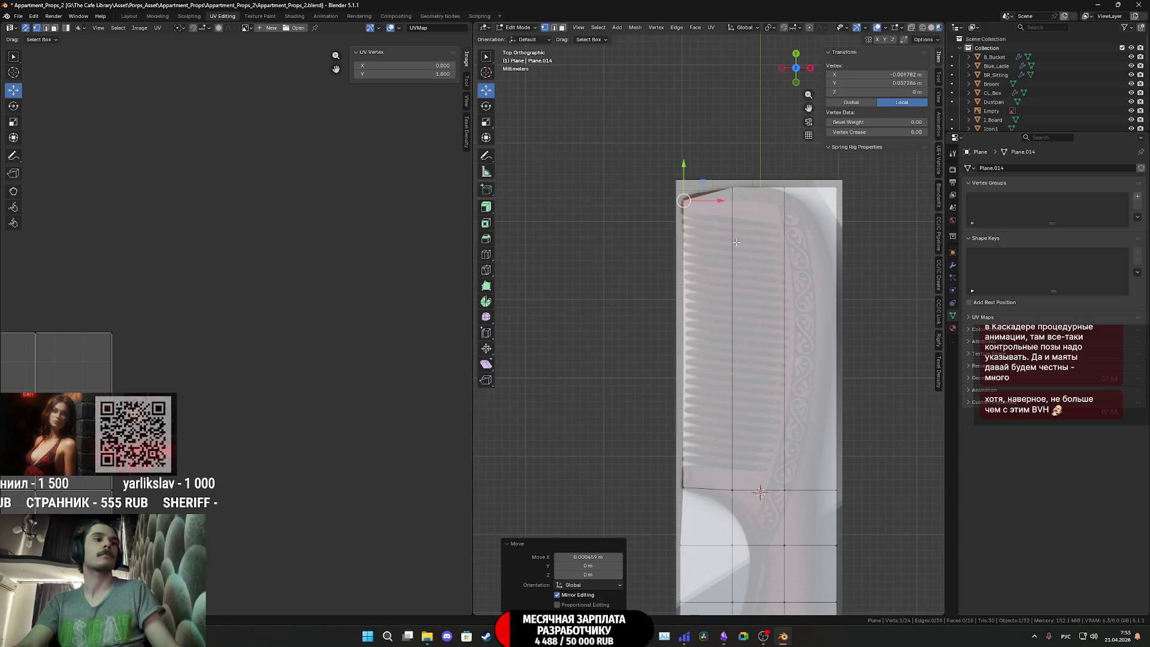
pyautogui.hotkey('ctrl', 'r')
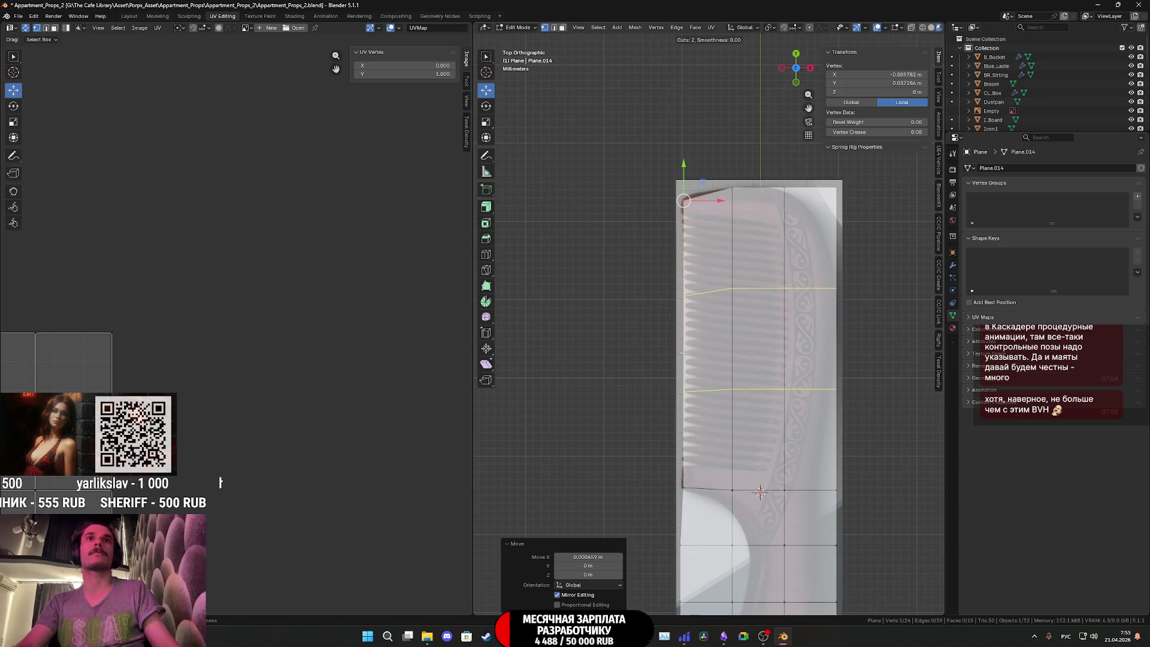
# Add two evenly spaced loops in the teeth area and shift the left border edge inward
pyautogui.click(683, 353)
pyautogui.rightClick(683, 354)
pyautogui.click(707, 353)
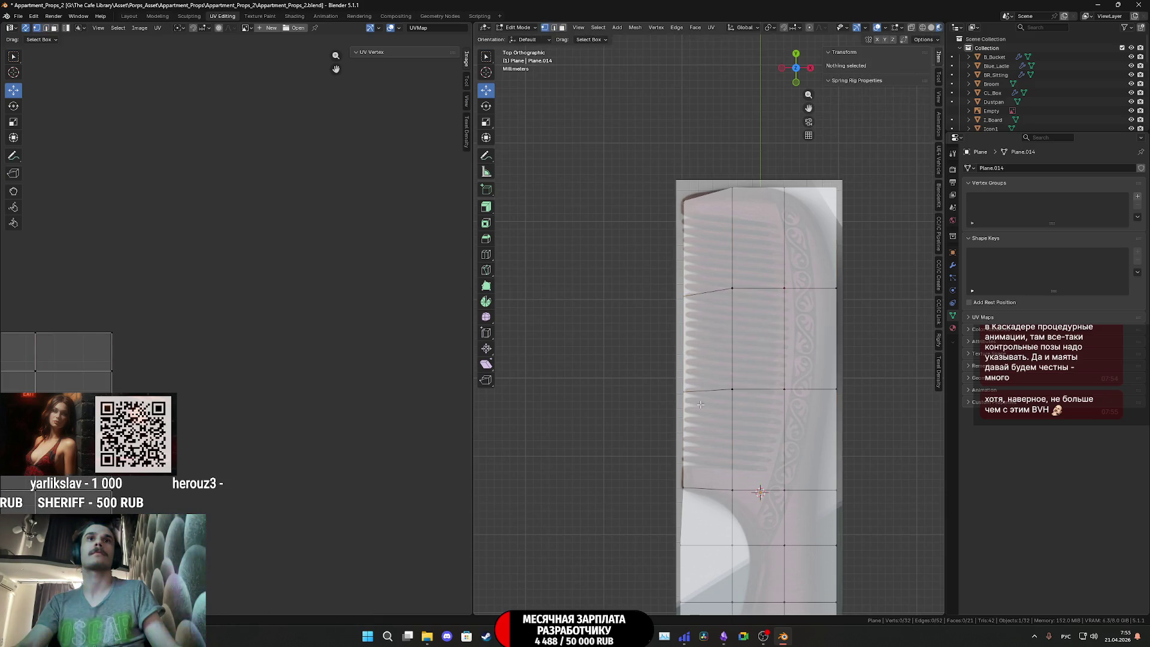
pyautogui.moveTo(720, 344); pyautogui.dragTo(726, 340)
pyautogui.keyDown('shift'); pyautogui.moveTo(745, 341); pyautogui.dragTo(717, 354, button='middle'); pyautogui.keyUp('shift')
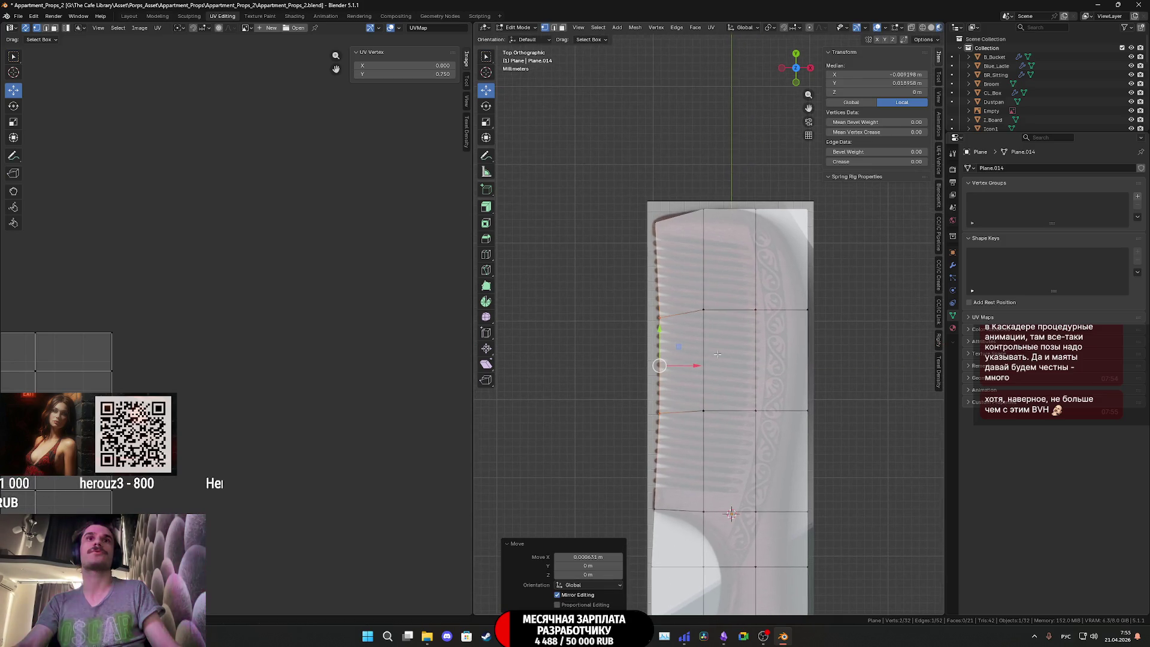
# Nudge the top-left corner vertex and lower the top-middle vertex onto the comb's edge
pyautogui.moveTo(698, 199); pyautogui.dragTo(704, 181)
pyautogui.click(755, 211)
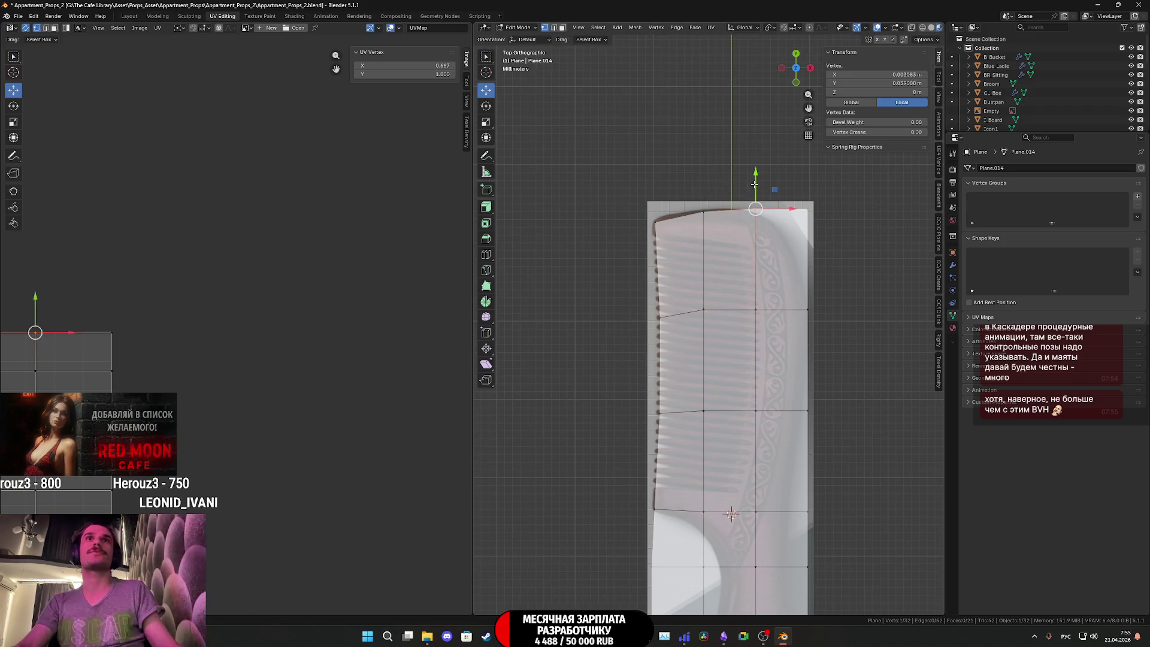
pyautogui.moveTo(776, 195)
pyautogui.mouseDown()
pyautogui.moveTo(808, 198)
pyautogui.moveTo(821, 232)
pyautogui.moveTo(828, 220)
pyautogui.moveTo(824, 274)
pyautogui.mouseUp()
# Pull the right-edge vertices in to match the comb outline
pyautogui.click(808, 309)
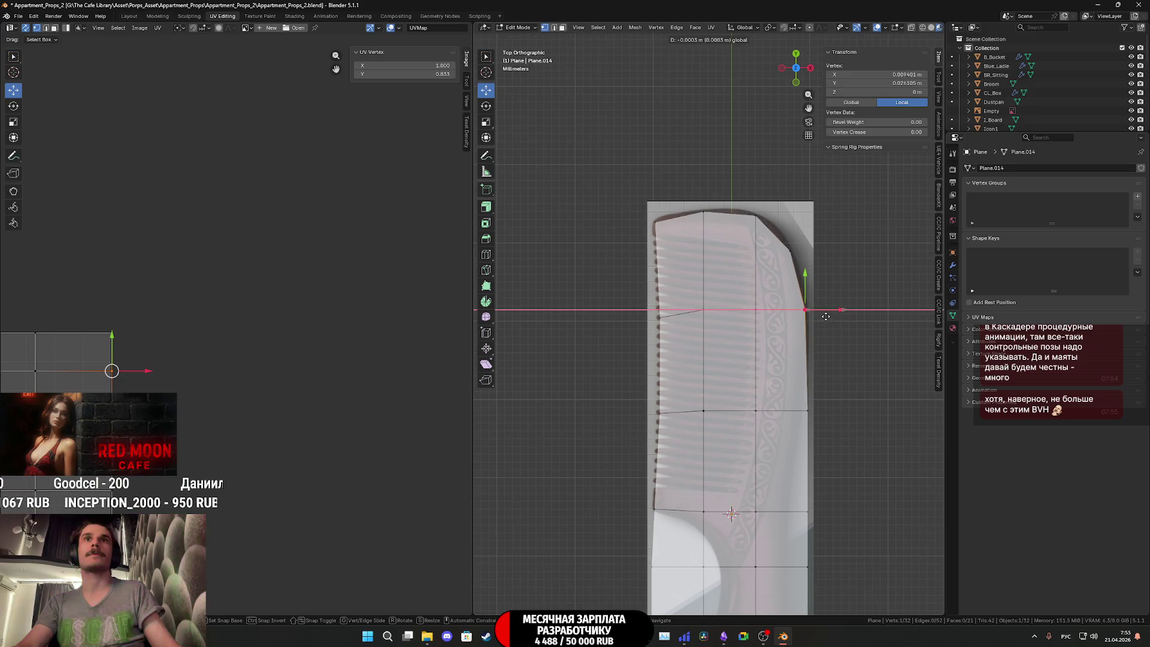
pyautogui.click(807, 410)
pyautogui.keyDown('shift'); pyautogui.moveTo(807, 411); pyautogui.dragTo(819, 335, button='middle'); pyautogui.keyUp('shift')
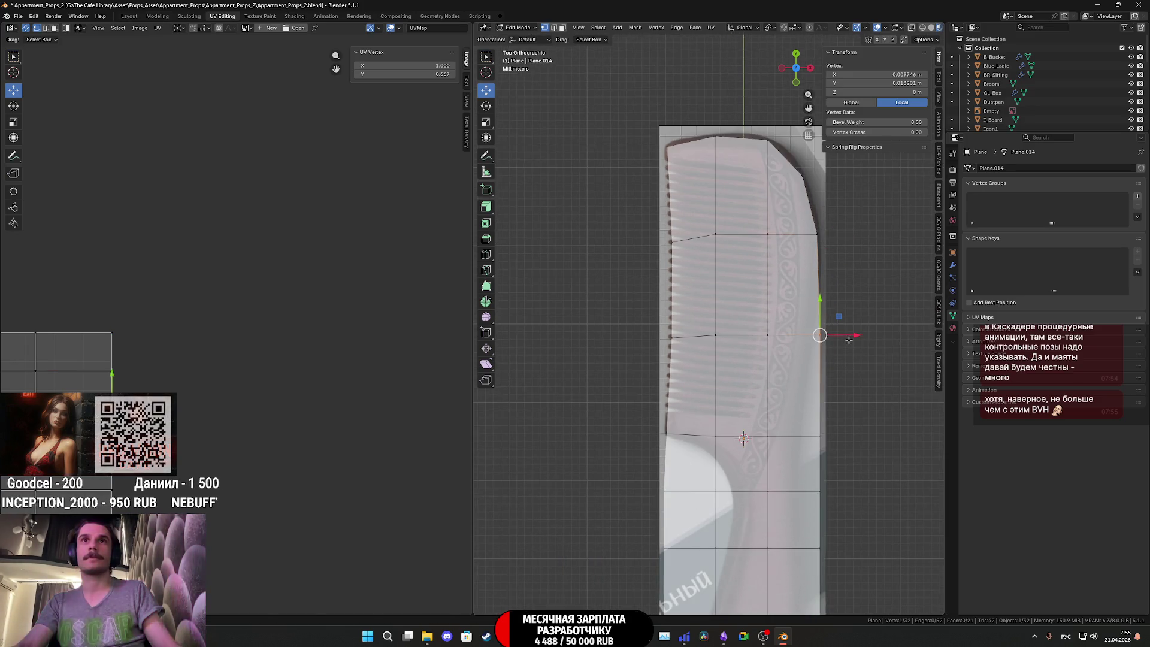
pyautogui.moveTo(845, 337); pyautogui.dragTo(838, 347)
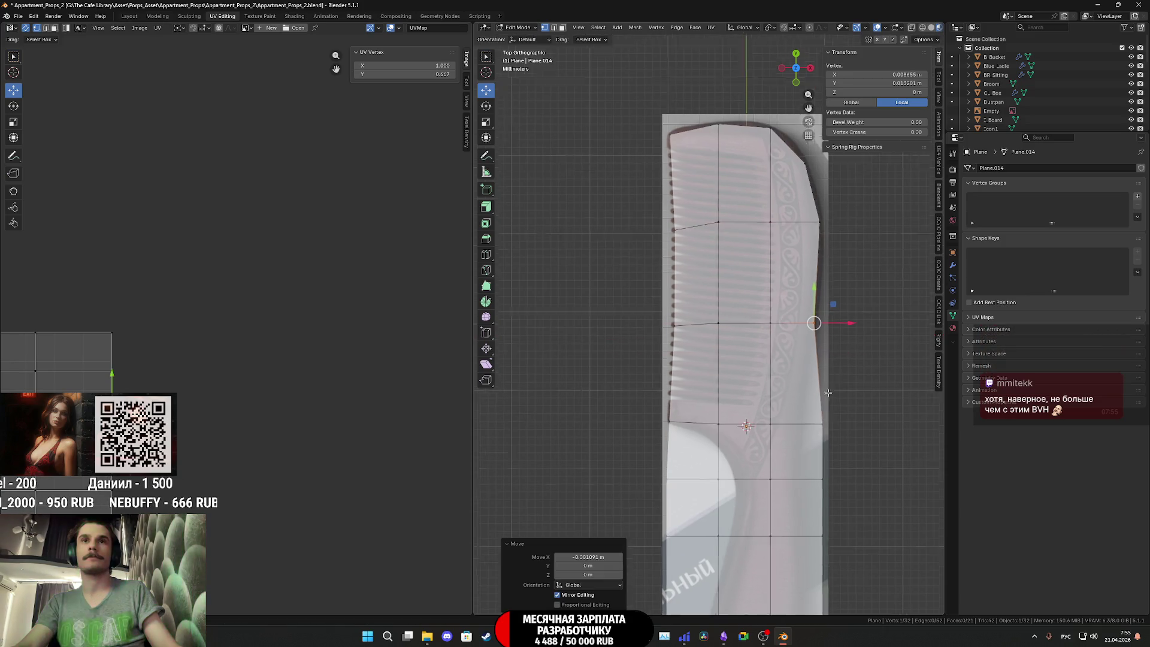
pyautogui.keyDown('shift'); pyautogui.moveTo(814, 323); pyautogui.dragTo(830, 222, button='middle'); pyautogui.keyUp('shift')
pyautogui.click(835, 333)
pyautogui.moveTo(861, 334)
pyautogui.mouseDown()
pyautogui.moveTo(818, 381)
pyautogui.moveTo(834, 407)
pyautogui.mouseUp()
# Pull the handle's narrowing corner and lower-right vertices in to the handle outline
pyautogui.keyDown('shift'); pyautogui.moveTo(834, 408); pyautogui.dragTo(836, 313, button='middle'); pyautogui.keyUp('shift')
pyautogui.click(837, 351)
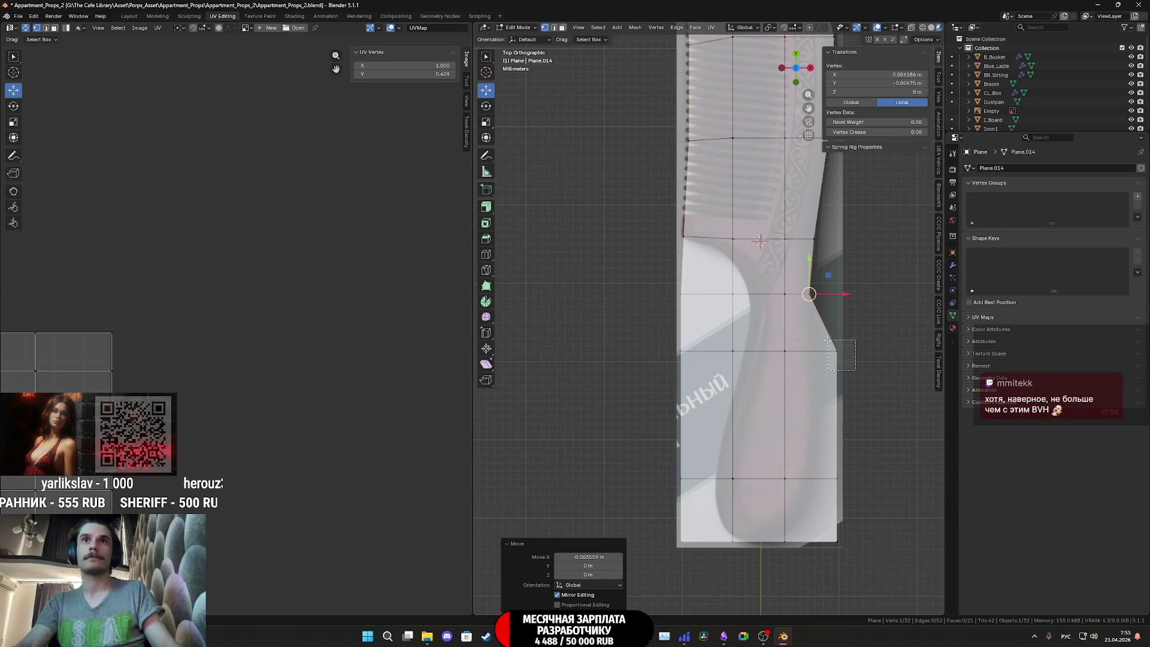
pyautogui.moveTo(866, 352)
pyautogui.mouseDown()
pyautogui.moveTo(820, 359)
pyautogui.moveTo(816, 380)
pyautogui.moveTo(837, 379)
pyautogui.mouseUp()
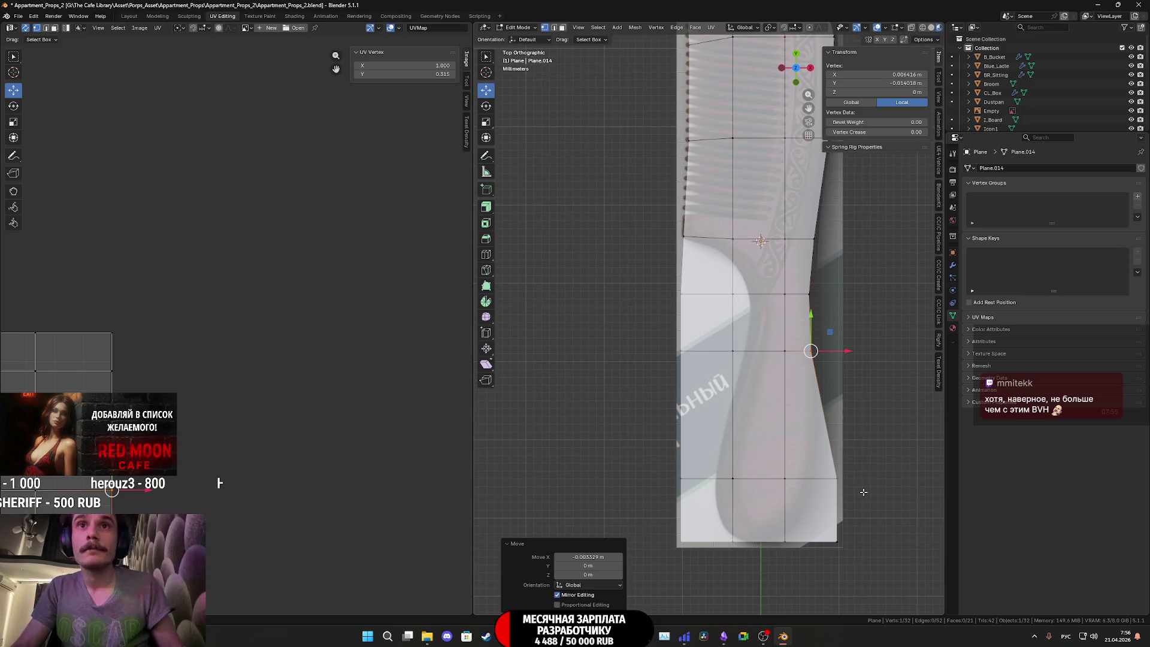
pyautogui.moveTo(824, 459); pyautogui.dragTo(841, 486)
pyautogui.moveTo(826, 530)
pyautogui.mouseDown()
pyautogui.moveTo(847, 553)
pyautogui.moveTo(801, 491)
pyautogui.moveTo(798, 524)
pyautogui.moveTo(784, 501)
pyautogui.mouseUp()
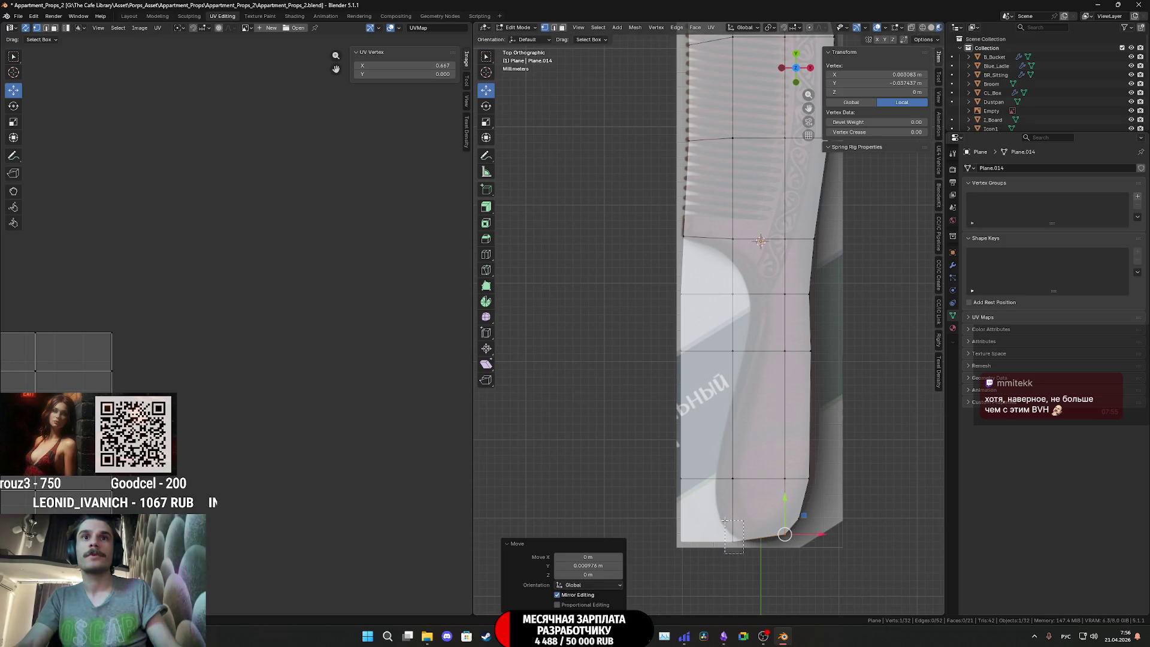
# Reposition the bottom-left vertex onto the handle, finishing with X-constrained moves
pyautogui.moveTo(725, 521); pyautogui.dragTo(725, 521)
pyautogui.press('g')
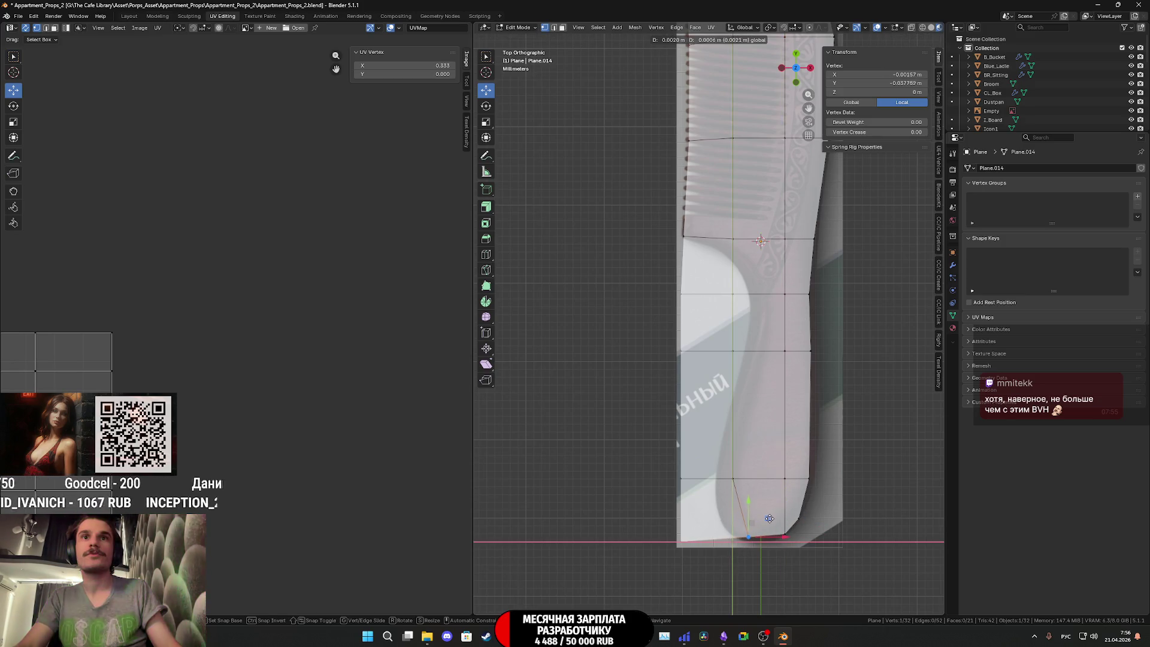
pyautogui.click(707, 525)
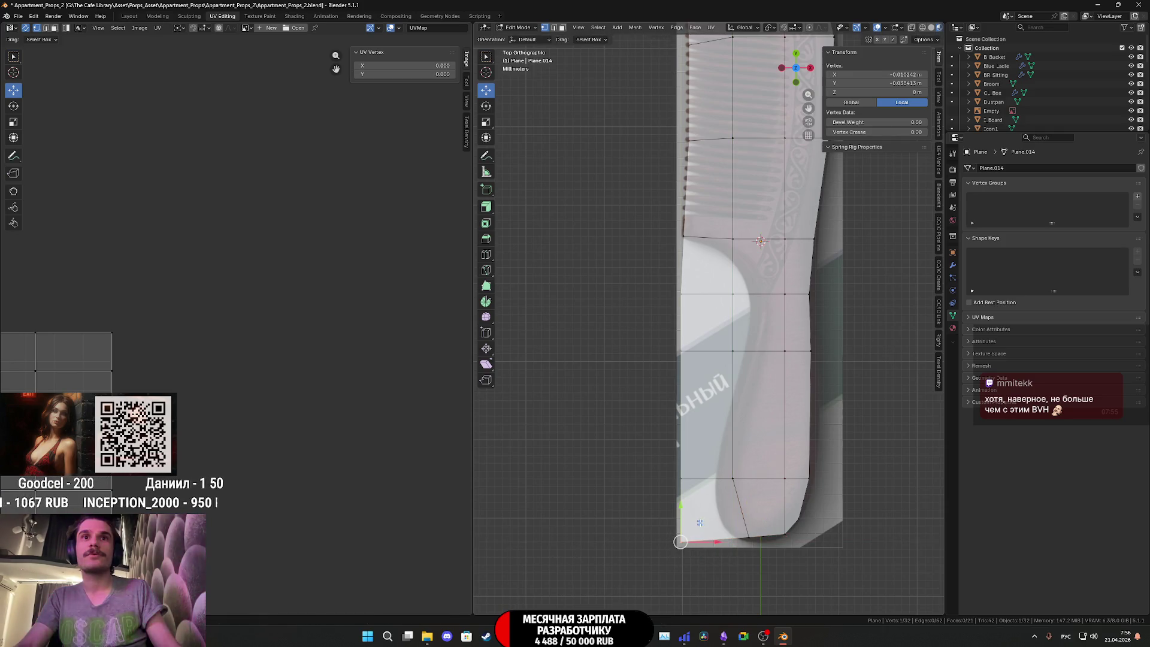
pyautogui.press('g')
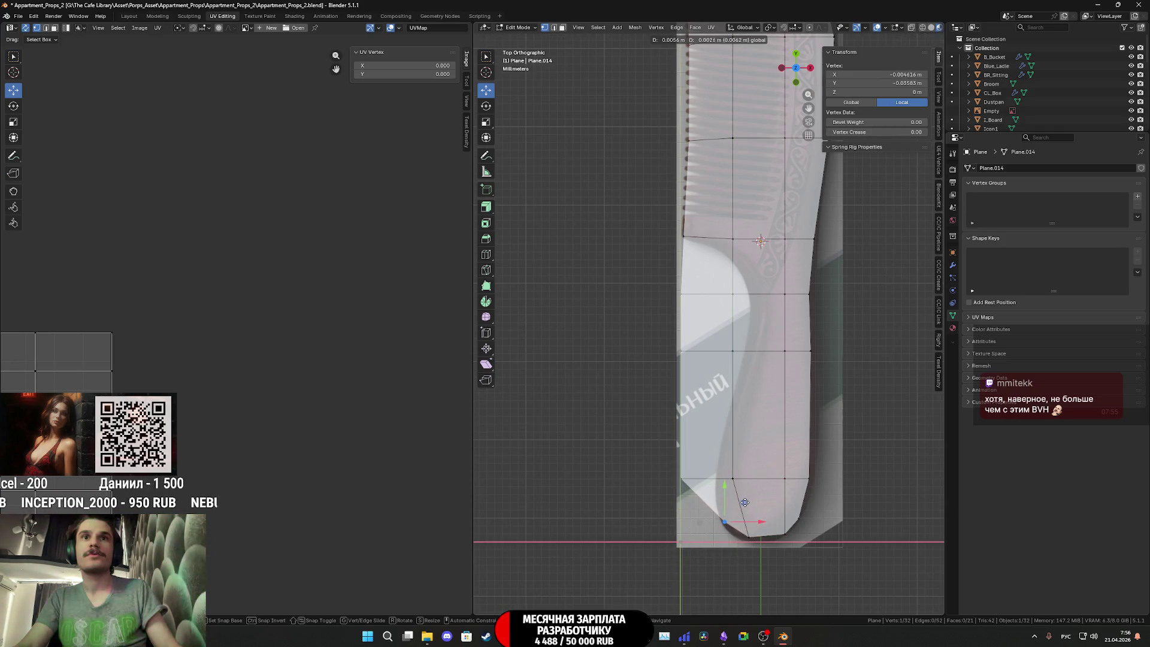
pyautogui.click(744, 502)
pyautogui.press('g')
pyautogui.press('x')
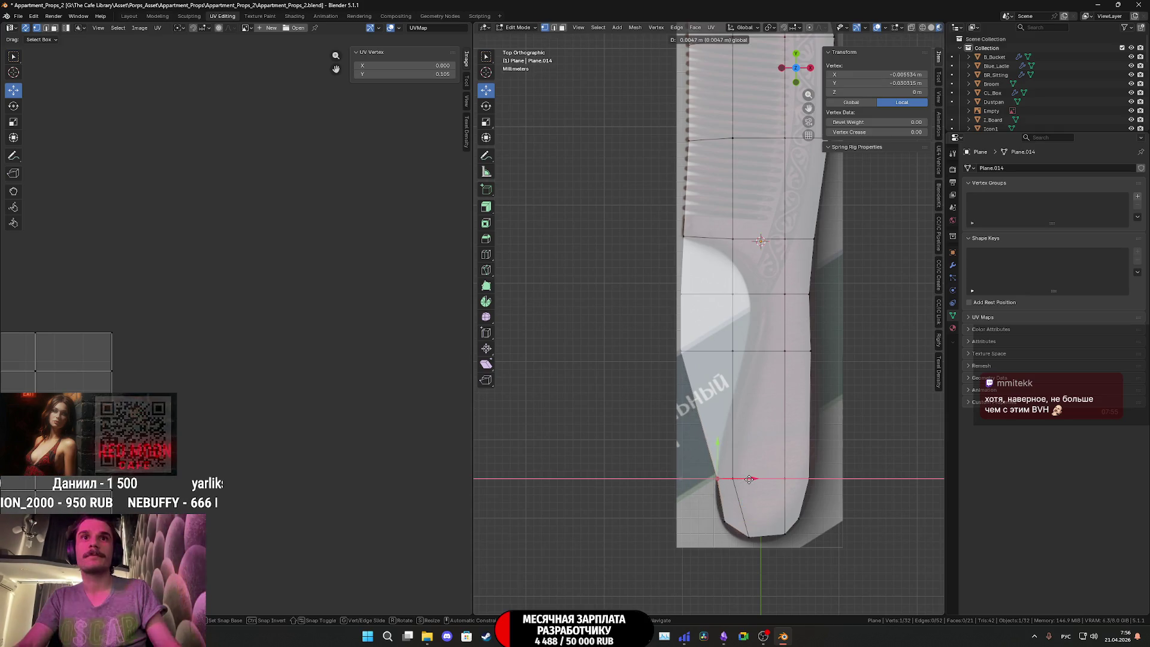
pyautogui.click(753, 481)
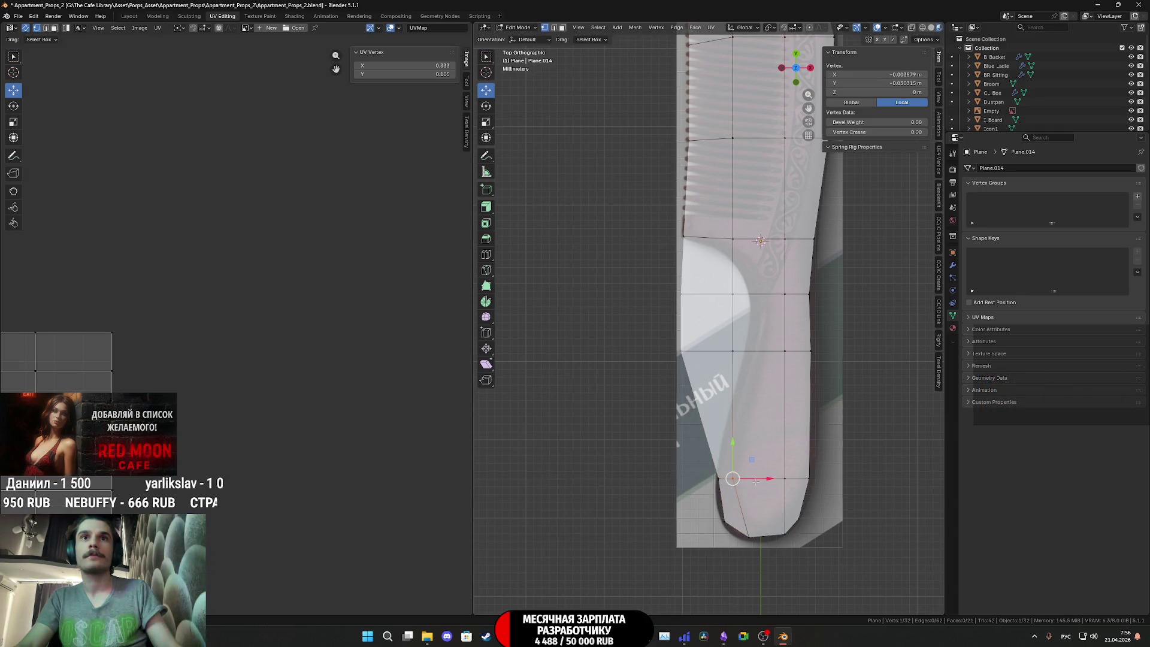
pyautogui.press('g')
pyautogui.press('x')
pyautogui.click(756, 449)
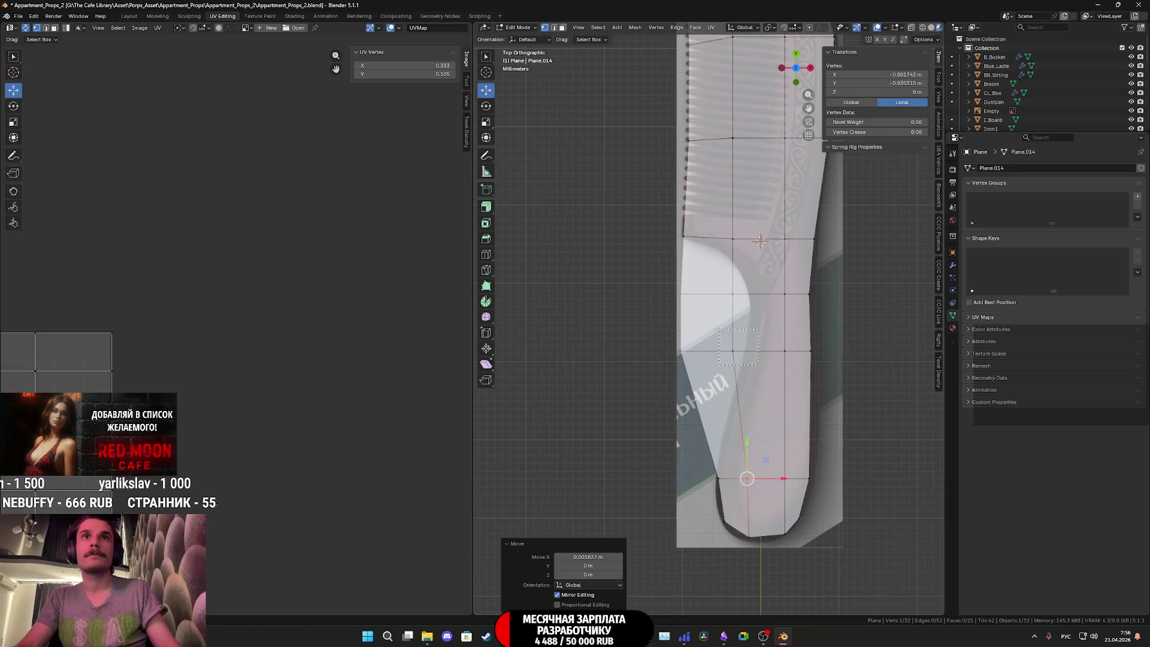
# Try moving a neck vertex along X and Y, undoing the unwanted moves
pyautogui.moveTo(718, 329); pyautogui.dragTo(718, 329)
pyautogui.press('g')
pyautogui.press('x')
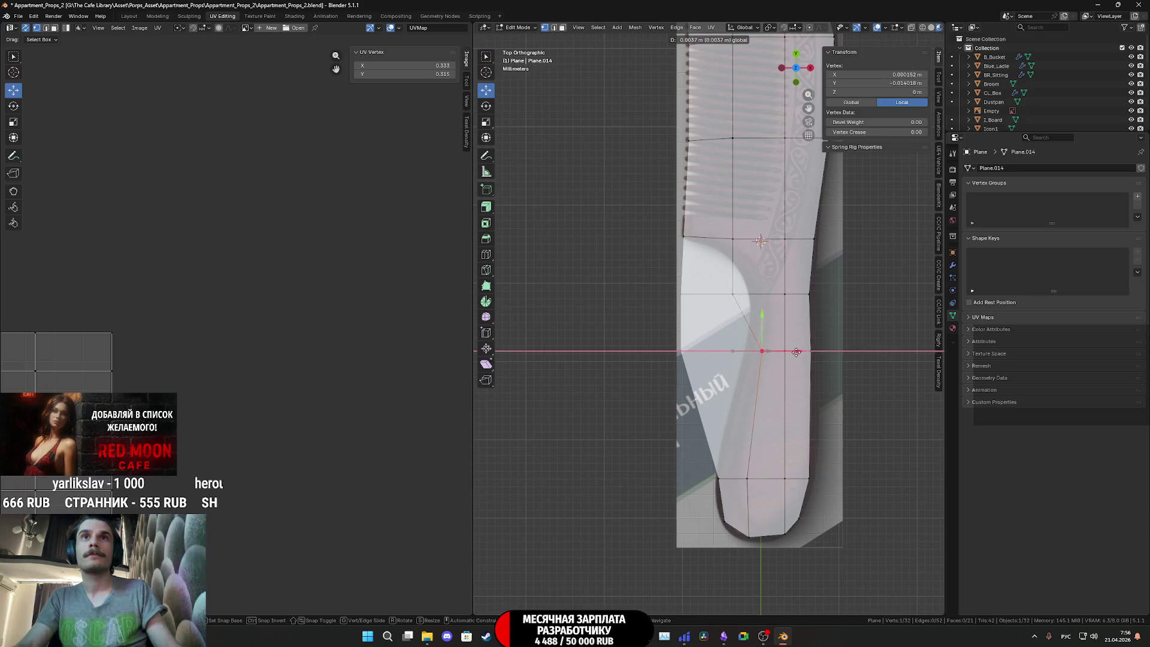
pyautogui.click(796, 352)
pyautogui.hotkey('ctrl', 'z')
pyautogui.press('g')
pyautogui.press('x')
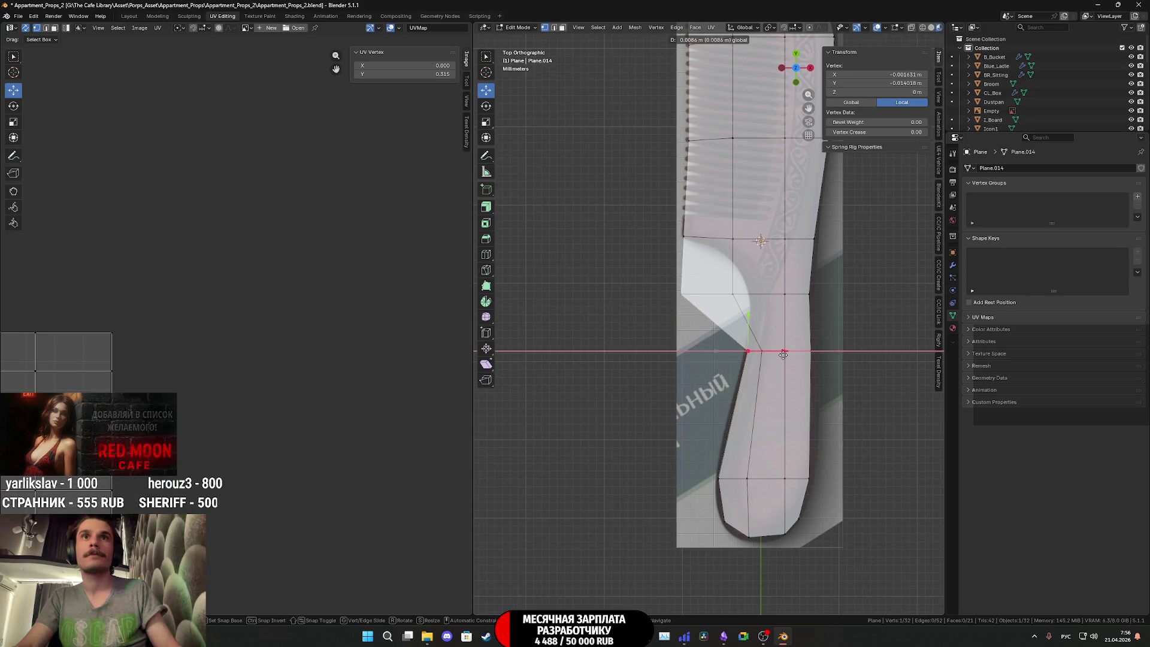
pyautogui.press('y')
pyautogui.click(782, 358)
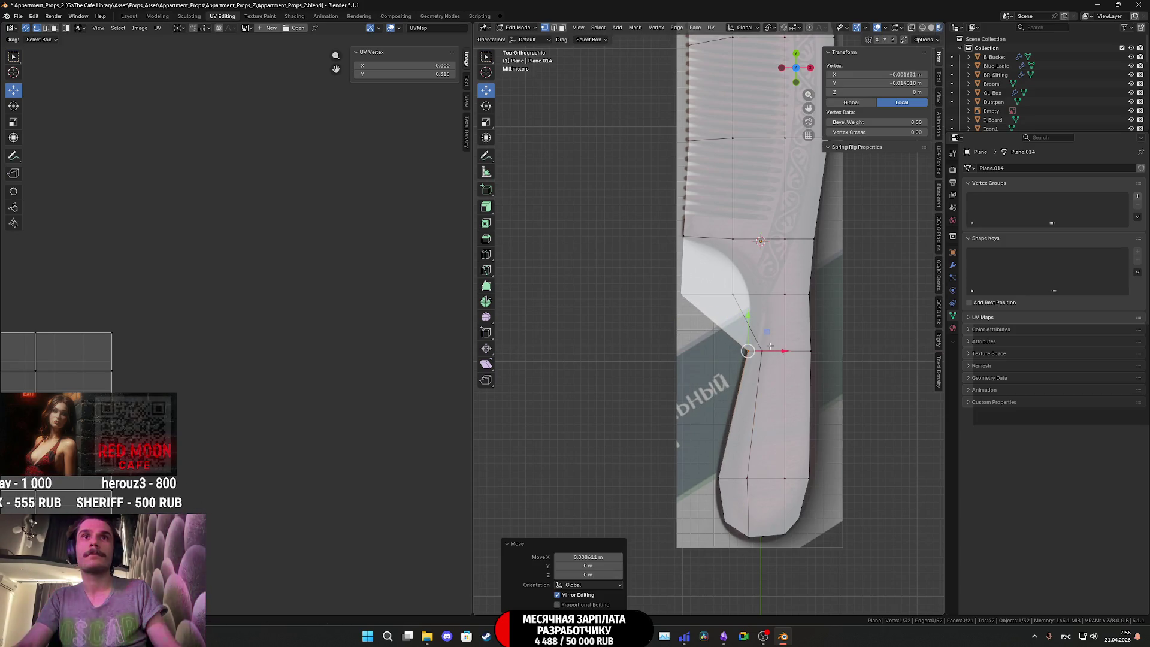
pyautogui.scroll(1, 707, 376)
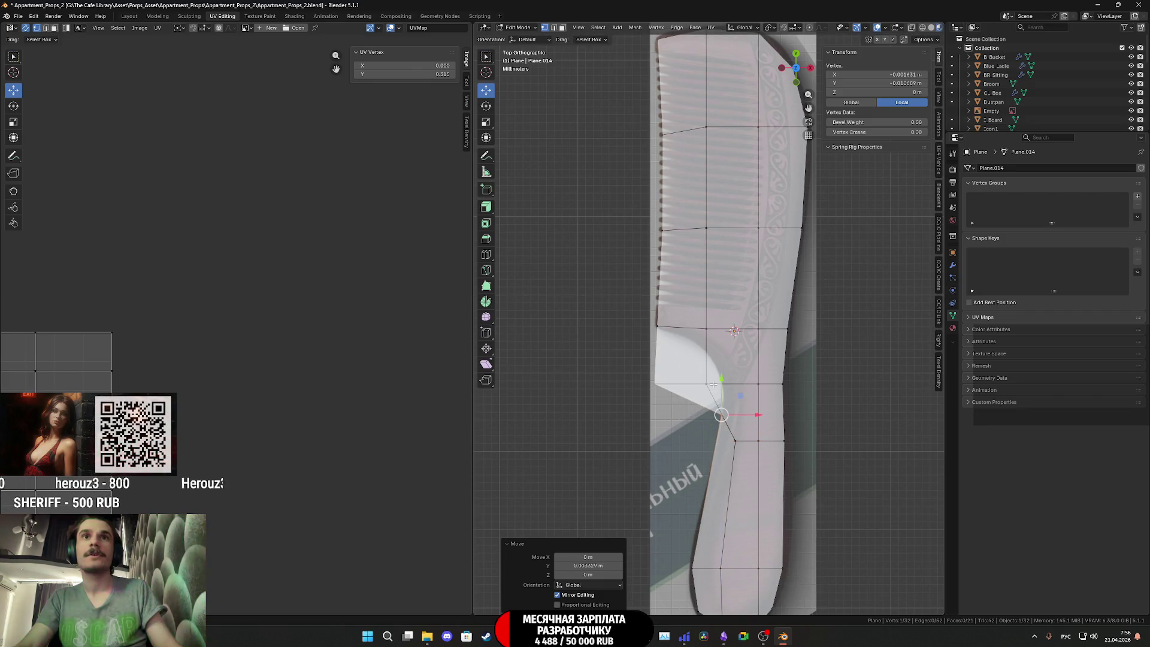
pyautogui.hotkey('ctrl', 'z')
# Slide several neck vertices and an upper head vertex slightly sideways along X
pyautogui.moveTo(741, 383); pyautogui.dragTo(772, 378)
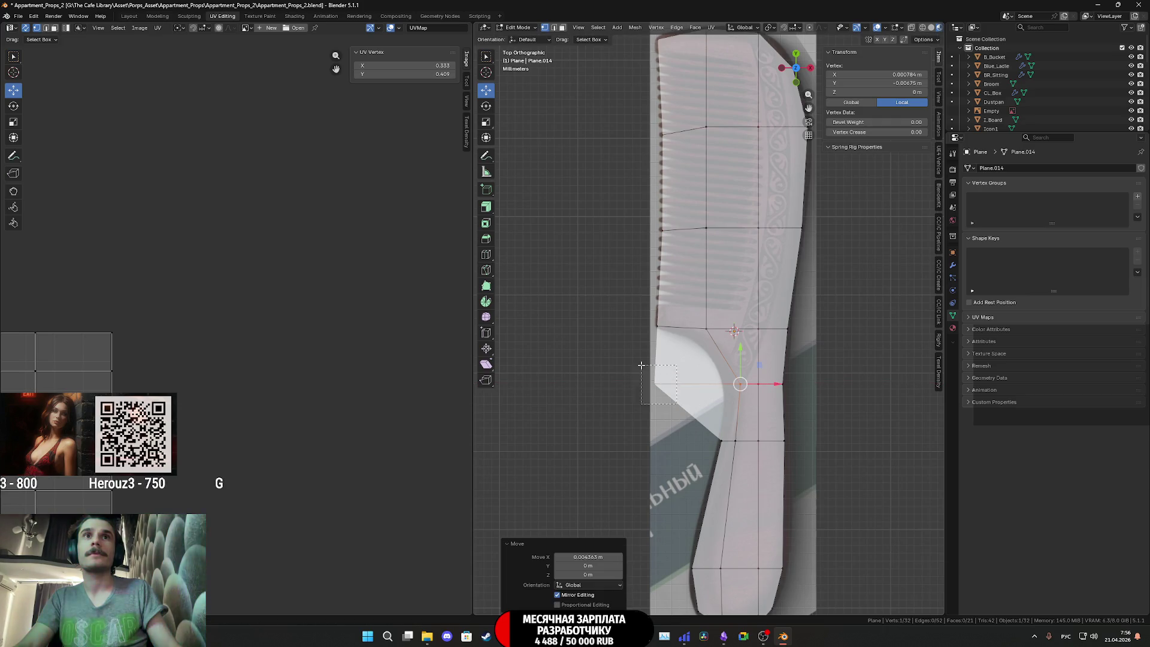
pyautogui.moveTo(640, 364); pyautogui.dragTo(765, 377)
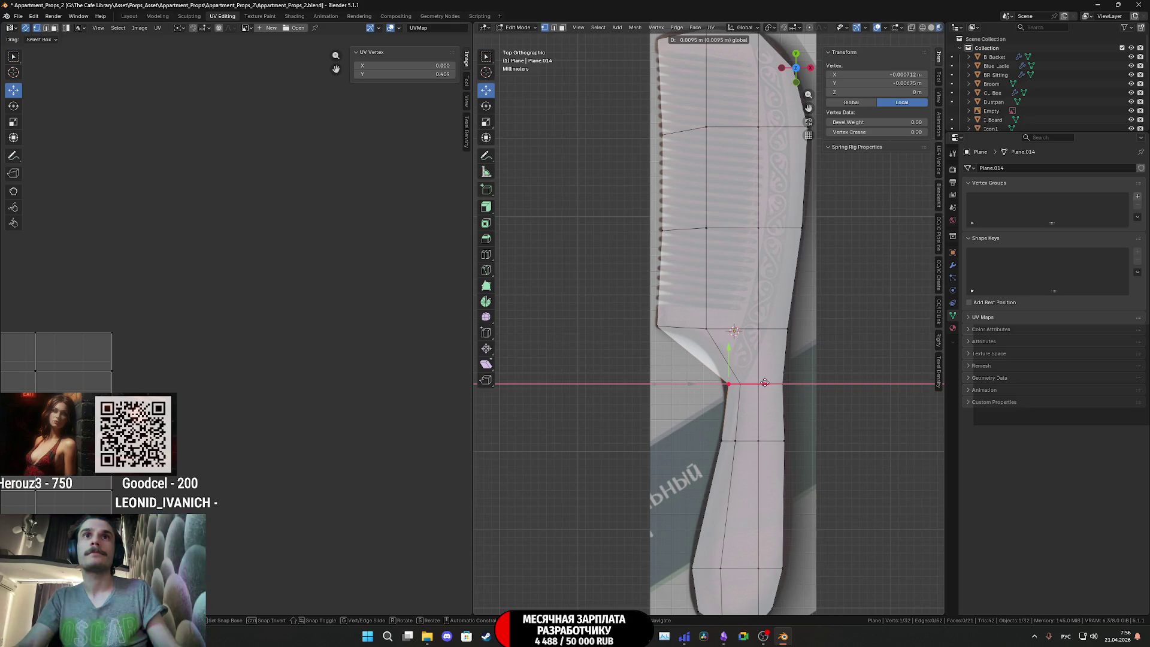
pyautogui.moveTo(764, 382); pyautogui.dragTo(765, 382)
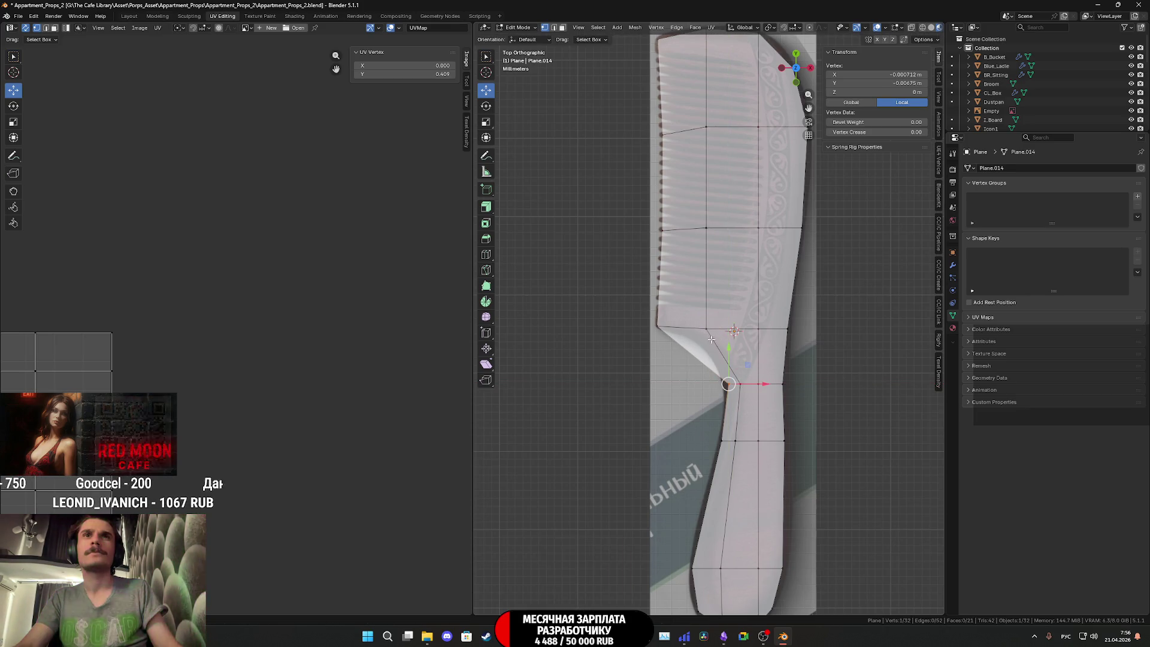
pyautogui.moveTo(712, 336); pyautogui.dragTo(764, 324)
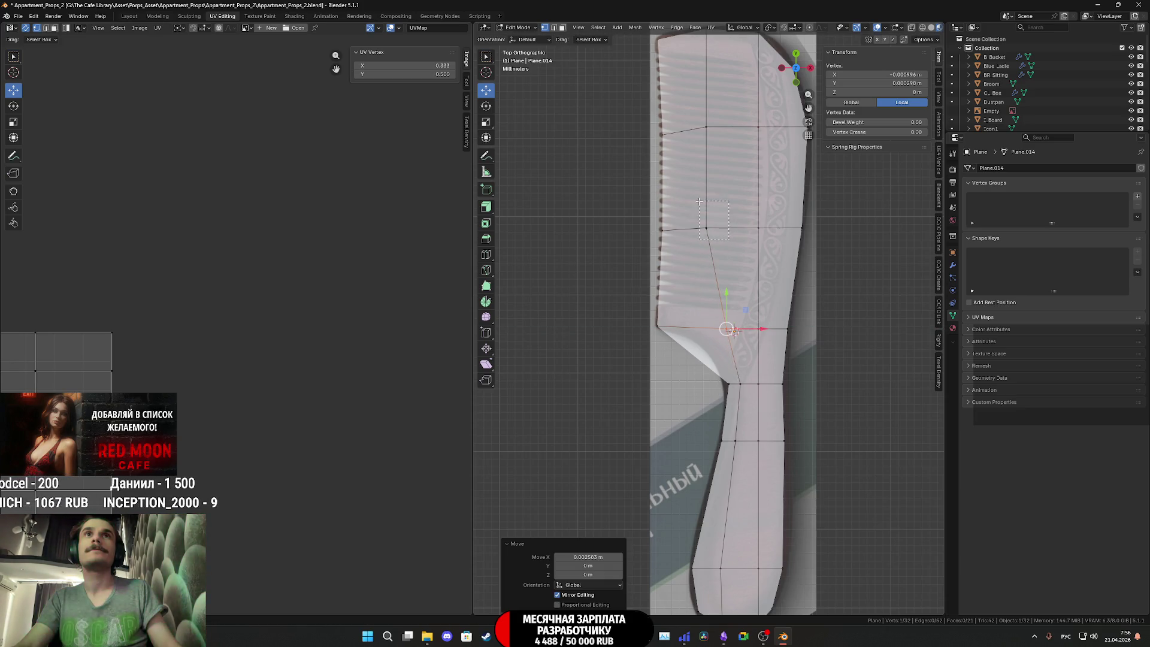
pyautogui.moveTo(699, 201); pyautogui.dragTo(699, 201)
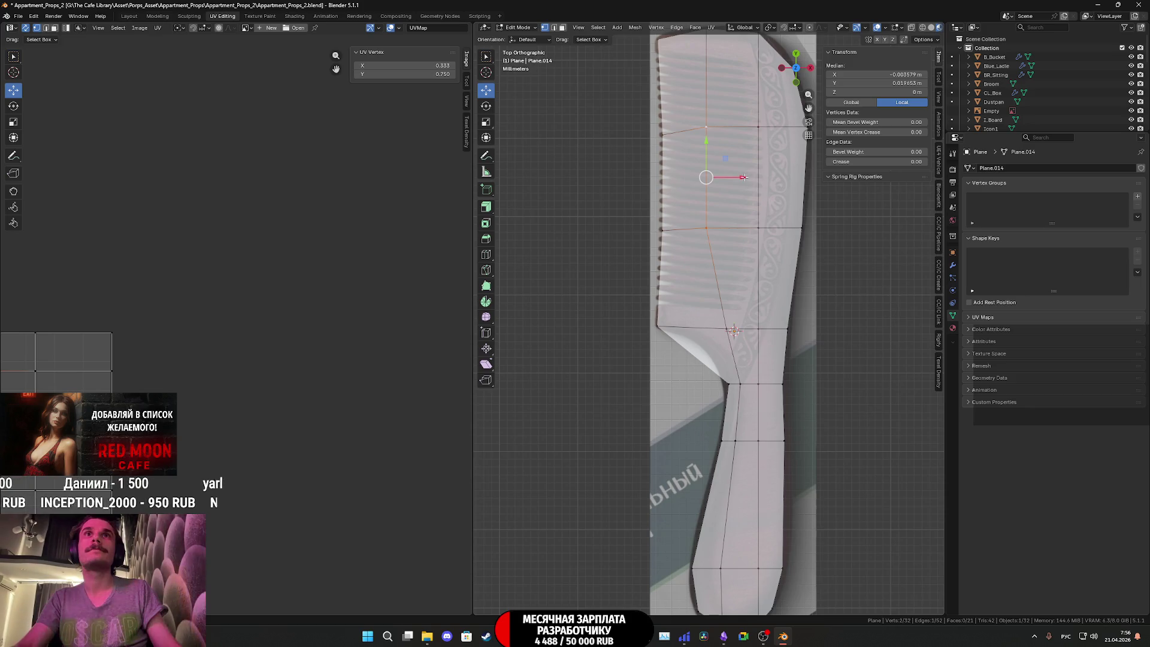
pyautogui.moveTo(743, 177); pyautogui.dragTo(752, 178)
pyautogui.scroll(-2, 740, 219)
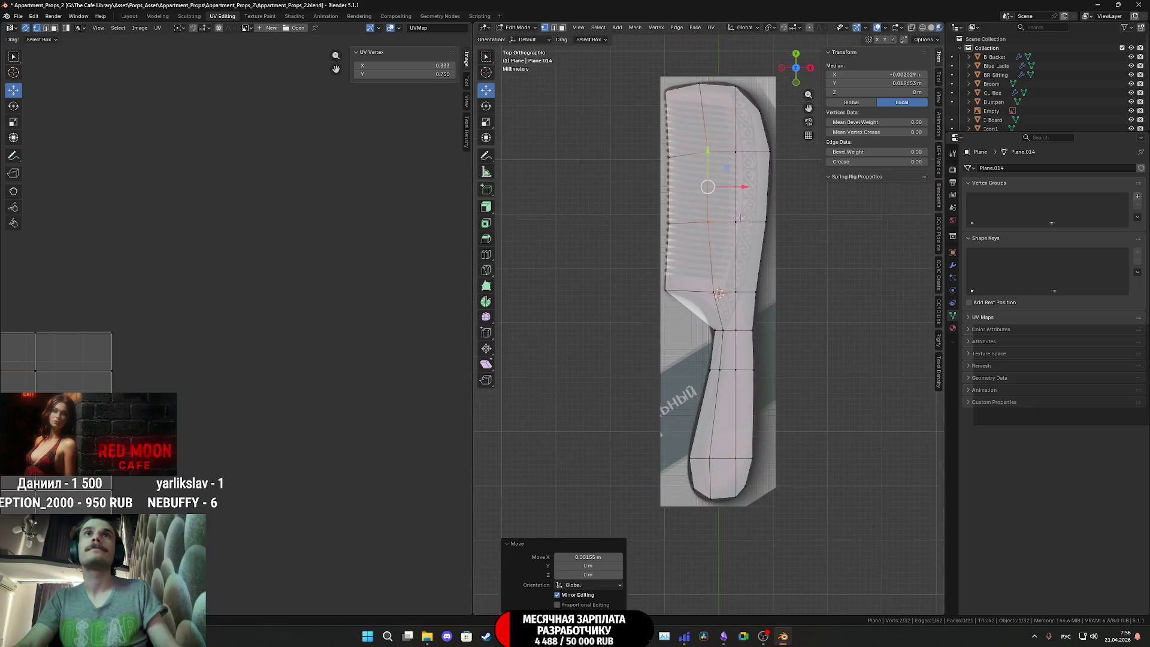
pyautogui.scroll(2, 749, 281)
pyautogui.keyDown('shift'); pyautogui.moveTo(743, 289); pyautogui.dragTo(740, 293, button='middle'); pyautogui.keyUp('shift')
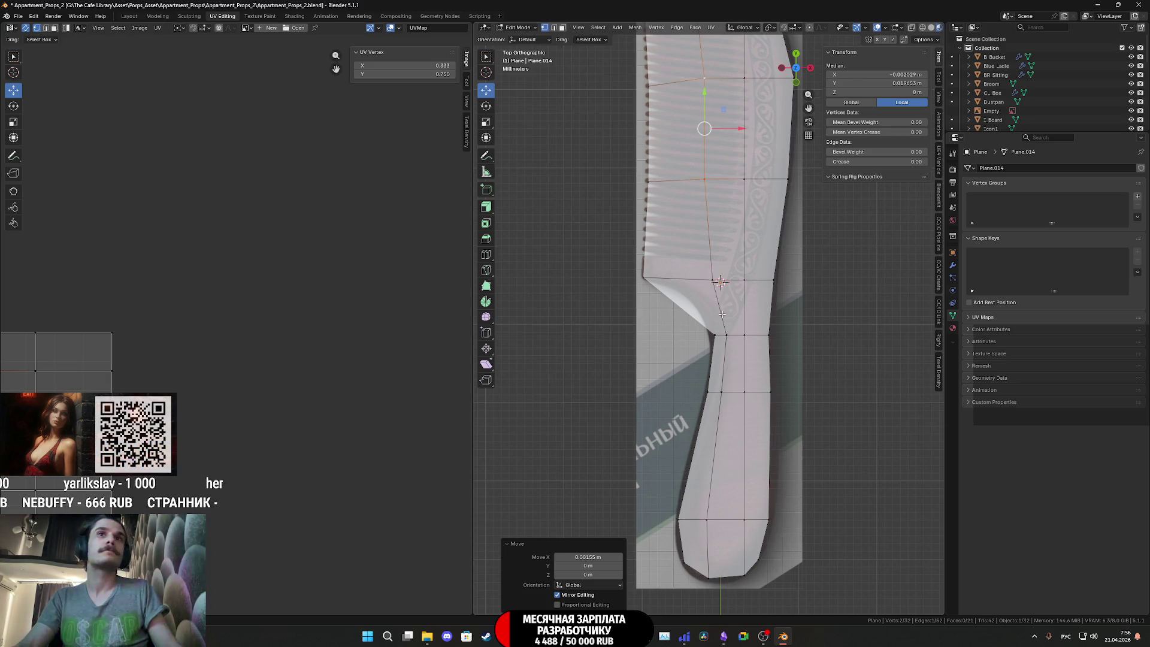
pyautogui.scroll(2, 714, 327)
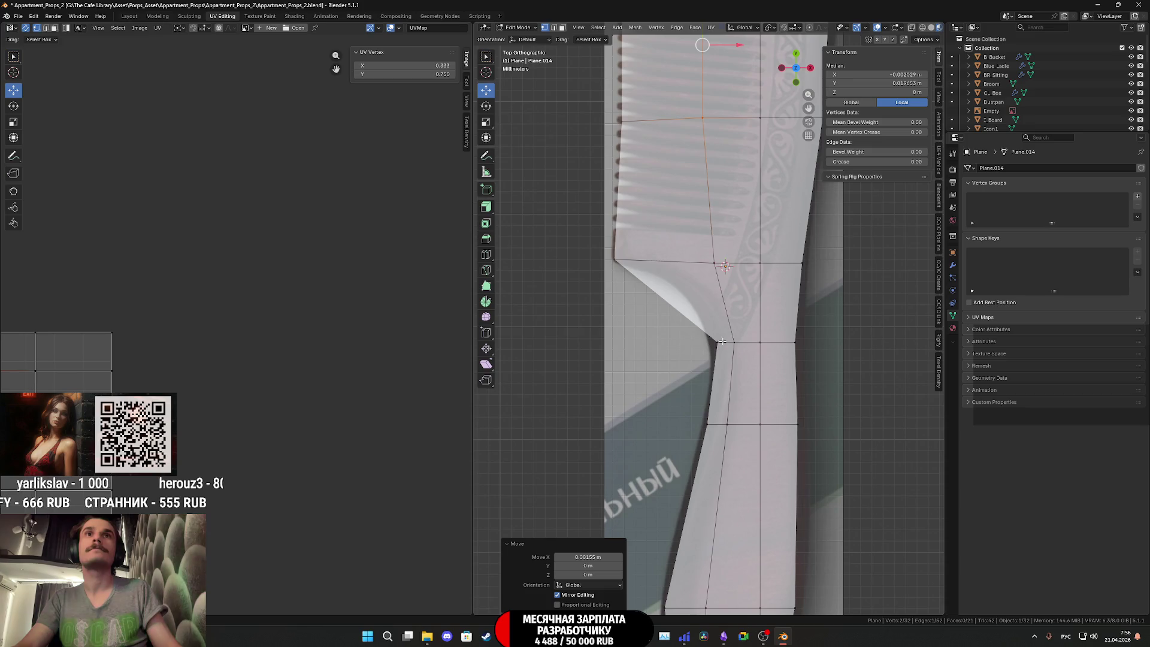
# Add a centred edge loop across the neck just below the notch
pyautogui.hotkey('ctrl', 'r')
pyautogui.click(671, 310)
pyautogui.rightClick(672, 310)
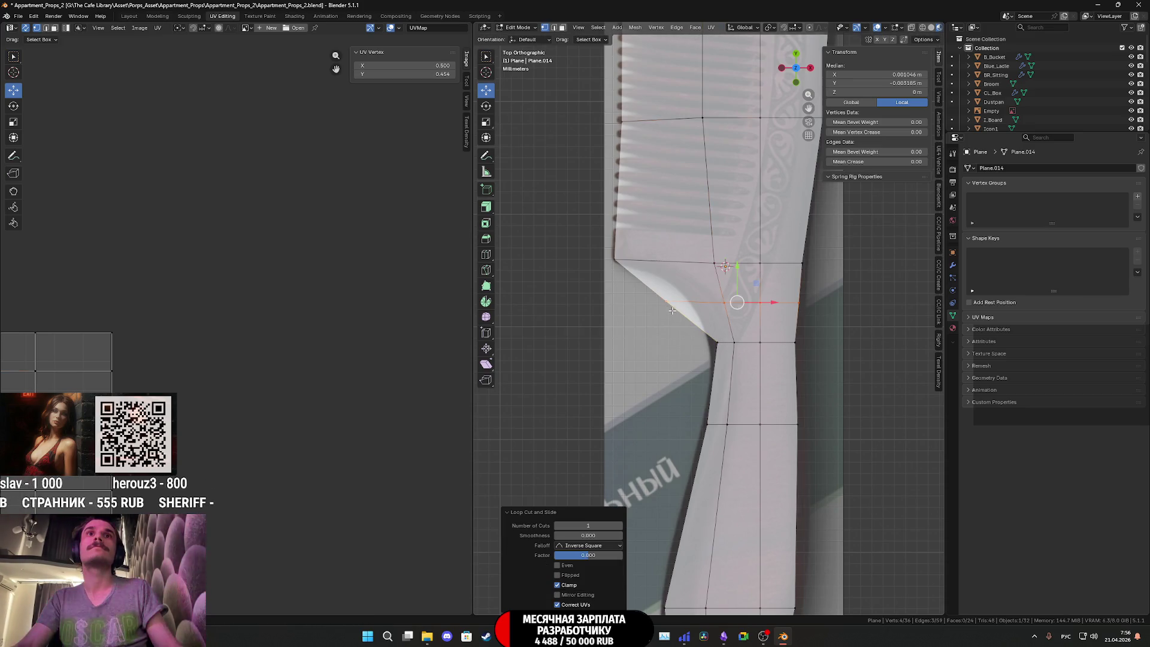
# Bevel the new neck edge loop into two segments
pyautogui.moveTo(656, 288); pyautogui.dragTo(725, 295)
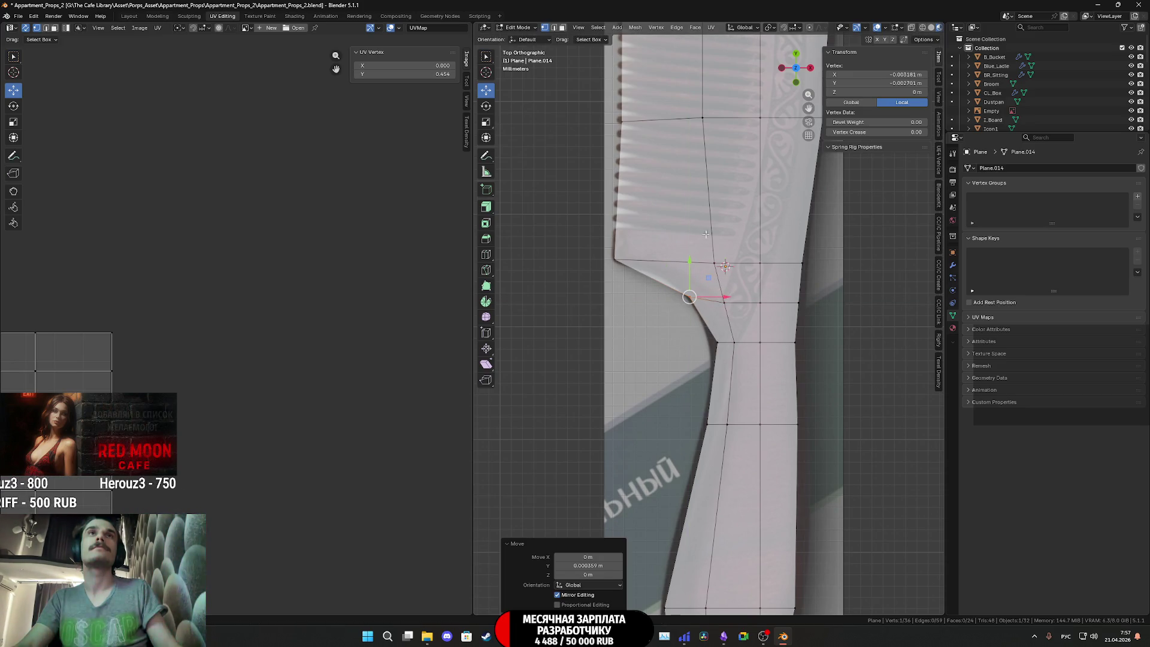
pyautogui.click(597, 102)
pyautogui.keyDown('alt'); pyautogui.click(743, 301); pyautogui.keyUp('alt')
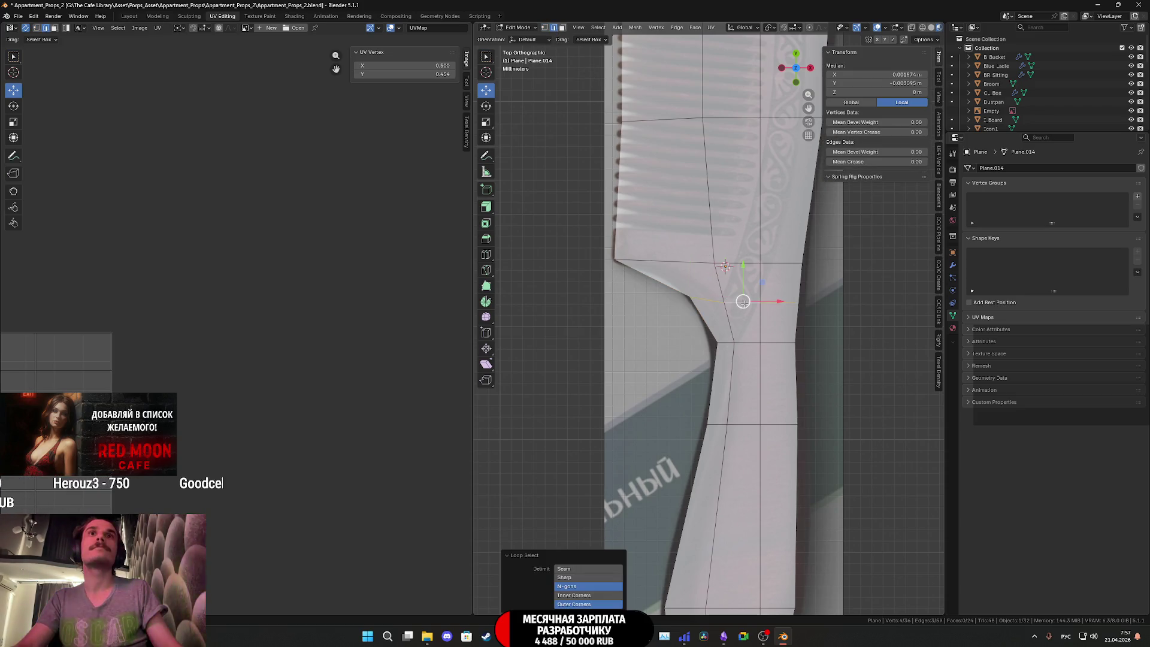
pyautogui.hotkey('ctrl', 'b')
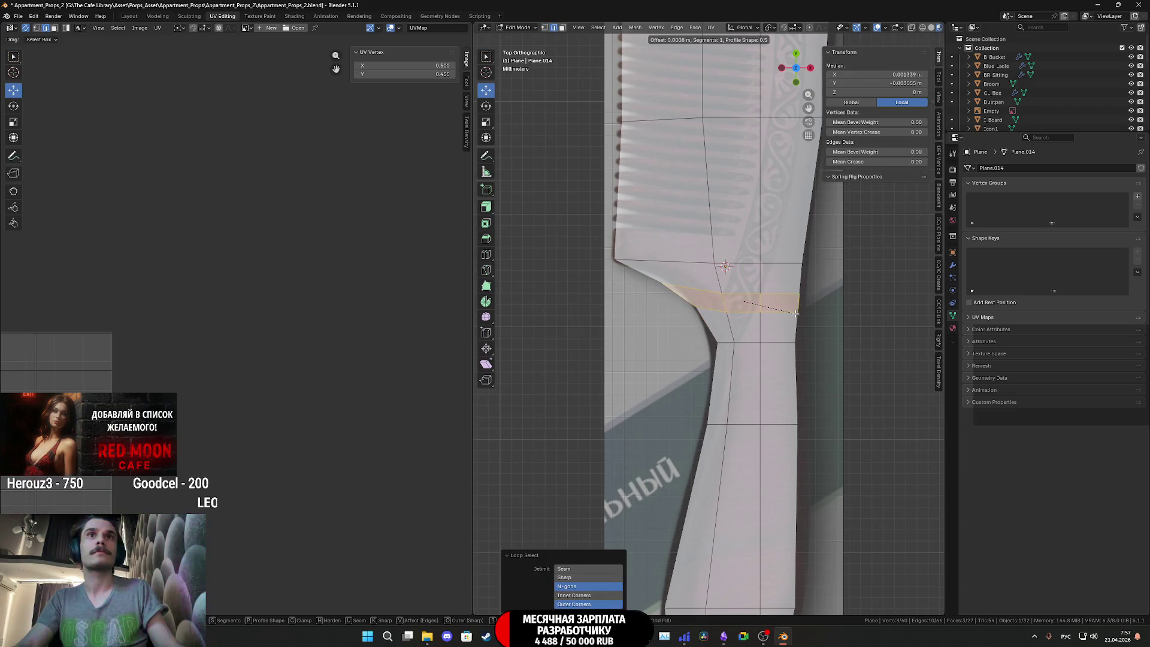
pyautogui.scroll(1, 799, 312)
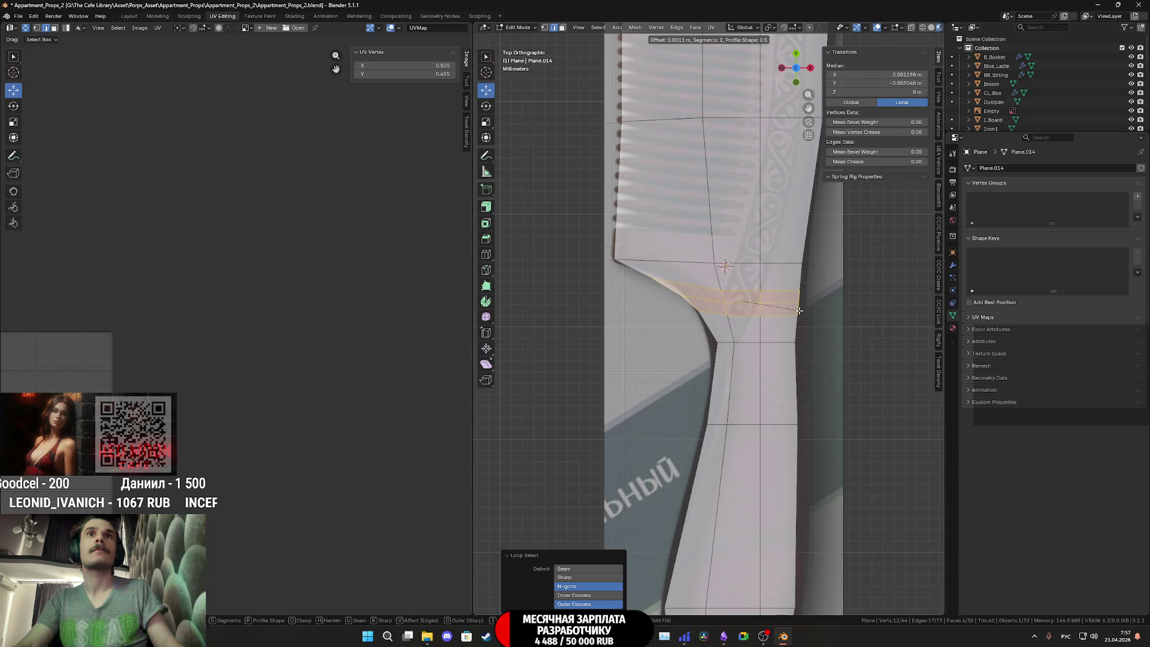
pyautogui.click(796, 312)
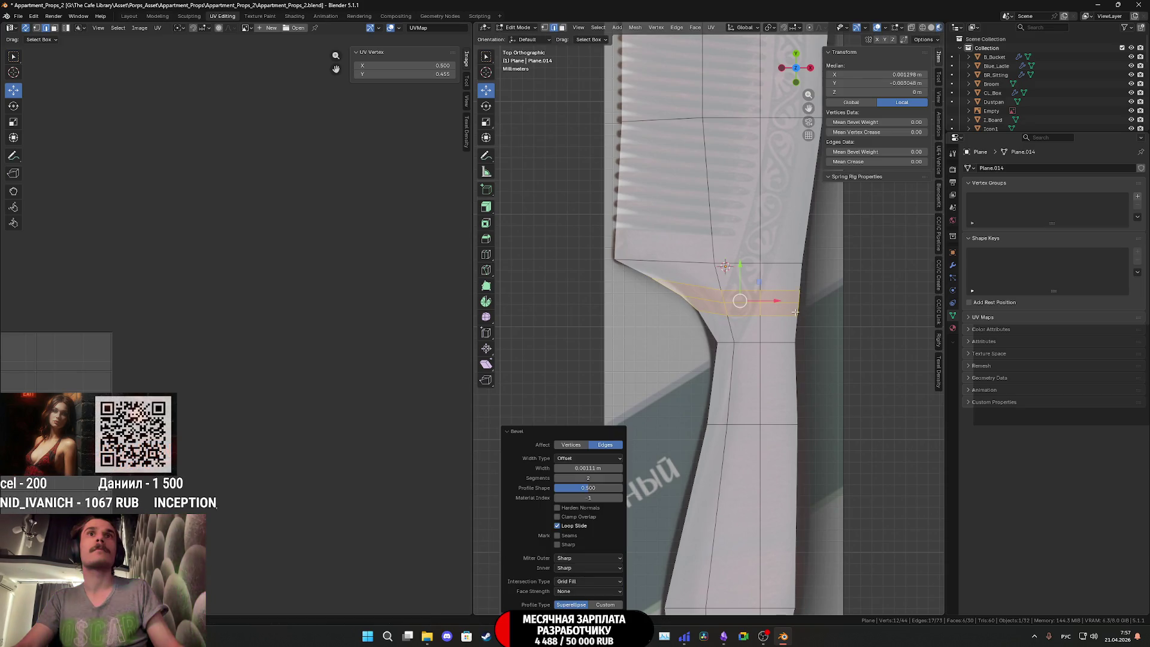
# In vertex mode, nudge the neck's left-edge vertices along X to smooth the curve
pyautogui.click(545, 28)
pyautogui.click(679, 293)
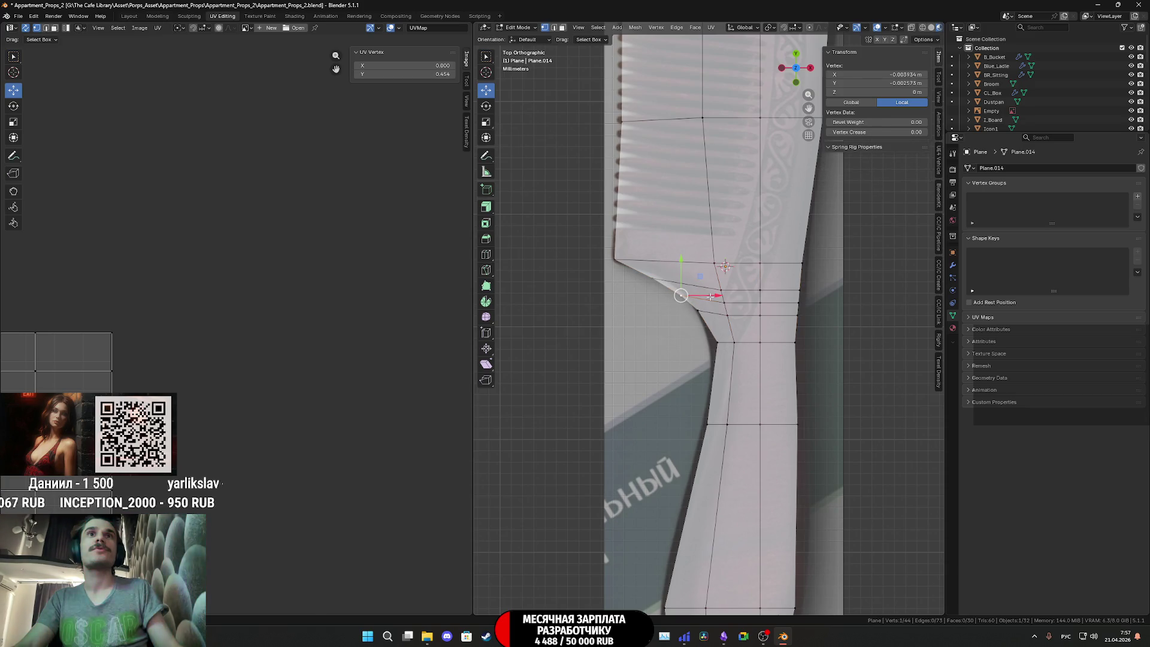
pyautogui.press('g')
pyautogui.press('x')
pyautogui.click(718, 295)
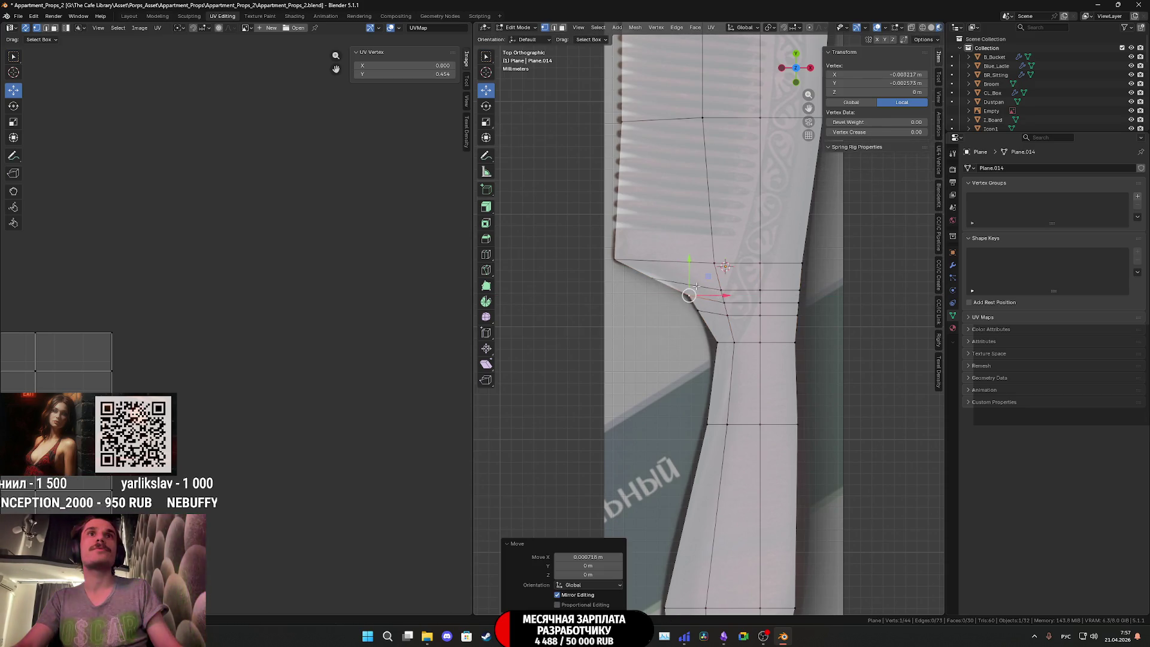
pyautogui.click(652, 278)
pyautogui.moveTo(683, 277); pyautogui.dragTo(694, 272)
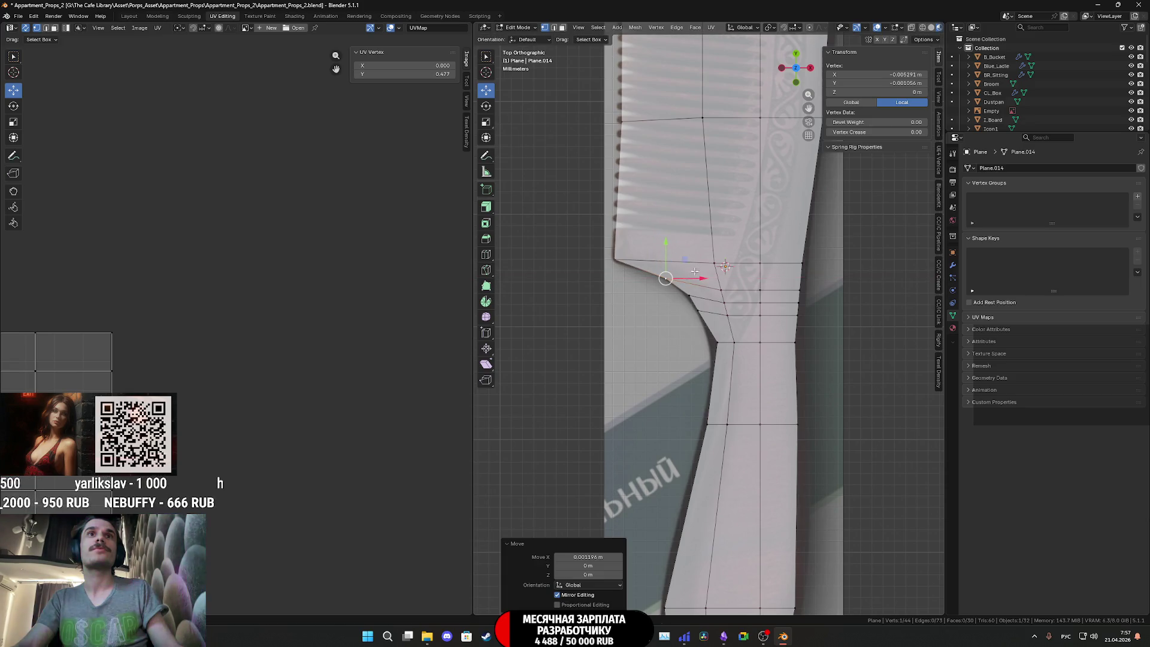
pyautogui.click(721, 344)
pyautogui.moveTo(736, 346); pyautogui.dragTo(742, 346)
# Bevel the edge loop lower on the neck
pyautogui.keyDown('alt'); pyautogui.click(786, 343); pyautogui.keyUp('alt')
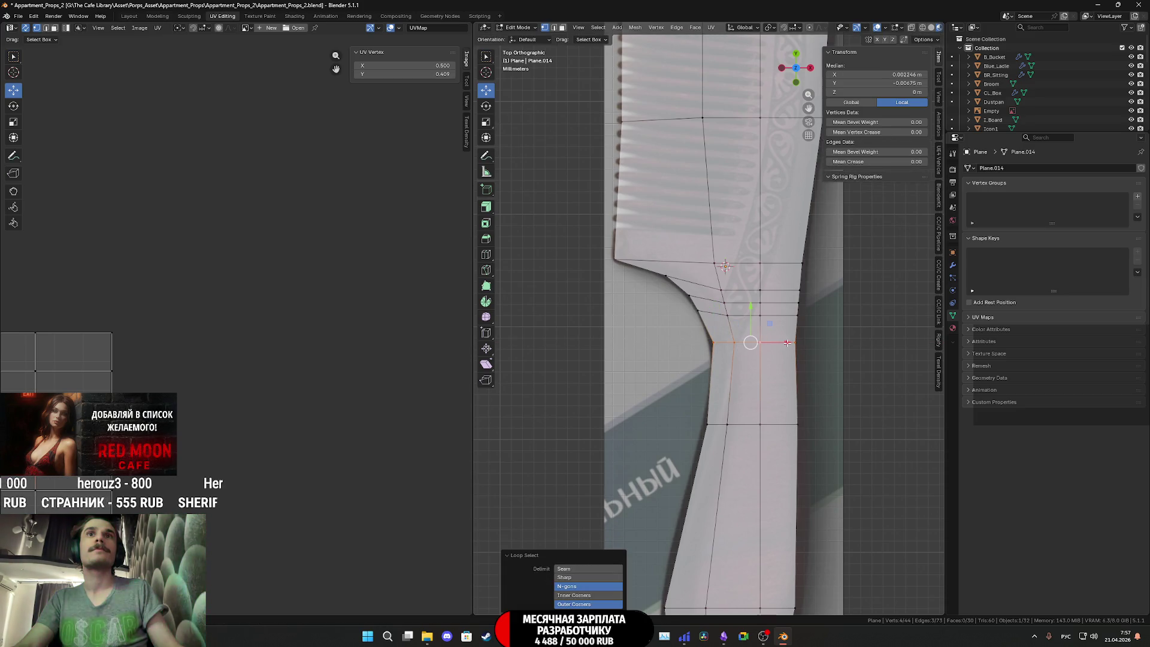
pyautogui.hotkey('ctrl', 'b')
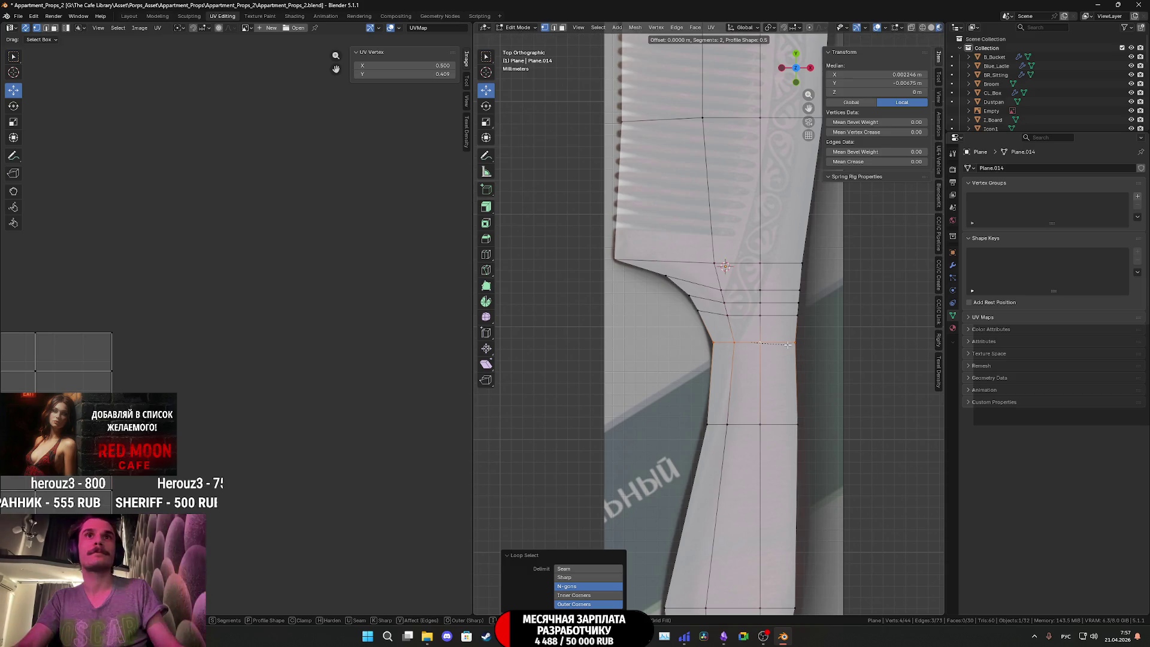
pyautogui.click(805, 342)
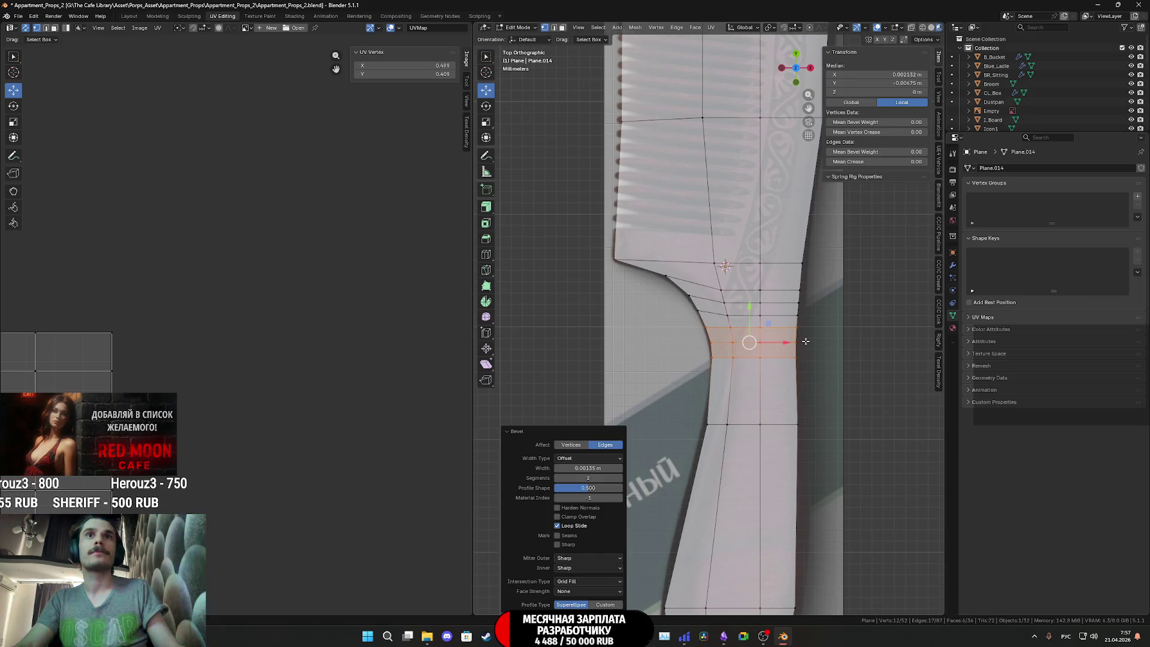
# Nudge the lower neck vertices sideways along X to round the notch curve
pyautogui.click(709, 360)
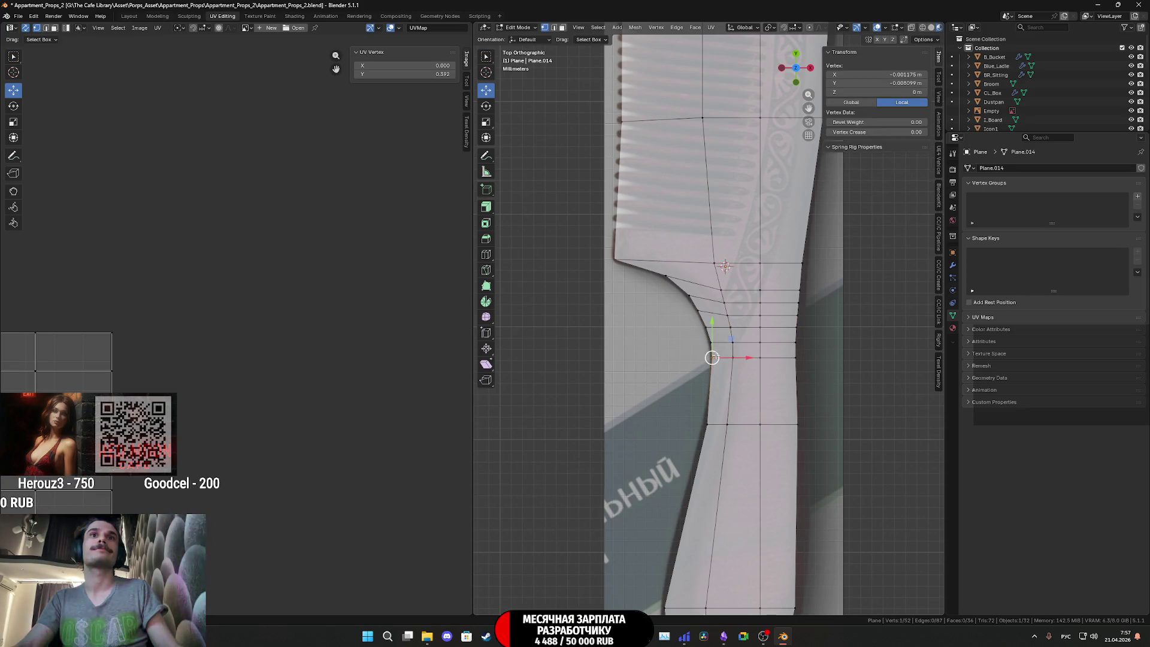
pyautogui.press('g')
pyautogui.press('x')
pyautogui.click(732, 343)
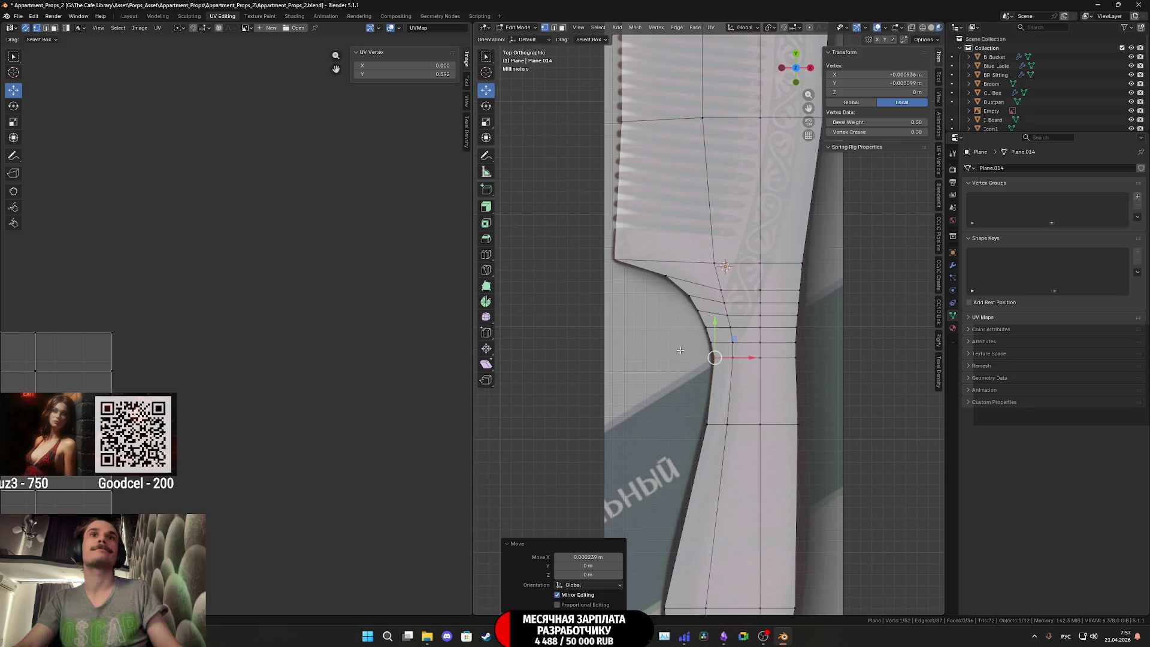
pyautogui.moveTo(712, 340); pyautogui.dragTo(745, 366)
pyautogui.scroll(2, 734, 362)
pyautogui.moveTo(705, 331)
pyautogui.mouseDown()
pyautogui.moveTo(740, 335)
pyautogui.moveTo(720, 306)
pyautogui.mouseUp()
pyautogui.click(686, 301)
# Return to Object Mode and orbit to view the comb in perspective
pyautogui.scroll(-4, 727, 336)
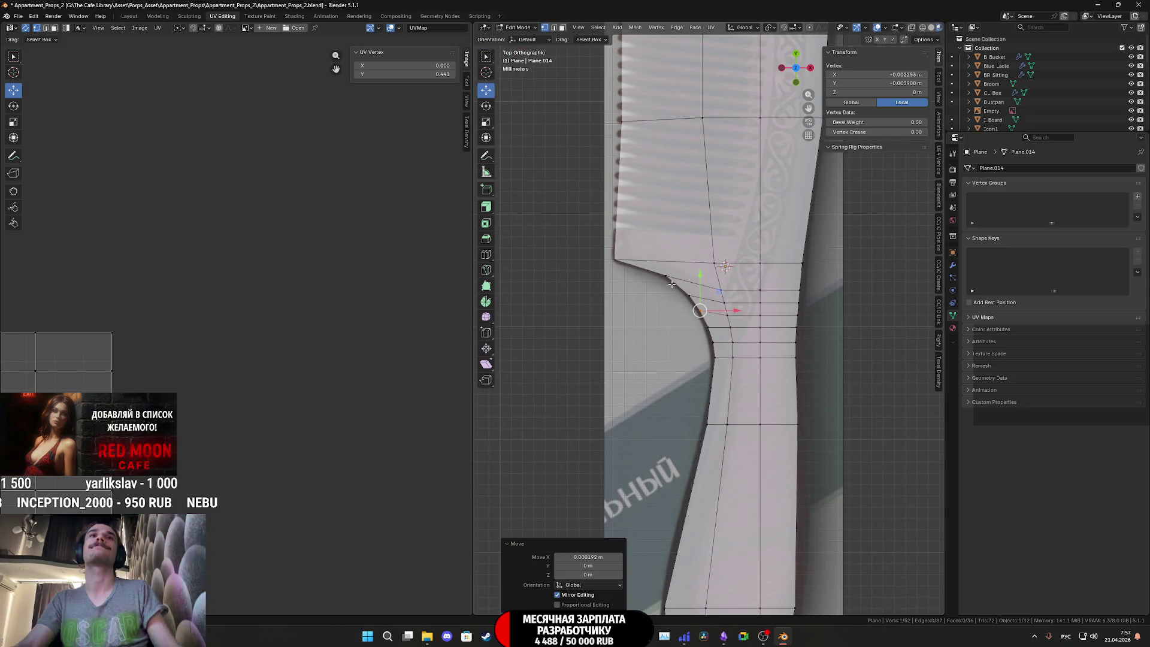
pyautogui.scroll(-4, 672, 284)
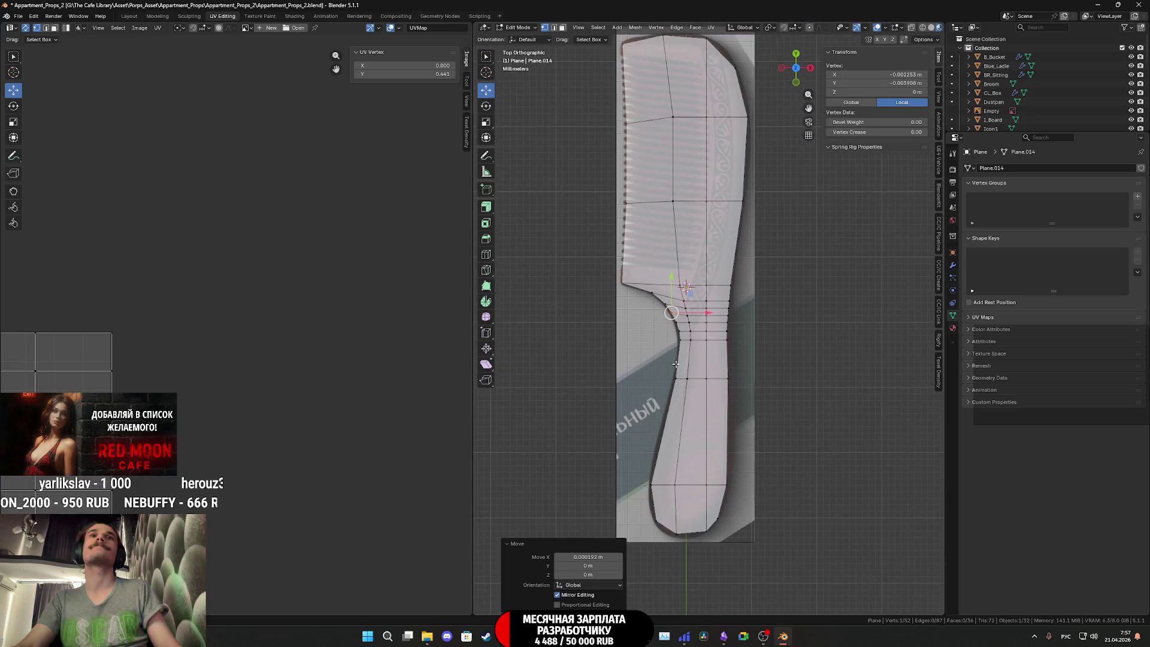
pyautogui.keyDown('shift'); pyautogui.scroll(3, 688, 377); pyautogui.keyUp('shift')
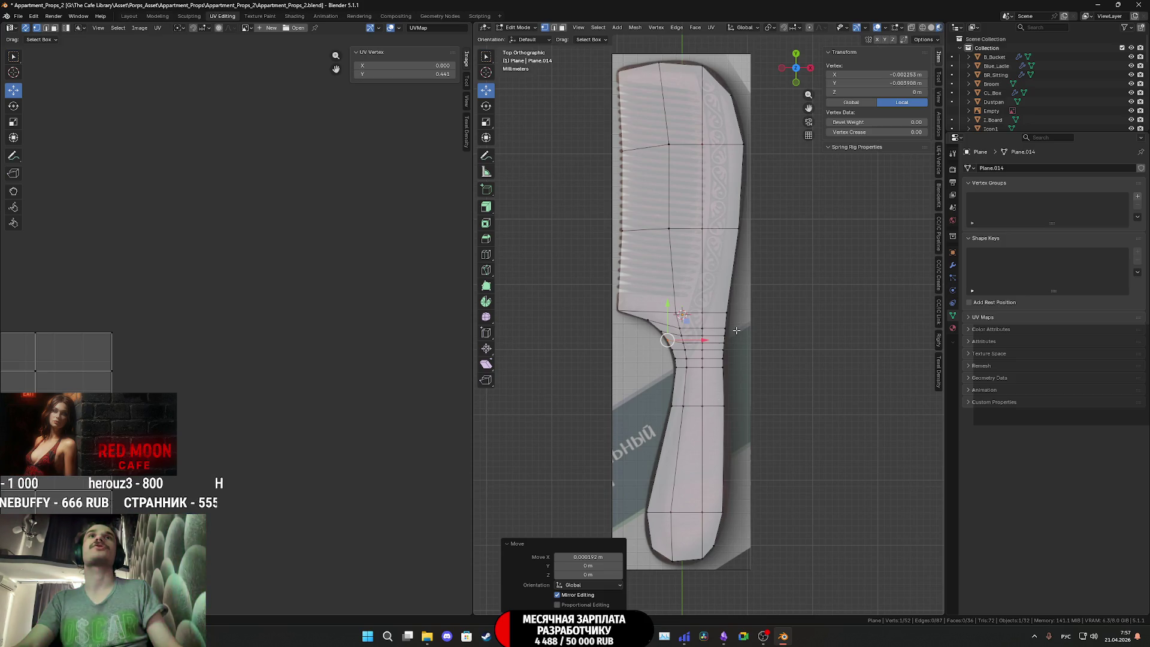
pyautogui.press('Tab')
pyautogui.moveTo(730, 354)
pyautogui.mouseDown(button='middle')
pyautogui.moveTo(722, 369)
pyautogui.moveTo(740, 362)
pyautogui.mouseUp(button='middle')
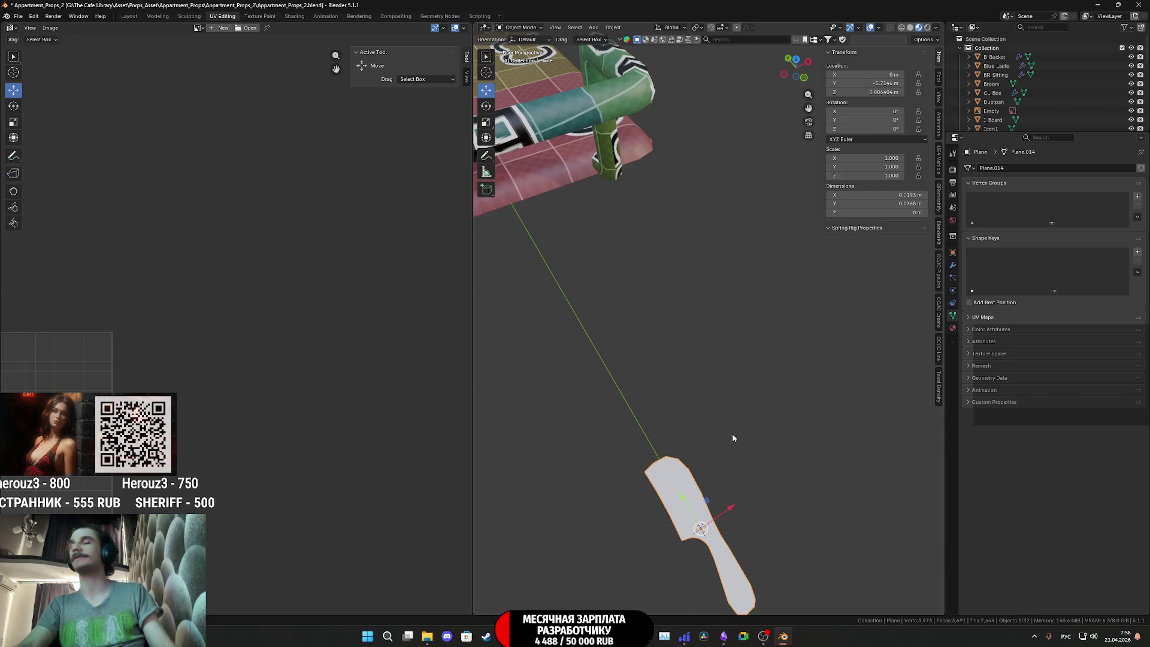
# Save the file with Ctrl+S
pyautogui.hotkey('ctrl', 's')
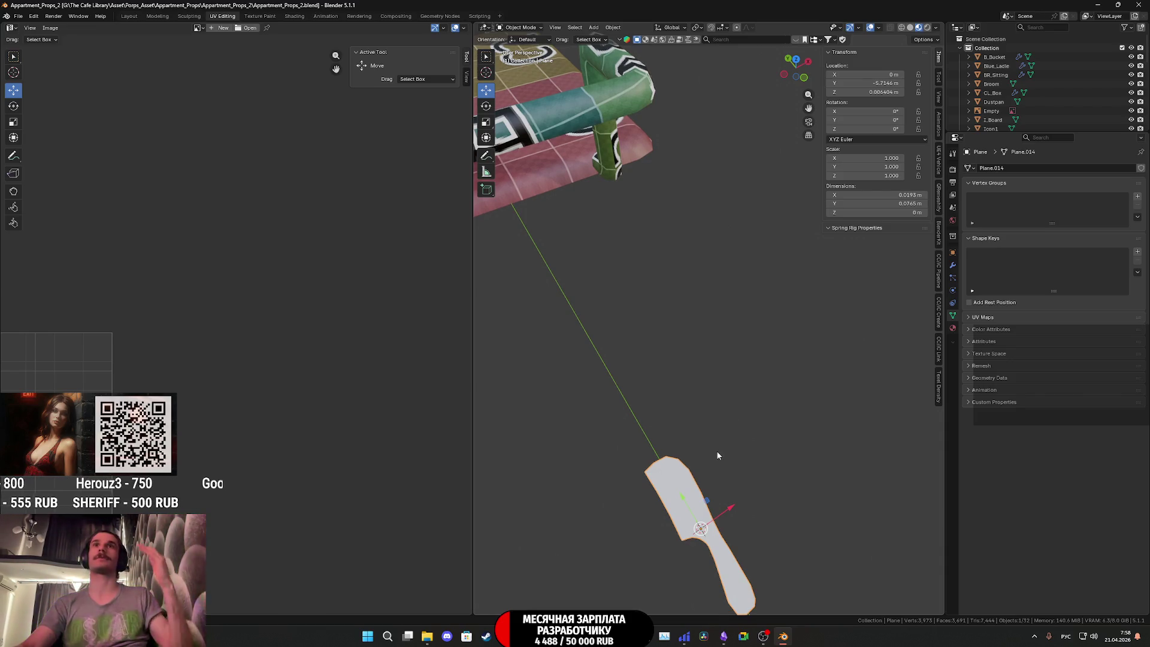
pyautogui.click(612, 28)
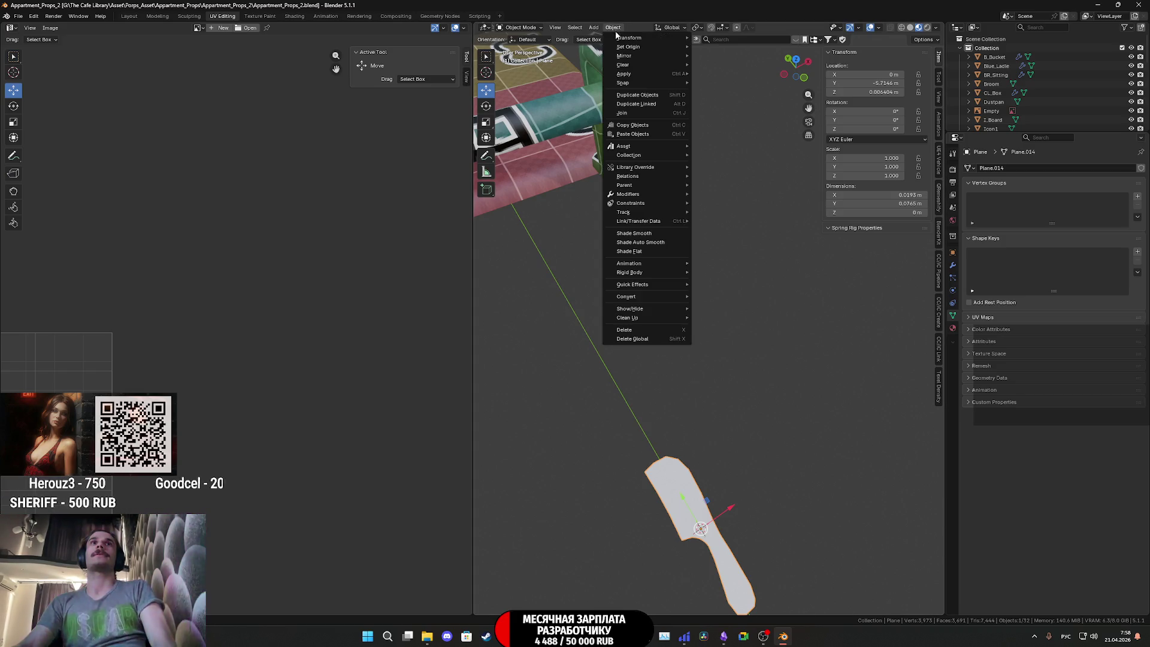
pyautogui.moveTo(646, 296)
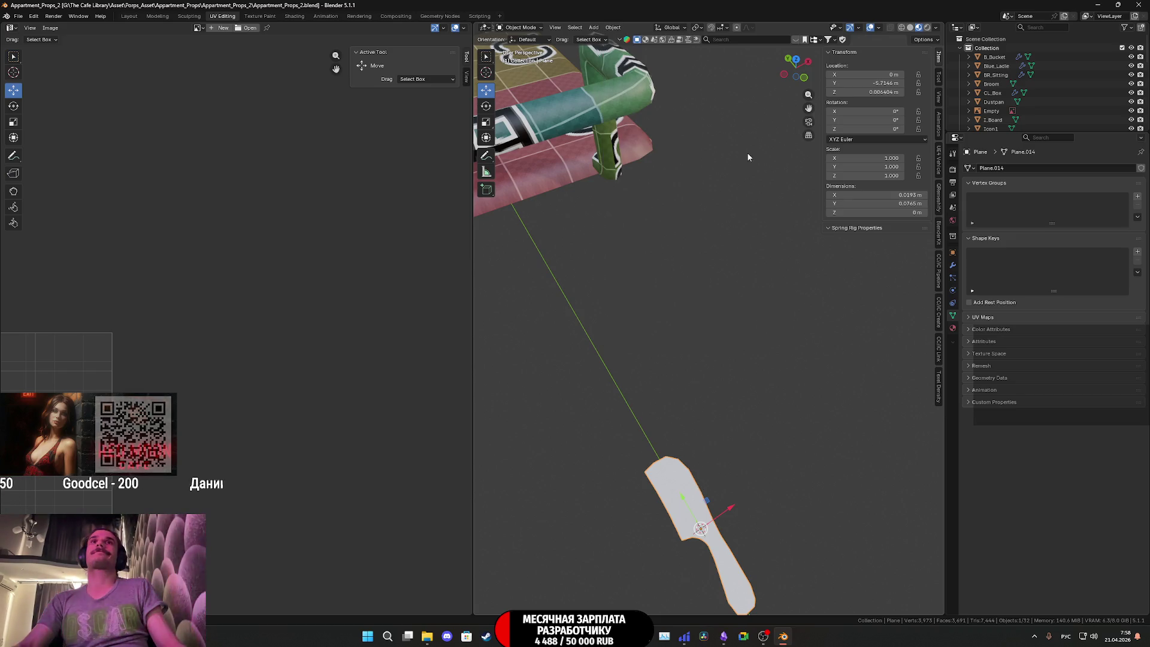
# Switch to Top Orthographic view, adjust the zoom, and enter Edit Mode on the comb
pyautogui.click(795, 60)
pyautogui.keyDown('shift'); pyautogui.scroll(2, 721, 359); pyautogui.keyUp('shift')
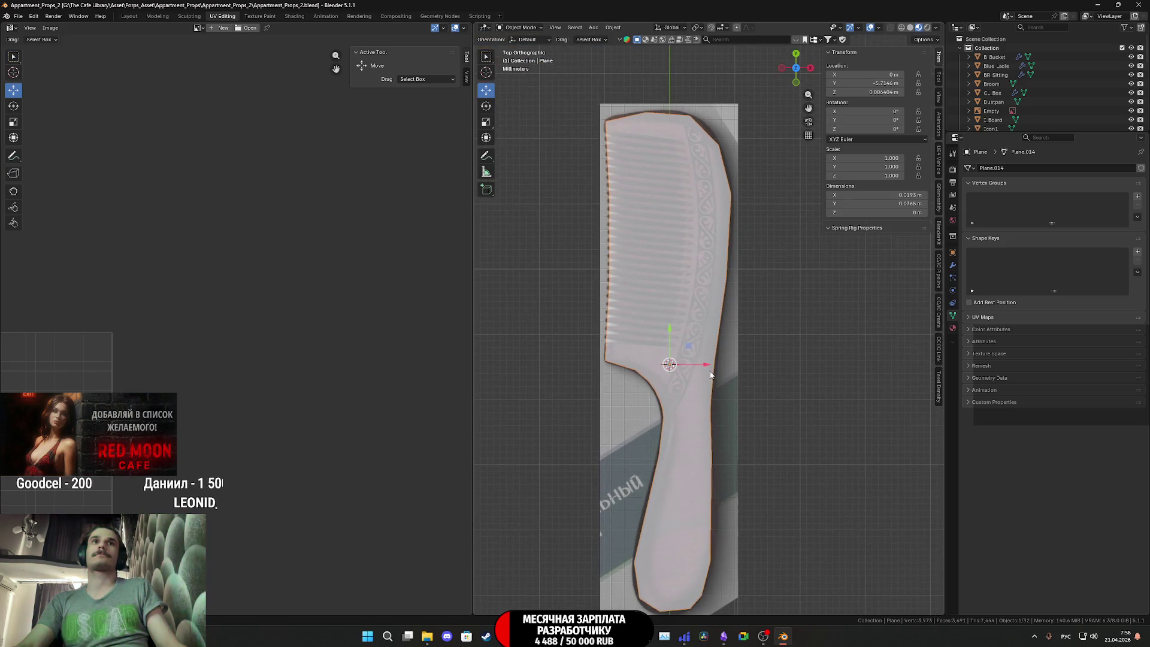
pyautogui.scroll(-2, 705, 354)
pyautogui.scroll(-4, 706, 354)
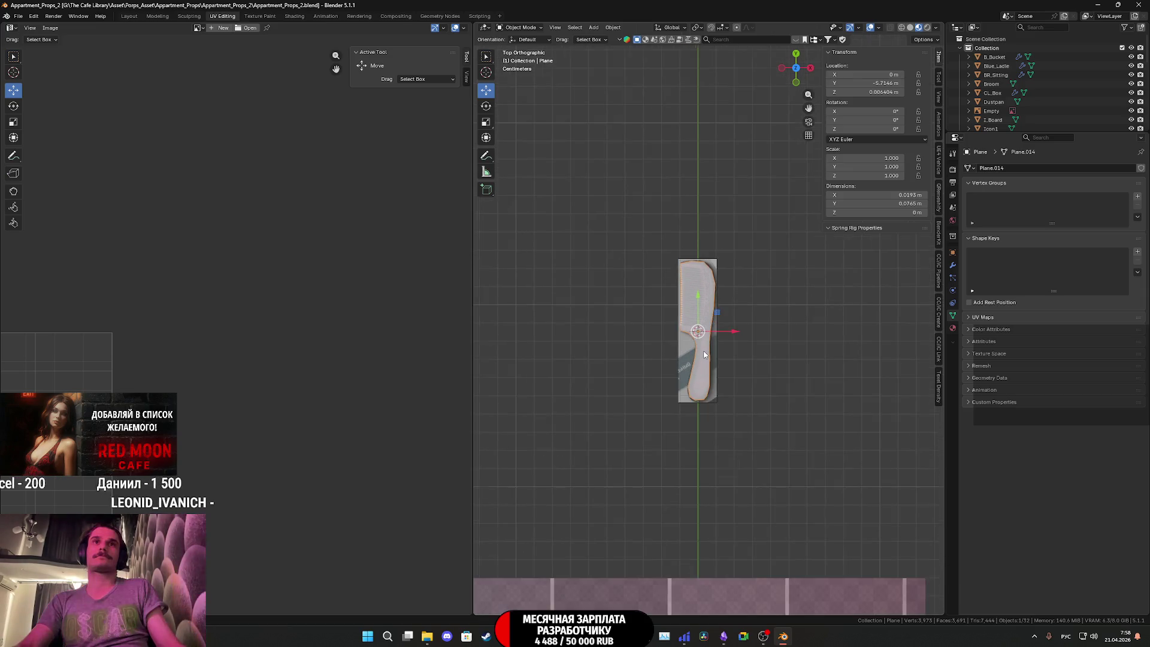
pyautogui.scroll(2, 705, 354)
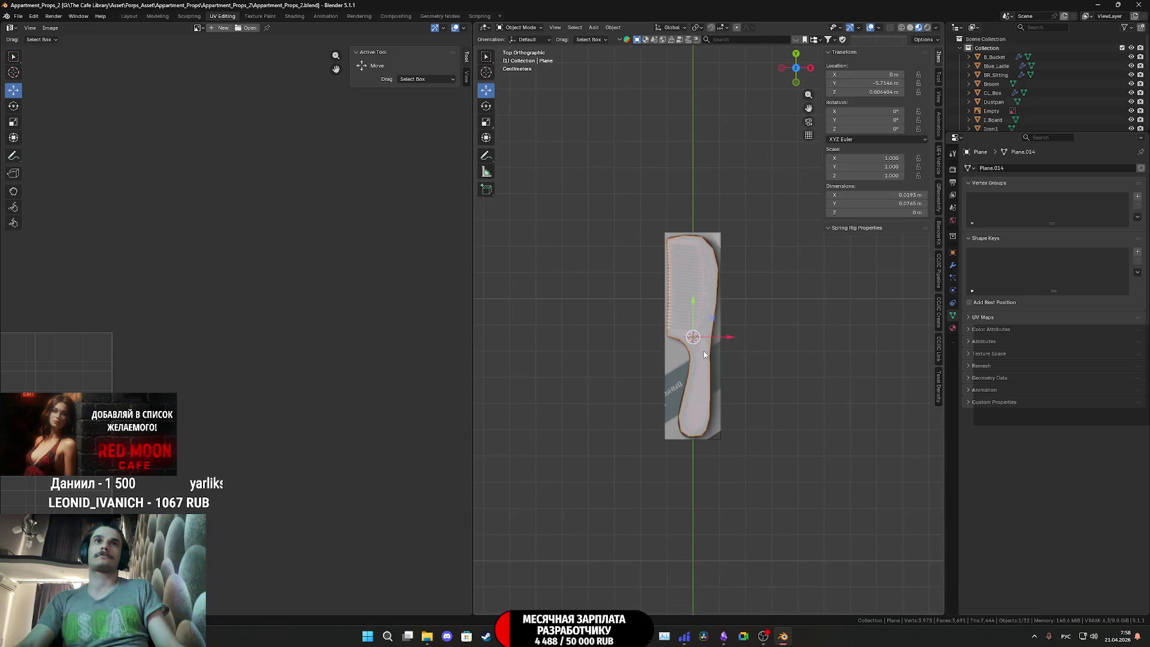
pyautogui.press('Tab')
# Project all the comb's UVs from the top view and shift the island left
pyautogui.press('a')
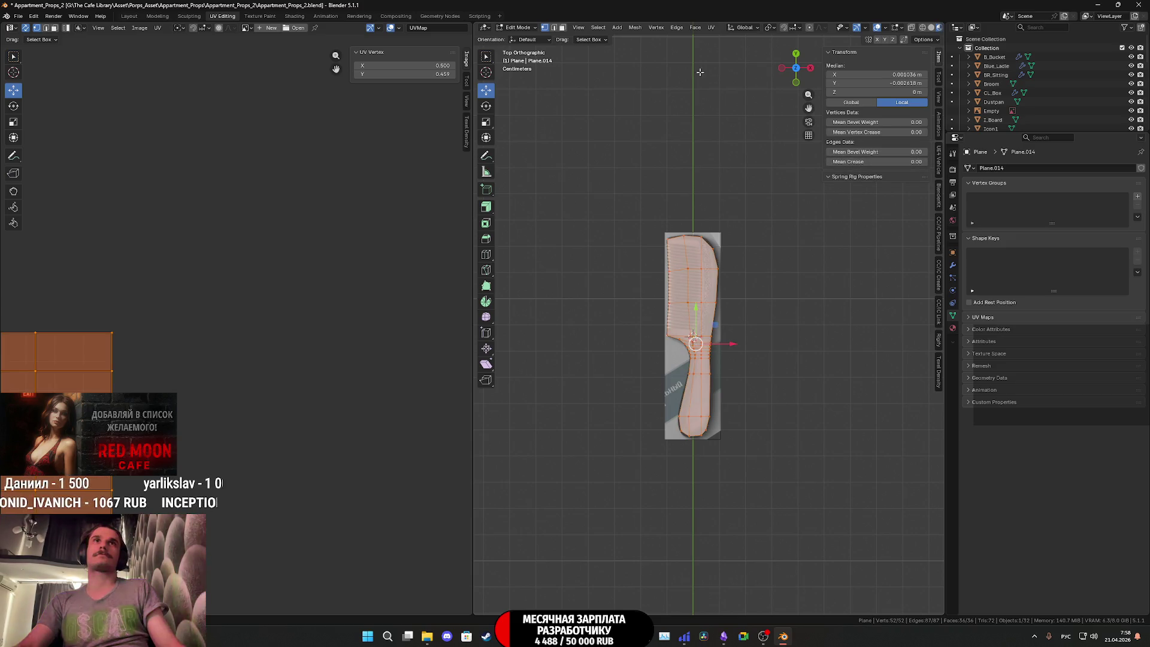
pyautogui.click(711, 28)
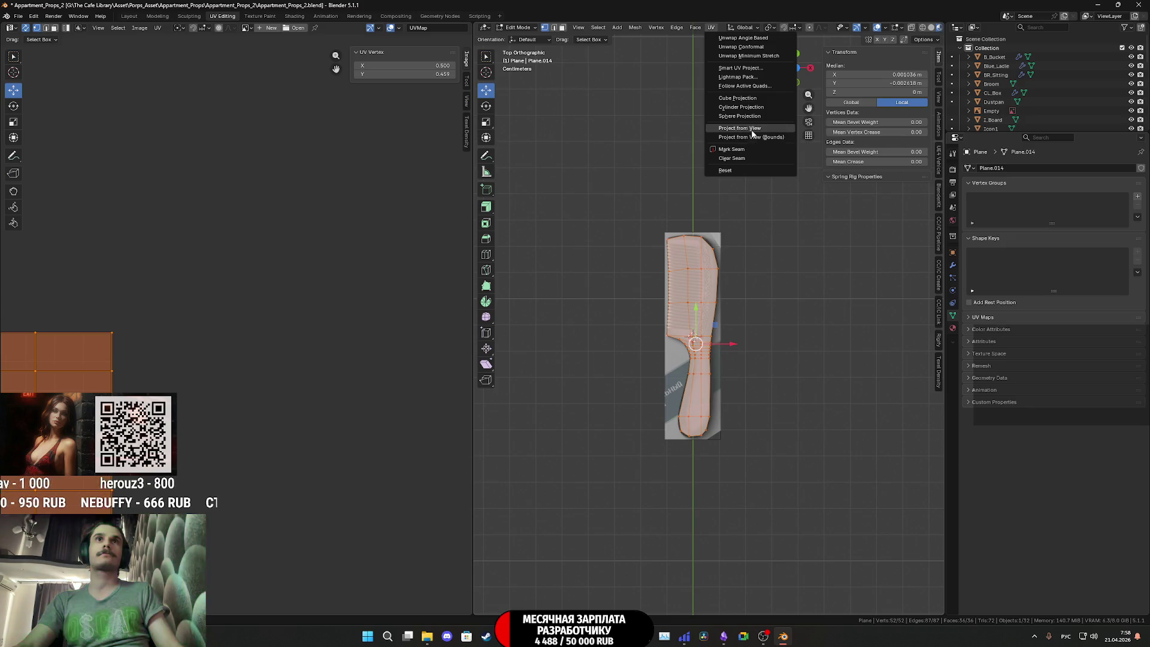
pyautogui.click(752, 129)
pyautogui.scroll(-2, 251, 433)
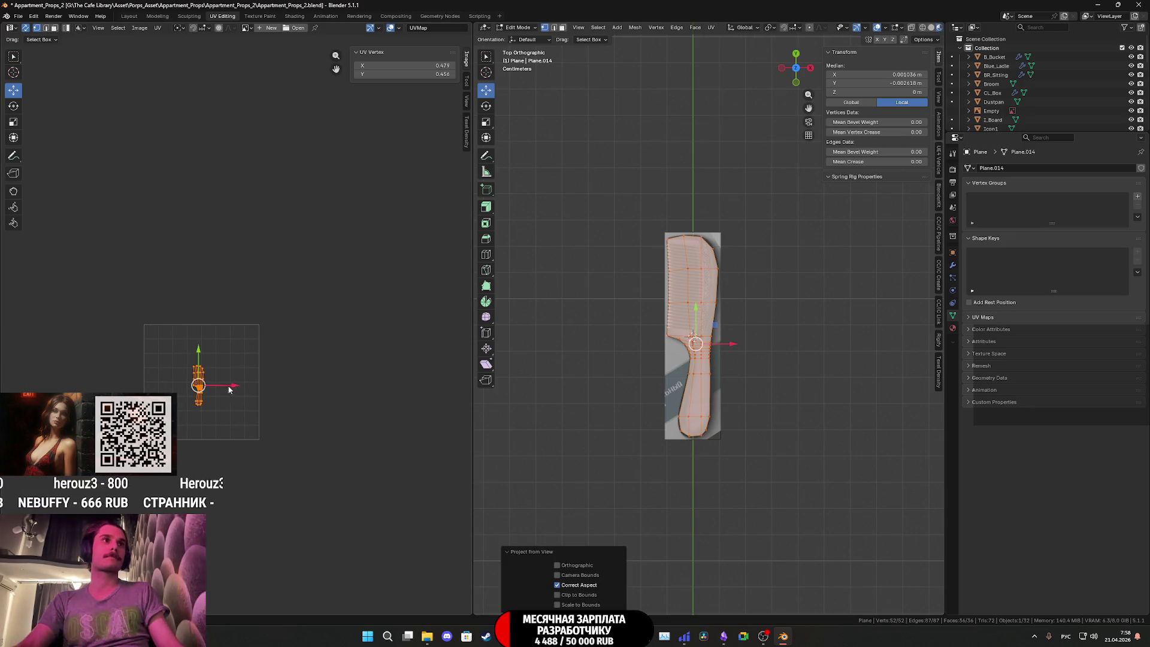
pyautogui.click(55, 28)
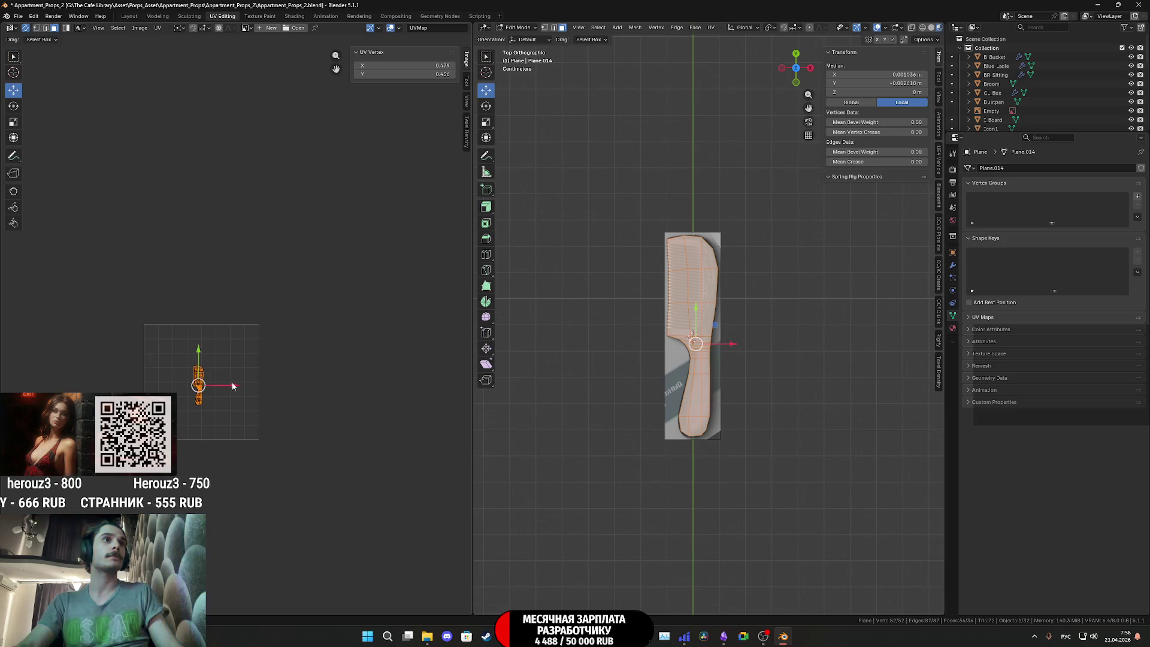
pyautogui.moveTo(233, 387); pyautogui.dragTo(157, 386)
# Back in Object Mode, delete the reference image plane
pyautogui.press('Tab')
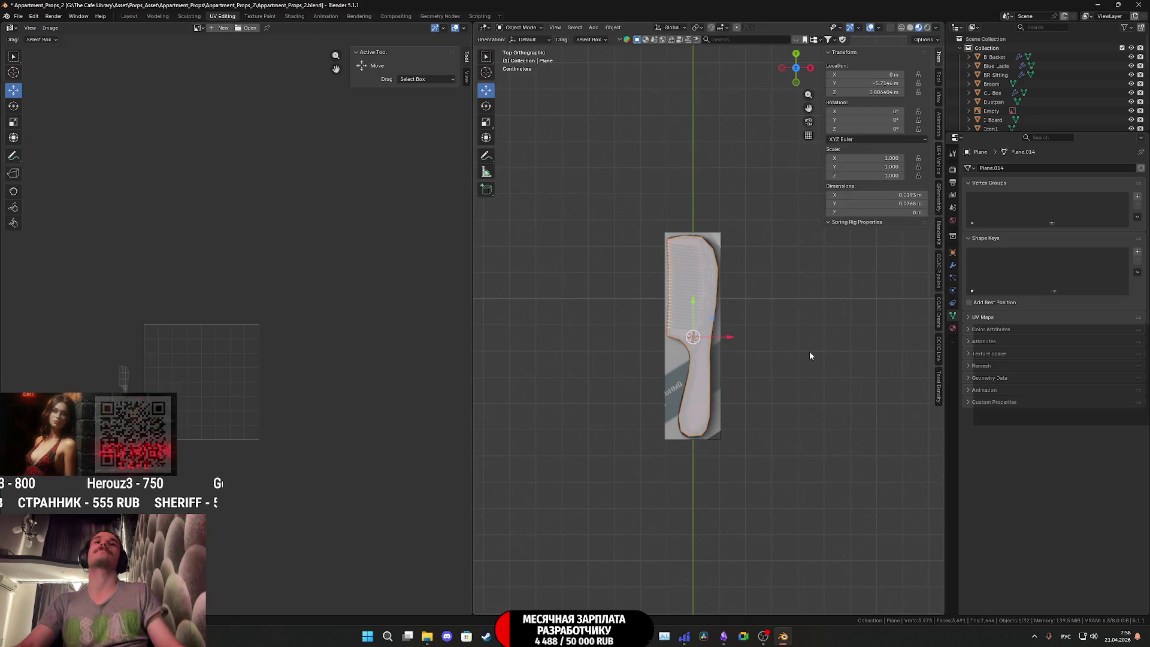
pyautogui.press('Delete')
pyautogui.scroll(-3, 808, 352)
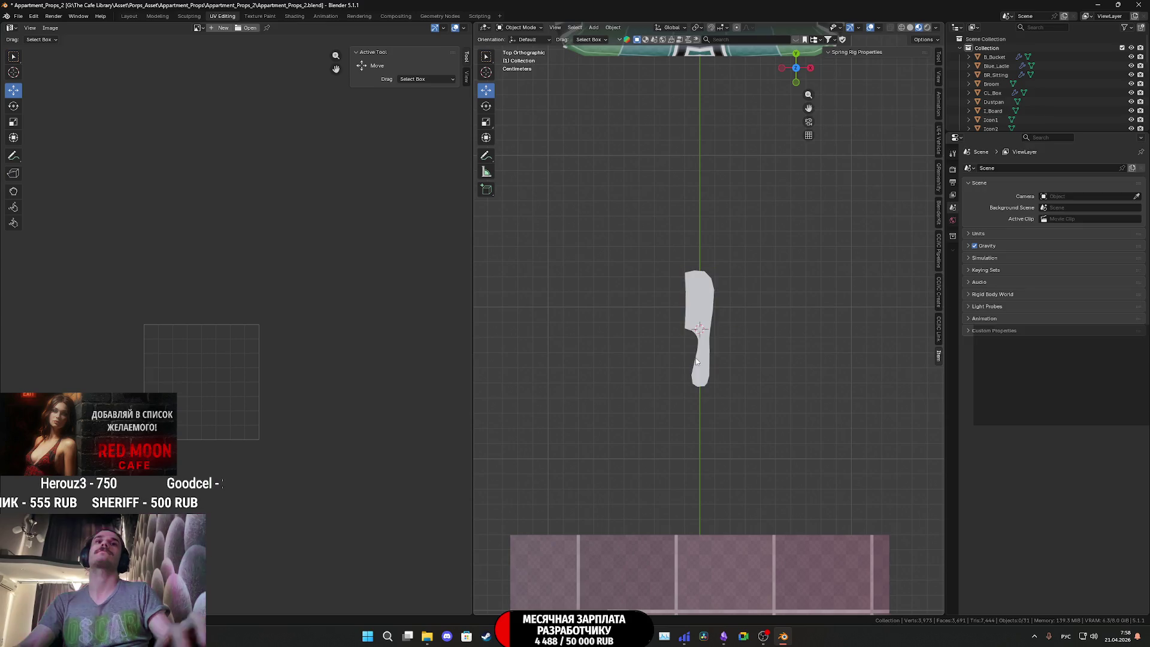
# Assign the existing TD_Checker material to the comb plane
pyautogui.click(701, 315)
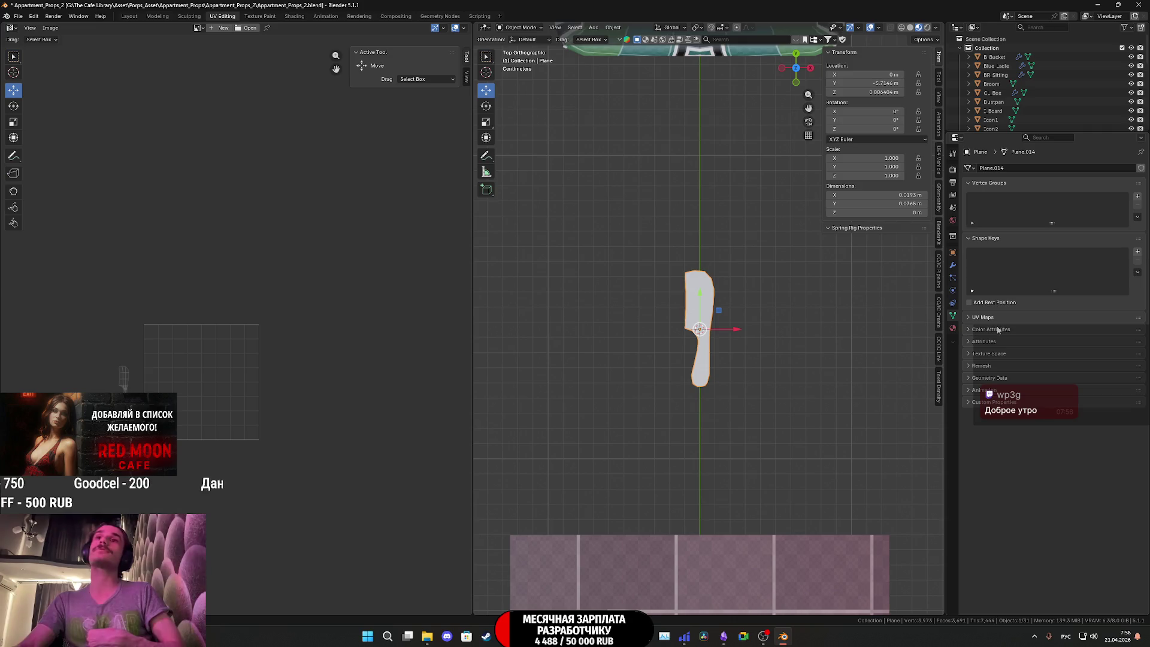
pyautogui.click(952, 327)
pyautogui.click(968, 206)
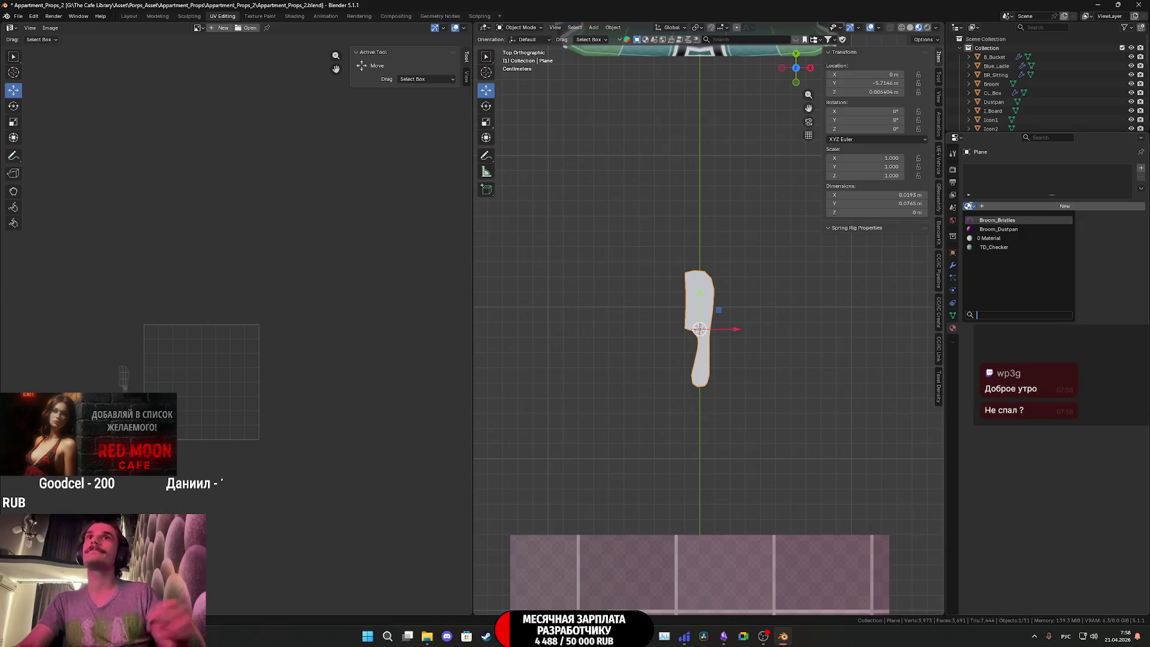
pyautogui.click(990, 251)
pyautogui.scroll(4, 747, 334)
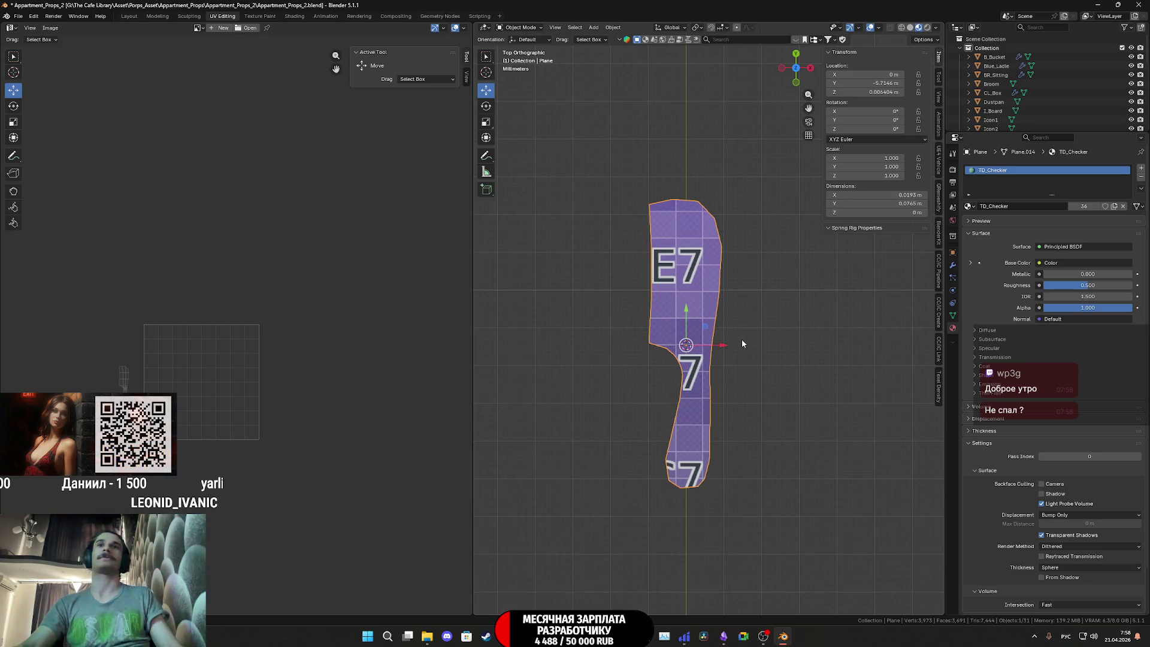
pyautogui.scroll(-15, 741, 341)
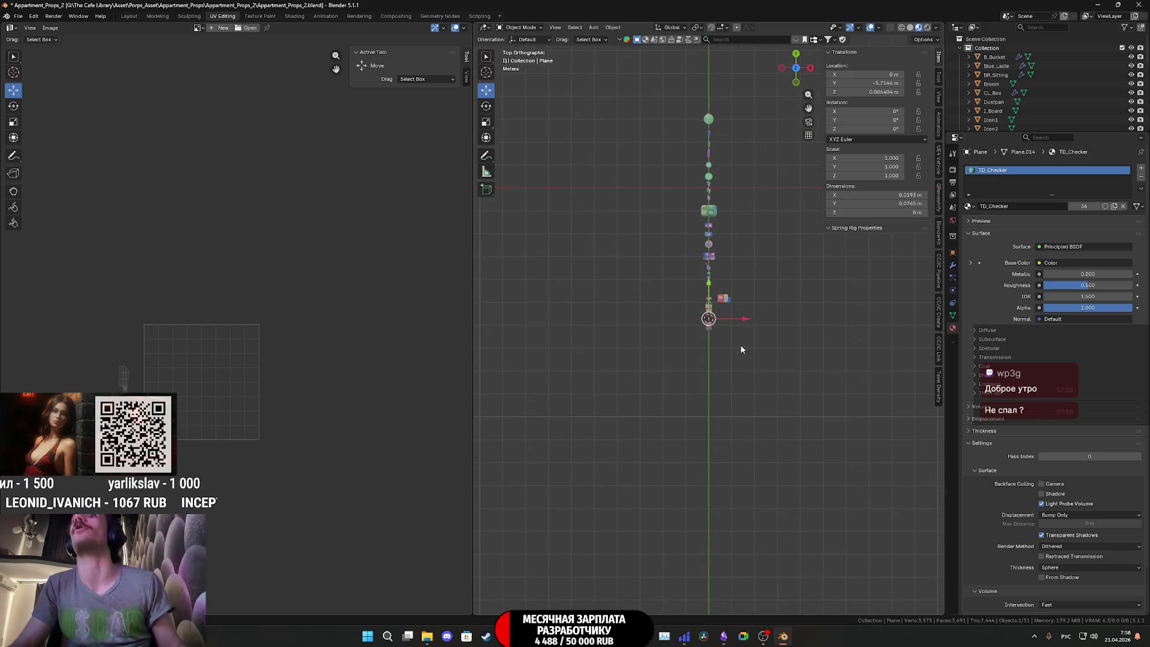
pyautogui.scroll(10, 740, 344)
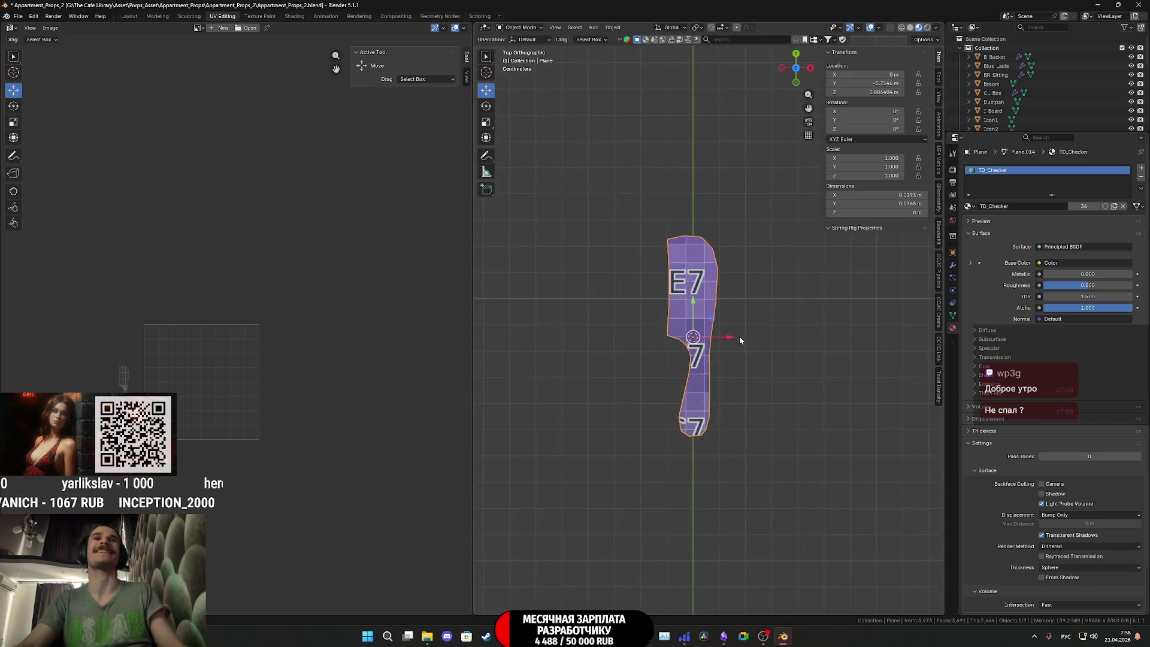
pyautogui.scroll(3, 740, 338)
pyautogui.scroll(-2, 739, 337)
# Save the file and show the comb's modifier properties
pyautogui.hotkey('ctrl', 's')
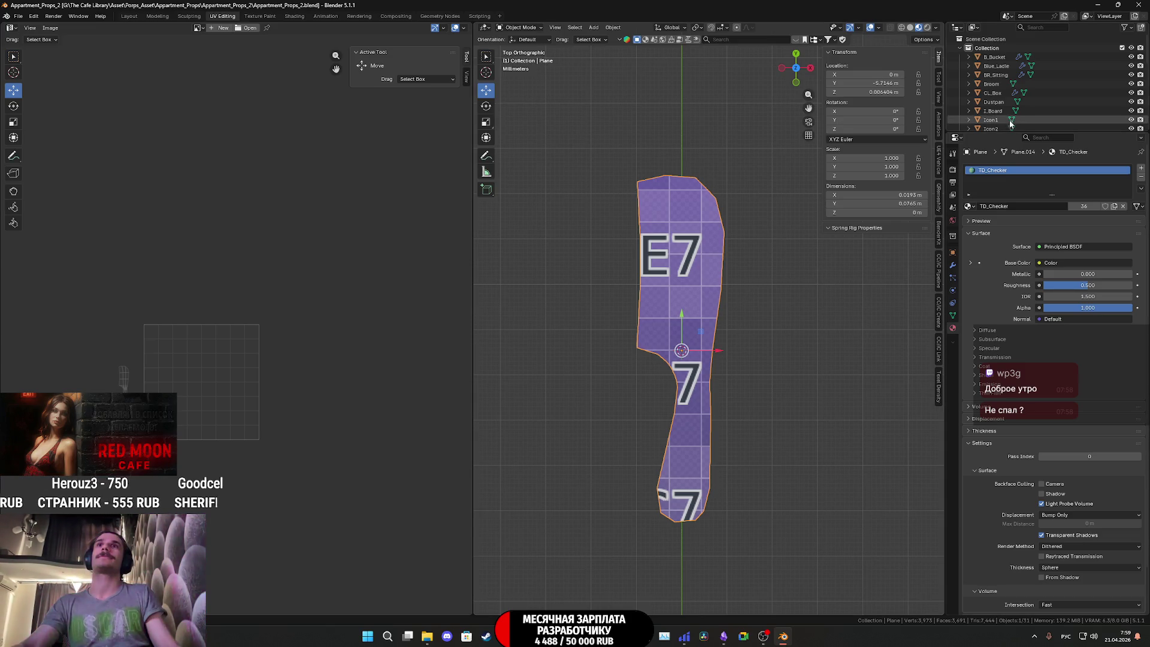
pyautogui.scroll(-5, 1009, 123)
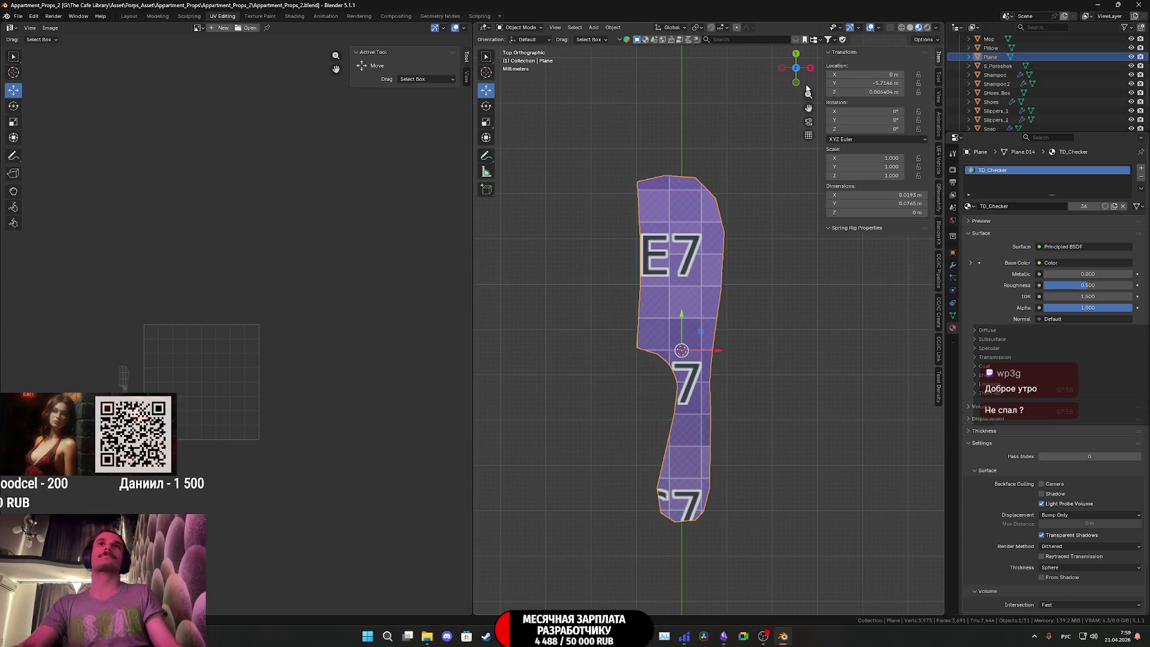
pyautogui.click(953, 264)
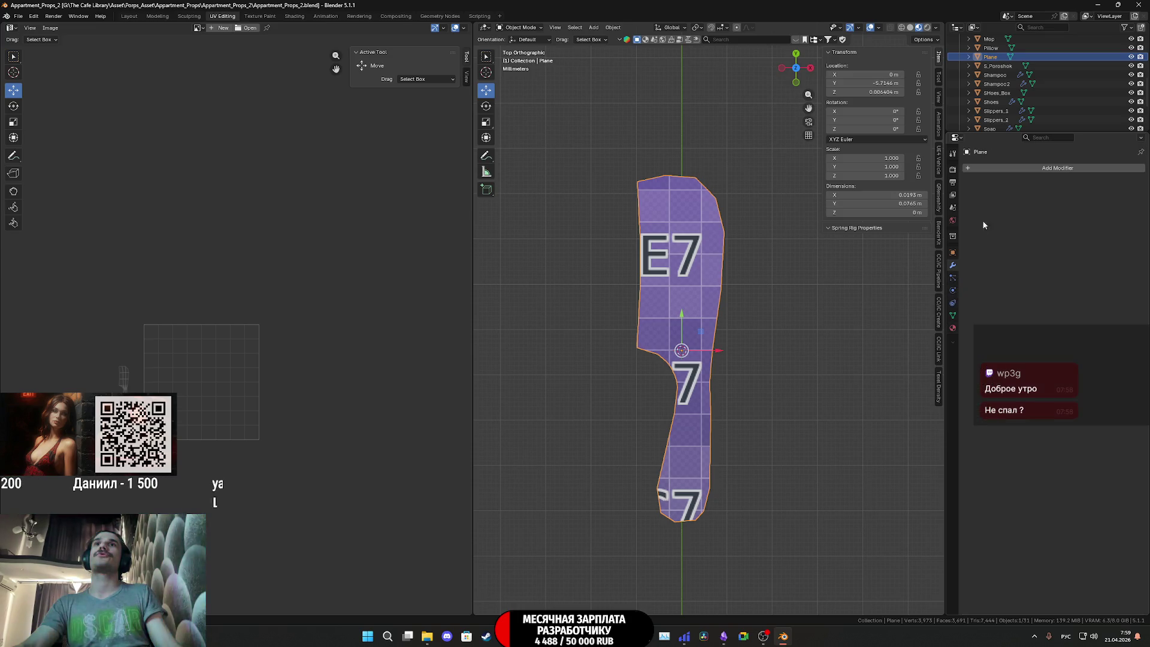
# Add a Solidify modifier to the comb and orbit to inspect it
pyautogui.click(1012, 168)
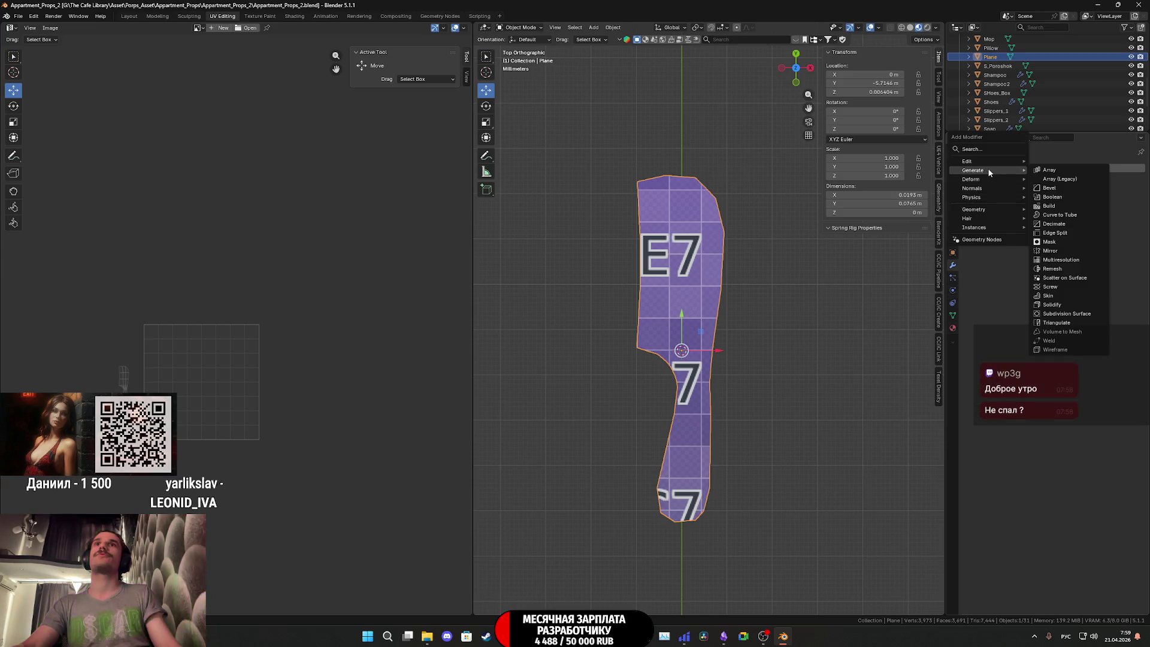
pyautogui.moveTo(986, 170)
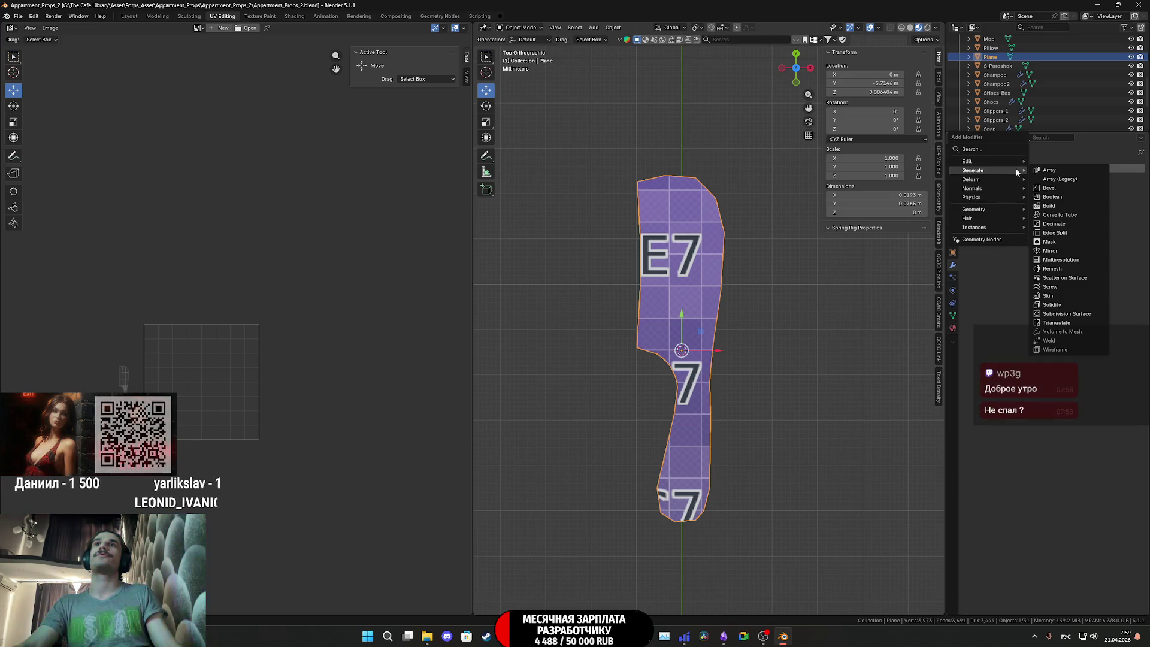
pyautogui.click(1052, 306)
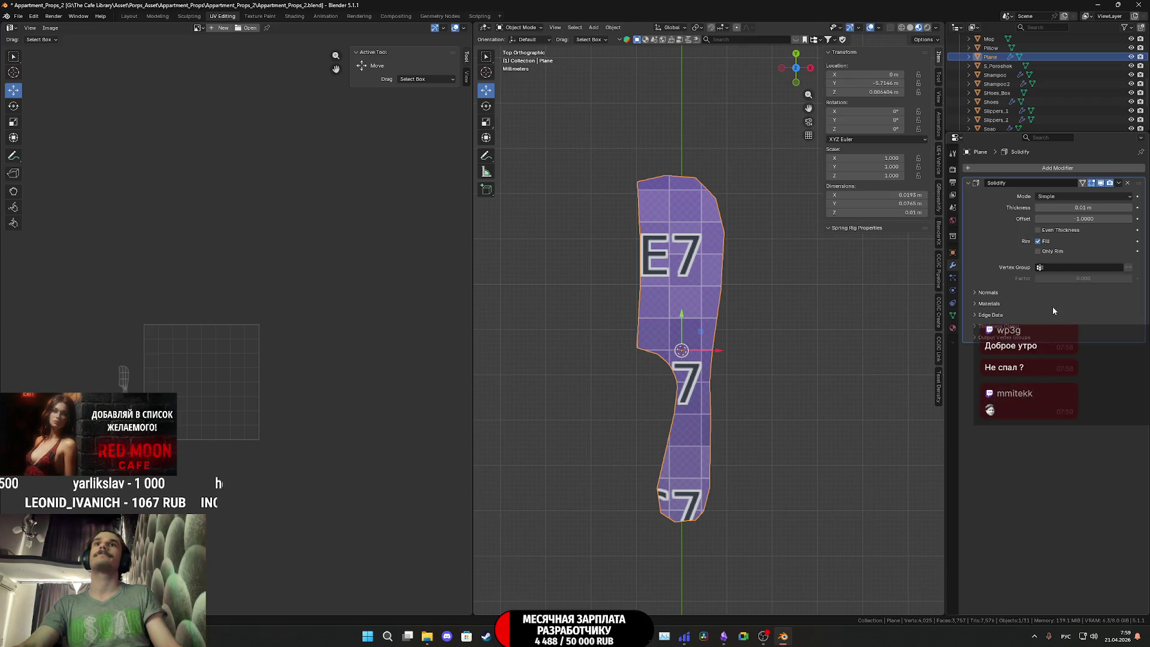
pyautogui.moveTo(808, 275)
pyautogui.mouseDown(button='middle')
pyautogui.moveTo(763, 300)
pyautogui.moveTo(812, 232)
pyautogui.mouseUp(button='middle')
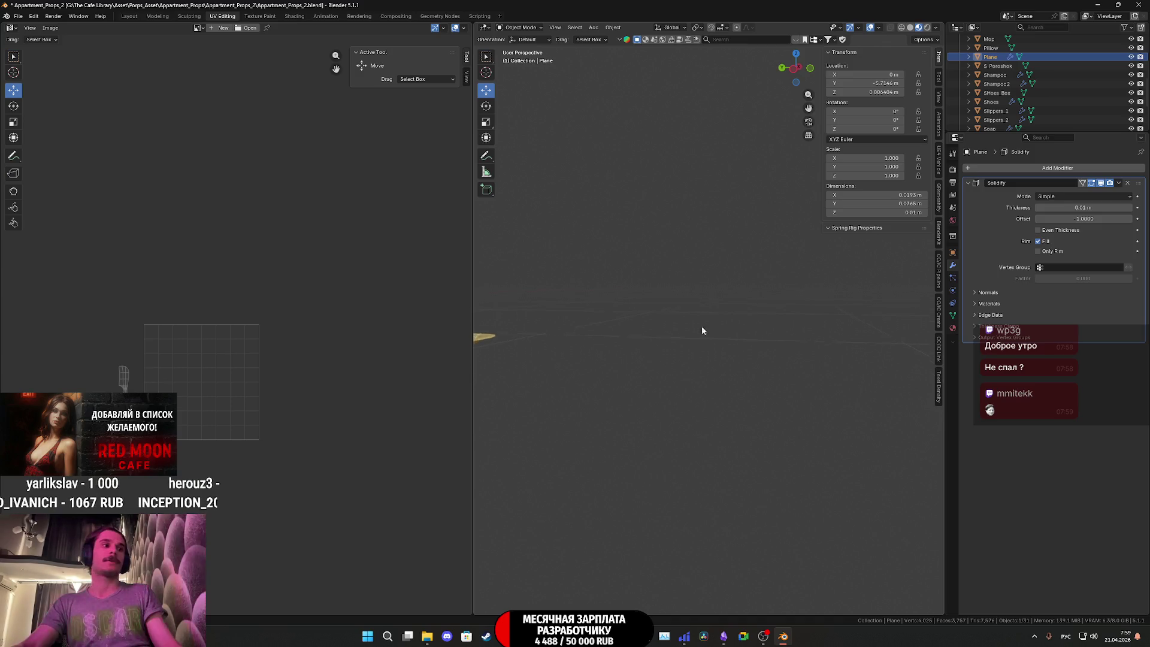
pyautogui.moveTo(693, 265)
pyautogui.mouseDown(button='middle')
pyautogui.moveTo(703, 169)
pyautogui.moveTo(688, 608)
pyautogui.mouseUp(button='middle')
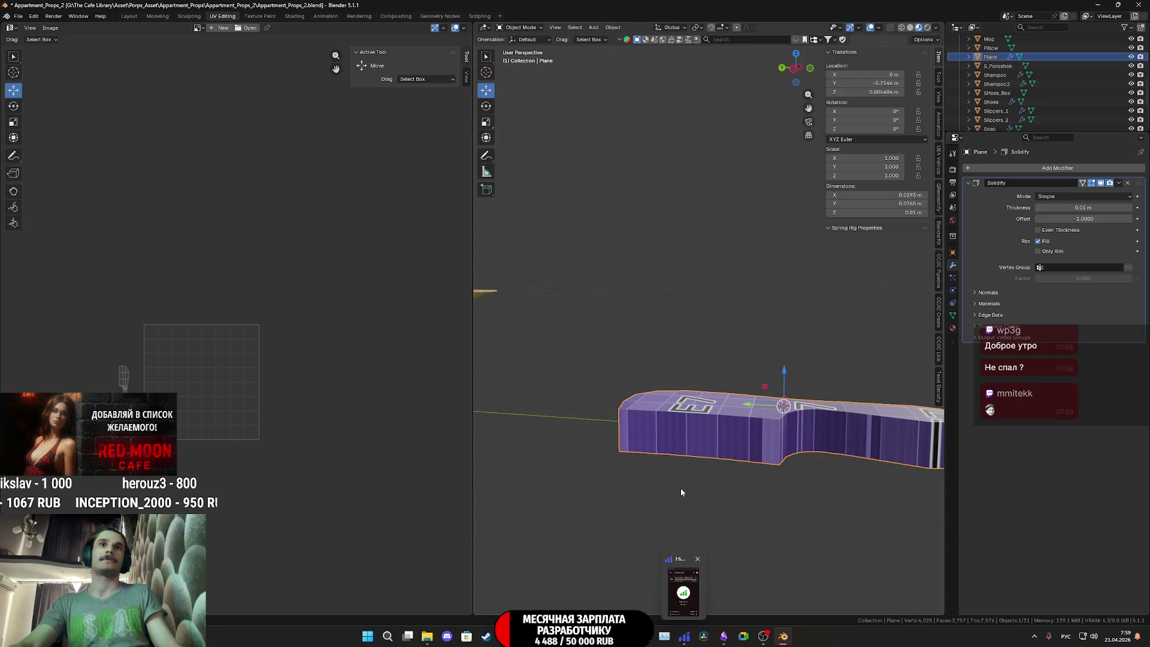
pyautogui.scroll(-3, 765, 479)
pyautogui.scroll(3, 725, 462)
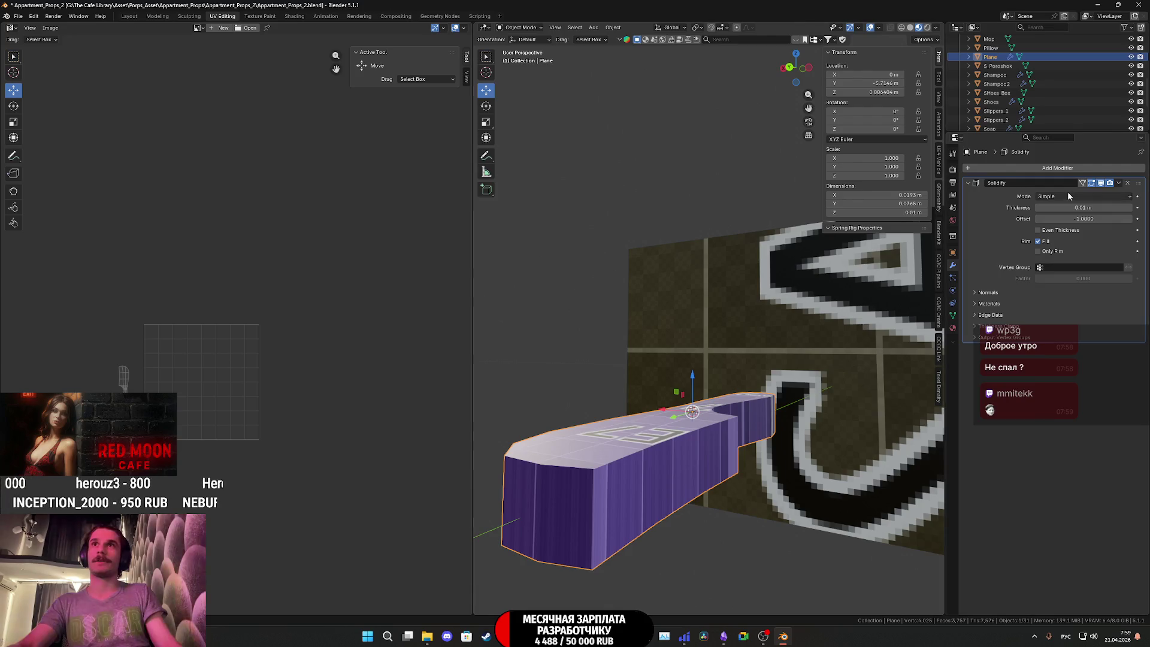
# Set the Solidify thickness to 0.0025 m, then enter Edit Mode
pyautogui.click(1086, 208)
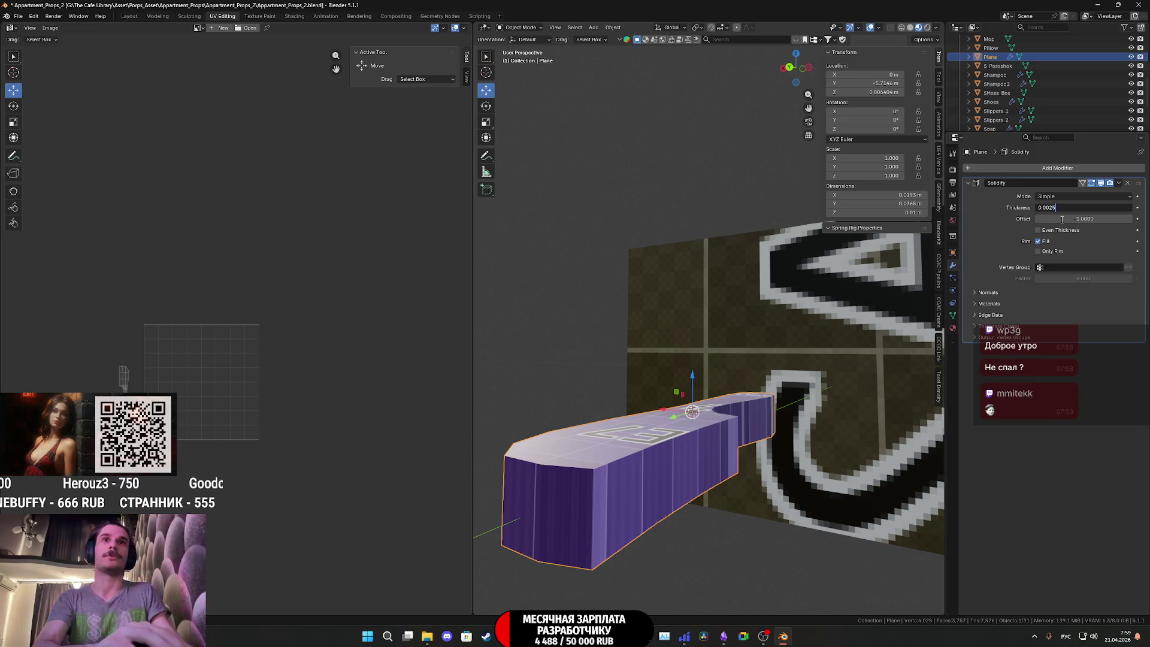
pyautogui.press('Return')
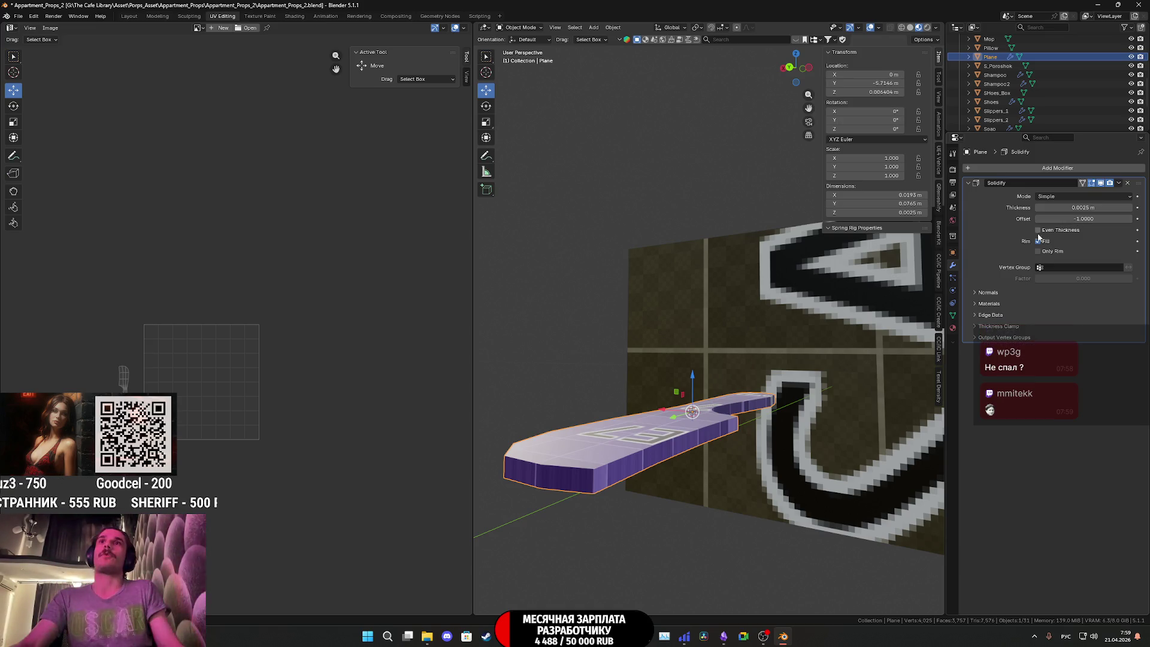
pyautogui.moveTo(780, 355); pyautogui.dragTo(695, 392, button='middle')
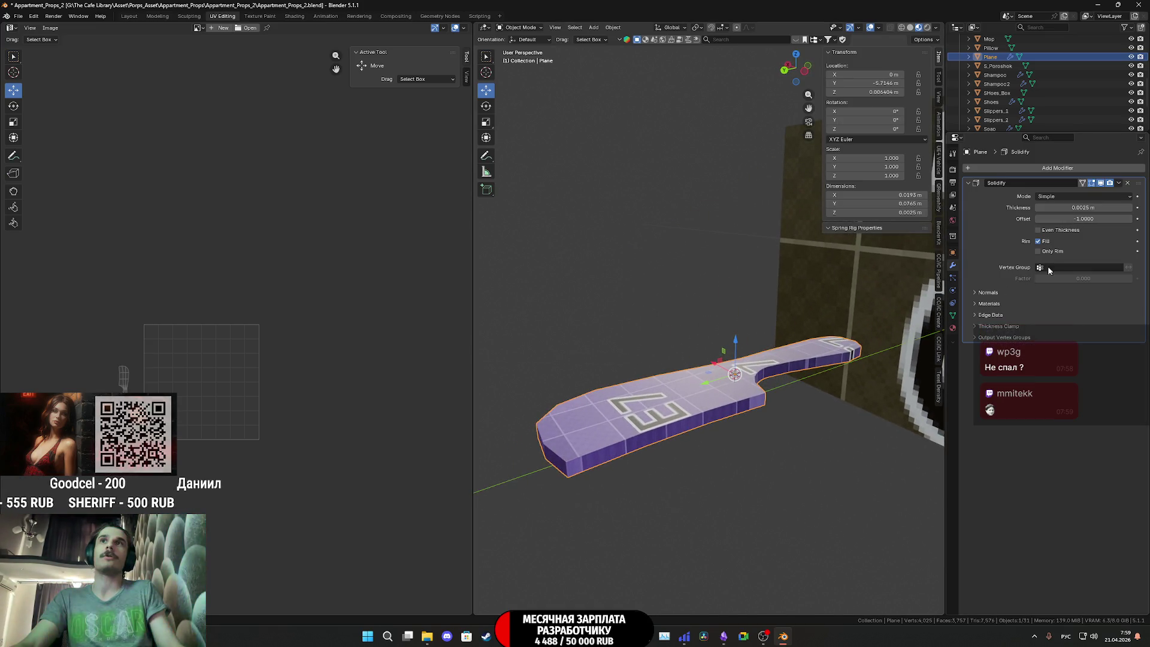
pyautogui.click(1093, 208)
pyautogui.press('End')
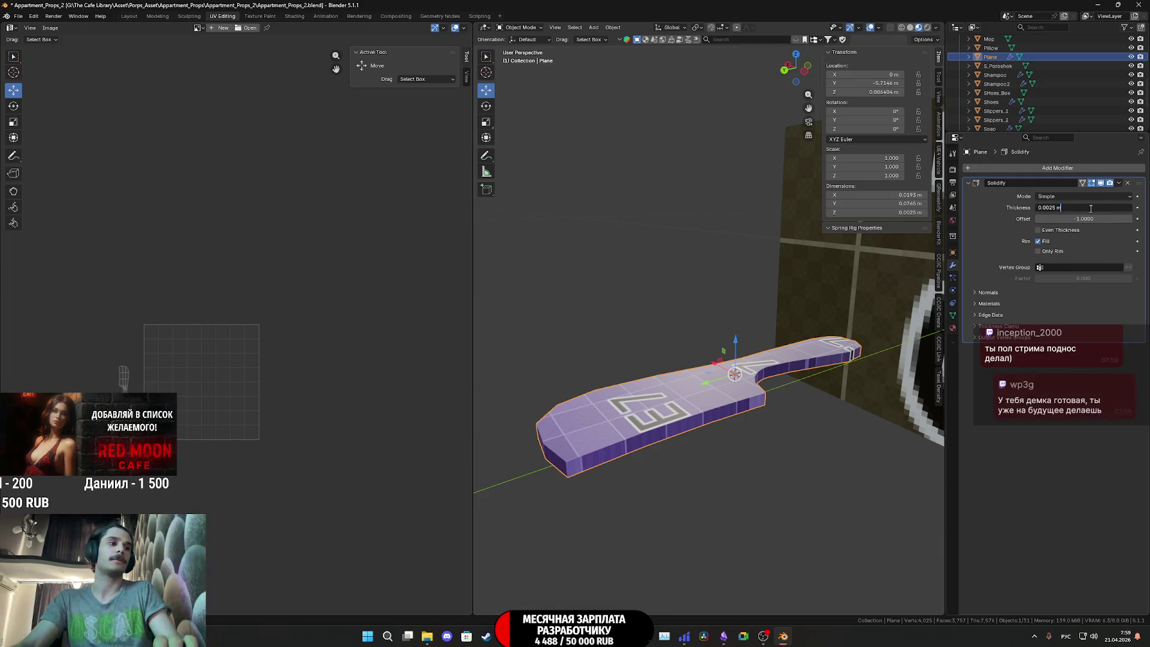
pyautogui.press('Return')
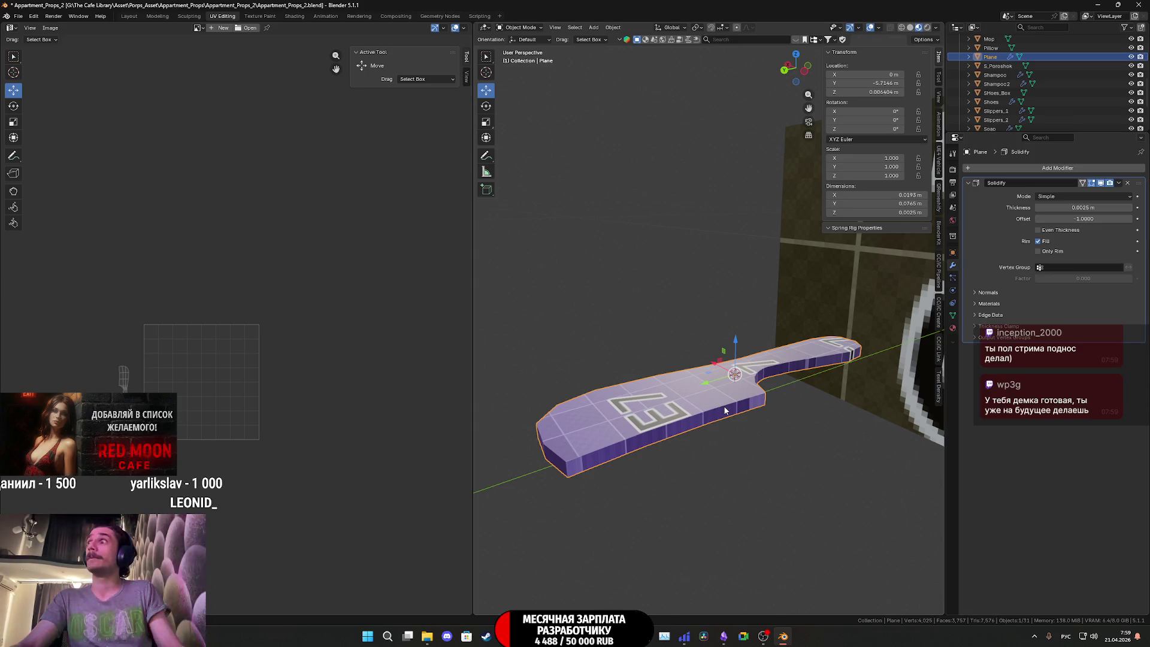
pyautogui.moveTo(723, 410)
pyautogui.mouseDown(button='middle')
pyautogui.moveTo(761, 402)
pyautogui.moveTo(797, 368)
pyautogui.mouseUp(button='middle')
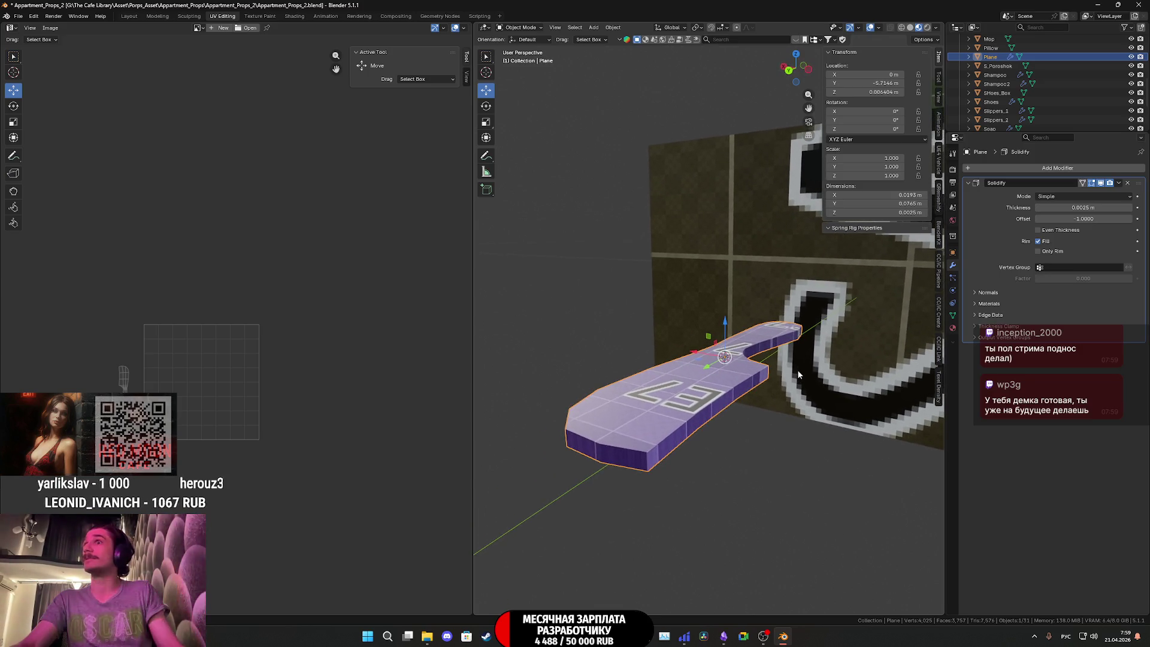
pyautogui.press('Tab')
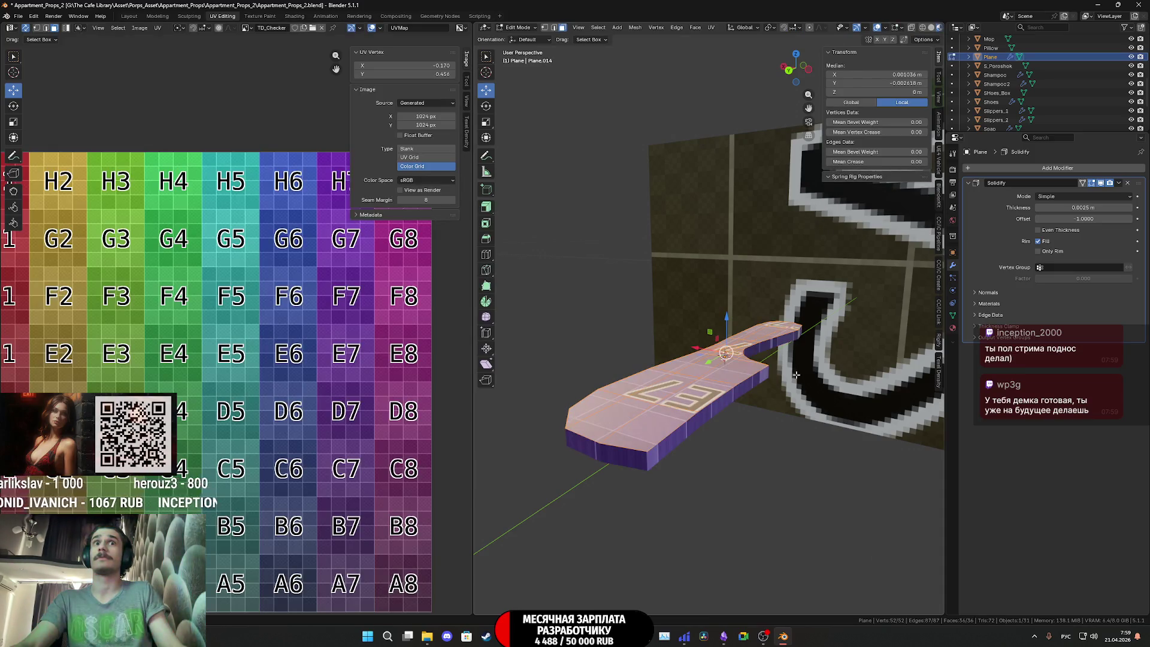
# Orbit around the comb and cancel a started scale, keeping the mesh at its original size
pyautogui.moveTo(789, 382); pyautogui.dragTo(795, 394, button='middle')
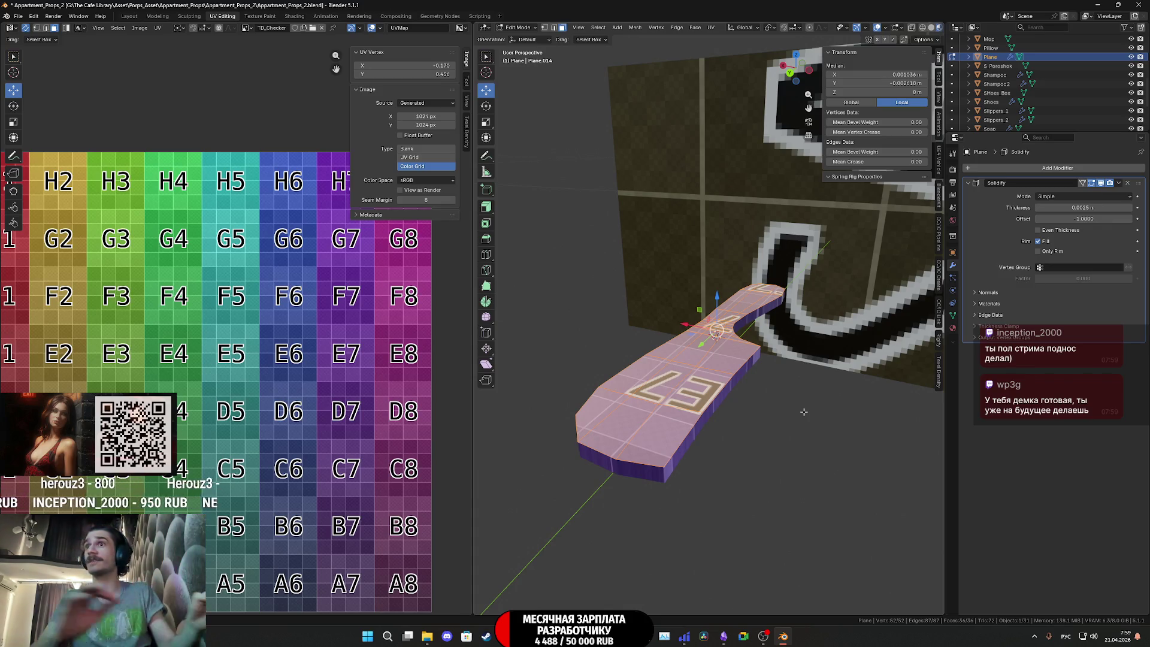
pyautogui.moveTo(804, 406)
pyautogui.mouseDown(button='middle')
pyautogui.moveTo(749, 409)
pyautogui.moveTo(768, 401)
pyautogui.mouseUp(button='middle')
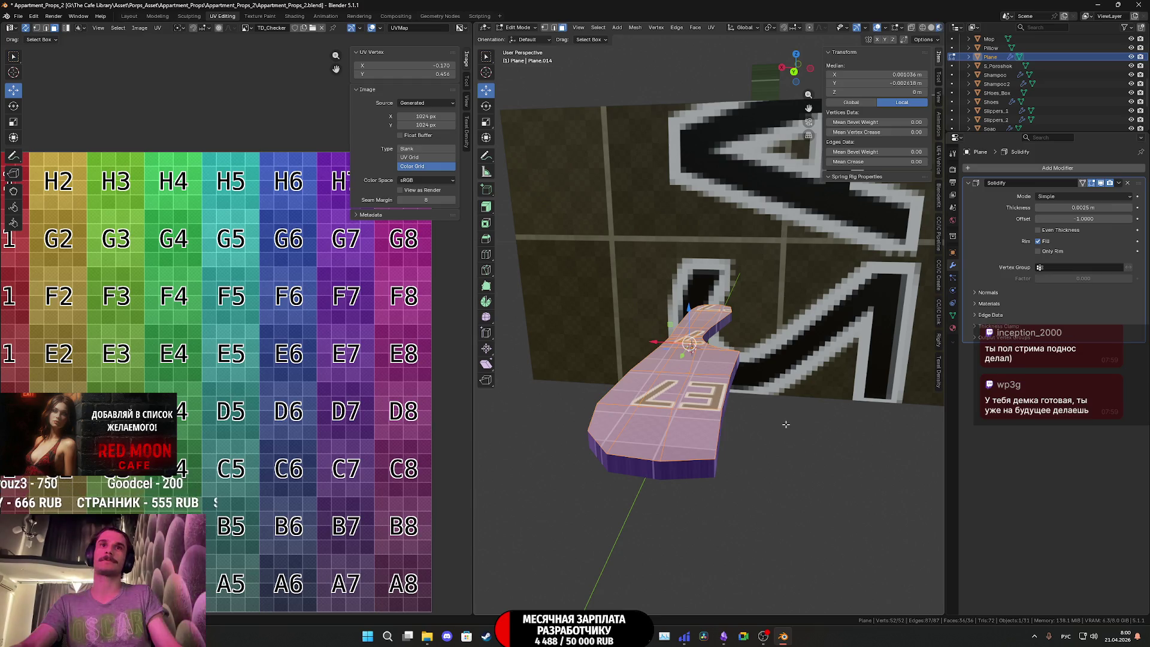
pyautogui.press('s')
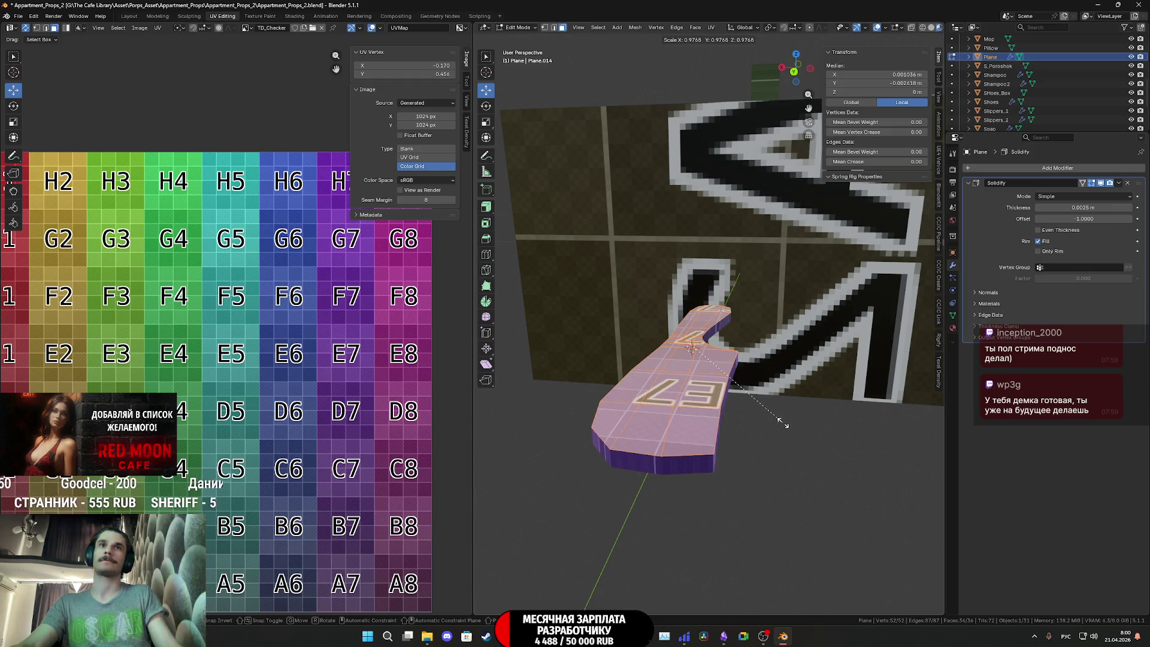
pyautogui.rightClick(784, 423)
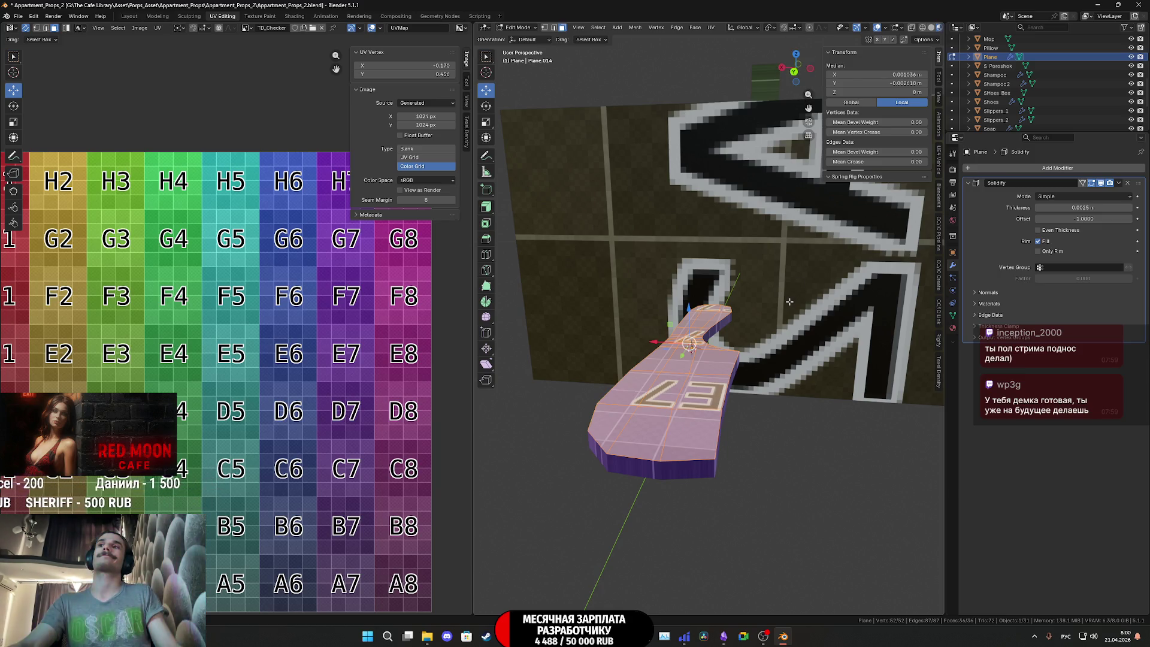
# Move in closer to the comb and look at the Solidify modifier's options menu without choosing anything
pyautogui.moveTo(777, 322); pyautogui.dragTo(757, 338, button='middle')
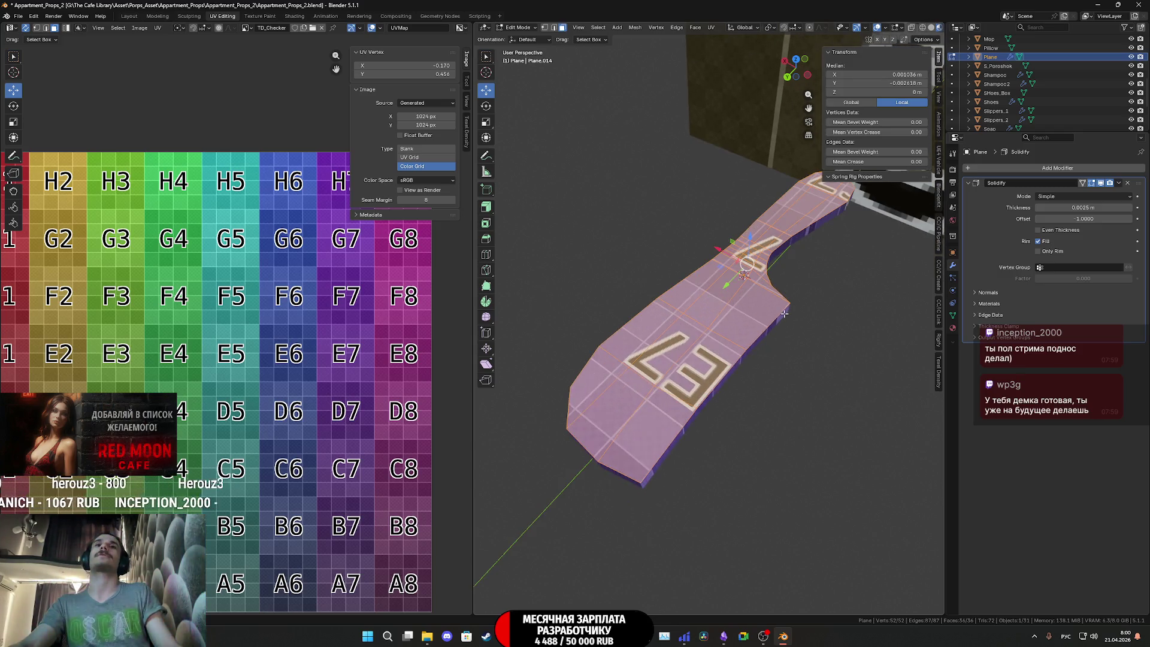
pyautogui.moveTo(780, 317)
pyautogui.mouseDown(button='middle')
pyautogui.moveTo(787, 358)
pyautogui.moveTo(689, 402)
pyautogui.moveTo(737, 392)
pyautogui.moveTo(731, 428)
pyautogui.moveTo(703, 443)
pyautogui.moveTo(623, 407)
pyautogui.moveTo(703, 359)
pyautogui.moveTo(724, 380)
pyautogui.mouseUp(button='middle')
pyautogui.scroll(4, 740, 420)
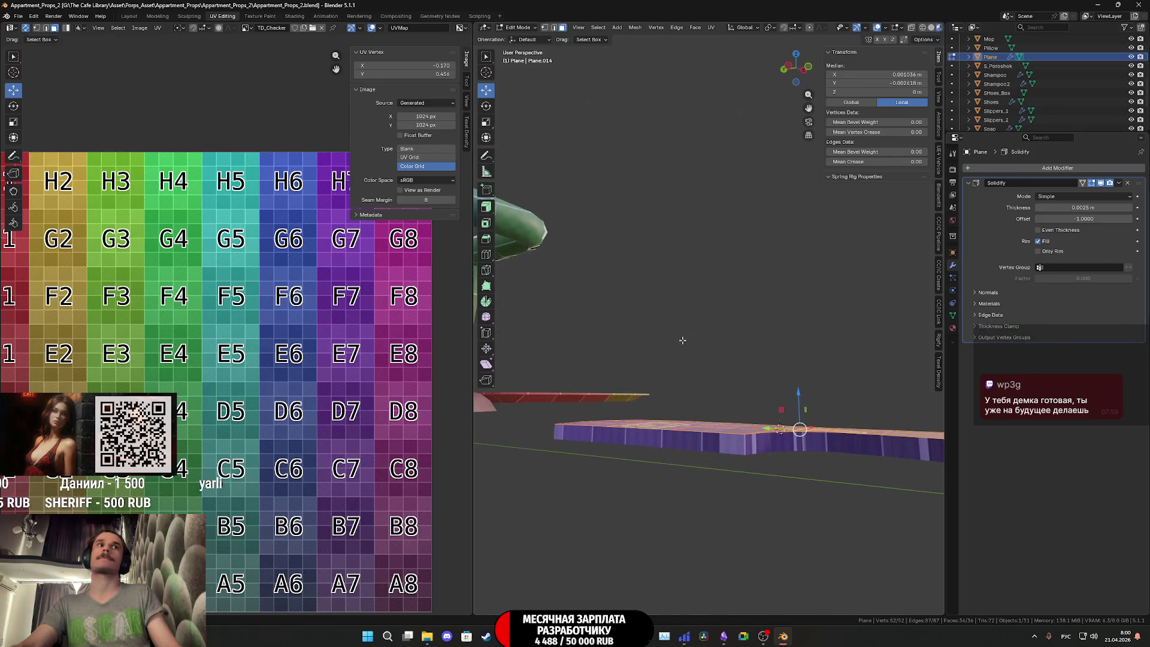
pyautogui.moveTo(700, 318); pyautogui.dragTo(703, 359, button='middle')
pyautogui.scroll(-5, 238, 365)
pyautogui.scroll(1, 236, 372)
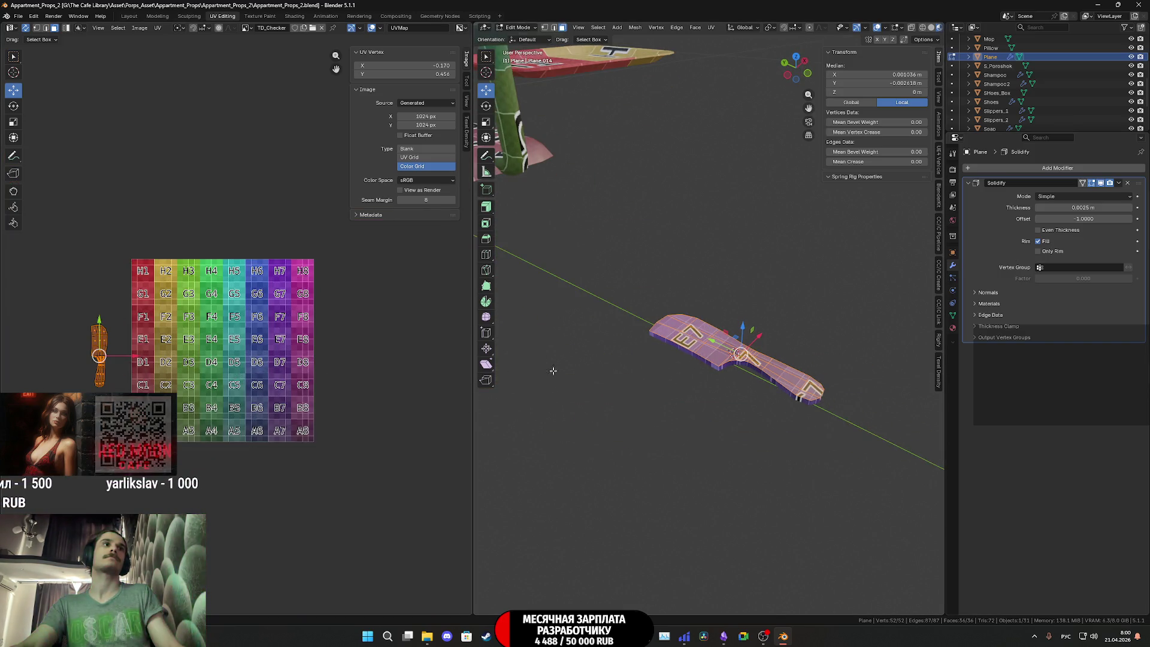
pyautogui.click(1117, 184)
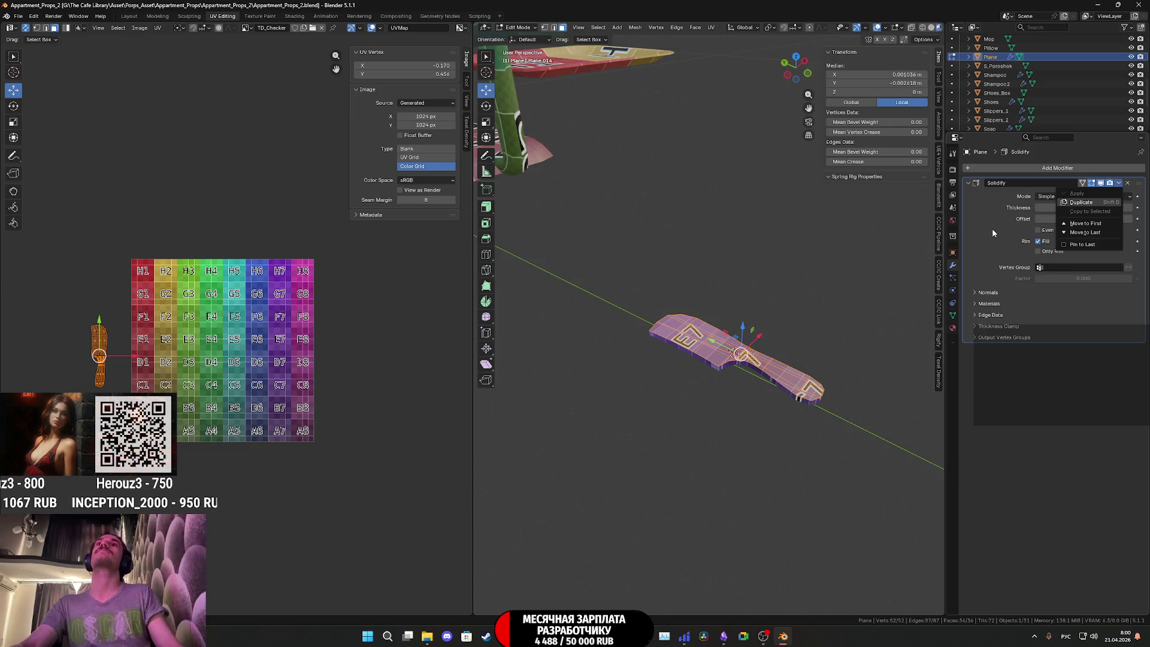
pyautogui.click(991, 228)
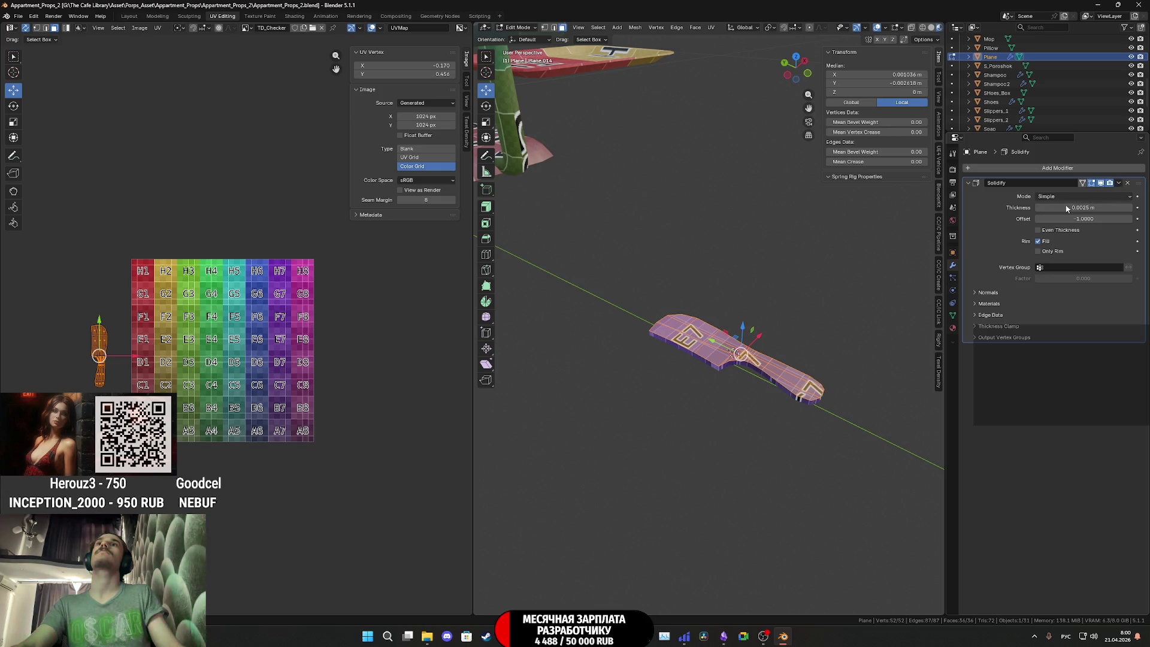
# Apply the Solidify modifier in Object Mode, then return to Edit Mode
pyautogui.press('Tab')
pyautogui.click(1118, 183)
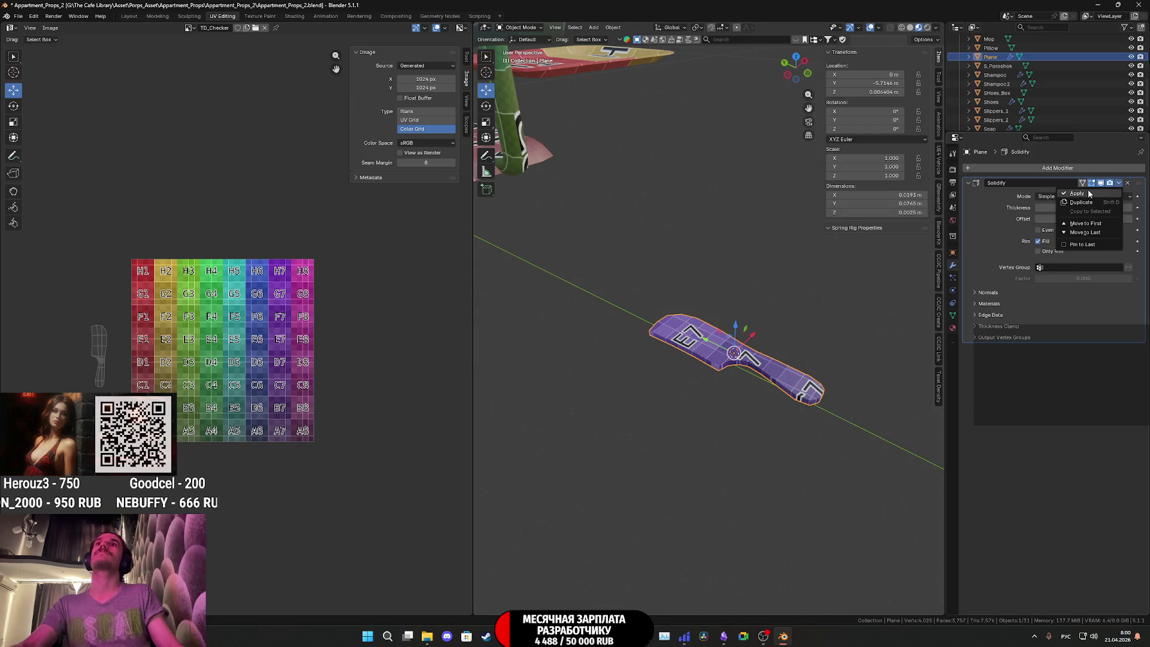
pyautogui.click(1089, 194)
pyautogui.scroll(3, 692, 347)
pyautogui.press('Tab')
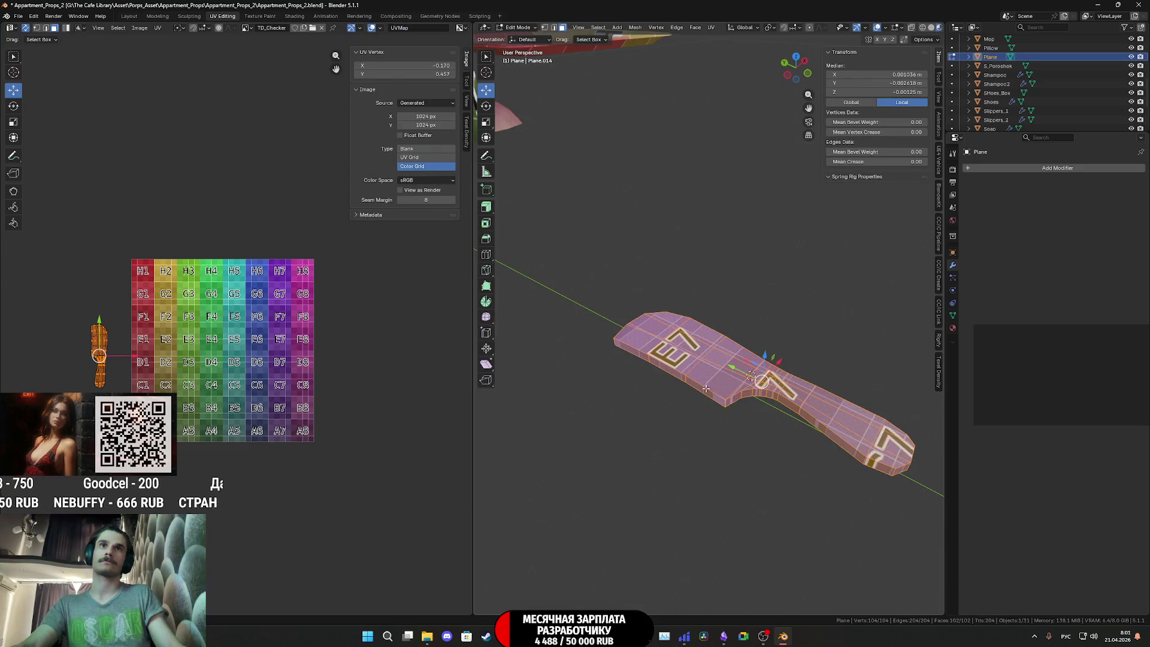
# Add a centred loop cut around the comb's side
pyautogui.scroll(4, 700, 392)
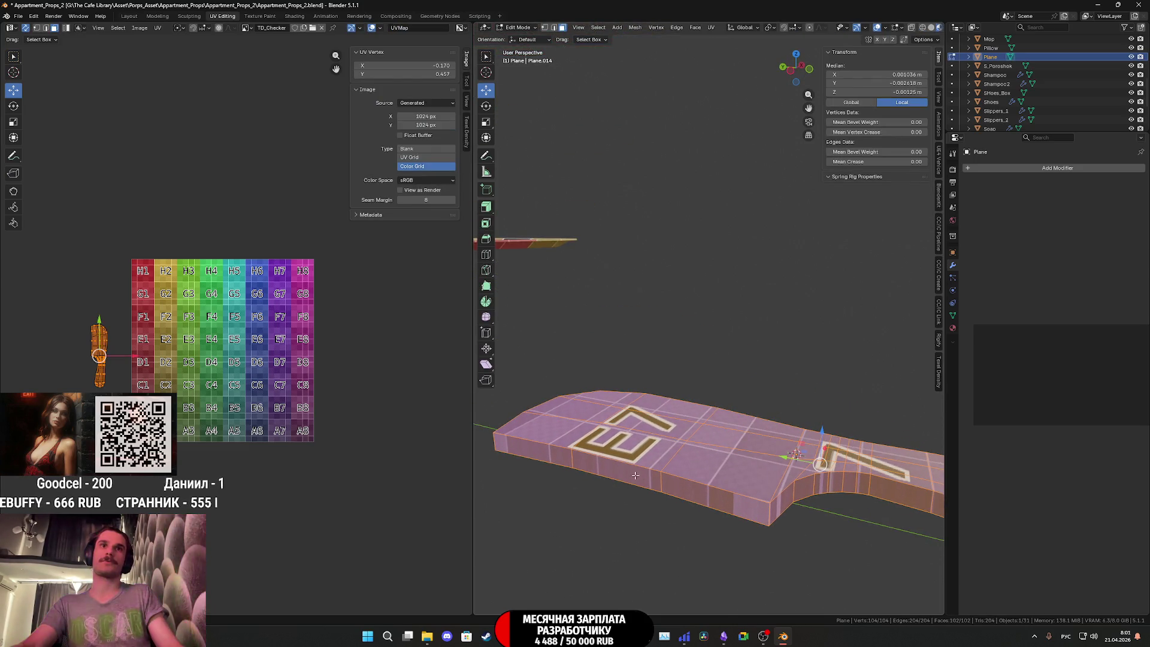
pyautogui.hotkey('ctrl', 'r')
pyautogui.click(659, 473)
pyautogui.rightClick(673, 456)
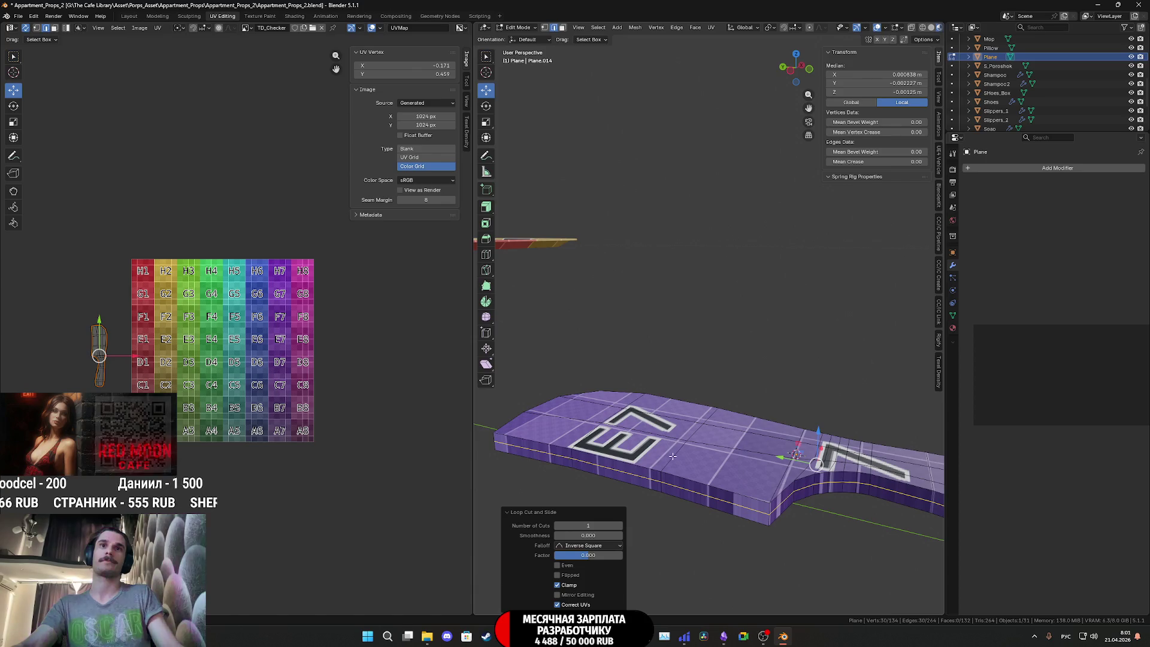
pyautogui.moveTo(673, 457)
pyautogui.mouseDown(button='middle')
pyautogui.moveTo(757, 415)
pyautogui.moveTo(796, 446)
pyautogui.moveTo(889, 453)
pyautogui.moveTo(773, 437)
pyautogui.moveTo(758, 473)
pyautogui.moveTo(692, 443)
pyautogui.mouseUp(button='middle')
# Select the comb's rim and lengthwise edge loops, ready to scale them
pyautogui.keyDown('alt'); pyautogui.click(702, 437); pyautogui.keyUp('alt')
pyautogui.keyDown('alt'); pyautogui.click(758, 473); pyautogui.keyUp('alt')
pyautogui.keyDown('alt'); pyautogui.keyDown('shift'); pyautogui.click(623, 420); pyautogui.keyUp('shift'); pyautogui.keyUp('alt')
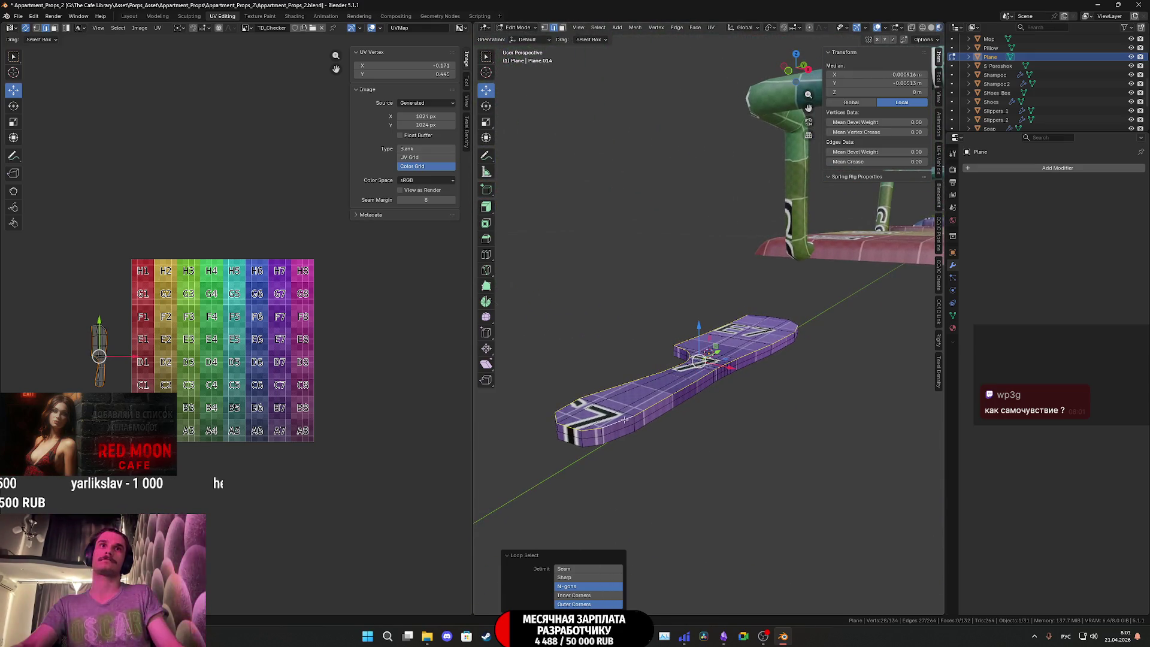
pyautogui.moveTo(676, 400)
pyautogui.mouseDown(button='middle')
pyautogui.moveTo(705, 446)
pyautogui.moveTo(707, 410)
pyautogui.moveTo(769, 390)
pyautogui.mouseUp(button='middle')
pyautogui.scroll(5, 689, 420)
pyautogui.keyDown('alt'); pyautogui.keyDown('shift'); pyautogui.click(706, 446); pyautogui.keyUp('shift'); pyautogui.keyUp('alt')
pyautogui.keyDown('alt'); pyautogui.keyDown('shift'); pyautogui.click(665, 402); pyautogui.keyUp('shift'); pyautogui.keyUp('alt')
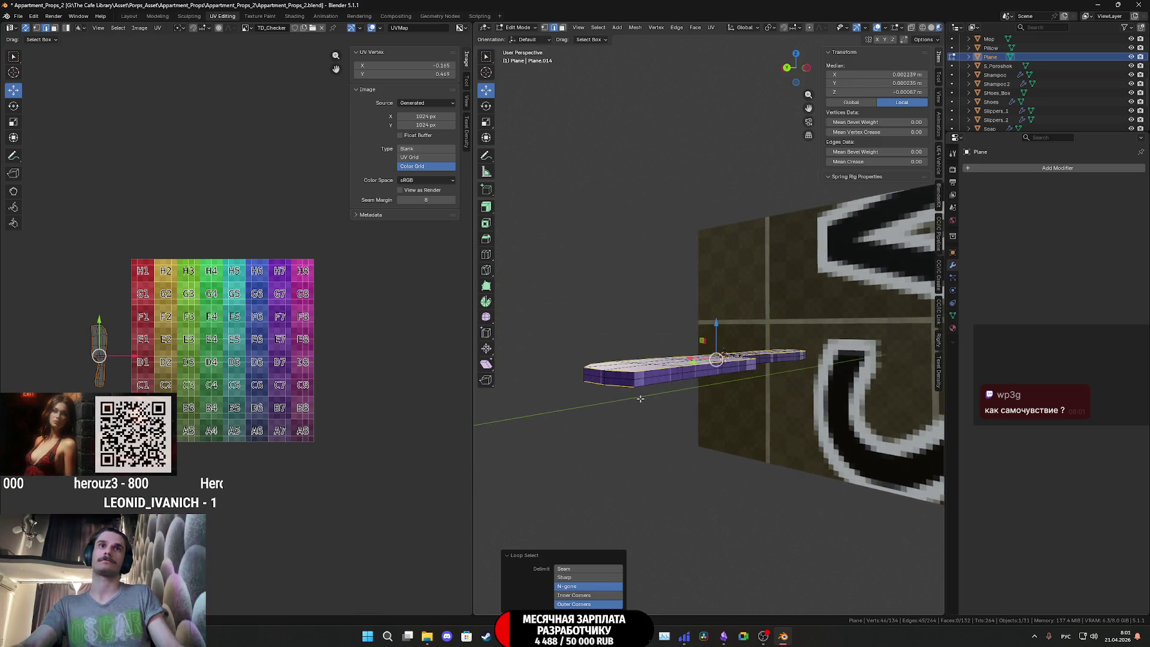
pyautogui.keyDown('alt'); pyautogui.keyDown('shift'); pyautogui.click(649, 386); pyautogui.keyUp('shift'); pyautogui.keyUp('alt')
pyautogui.moveTo(649, 386)
pyautogui.mouseDown(button='middle')
pyautogui.moveTo(662, 392)
pyautogui.moveTo(549, 412)
pyautogui.moveTo(735, 406)
pyautogui.moveTo(781, 438)
pyautogui.mouseUp(button='middle')
pyautogui.keyDown('shift'); pyautogui.click(732, 417); pyautogui.keyUp('shift')
pyautogui.scroll(4, 732, 417)
pyautogui.press('s')
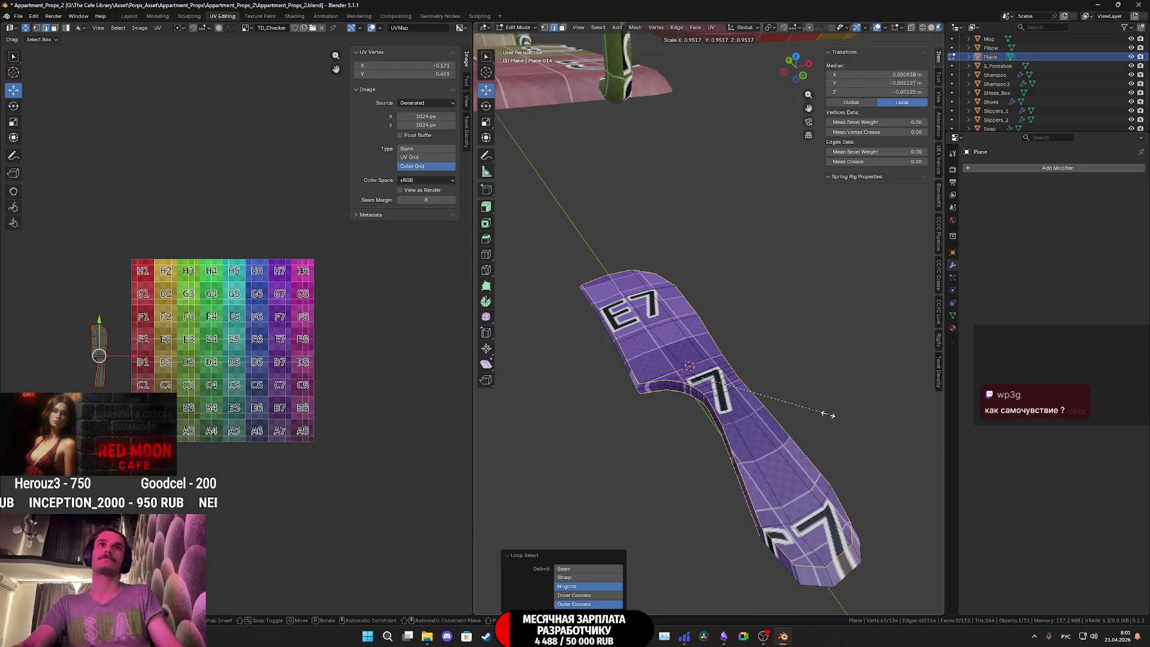
# Try a slight shrink of the rim loops, then undo it and cancel a second scale
pyautogui.click(828, 414)
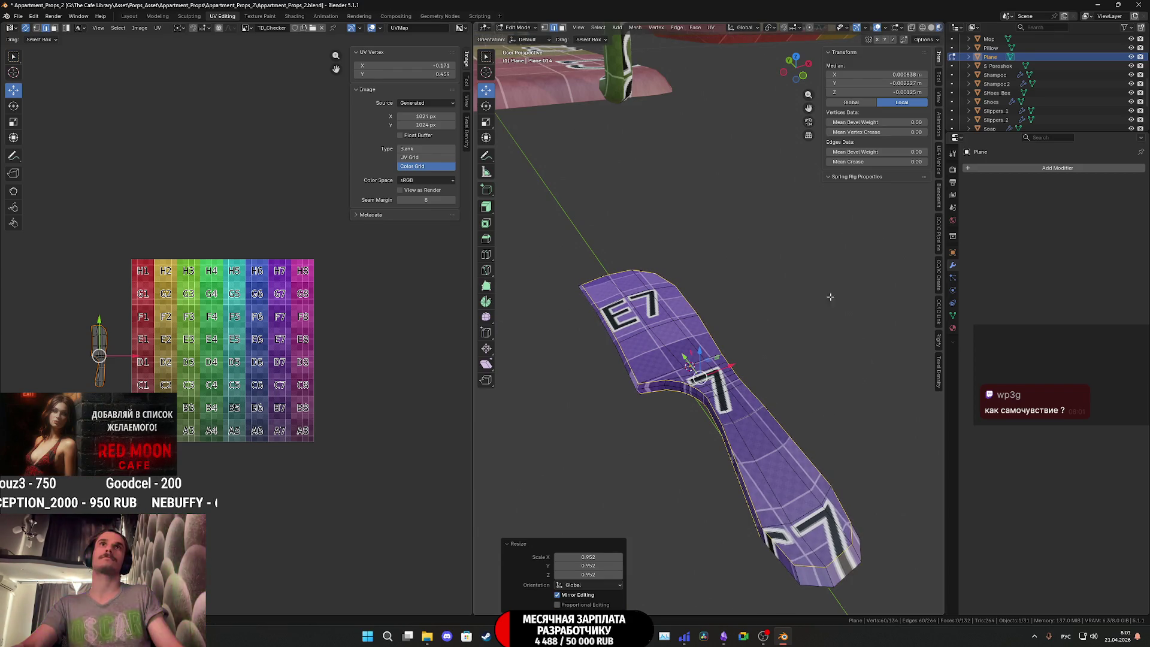
pyautogui.click(770, 28)
pyautogui.click(794, 72)
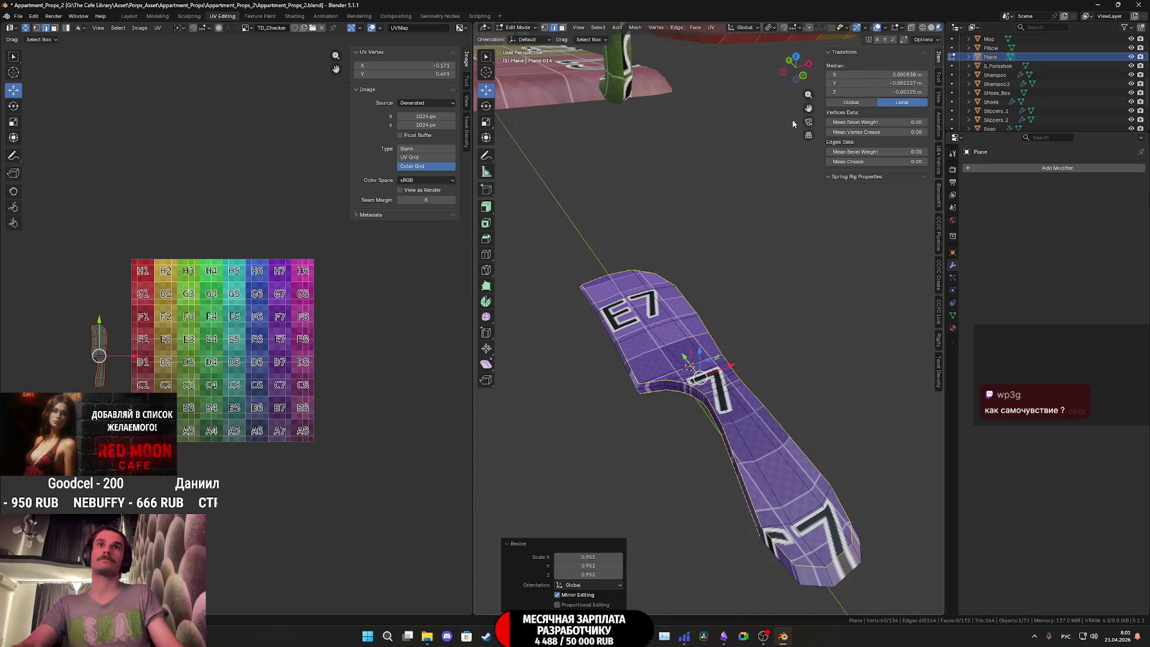
pyautogui.hotkey('ctrl', 'z')
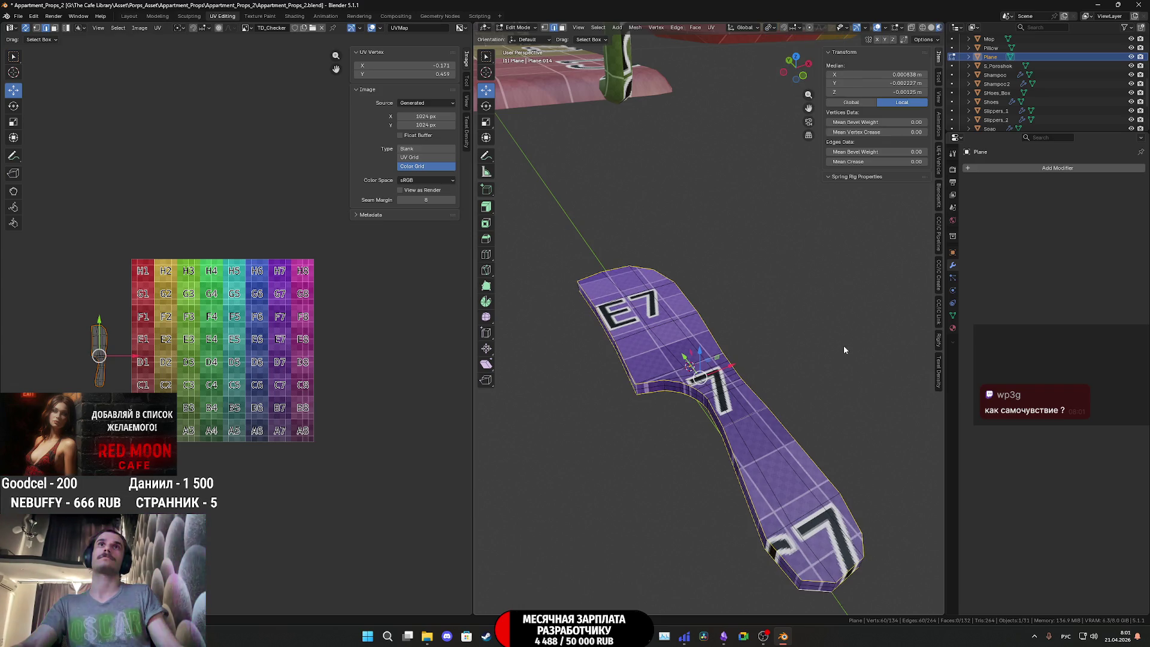
pyautogui.press('s')
pyautogui.press('Escape')
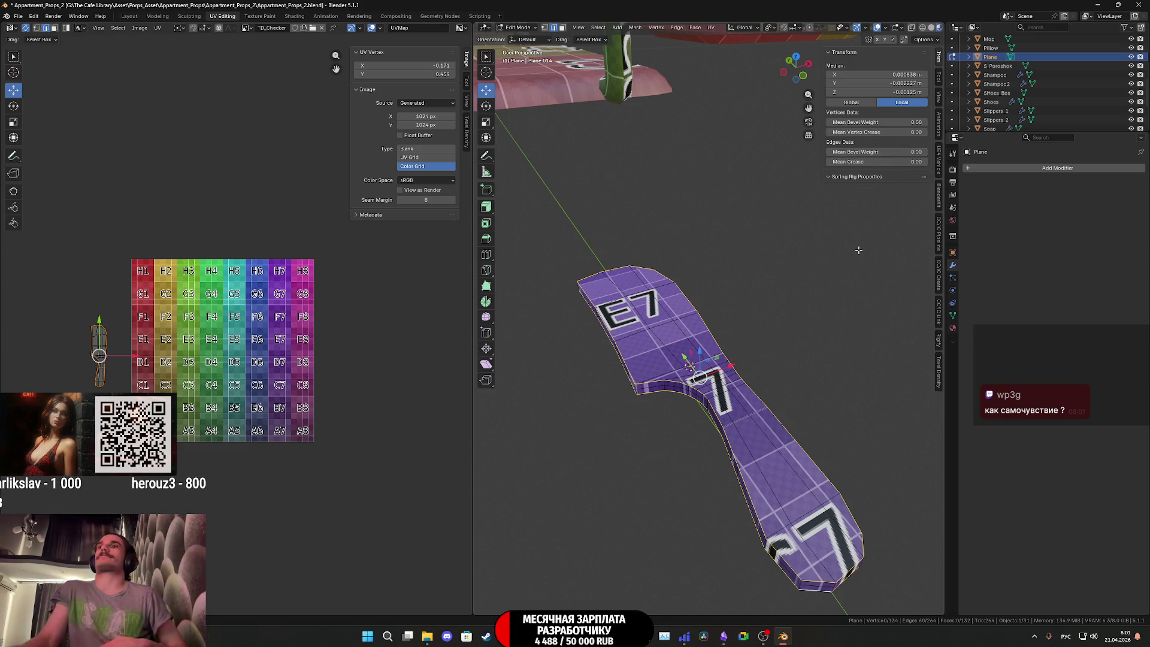
# Enlarge the comb's lower rim edge loop by 1.065
pyautogui.moveTo(834, 338)
pyautogui.mouseDown(button='middle')
pyautogui.moveTo(789, 433)
pyautogui.moveTo(860, 342)
pyautogui.moveTo(838, 362)
pyautogui.mouseUp(button='middle')
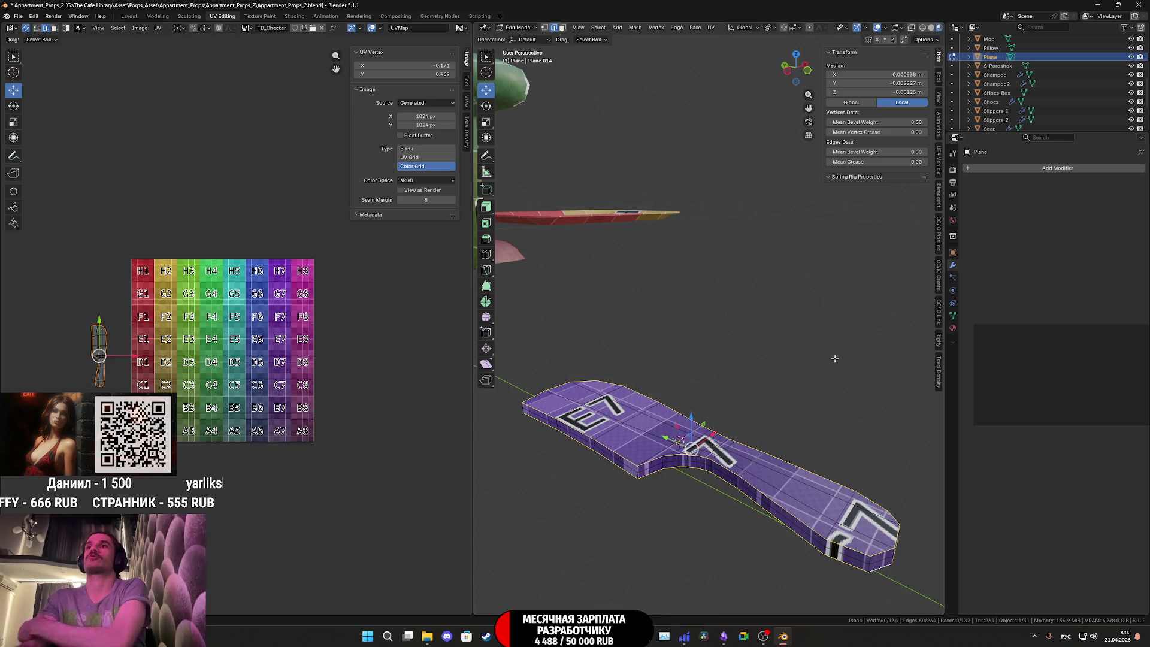
pyautogui.scroll(1, 835, 358)
pyautogui.moveTo(772, 359)
pyautogui.mouseDown(button='middle')
pyautogui.moveTo(778, 383)
pyautogui.moveTo(749, 353)
pyautogui.moveTo(741, 397)
pyautogui.moveTo(725, 406)
pyautogui.moveTo(742, 411)
pyautogui.mouseUp(button='middle')
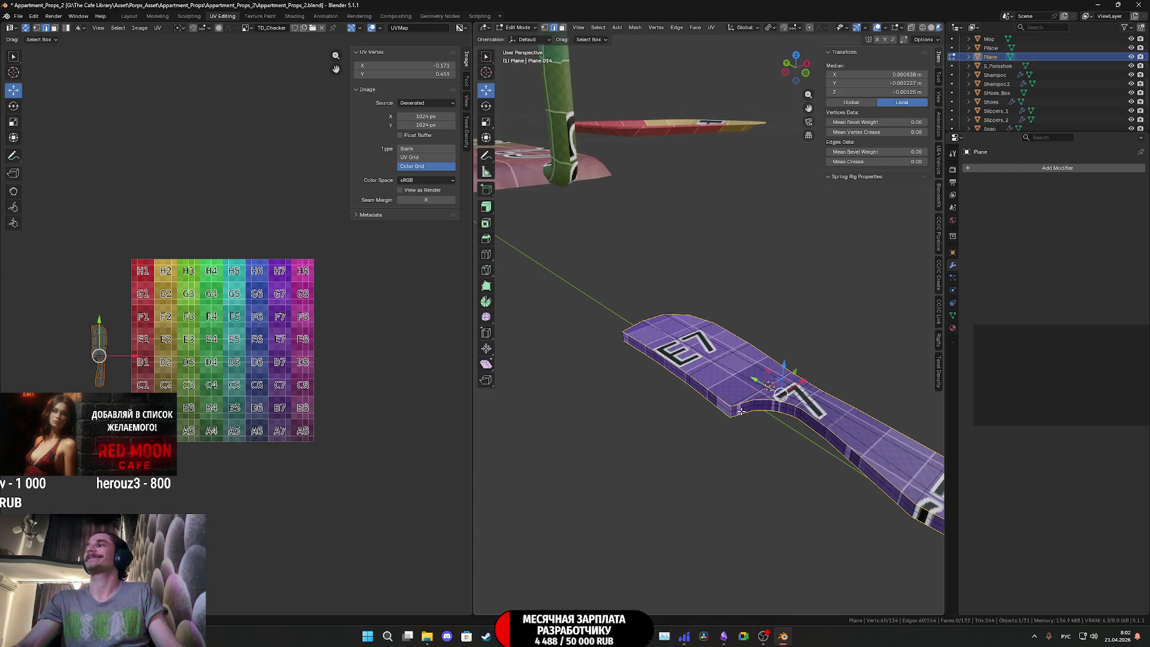
pyautogui.scroll(6, 741, 411)
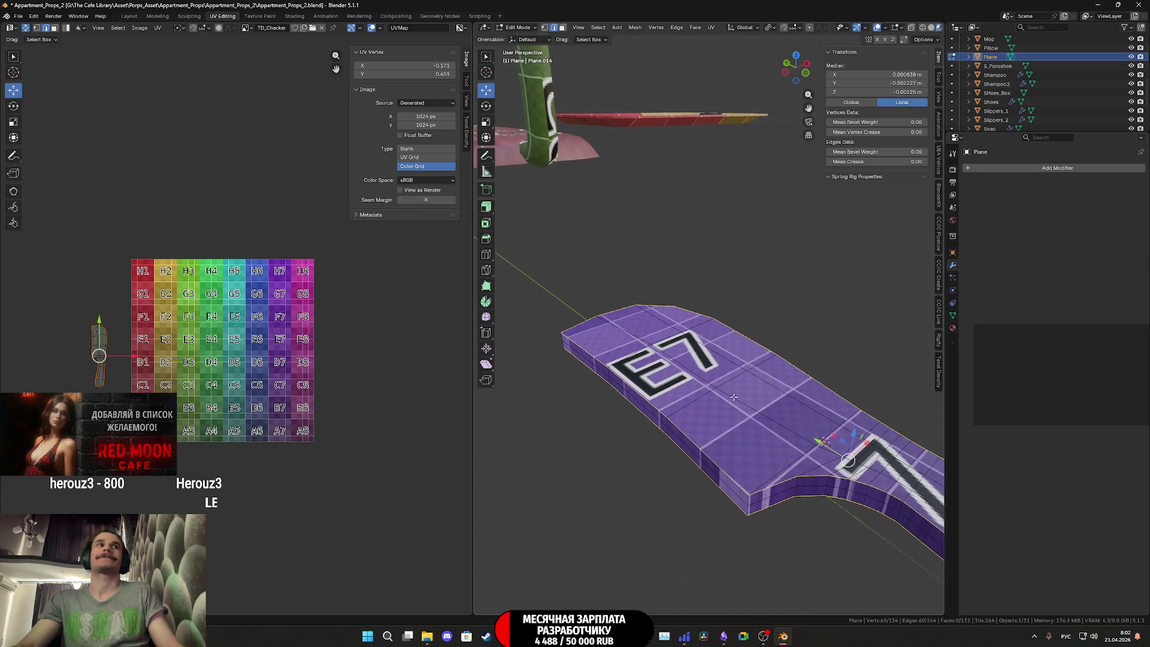
pyautogui.scroll(-3, 718, 398)
pyautogui.moveTo(718, 398)
pyautogui.mouseDown(button='middle')
pyautogui.moveTo(698, 333)
pyautogui.moveTo(716, 382)
pyautogui.moveTo(736, 370)
pyautogui.mouseUp(button='middle')
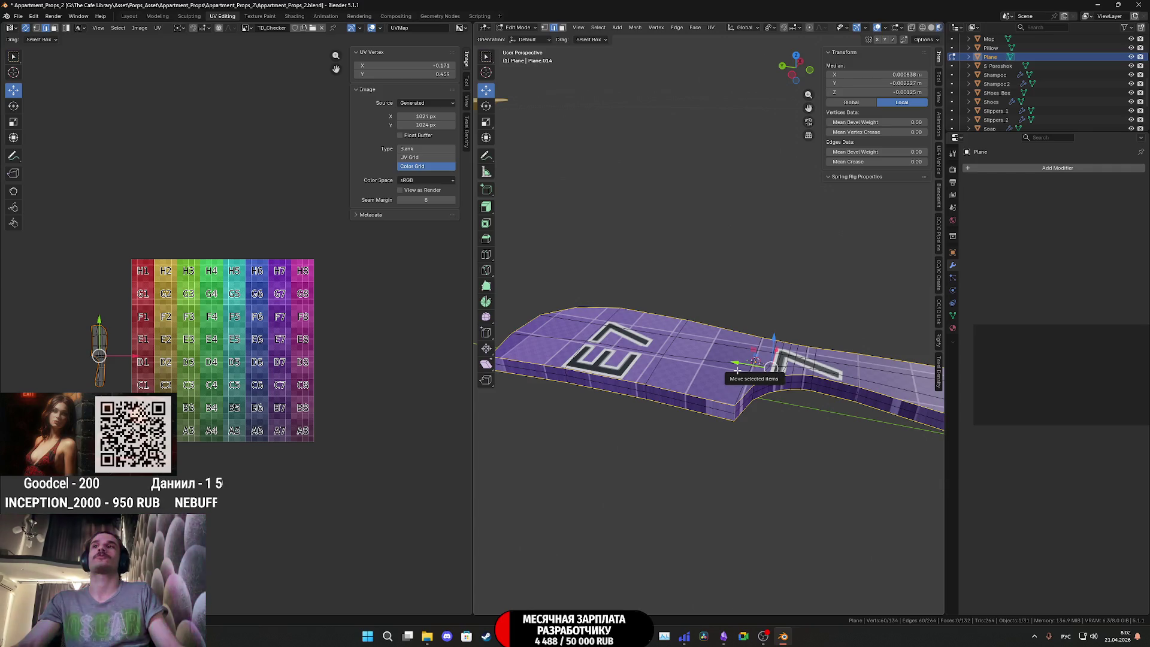
pyautogui.keyDown('alt'); pyautogui.click(717, 408); pyautogui.keyUp('alt')
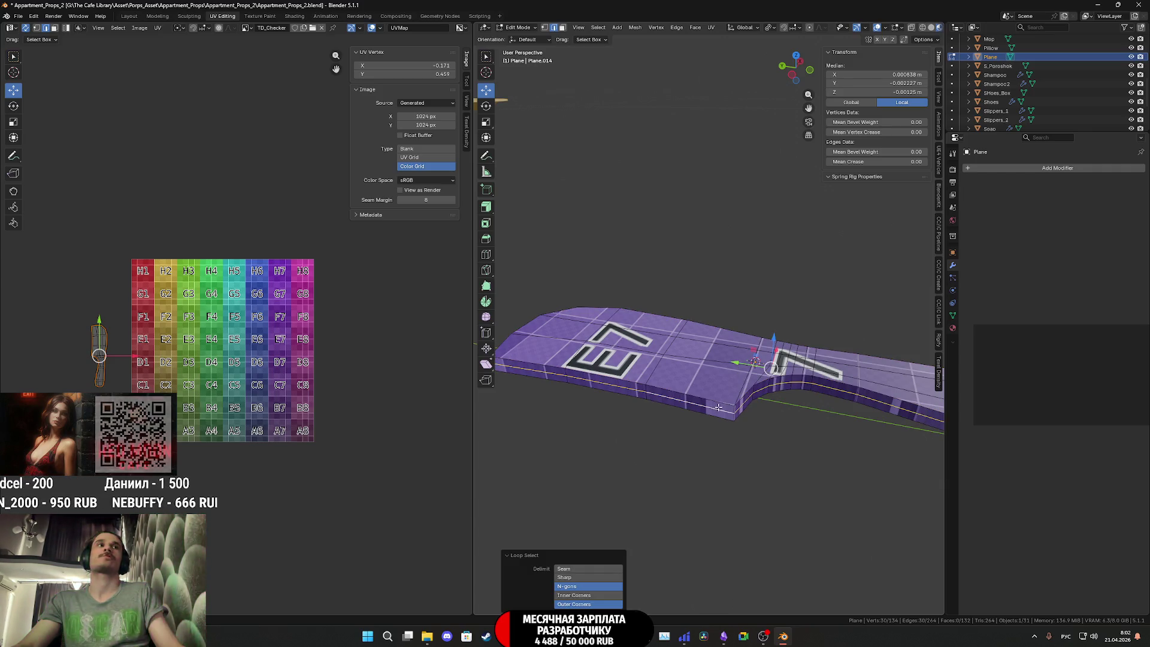
pyautogui.press('s')
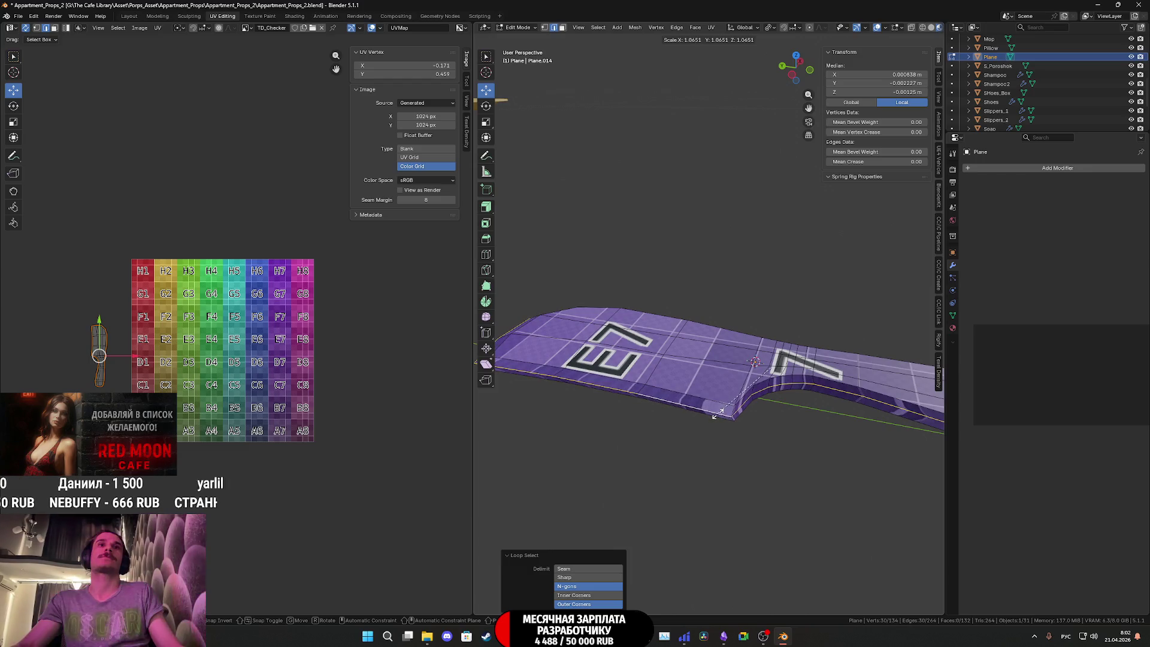
pyautogui.click(714, 411)
pyautogui.moveTo(714, 411)
pyautogui.mouseDown(button='middle')
pyautogui.moveTo(697, 490)
pyautogui.moveTo(685, 480)
pyautogui.mouseUp(button='middle')
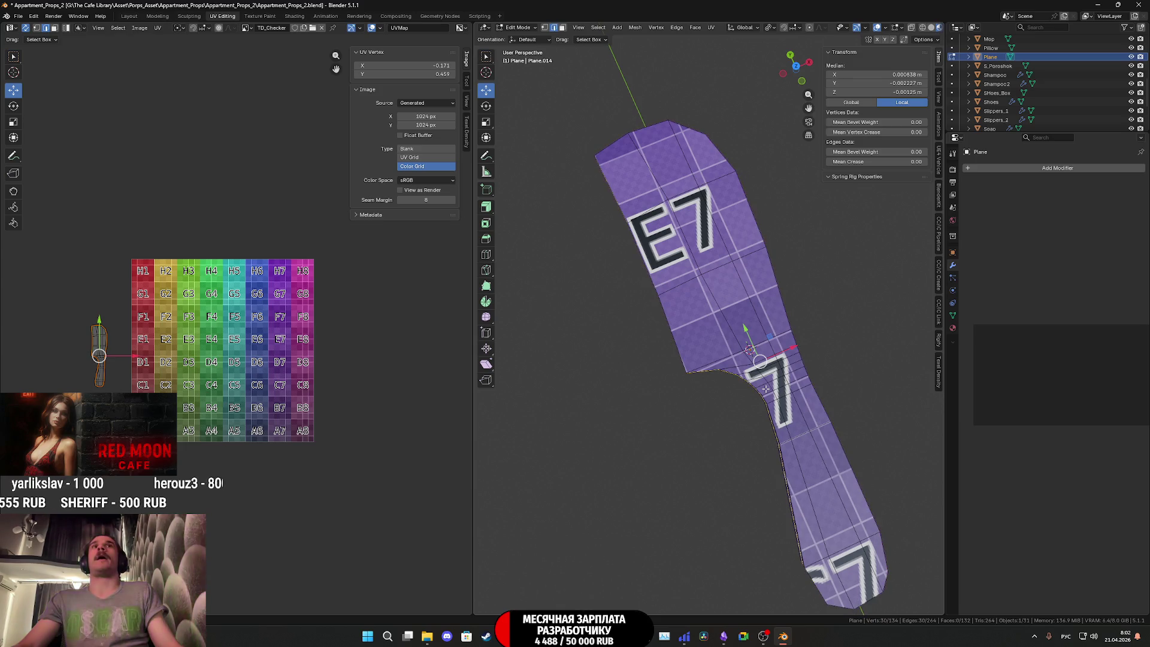
pyautogui.moveTo(766, 388); pyautogui.dragTo(804, 309, button='middle')
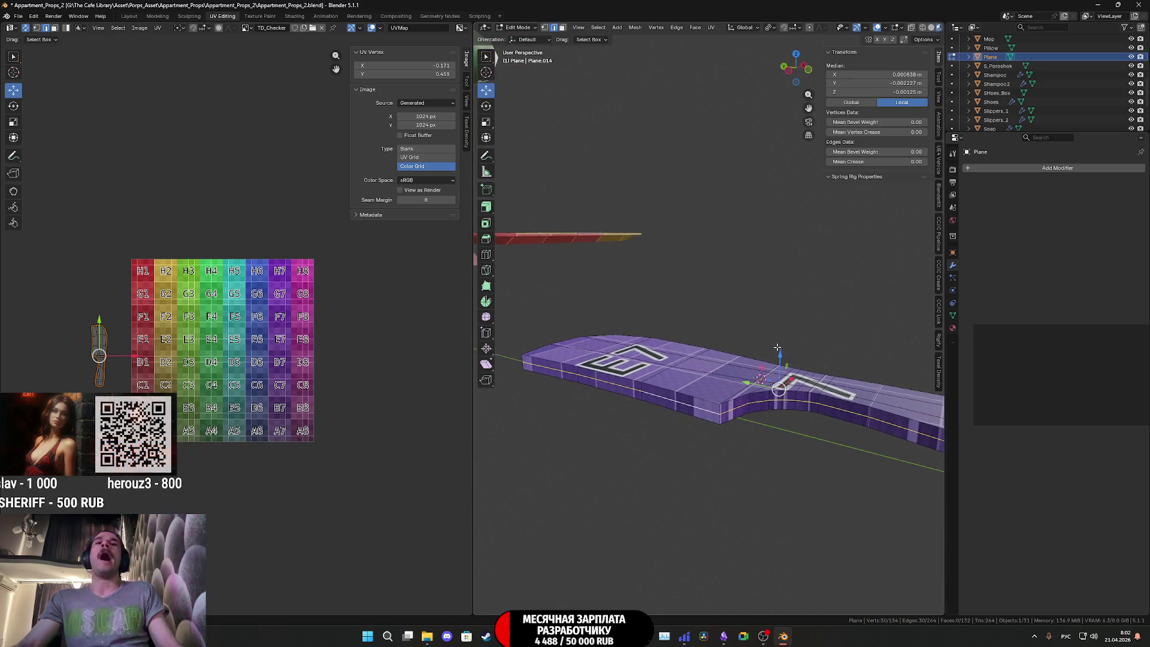
# Dissolve the unneeded edge loop on the comb
pyautogui.press('x')
pyautogui.click(737, 401)
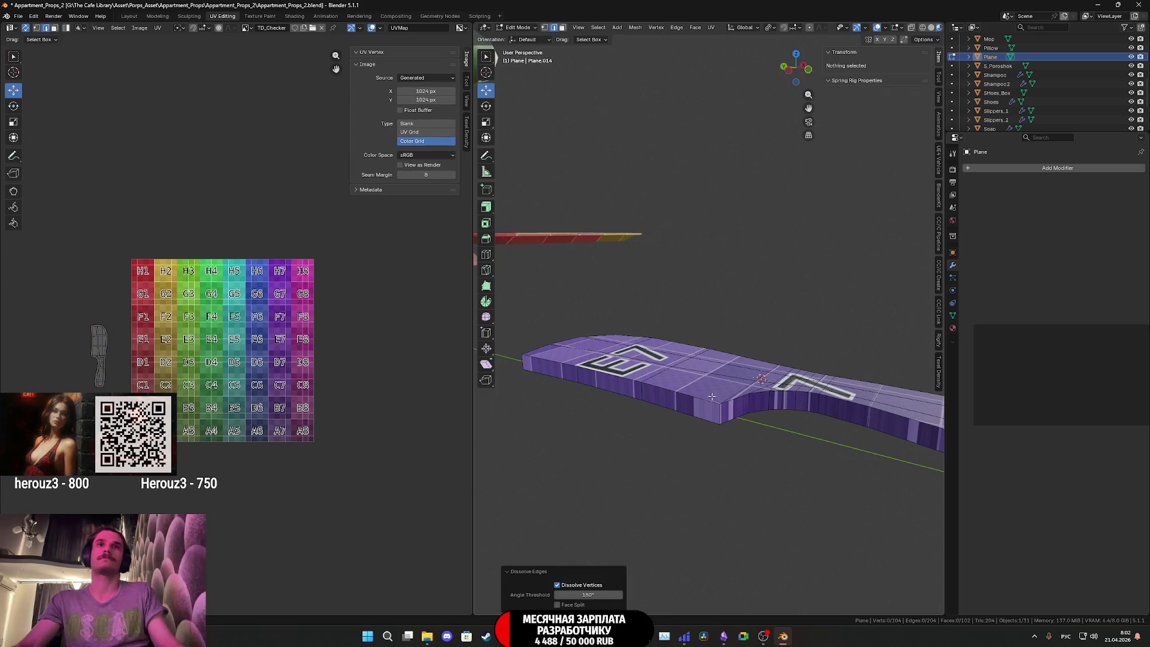
pyautogui.keyDown('alt'); pyautogui.click(692, 398); pyautogui.keyUp('alt')
pyautogui.moveTo(693, 398); pyautogui.dragTo(774, 418, button='middle')
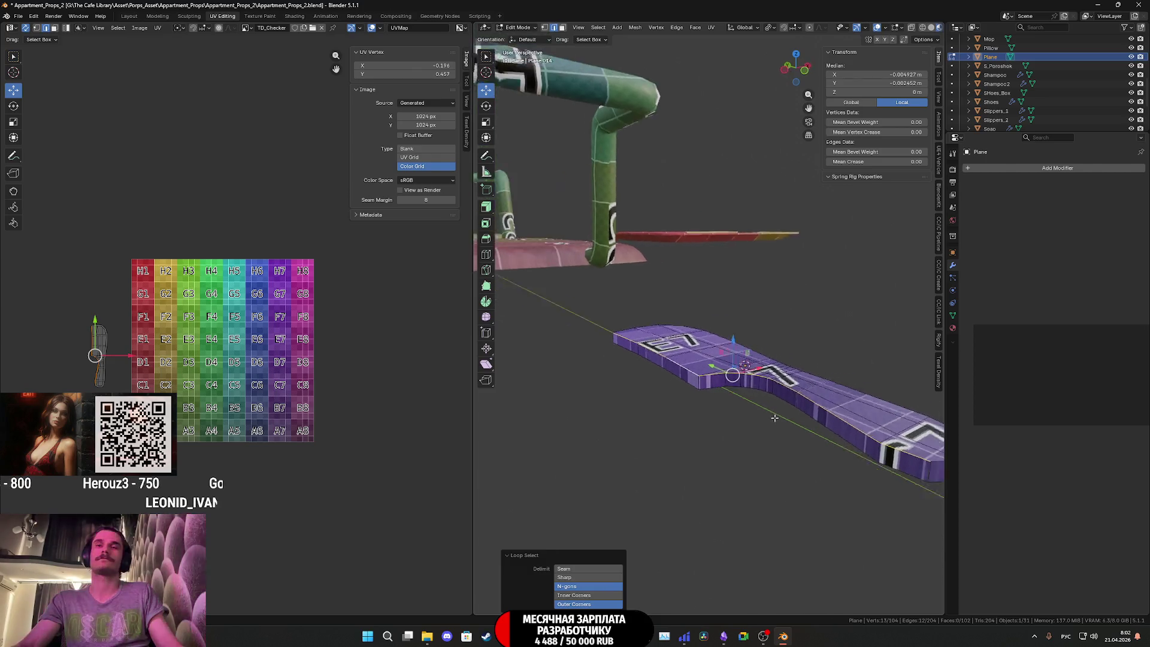
pyautogui.scroll(-5, 774, 417)
# Select all the edge loops running around the comb's rim
pyautogui.keyDown('alt'); pyautogui.click(730, 374); pyautogui.keyUp('alt')
pyautogui.moveTo(730, 375)
pyautogui.mouseDown(button='middle')
pyautogui.moveTo(895, 460)
pyautogui.moveTo(823, 471)
pyautogui.mouseUp(button='middle')
pyautogui.keyDown('alt'); pyautogui.keyDown('shift'); pyautogui.click(777, 382); pyautogui.keyUp('shift'); pyautogui.keyUp('alt')
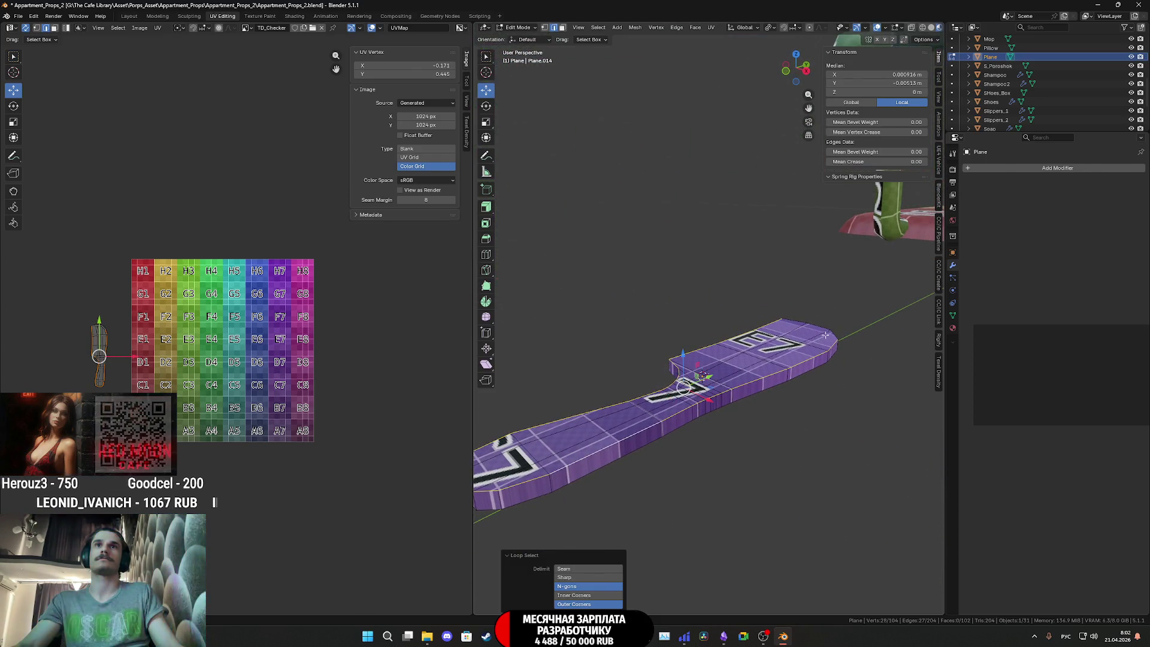
pyautogui.moveTo(812, 372)
pyautogui.mouseDown(button='middle')
pyautogui.moveTo(628, 336)
pyautogui.moveTo(728, 323)
pyautogui.moveTo(836, 398)
pyautogui.moveTo(736, 335)
pyautogui.moveTo(634, 295)
pyautogui.moveTo(755, 356)
pyautogui.mouseUp(button='middle')
pyautogui.keyDown('alt'); pyautogui.keyDown('shift'); pyautogui.click(628, 335); pyautogui.keyUp('shift'); pyautogui.keyUp('alt')
pyautogui.keyDown('alt'); pyautogui.keyDown('shift'); pyautogui.click(838, 379); pyautogui.keyUp('shift'); pyautogui.keyUp('alt')
# Bevel the rim edges with 2 segments and adjust the bevel width
pyautogui.hotkey('ctrl', 'b')
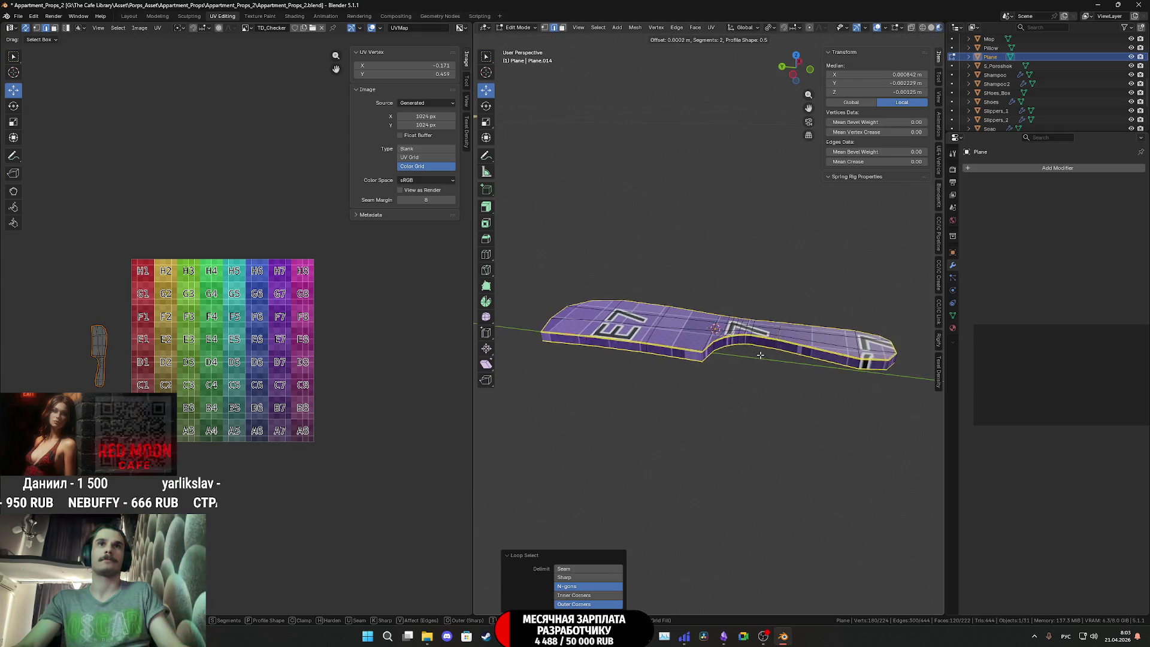
pyautogui.scroll(-1, 759, 355)
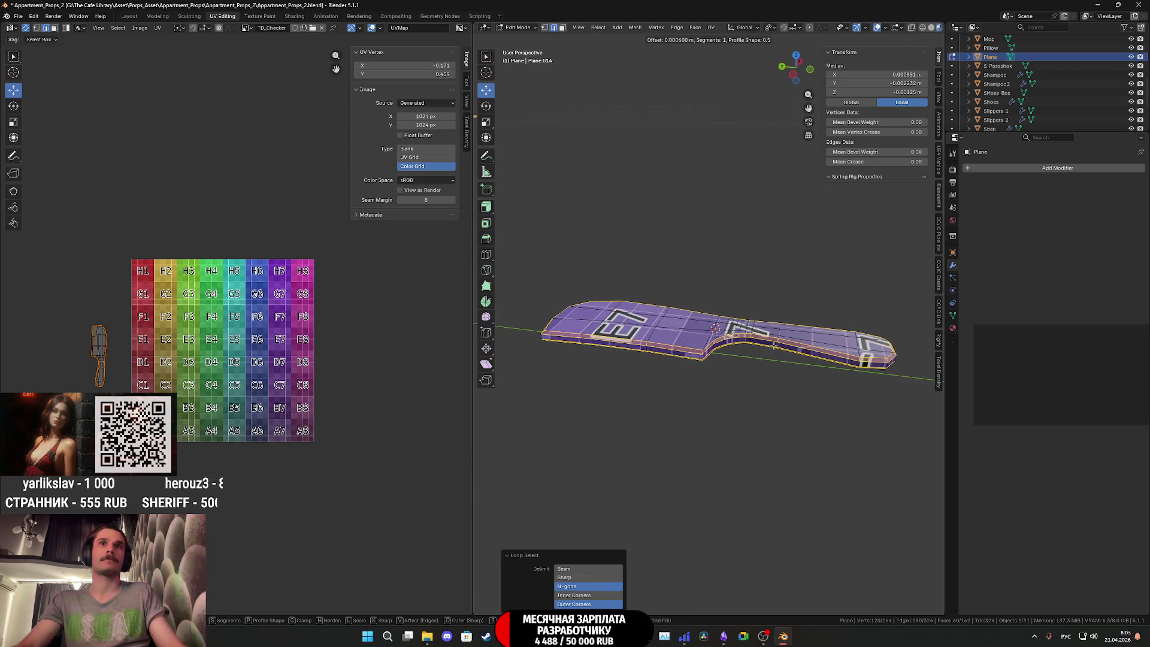
pyautogui.scroll(1, 774, 346)
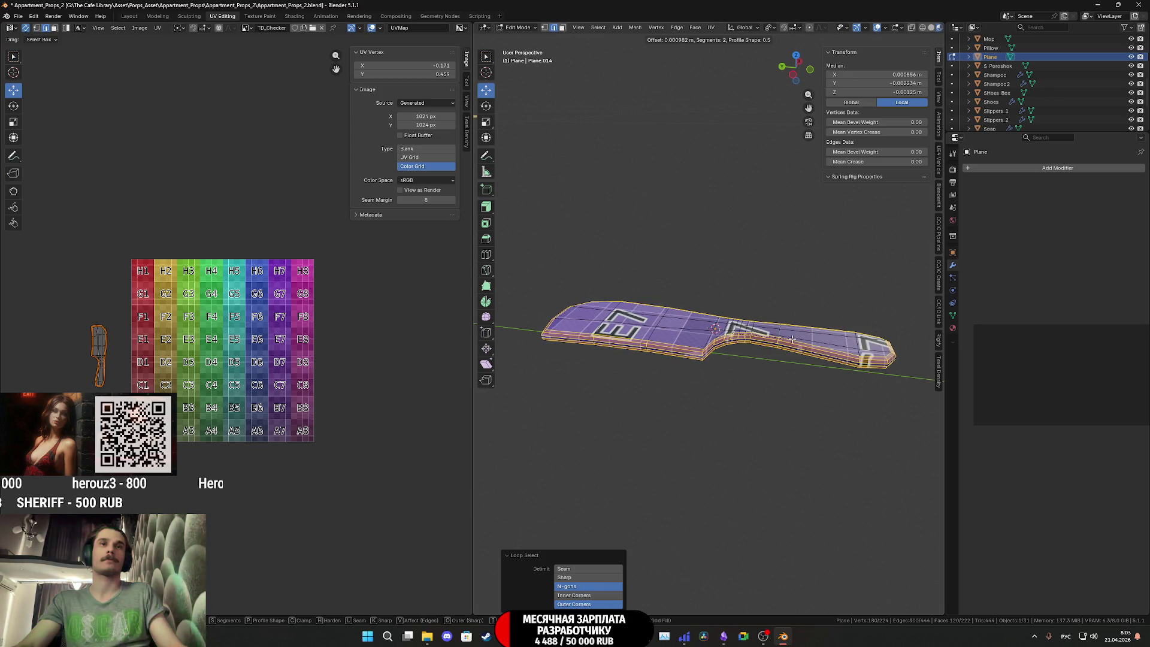
pyautogui.click(792, 339)
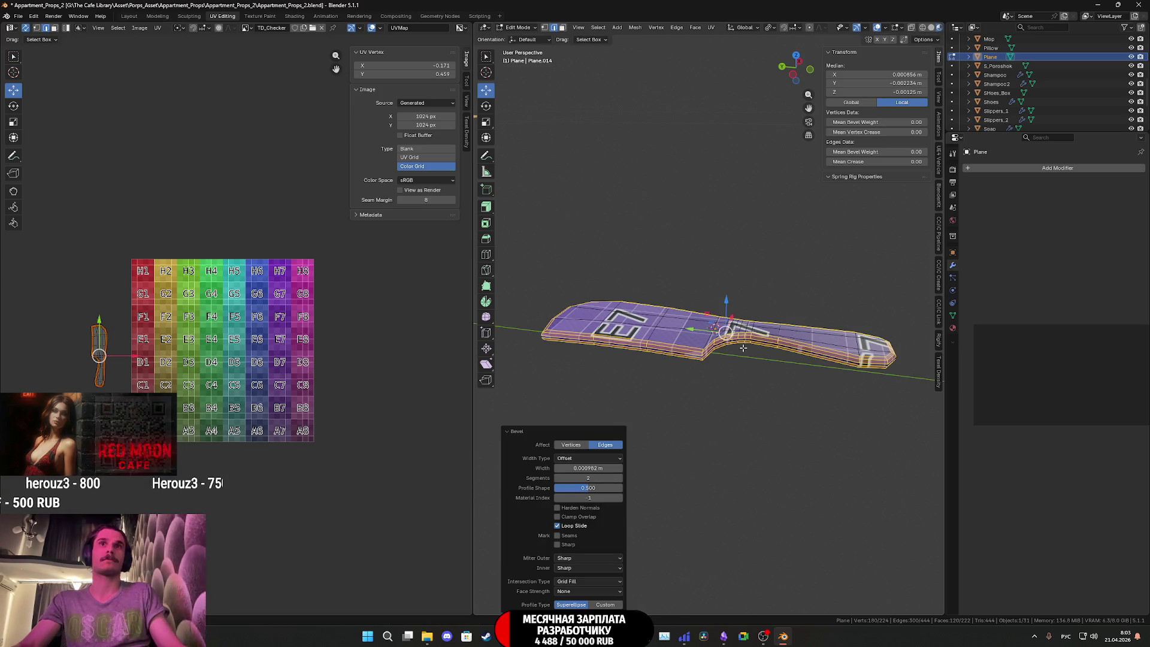
pyautogui.scroll(10, 743, 347)
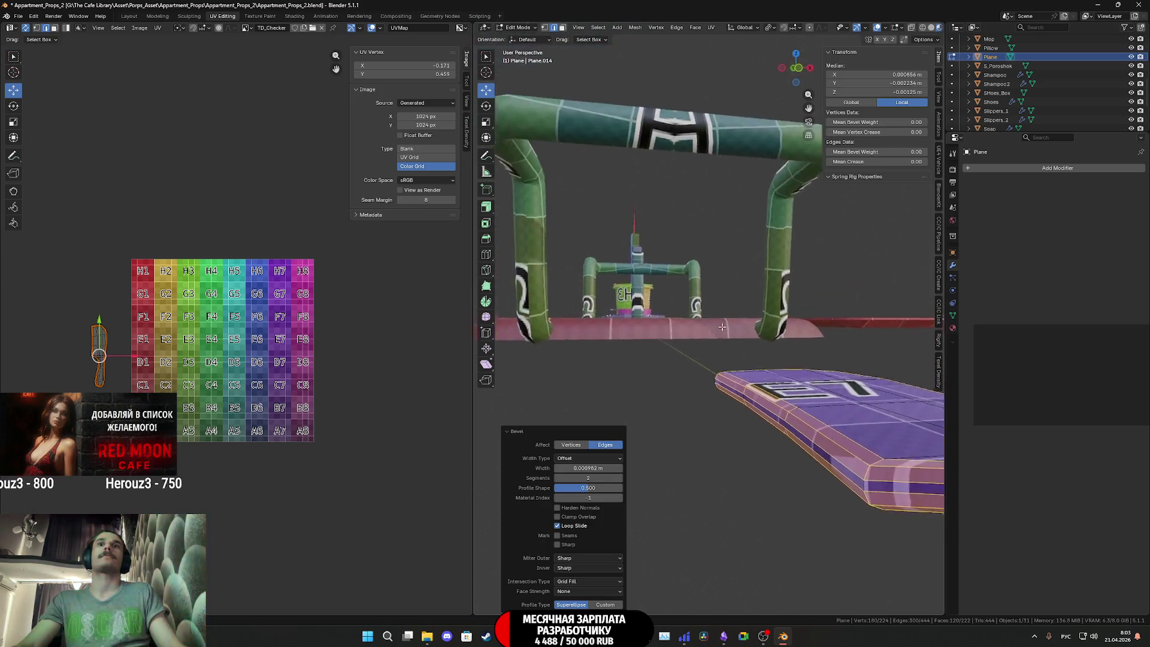
pyautogui.scroll(4, 722, 326)
pyautogui.moveTo(781, 423)
pyautogui.mouseDown(button='middle')
pyautogui.moveTo(830, 401)
pyautogui.moveTo(629, 443)
pyautogui.mouseUp(button='middle')
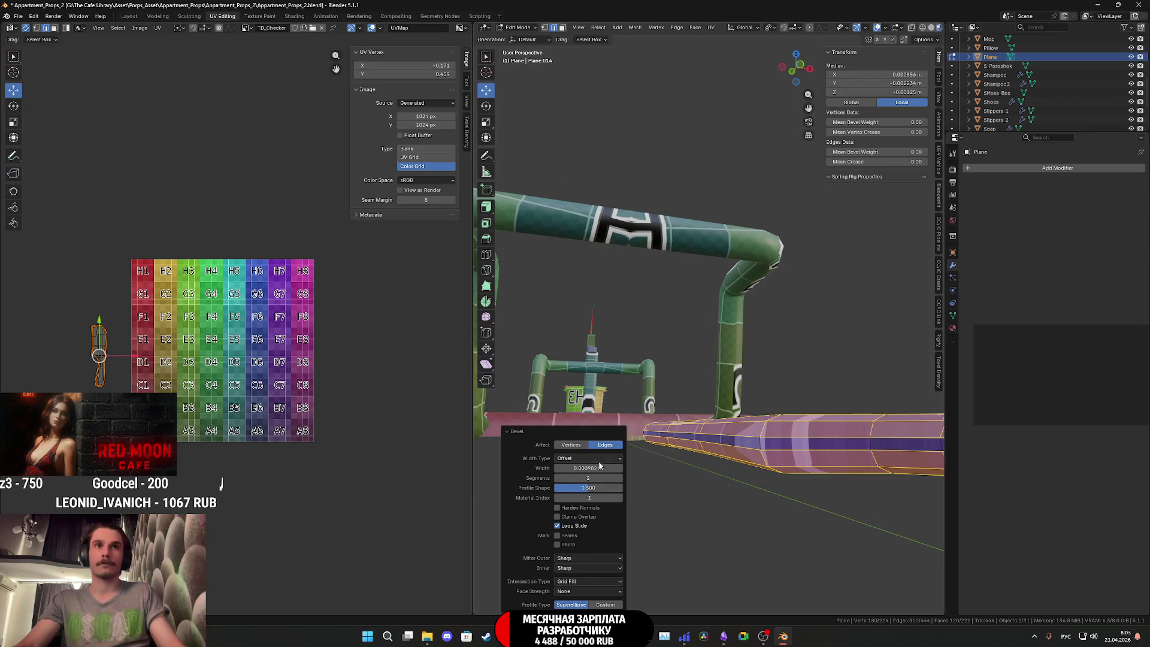
pyautogui.moveTo(588, 467)
pyautogui.mouseDown()
pyautogui.moveTo(606, 467)
pyautogui.moveTo(575, 468)
pyautogui.mouseUp()
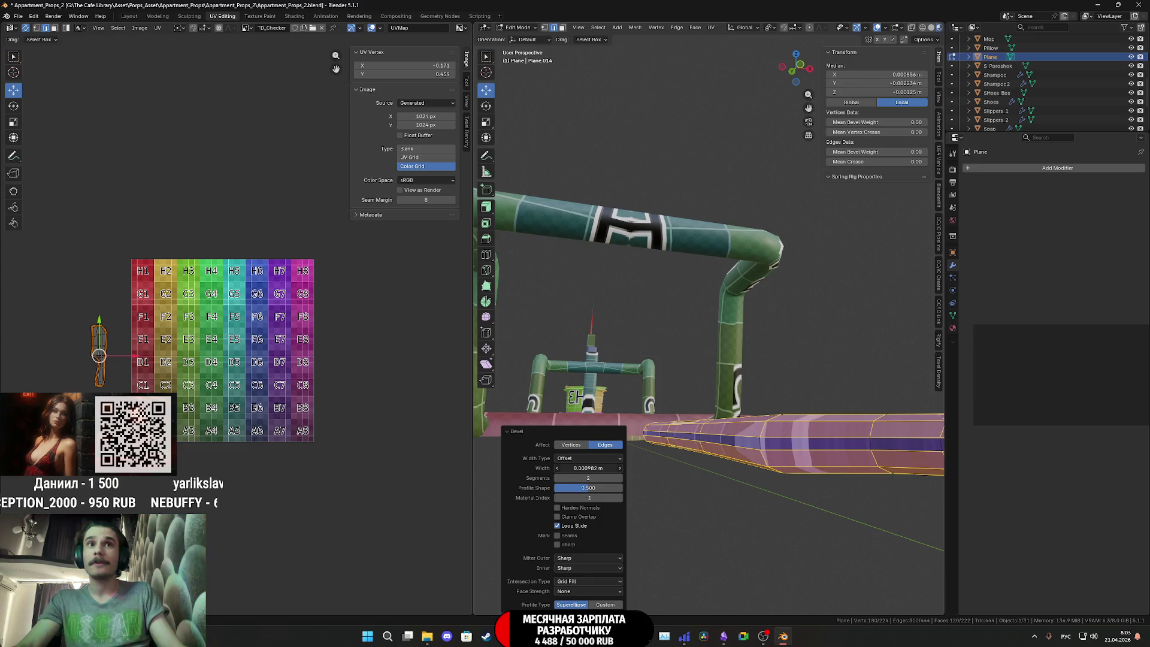
pyautogui.moveTo(588, 467); pyautogui.dragTo(605, 468)
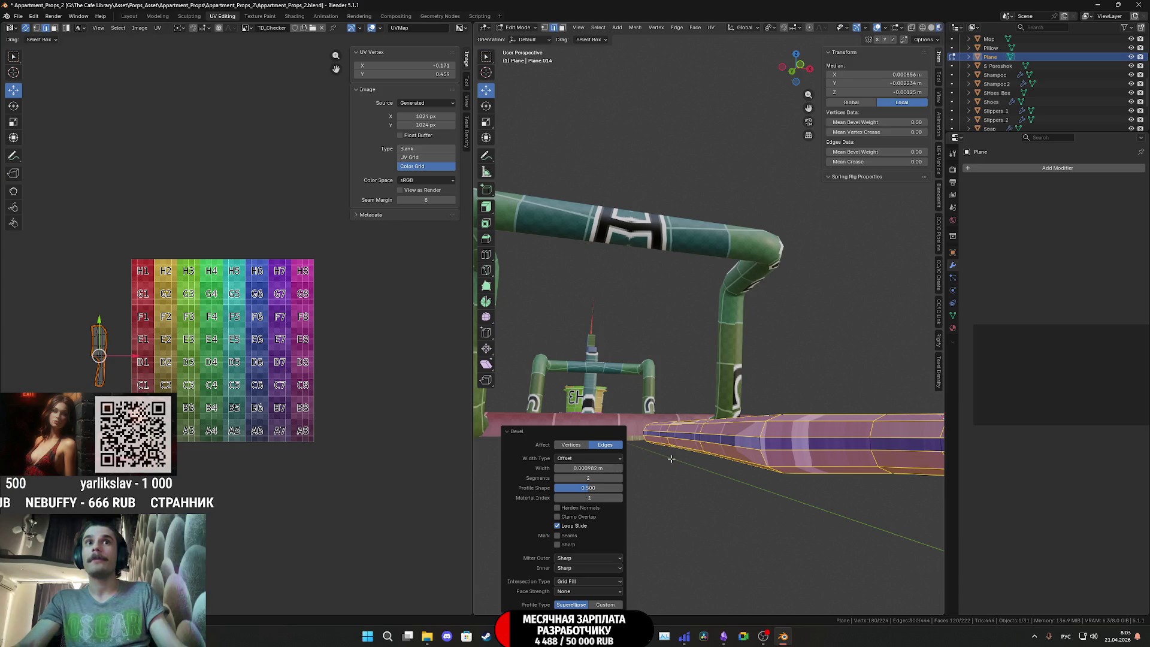
# Redo the rim bevel, ending with a 0.0012 m width, 2 segments
pyautogui.hotkey('ctrl', 'z')
pyautogui.hotkey('ctrl', 'b')
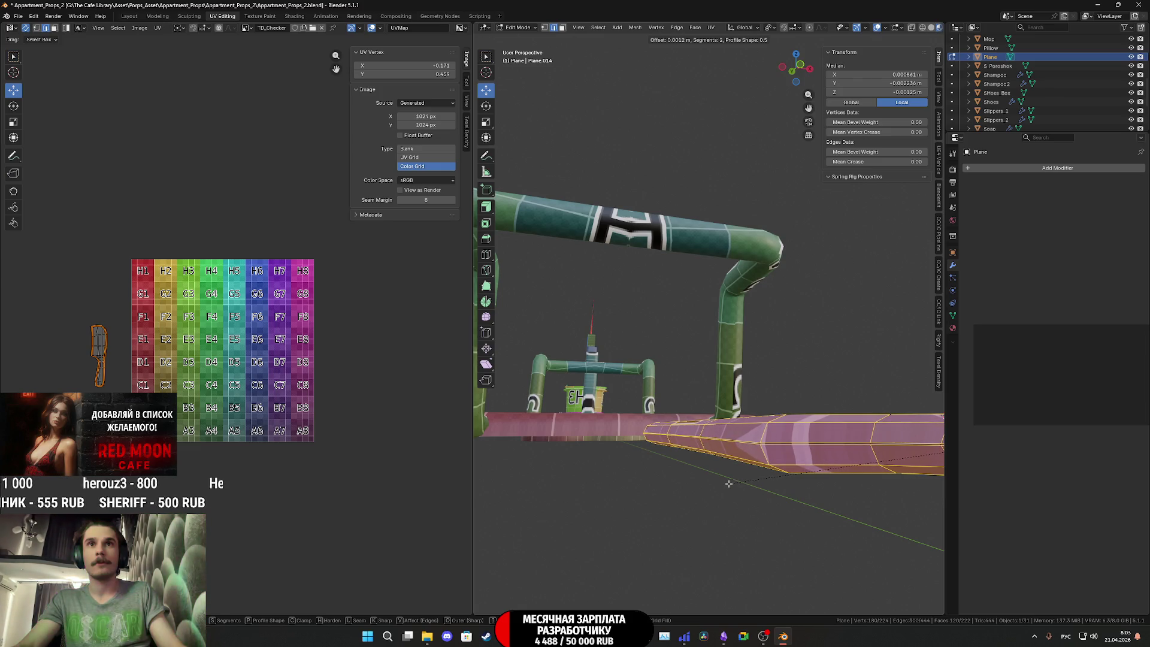
pyautogui.click(728, 484)
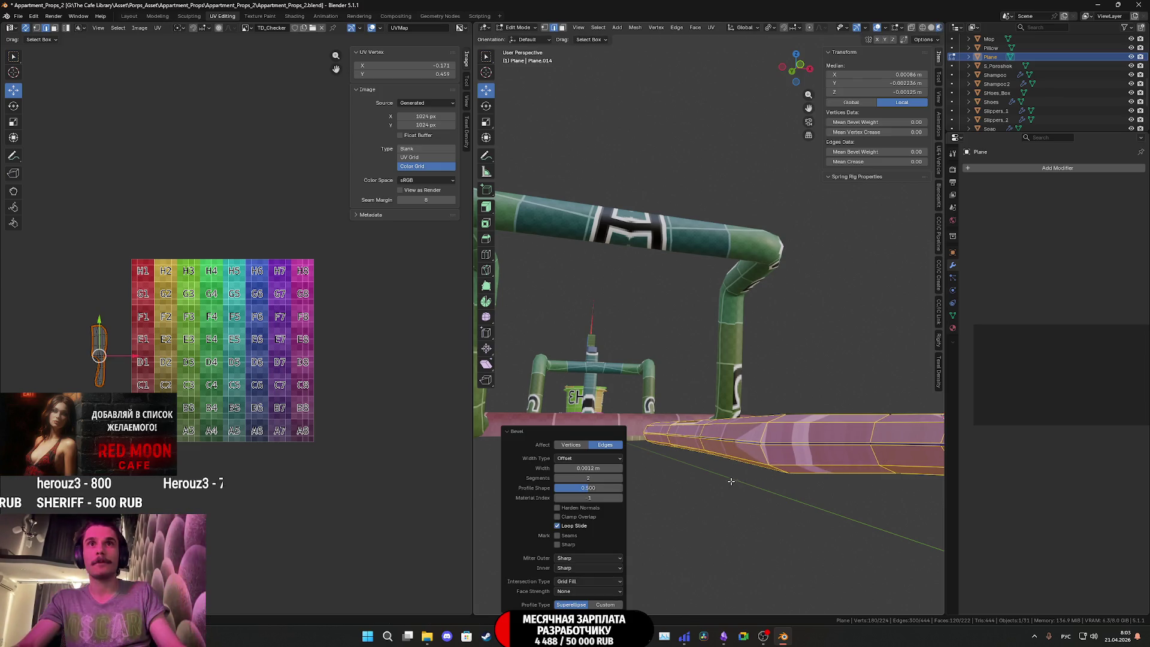
pyautogui.moveTo(728, 483)
pyautogui.mouseDown(button='middle')
pyautogui.moveTo(733, 532)
pyautogui.moveTo(758, 494)
pyautogui.moveTo(798, 471)
pyautogui.mouseUp(button='middle')
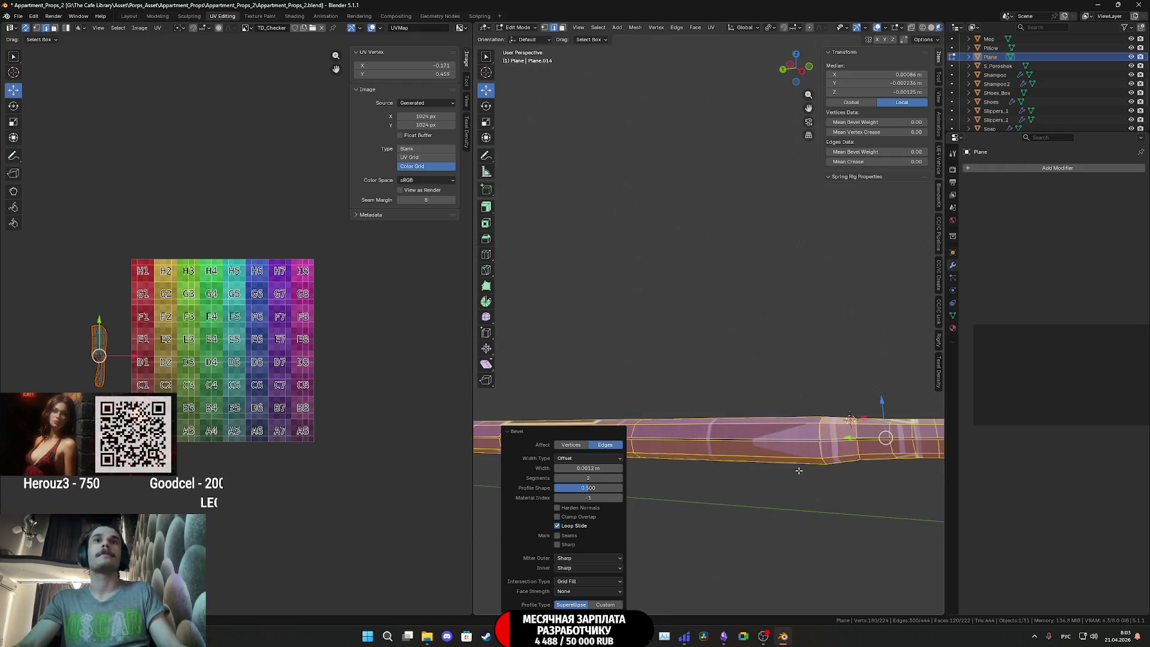
# Select all the comb's vertices and merge them by distance, setting the distance to 0.0001 m
pyautogui.press('a')
pyautogui.click(544, 27)
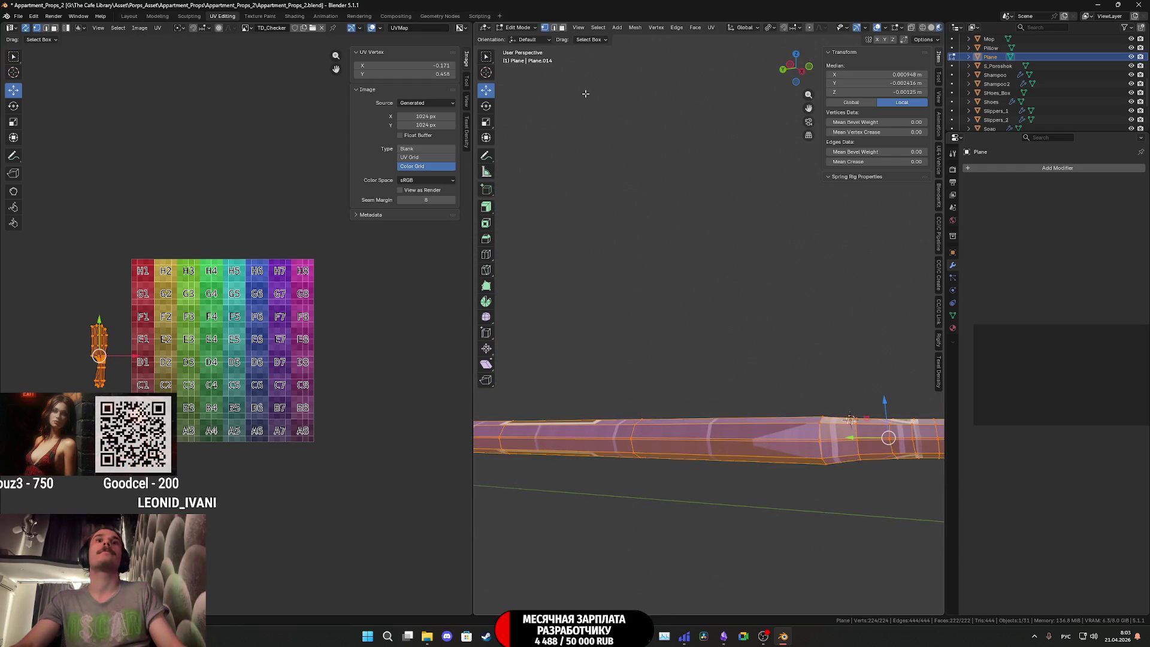
pyautogui.press('m')
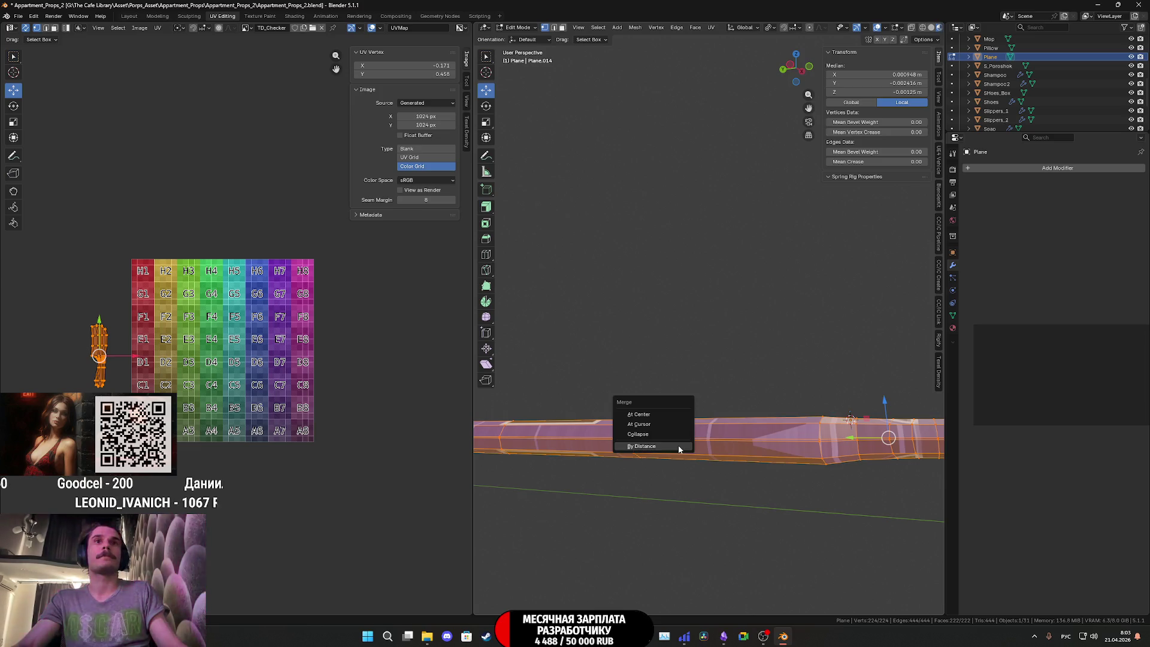
pyautogui.click(678, 445)
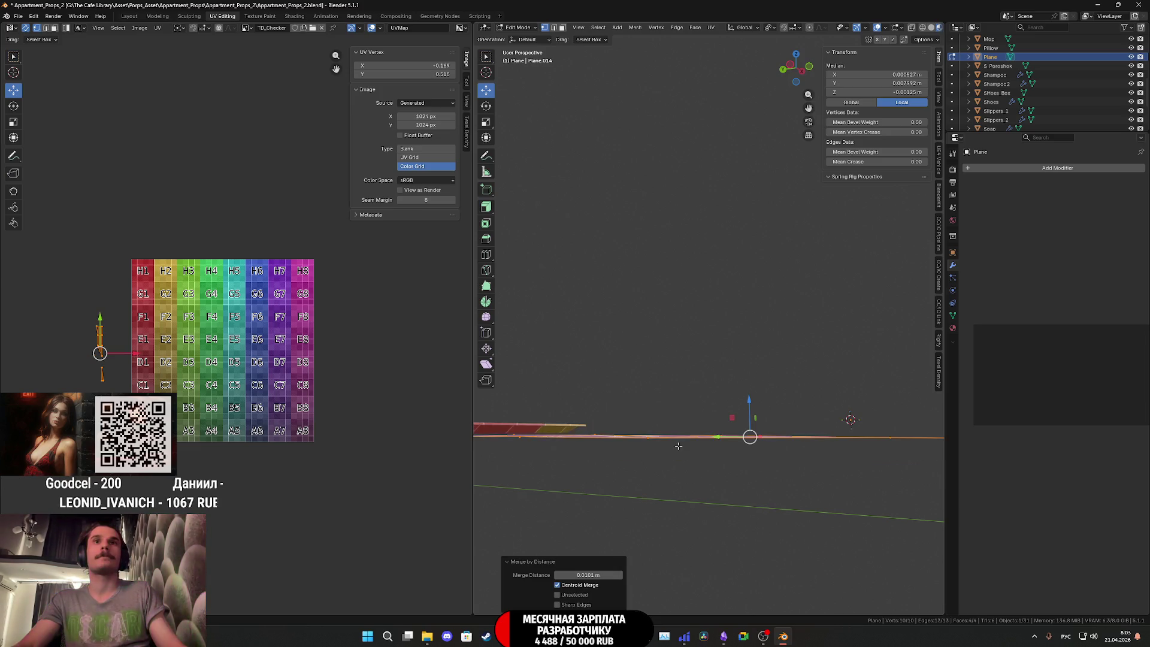
pyautogui.click(557, 574)
pyautogui.moveTo(702, 470); pyautogui.dragTo(635, 527, button='middle')
pyautogui.click(591, 575)
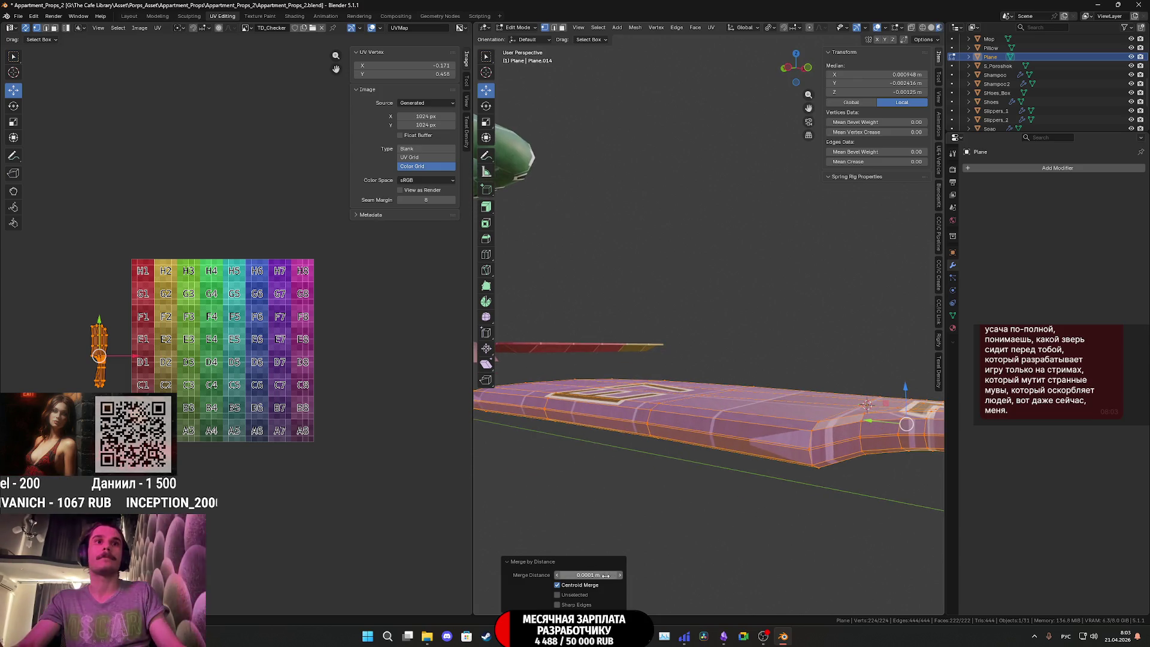
pyautogui.click(592, 573)
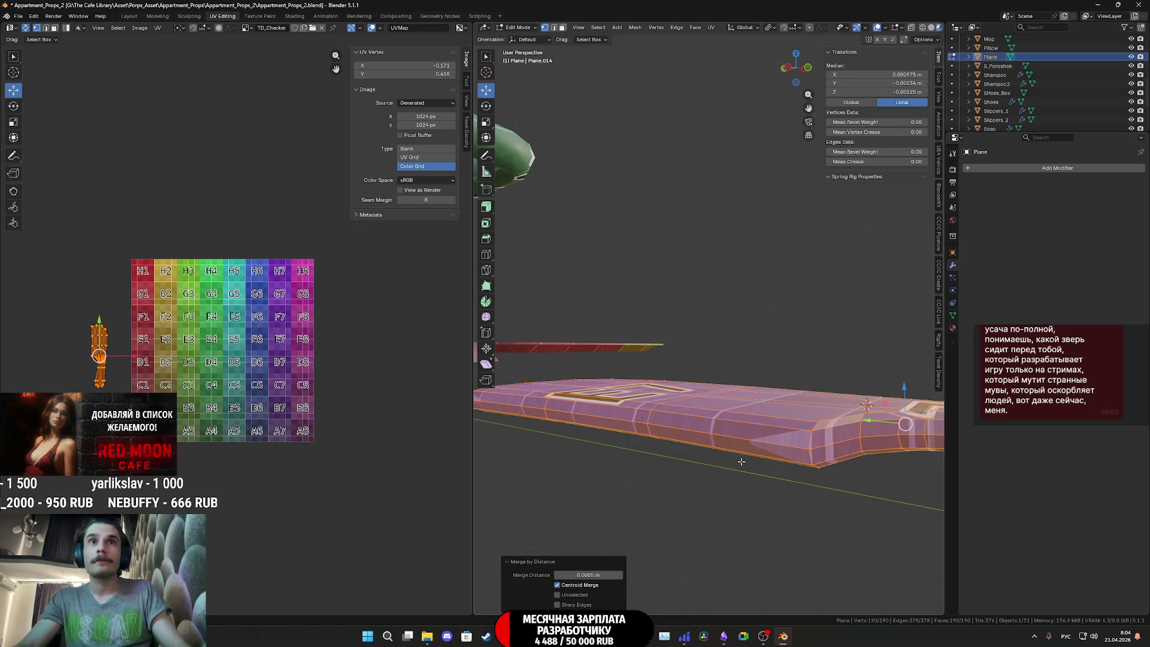
pyautogui.moveTo(826, 465)
pyautogui.mouseDown(button='middle')
pyautogui.moveTo(858, 439)
pyautogui.moveTo(687, 445)
pyautogui.moveTo(721, 354)
pyautogui.moveTo(634, 410)
pyautogui.moveTo(707, 408)
pyautogui.moveTo(694, 412)
pyautogui.mouseUp(button='middle')
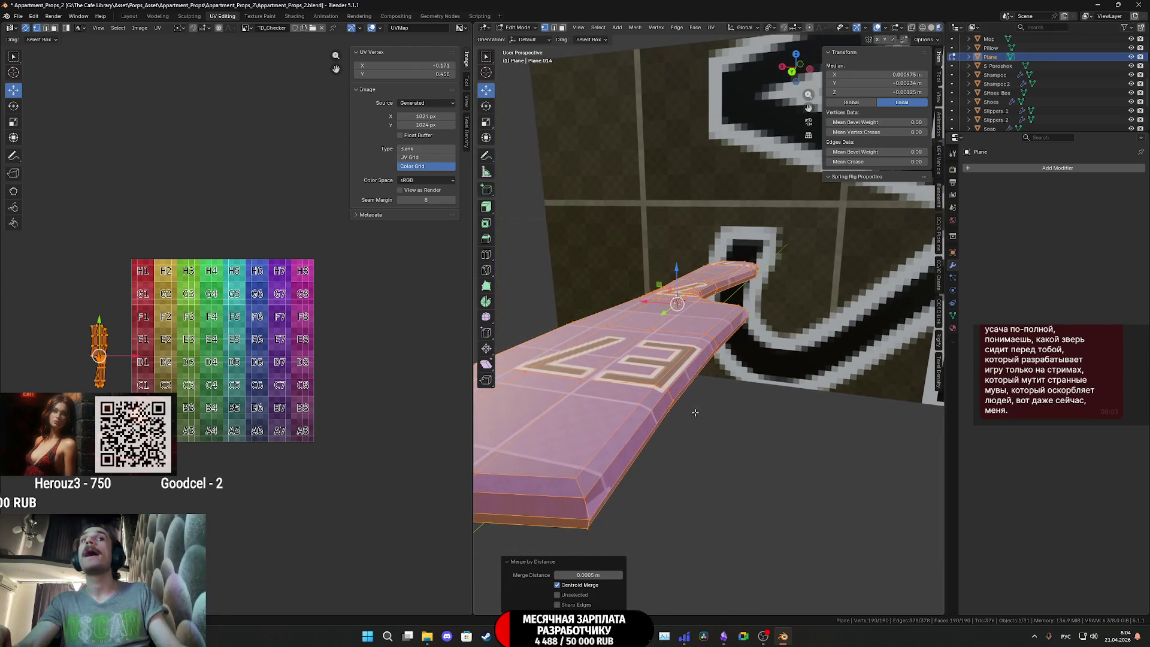
pyautogui.moveTo(598, 427)
pyautogui.mouseDown(button='middle')
pyautogui.moveTo(630, 427)
pyautogui.moveTo(621, 464)
pyautogui.moveTo(598, 411)
pyautogui.moveTo(601, 384)
pyautogui.mouseUp(button='middle')
pyautogui.moveTo(700, 361); pyautogui.dragTo(724, 349, button='middle')
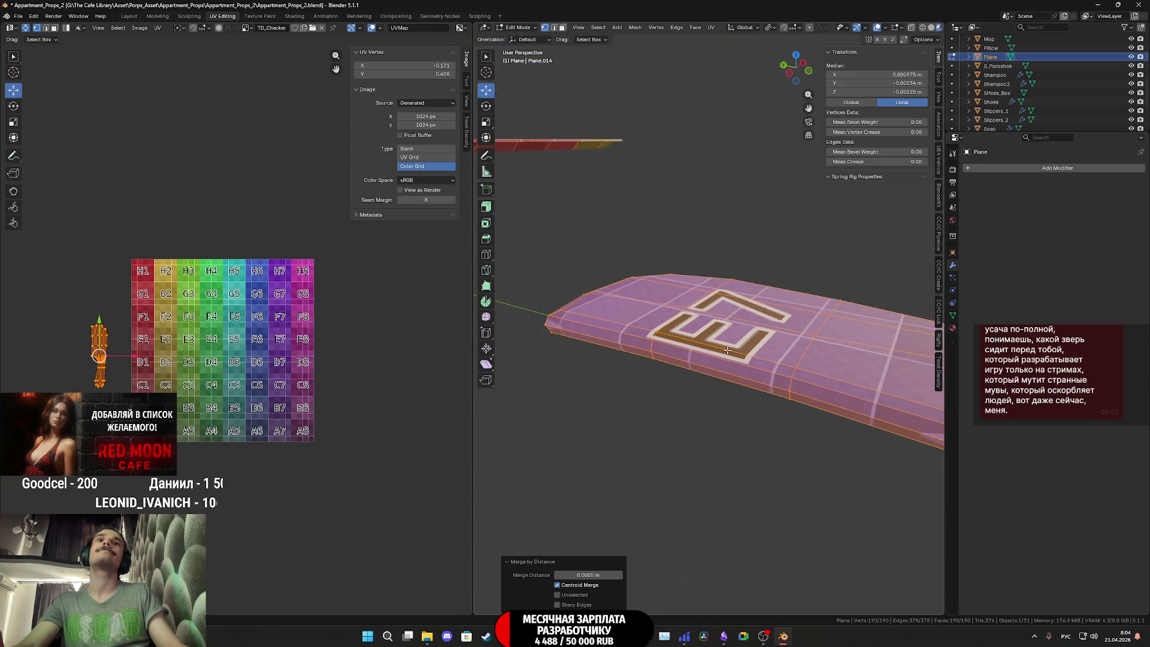
# Return to Object Mode, switch to solid shading and apply auto smooth shading to the comb
pyautogui.press('Tab')
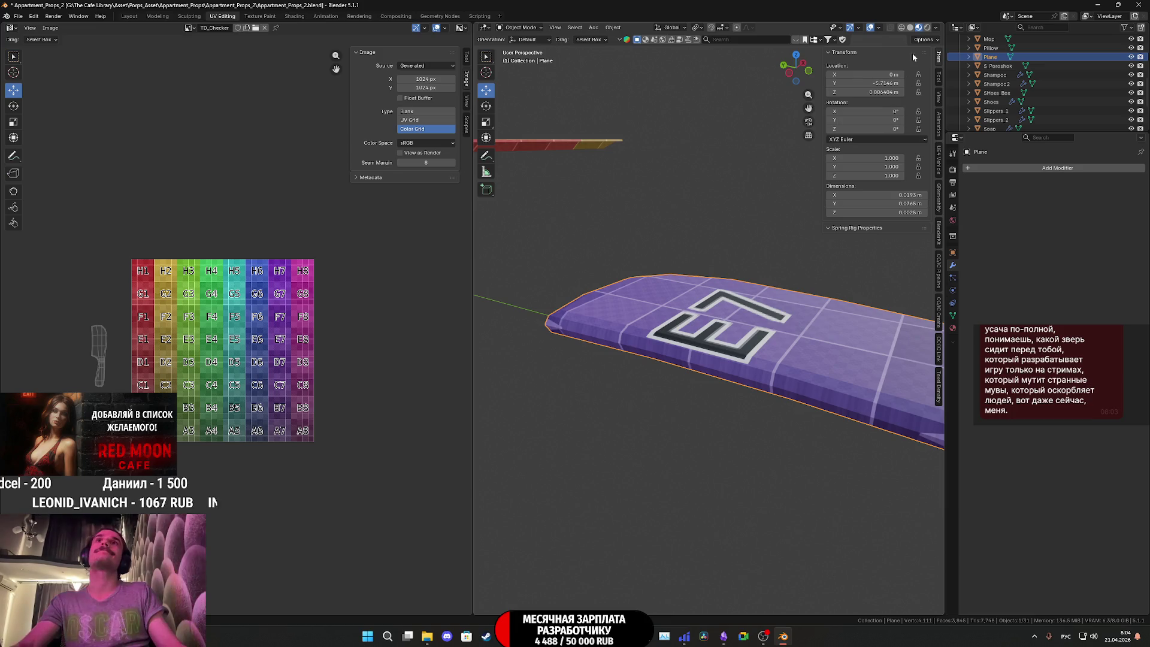
pyautogui.click(910, 27)
pyautogui.moveTo(756, 291); pyautogui.dragTo(679, 352, button='middle')
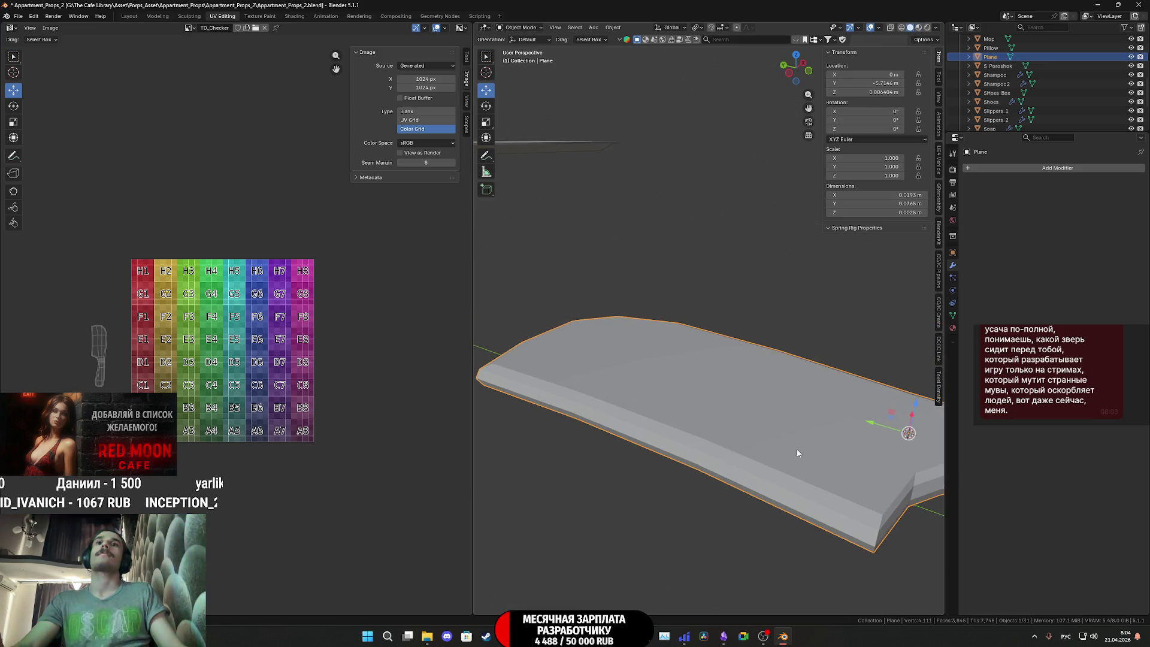
pyautogui.scroll(-3, 797, 454)
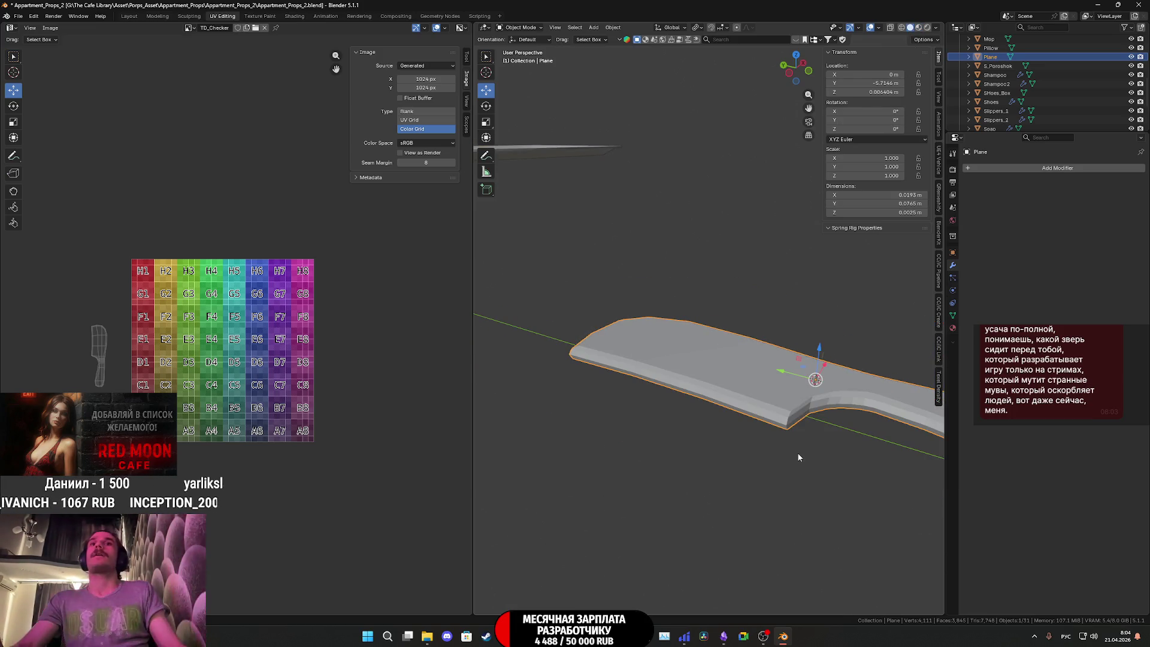
pyautogui.rightClick(687, 404)
pyautogui.click(717, 375)
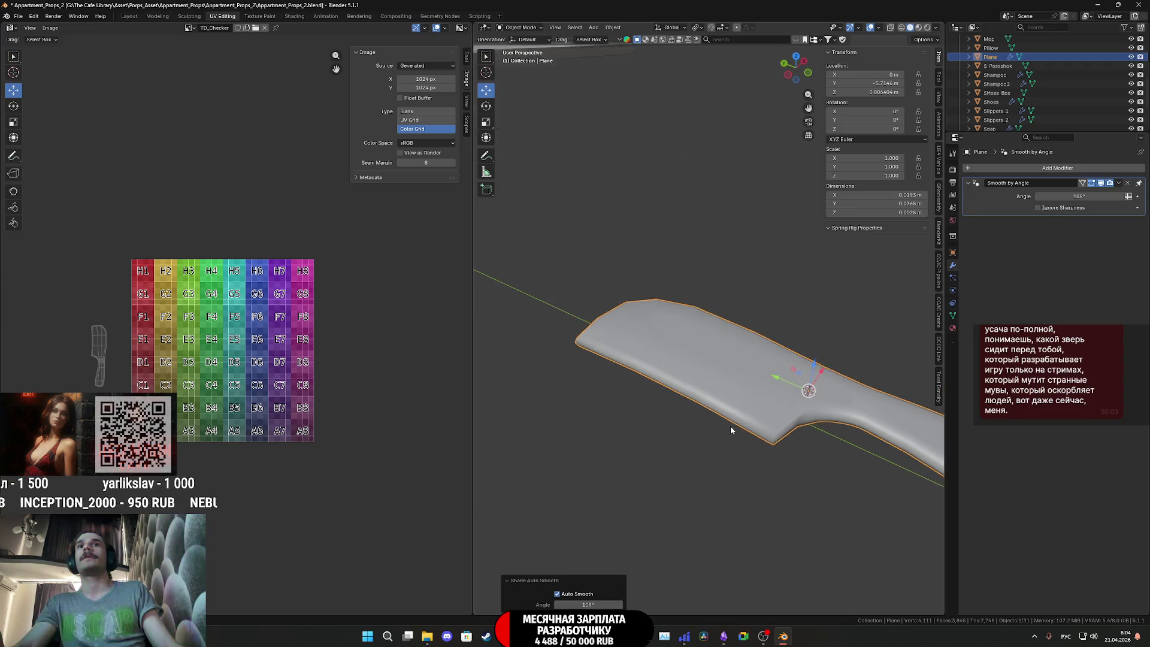
# Check the comb in Edit Mode, return to Object Mode and switch to the Chrome stream dashboard
pyautogui.moveTo(730, 429)
pyautogui.mouseDown(button='middle')
pyautogui.moveTo(771, 423)
pyautogui.moveTo(790, 384)
pyautogui.mouseUp(button='middle')
pyautogui.scroll(-4, 767, 425)
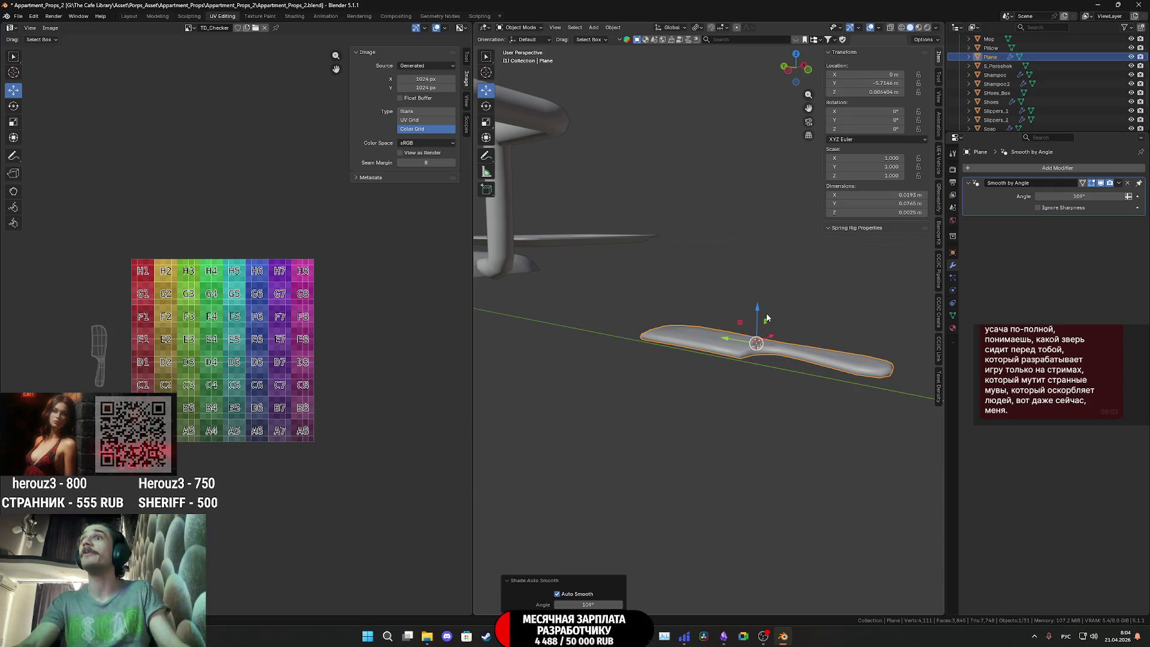
pyautogui.scroll(6, 787, 344)
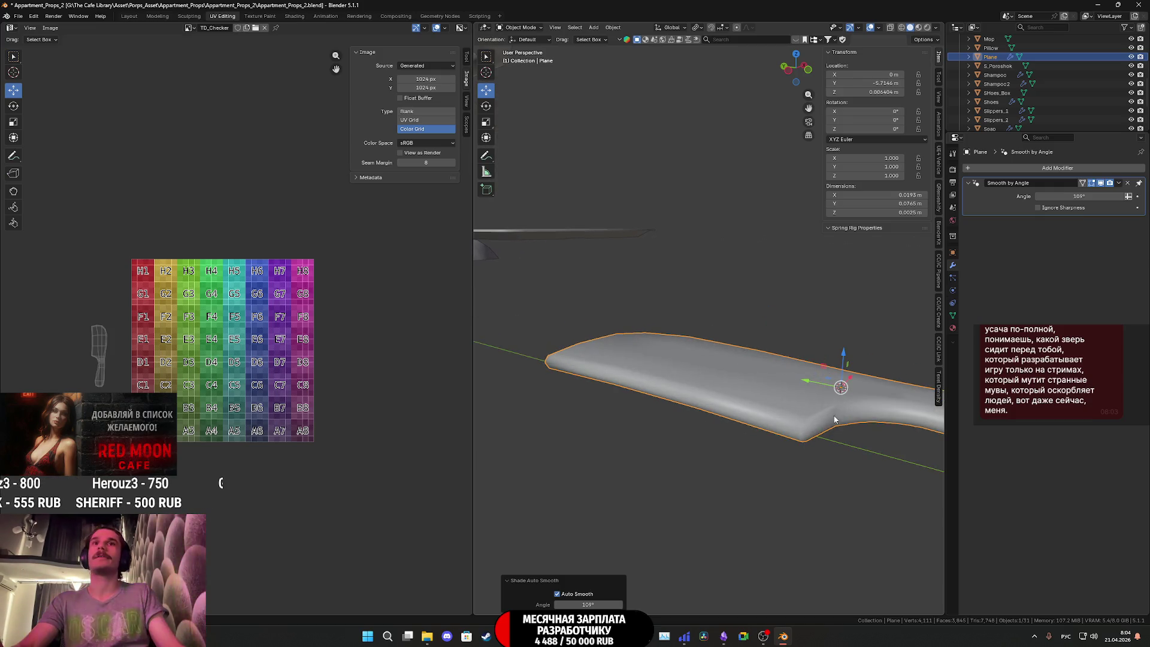
pyautogui.moveTo(670, 443)
pyautogui.mouseDown(button='middle')
pyautogui.moveTo(658, 502)
pyautogui.moveTo(646, 486)
pyautogui.moveTo(725, 466)
pyautogui.mouseUp(button='middle')
pyautogui.scroll(-3, 704, 425)
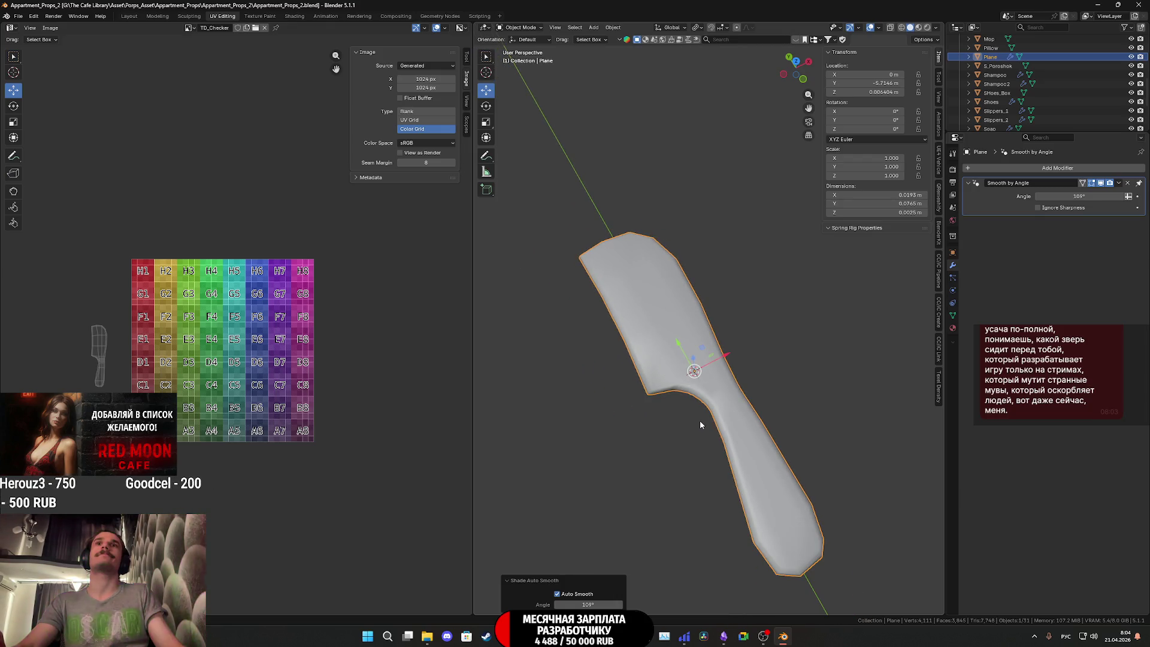
pyautogui.press('Tab')
pyautogui.moveTo(703, 416)
pyautogui.mouseDown(button='middle')
pyautogui.moveTo(746, 346)
pyautogui.moveTo(730, 374)
pyautogui.mouseUp(button='middle')
pyautogui.scroll(1, 730, 374)
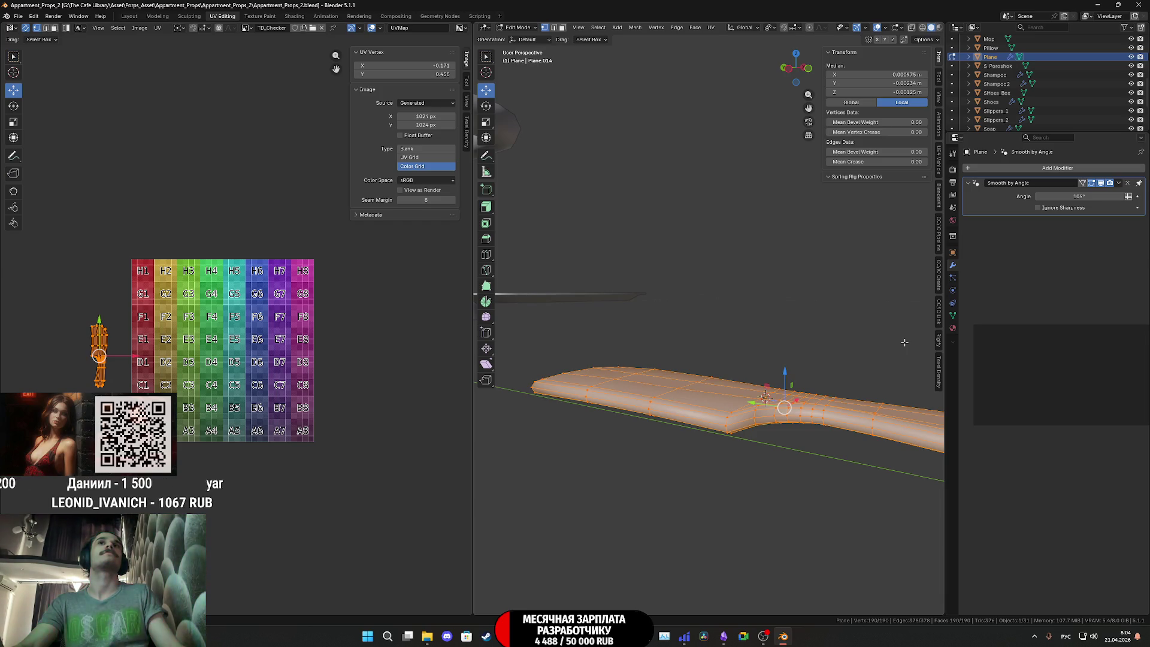
pyautogui.press('Tab')
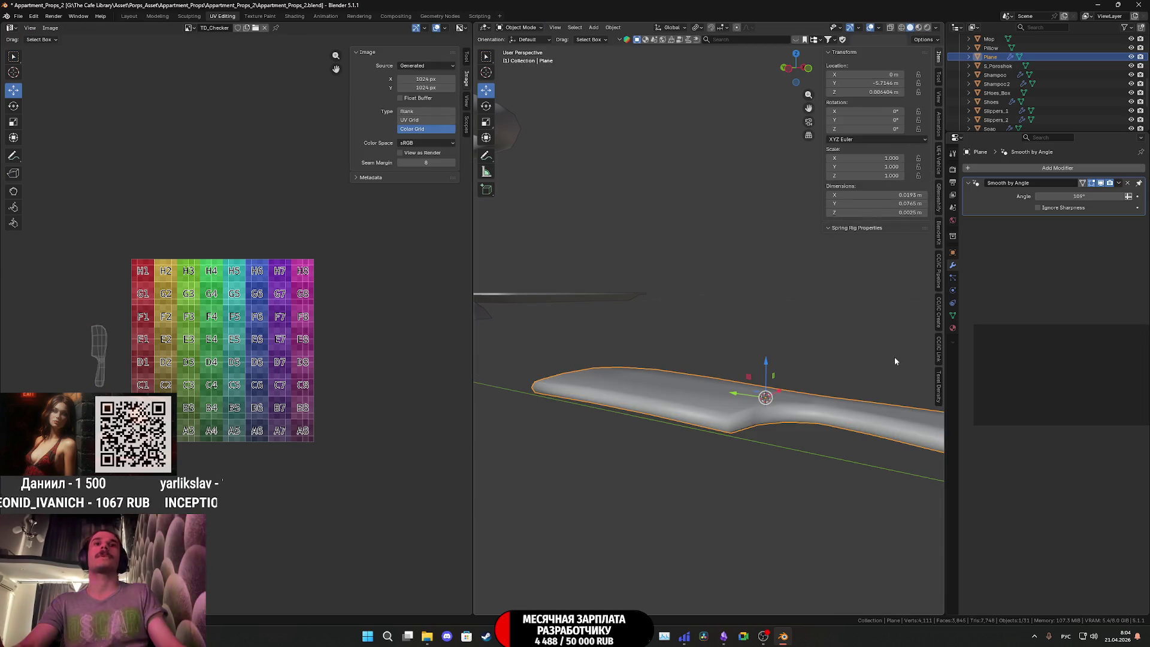
pyautogui.hotkey('alt', 'Tab')
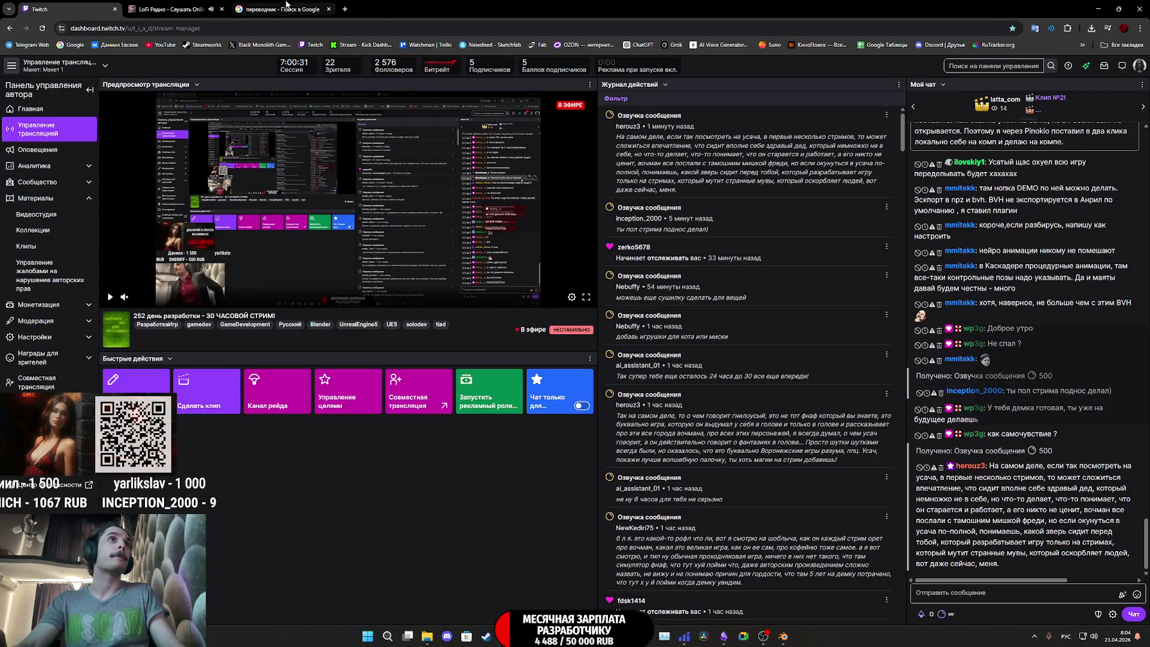
# Translate 'Расческа' into English ('Comb') in Google Translate, then bring Blender back
pyautogui.click(285, 6)
pyautogui.click(142, 183)
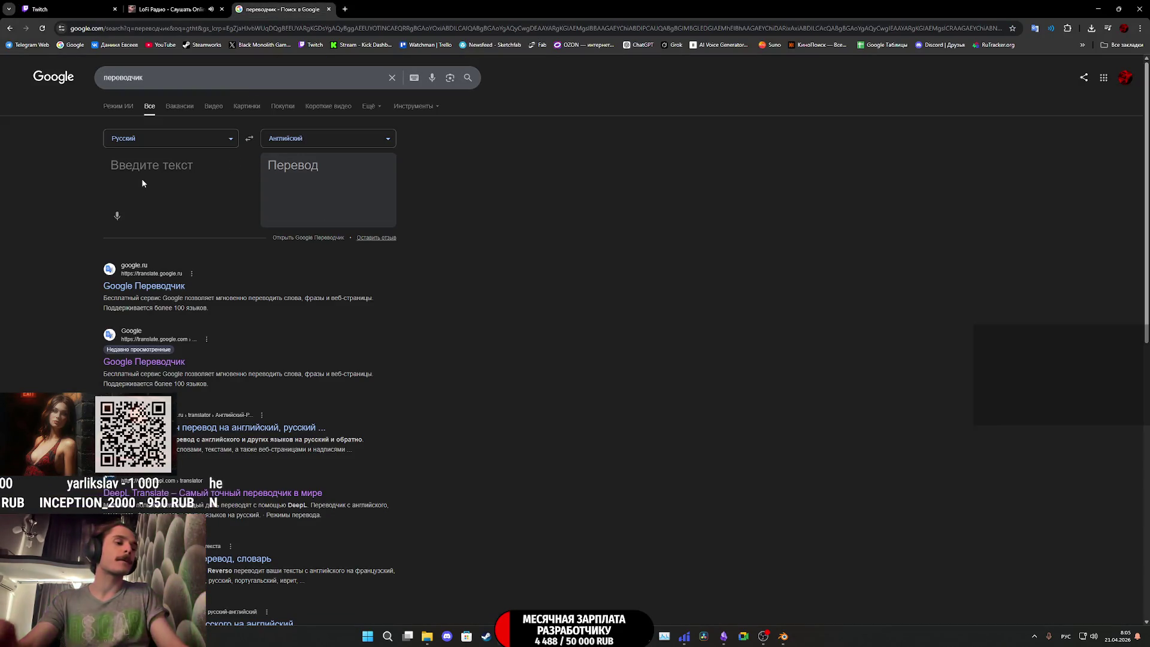
pyautogui.write('Расческа')
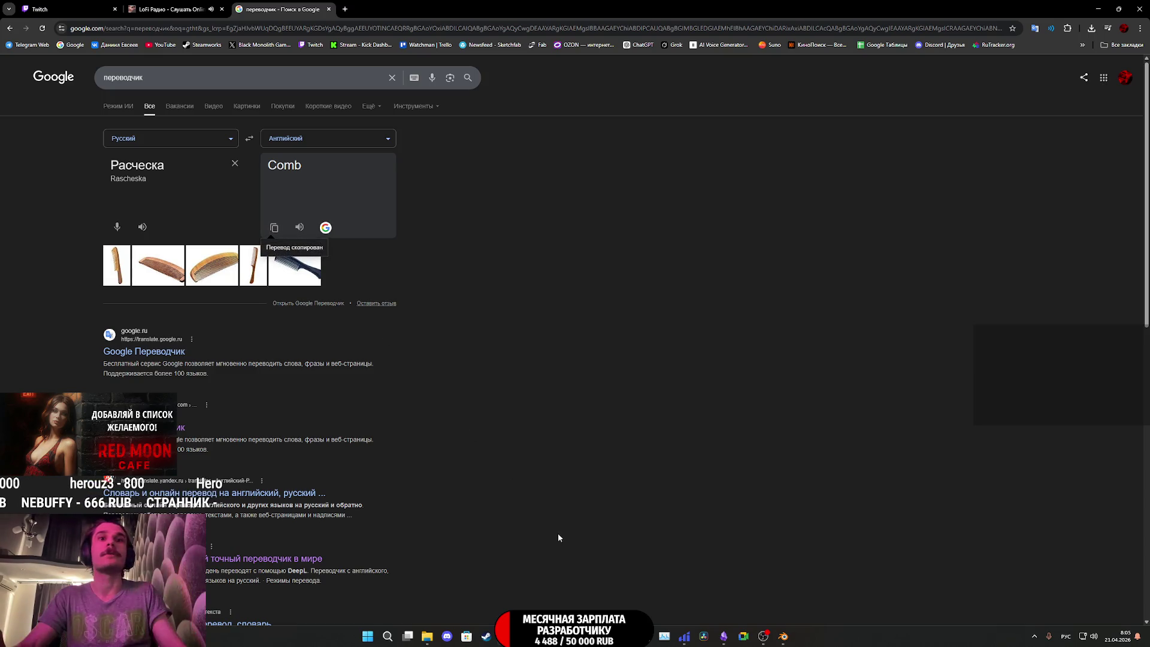
pyautogui.click(546, 636)
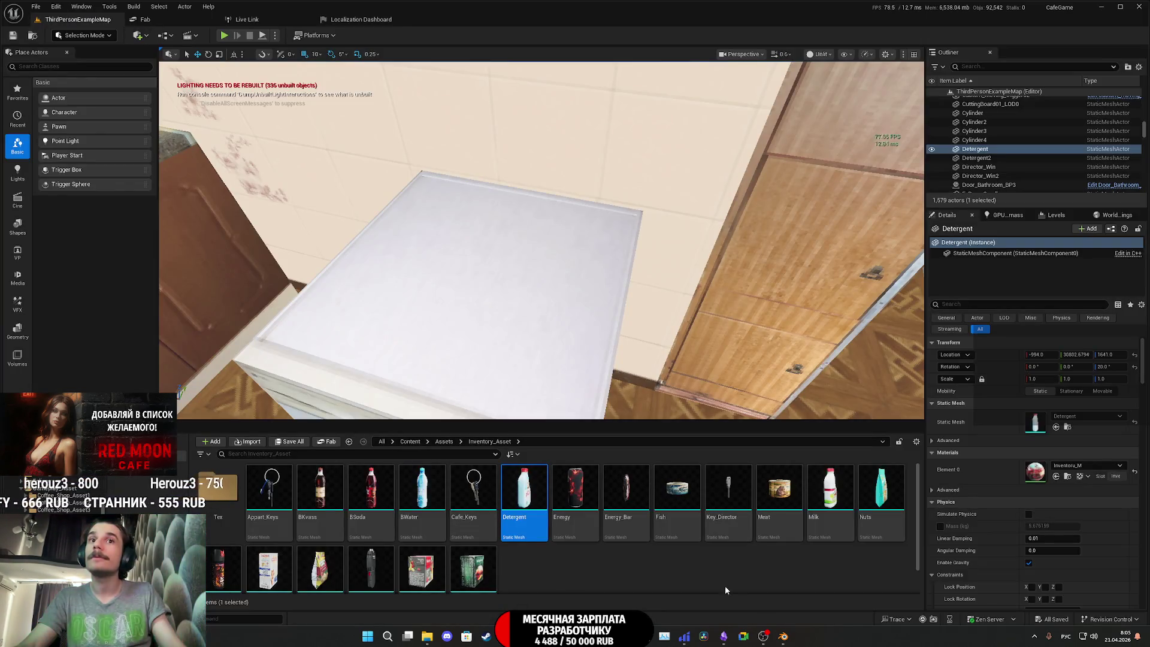
pyautogui.moveTo(727, 641)
pyautogui.click(781, 637)
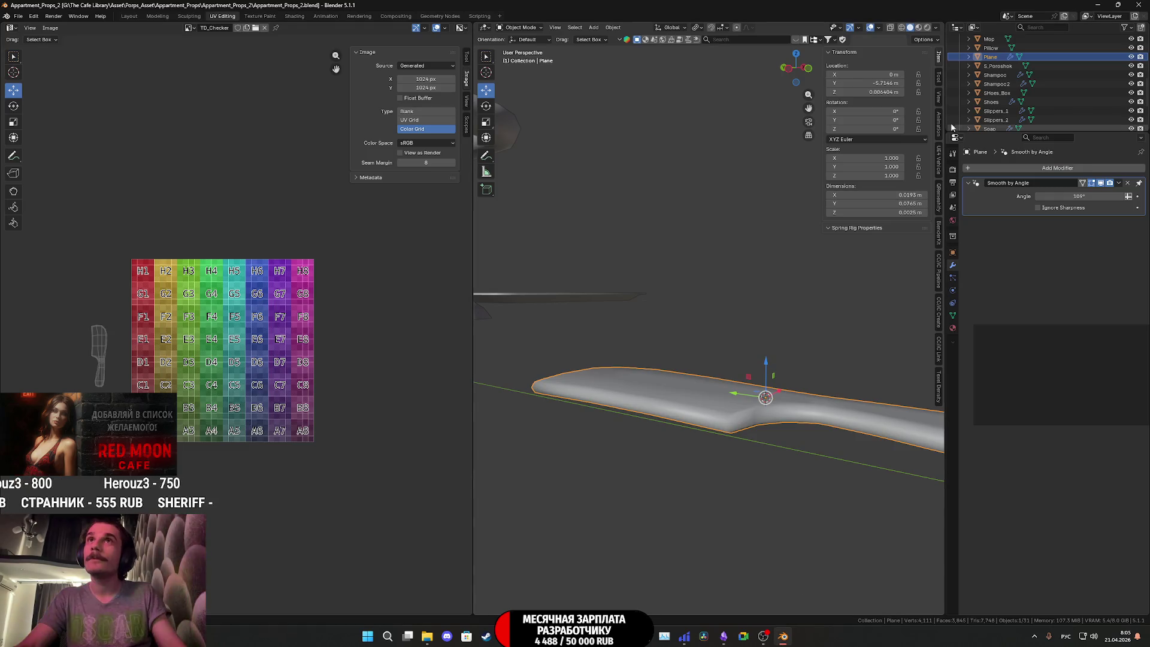
# Rename the Plane object to 'Comb' in the Outliner
pyautogui.doubleClick(990, 57)
pyautogui.write('Comb')
pyautogui.press('Return')
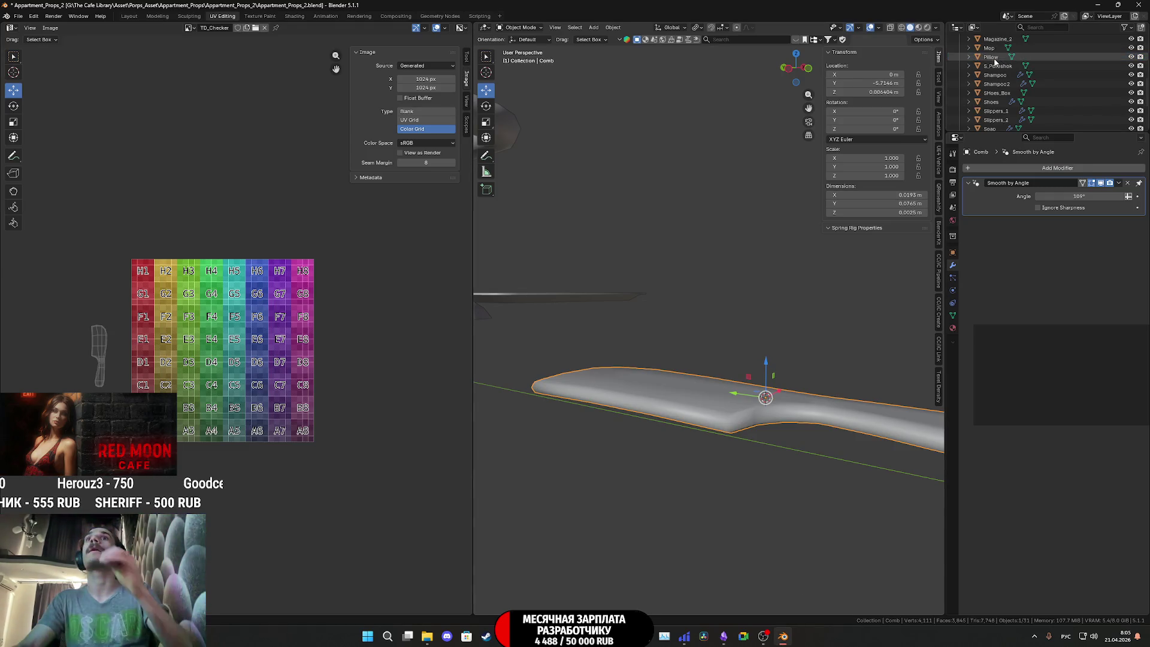
pyautogui.scroll(-5, 803, 339)
pyautogui.moveTo(802, 339)
pyautogui.mouseDown(button='middle')
pyautogui.moveTo(802, 386)
pyautogui.moveTo(821, 295)
pyautogui.mouseUp(button='middle')
# Check the comb's UVs in Edit Mode, deselect everything and return to Object Mode
pyautogui.press('Tab')
pyautogui.press('Tab')
pyautogui.scroll(4, 821, 296)
pyautogui.press('Tab')
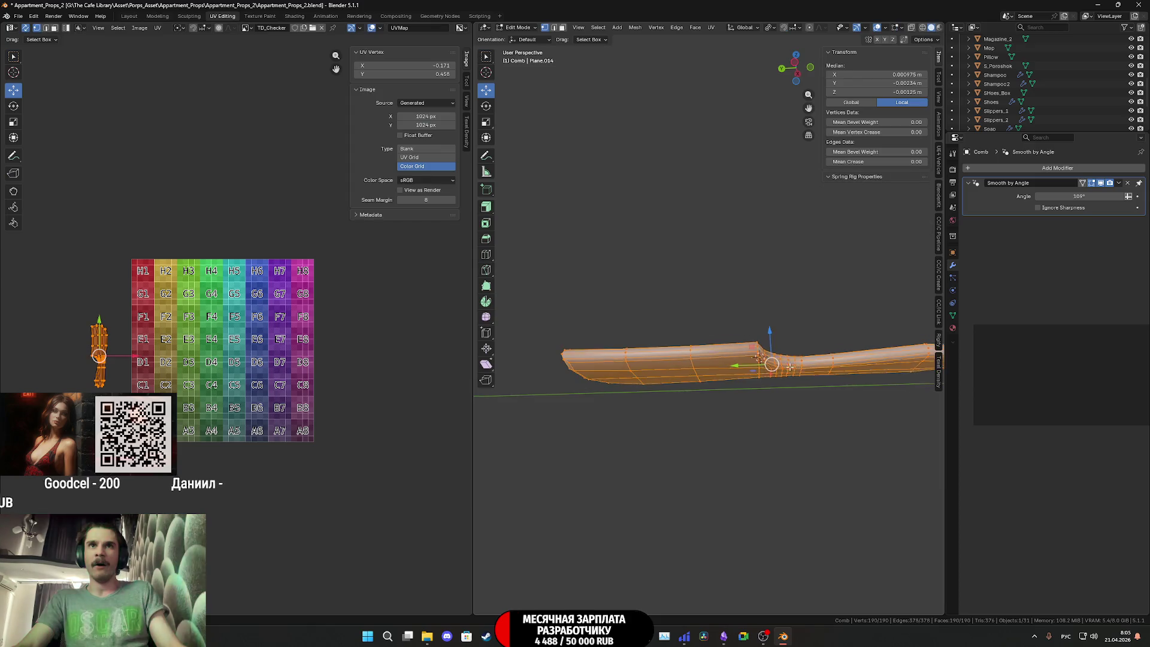
pyautogui.moveTo(806, 351); pyautogui.dragTo(801, 347, button='middle')
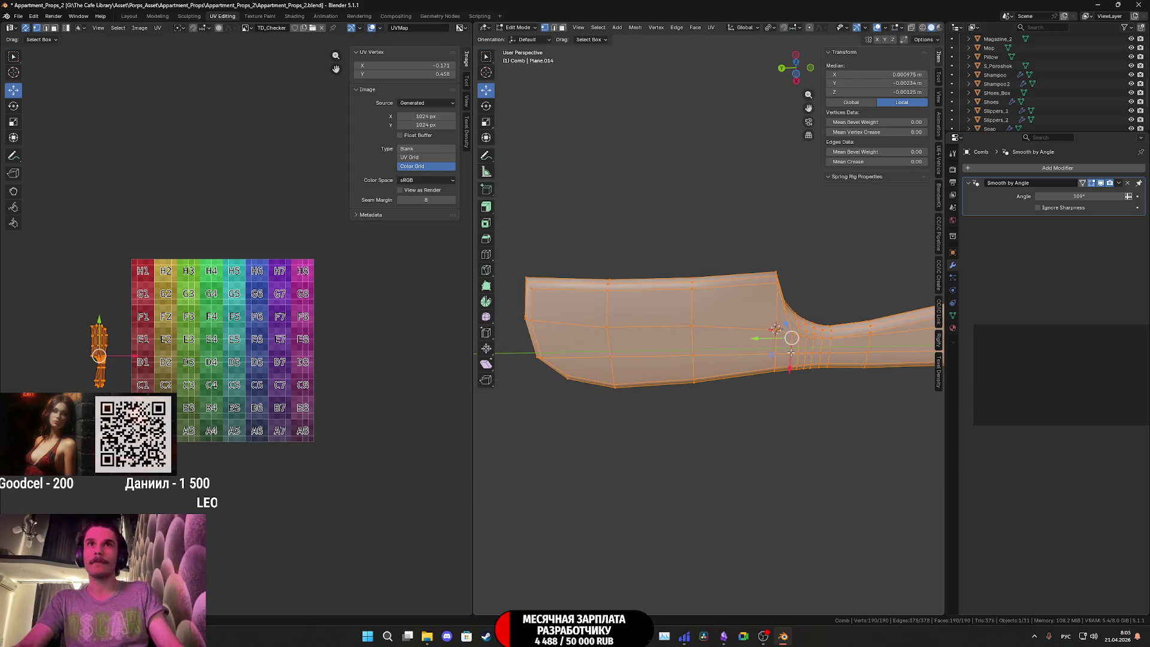
pyautogui.hotkey('alt', 'a')
pyautogui.press('Tab')
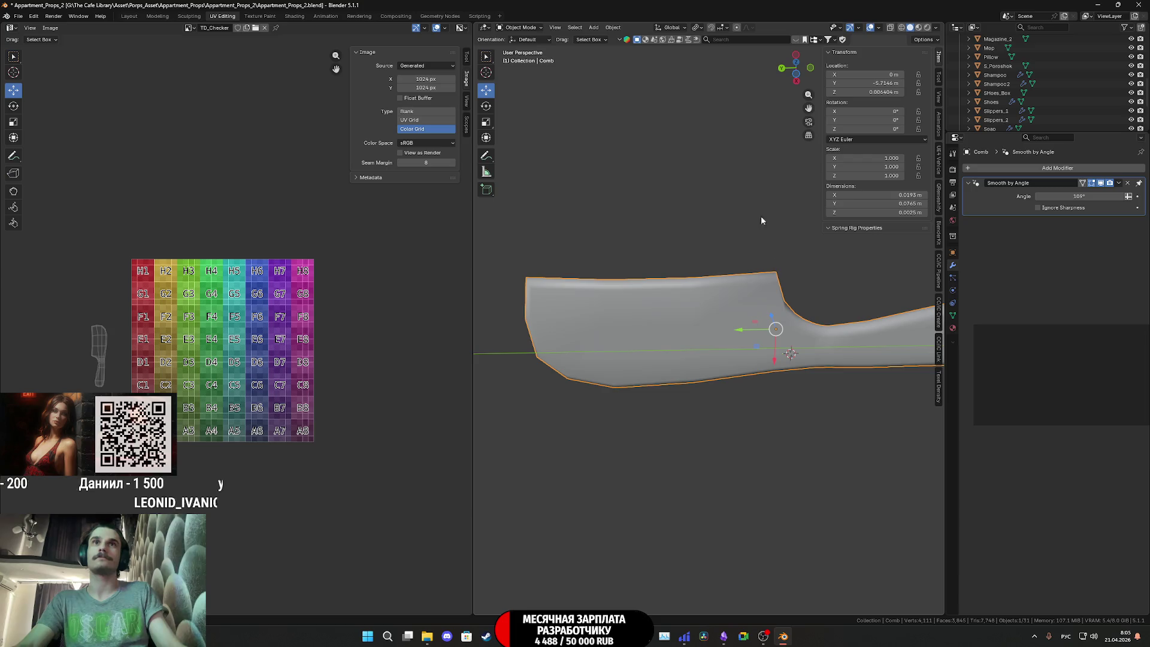
pyautogui.click(613, 27)
# Set the Comb's origin to the 3D cursor, zero its X and Z location, and save
pyautogui.moveTo(646, 49)
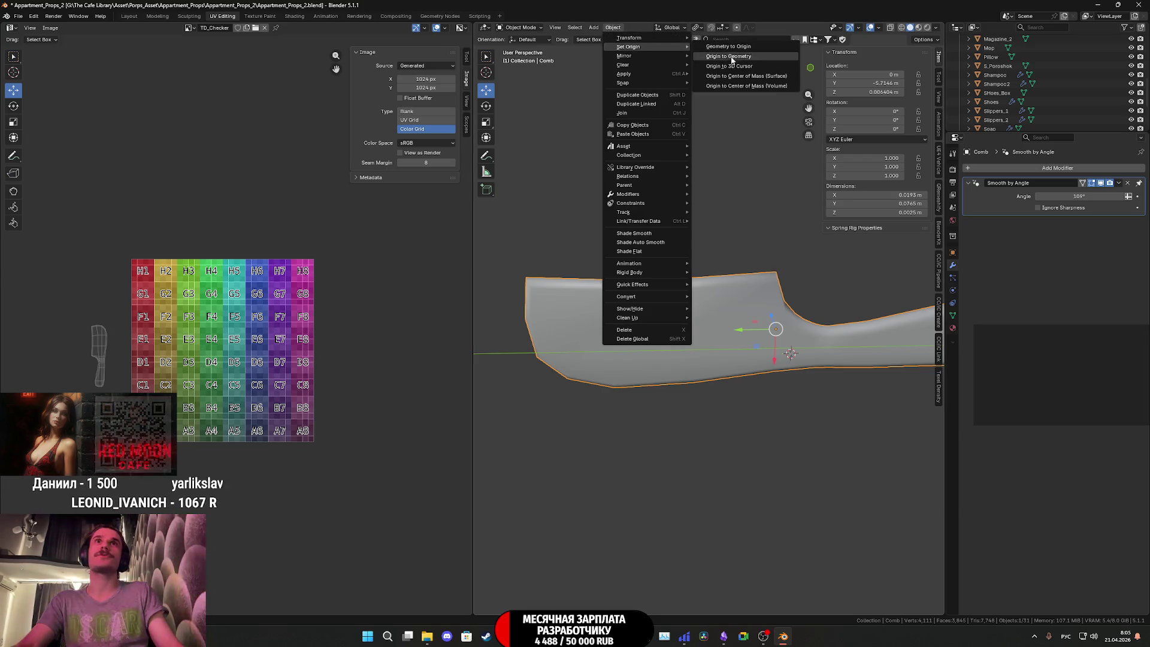
pyautogui.click(748, 66)
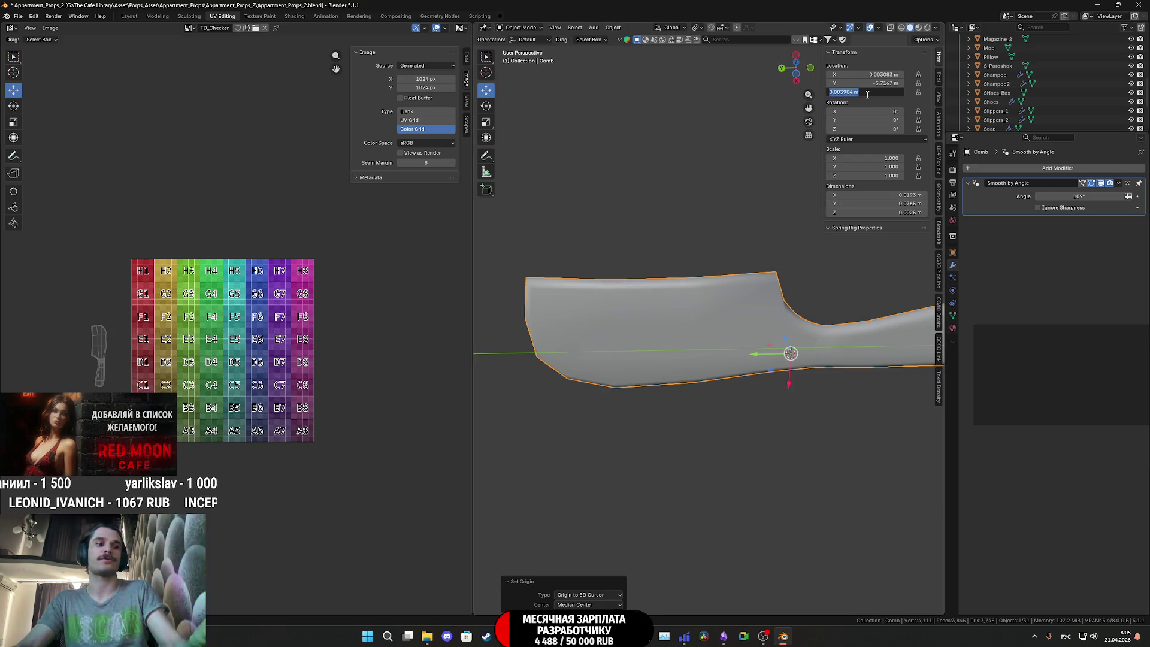
pyautogui.press('Return')
pyautogui.press('BackSpace')
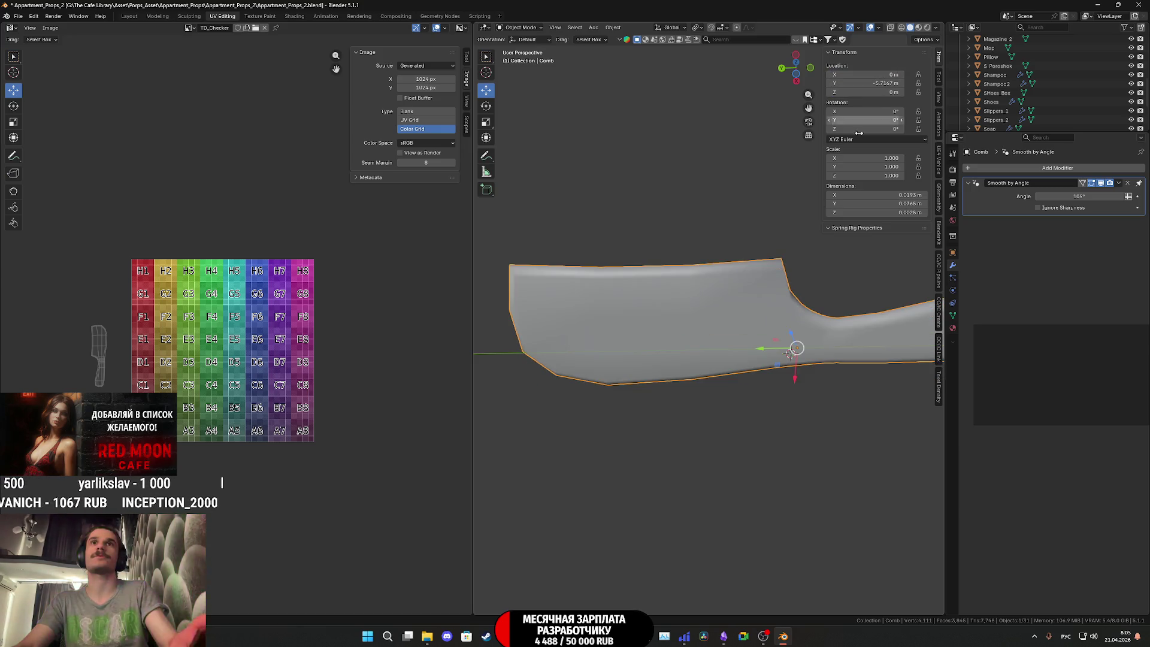
pyautogui.scroll(-6, 771, 353)
pyautogui.moveTo(776, 396)
pyautogui.mouseDown(button='middle')
pyautogui.moveTo(744, 423)
pyautogui.moveTo(769, 377)
pyautogui.mouseUp(button='middle')
pyautogui.hotkey('ctrl', 's')
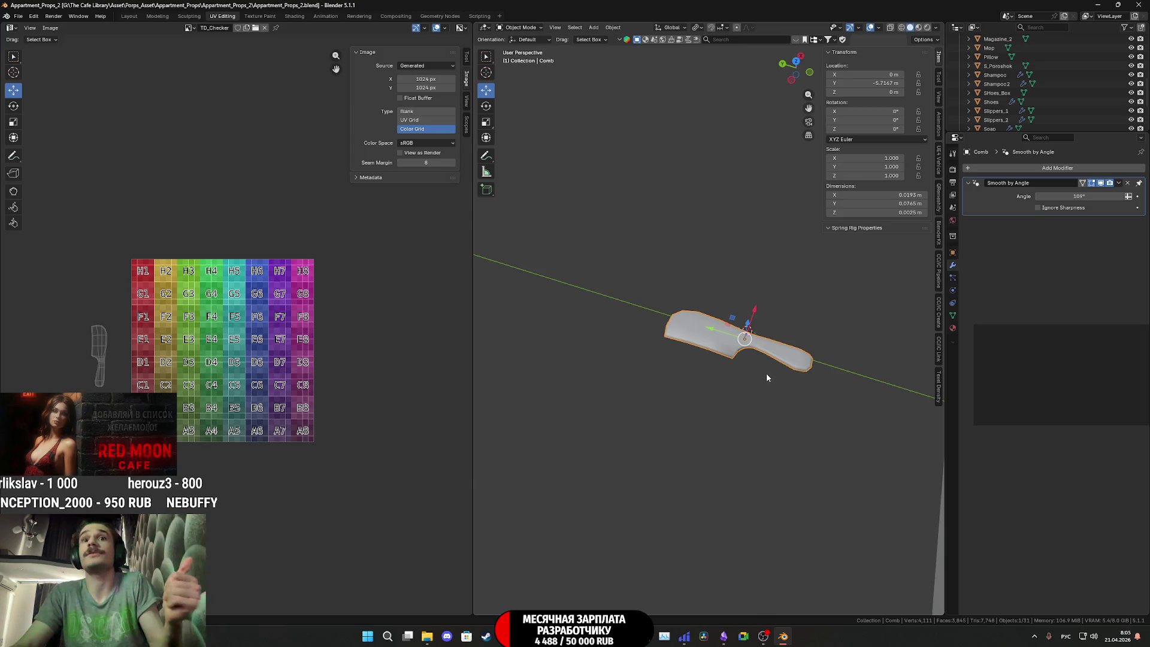
# Toggle the Comb in and out of Edit Mode and re-centre the view on it
pyautogui.press('Tab')
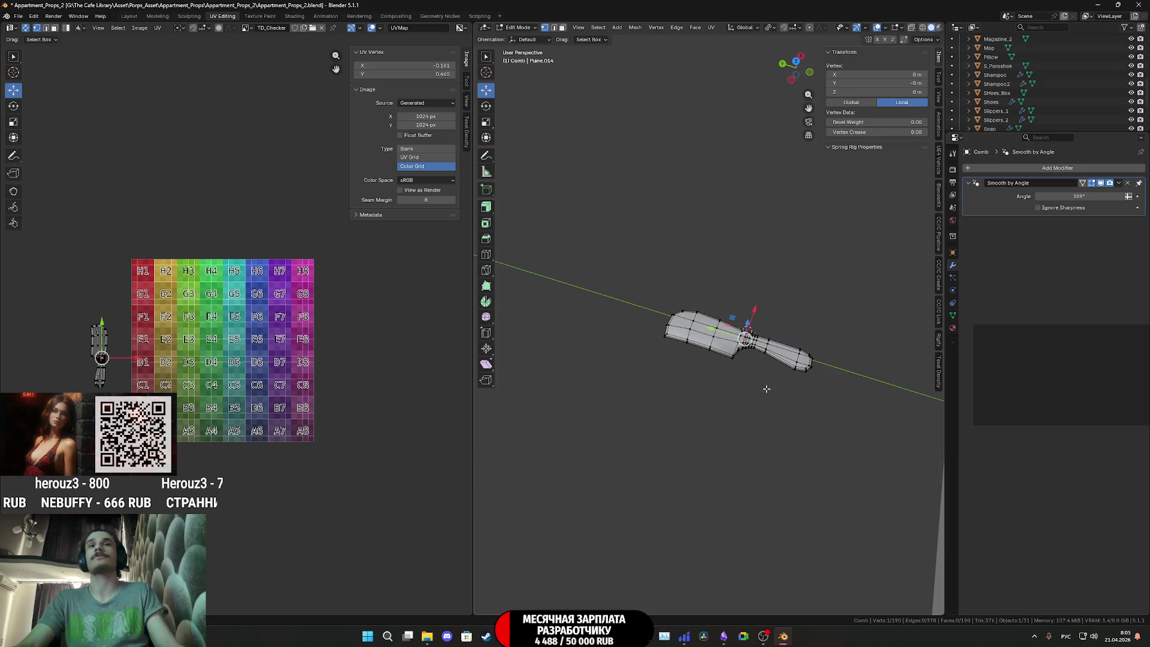
pyautogui.press('Tab')
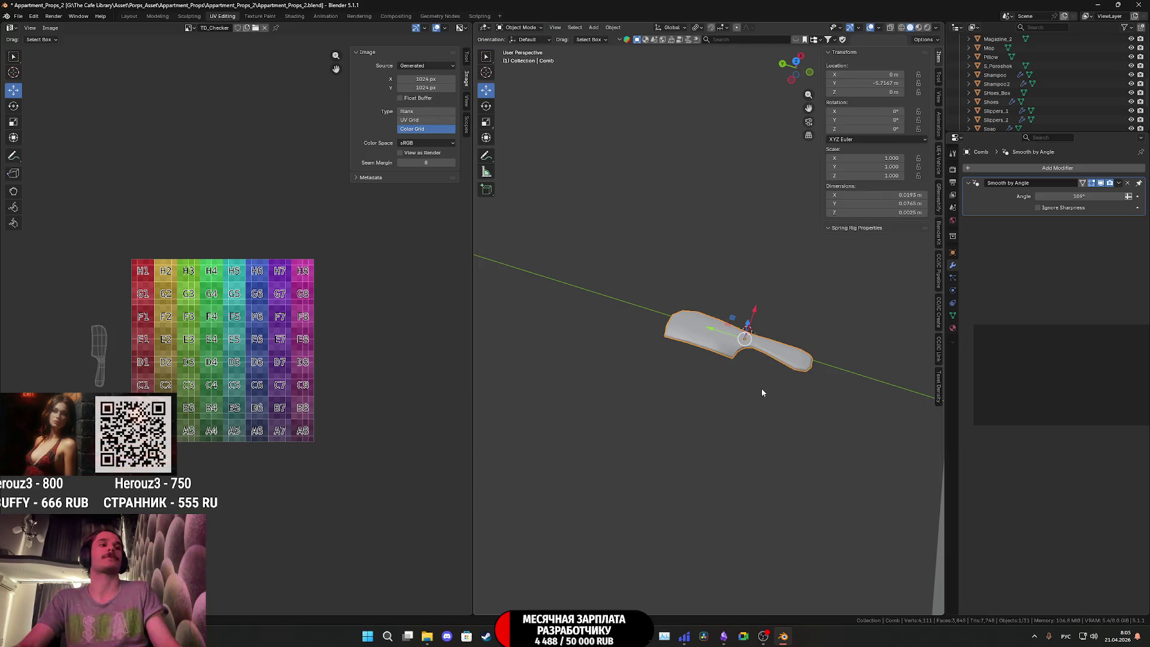
pyautogui.scroll(-4, 759, 387)
pyautogui.moveTo(749, 359); pyautogui.dragTo(752, 334, button='middle')
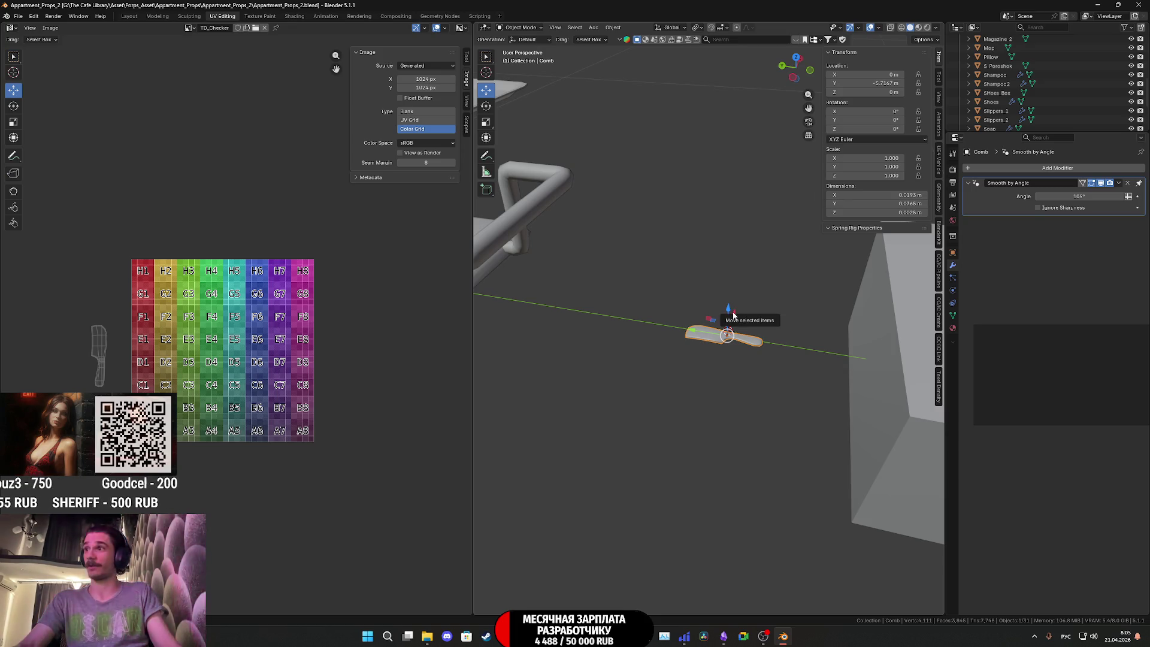
pyautogui.scroll(-4, 732, 311)
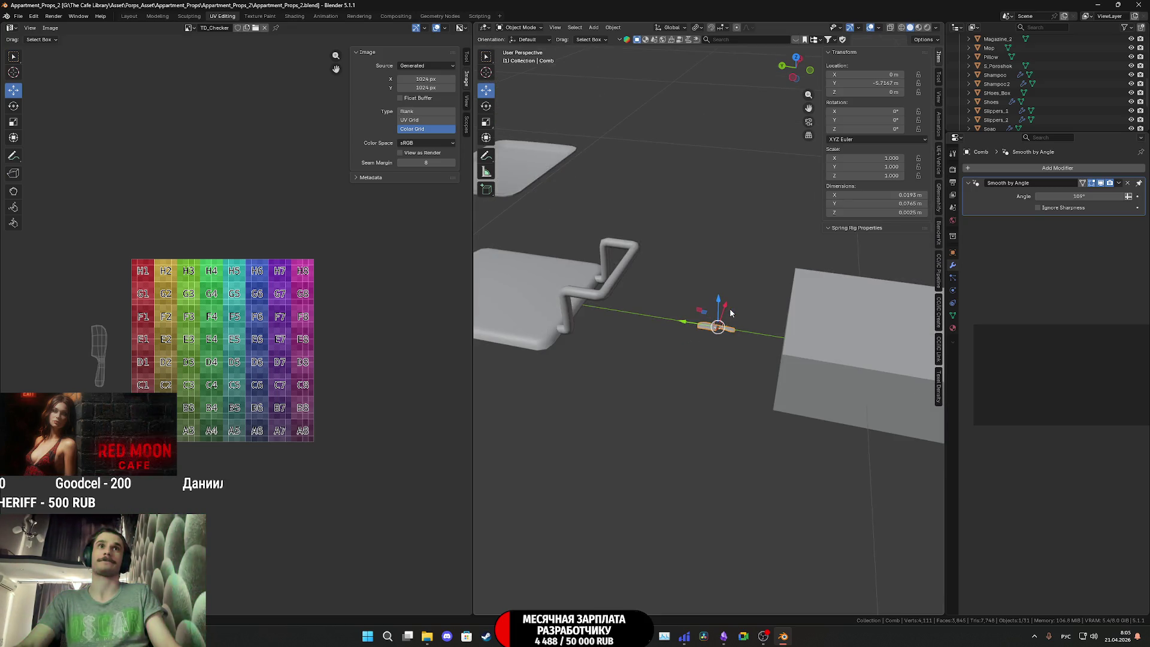
pyautogui.keyDown('shift'); pyautogui.moveTo(730, 308); pyautogui.dragTo(735, 336, button='middle'); pyautogui.keyUp('shift')
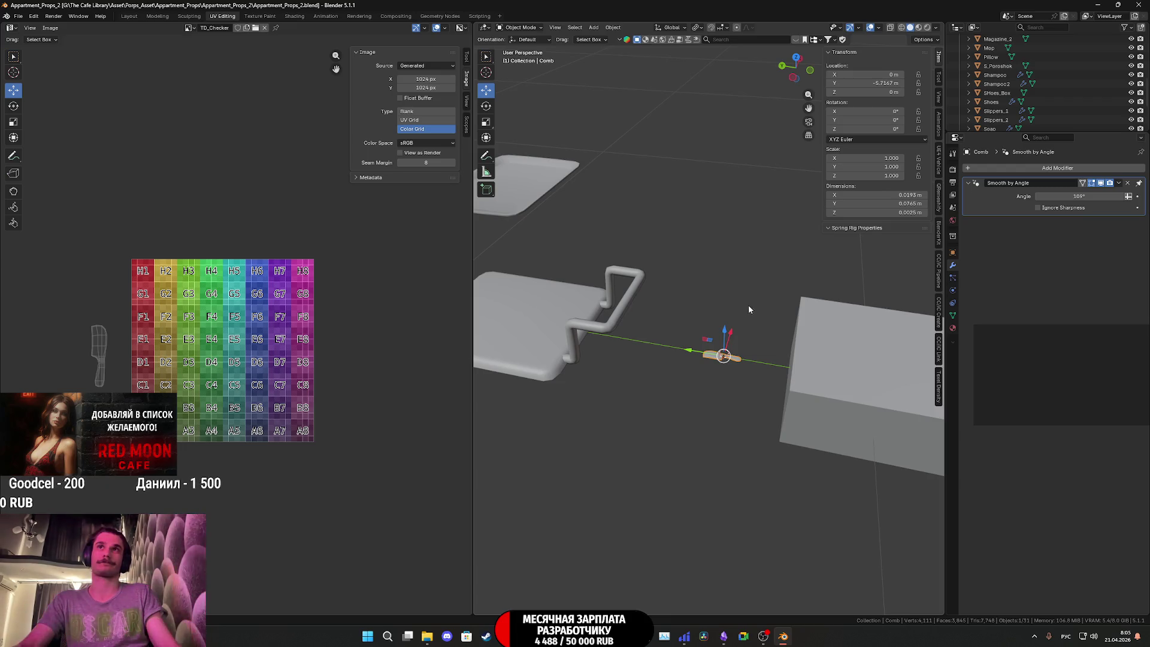
# Put all meshes in Edit Mode with their UVs shown, and select only the comb's UV island
pyautogui.press('a')
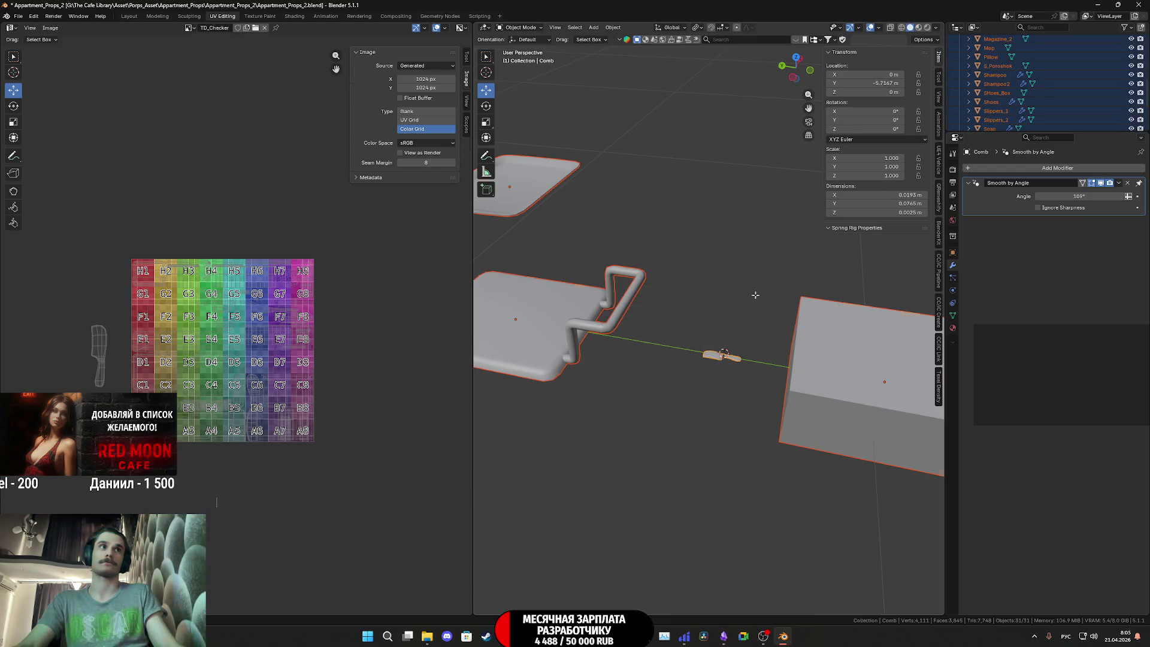
pyautogui.press('Tab')
pyautogui.press('KP_Decimal')
pyautogui.moveTo(366, 496); pyautogui.dragTo(244, 220)
pyautogui.scroll(-5, 171, 346)
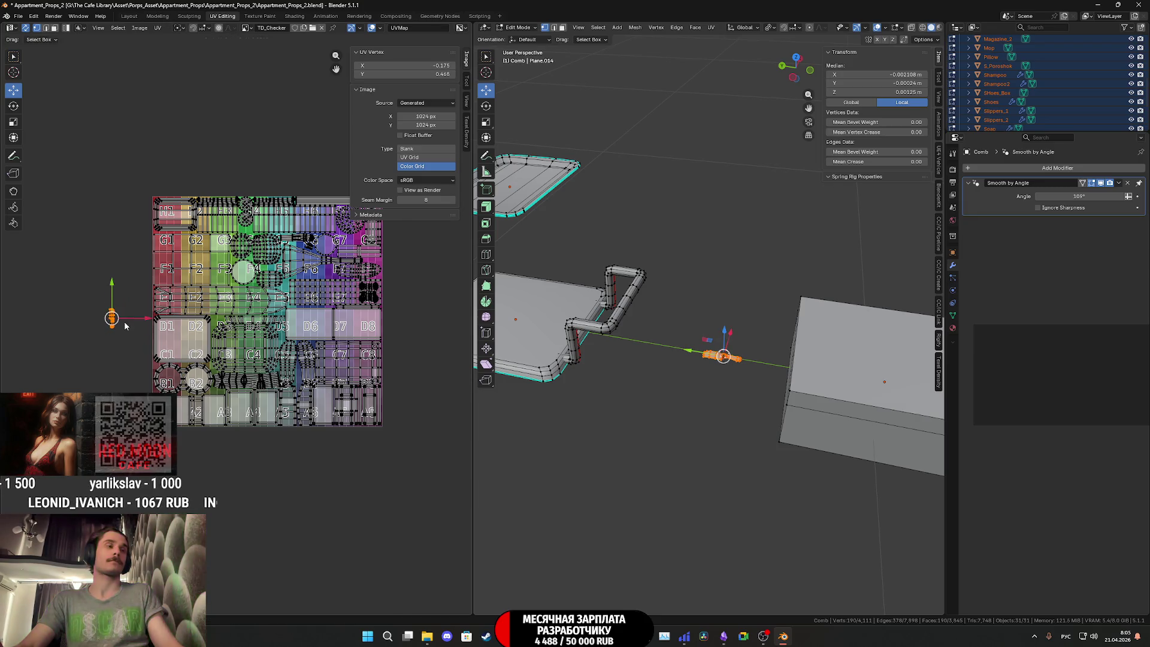
# Place the comb's island near F6, rotate it horizontal, and scale it about 1.4x
pyautogui.press('g')
pyautogui.click(330, 263)
pyautogui.scroll(8, 331, 263)
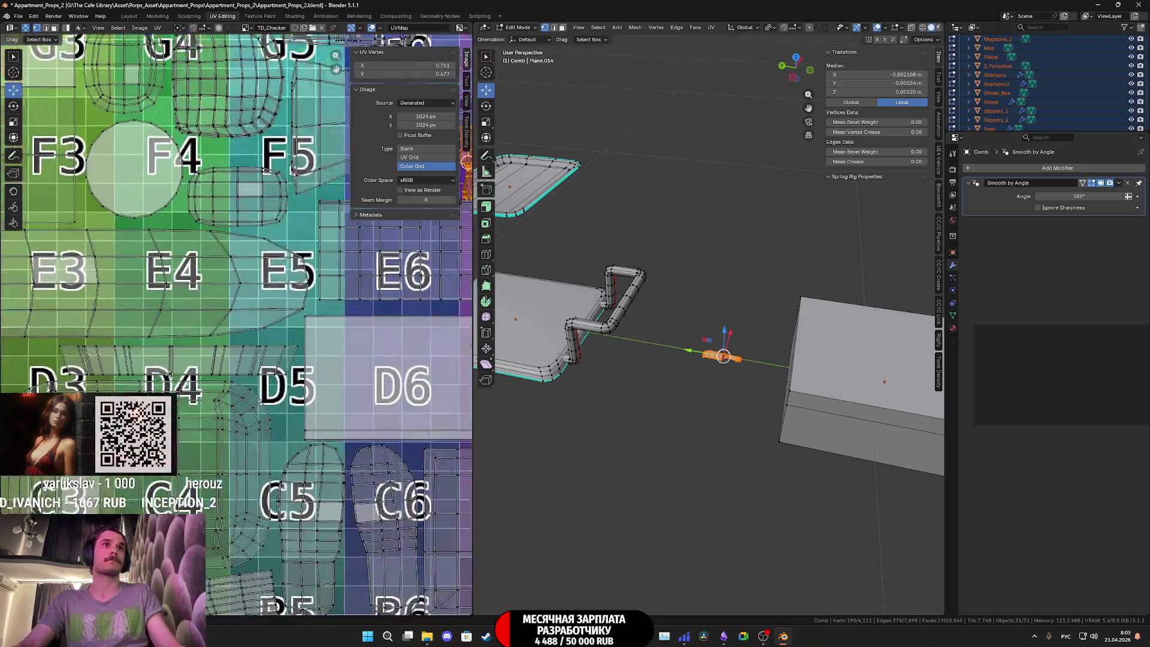
pyautogui.press('r')
pyautogui.click(225, 423)
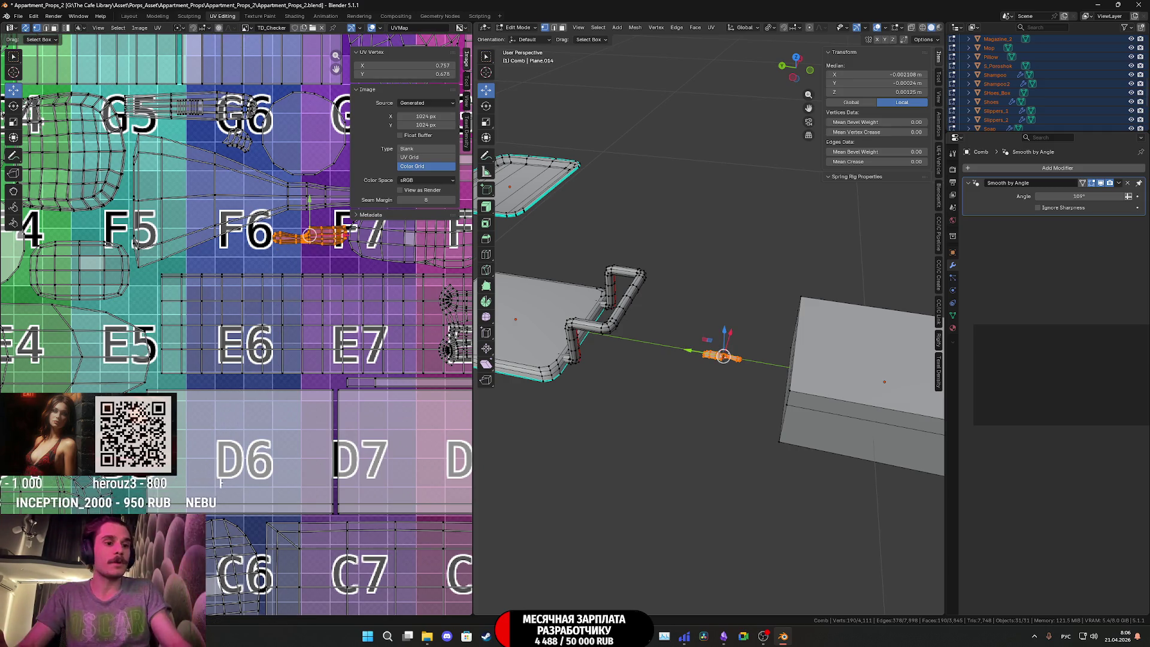
pyautogui.moveTo(317, 252); pyautogui.dragTo(256, 339, button='middle')
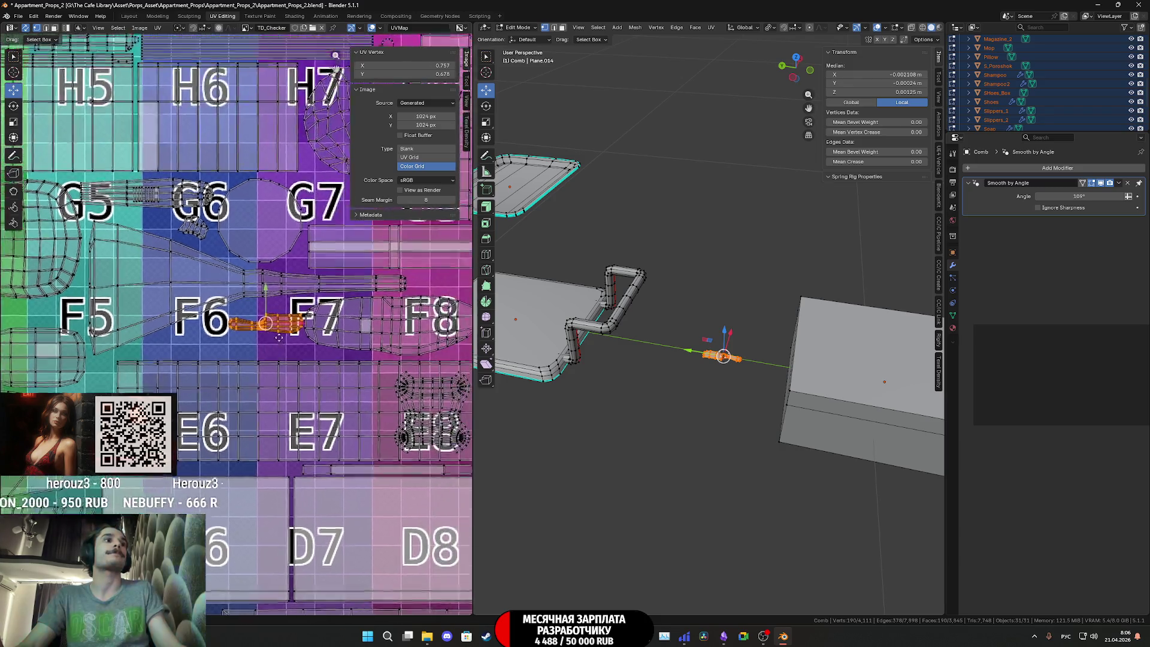
pyautogui.scroll(3, 293, 364)
pyautogui.press('g')
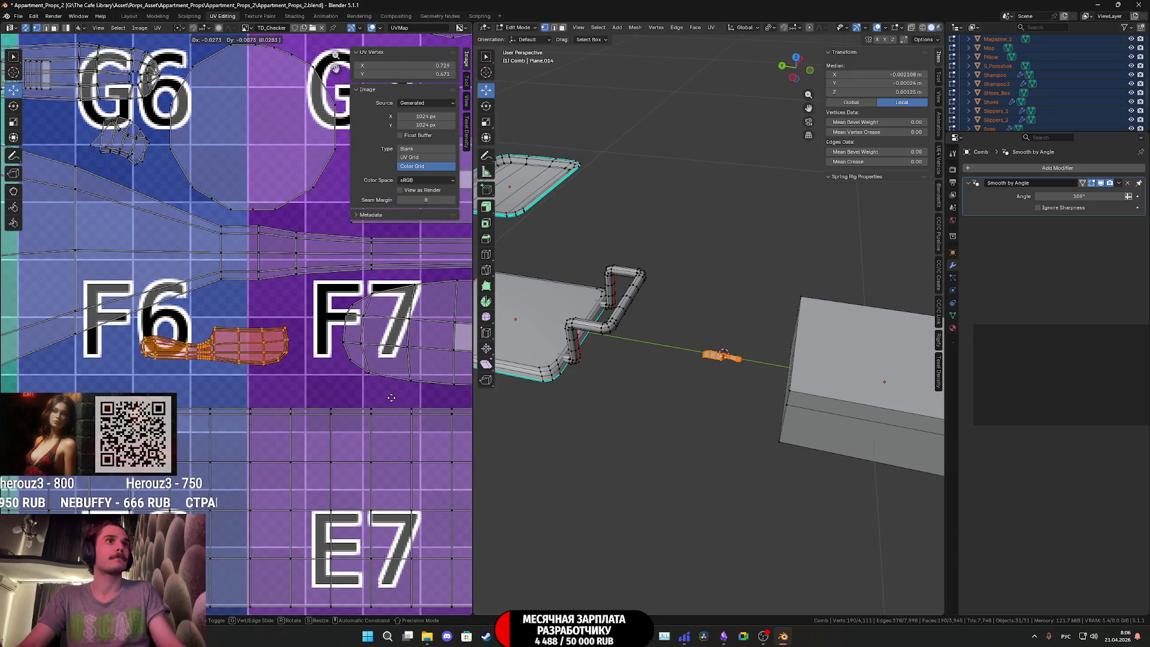
pyautogui.press('s')
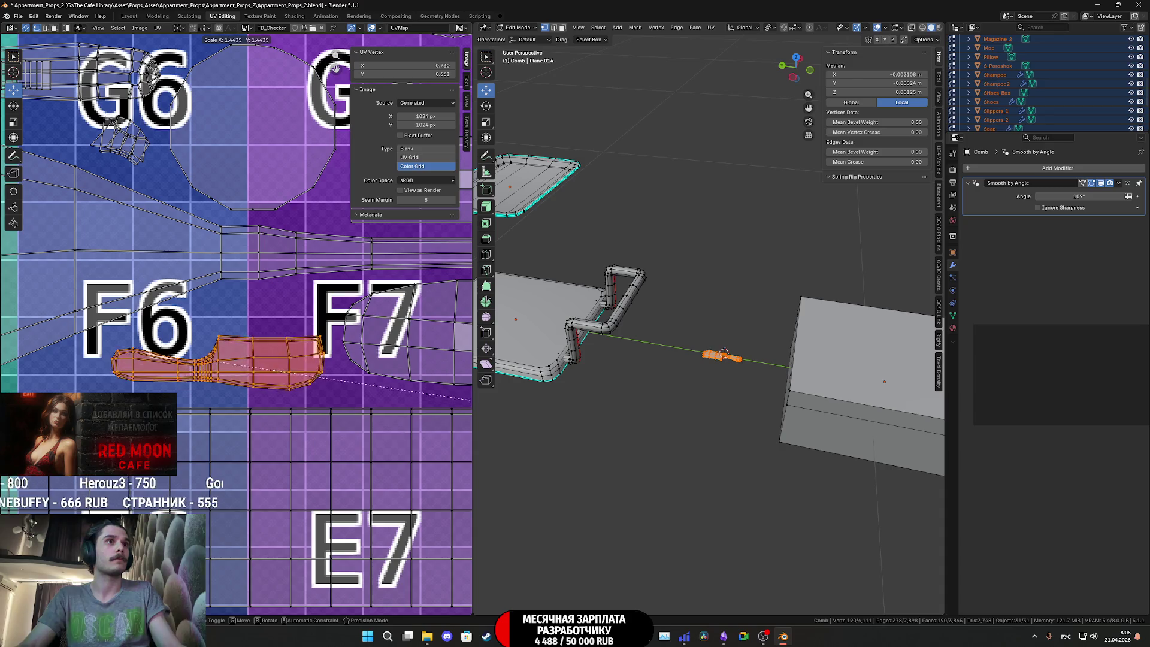
pyautogui.press('Return')
# Nudge the island left, rotate it slightly counter-clockwise, and raise it a little
pyautogui.press('g')
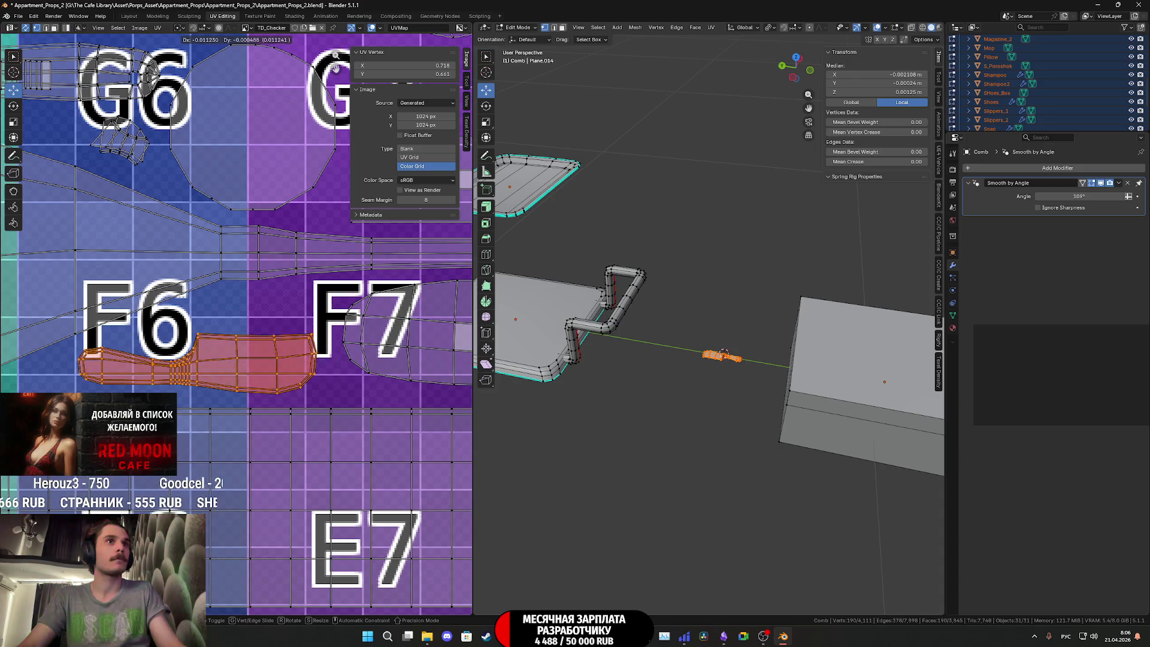
pyautogui.click(150, 370)
pyautogui.moveTo(151, 370); pyautogui.dragTo(242, 333, button='middle')
pyautogui.moveTo(331, 345); pyautogui.dragTo(302, 347, button='middle')
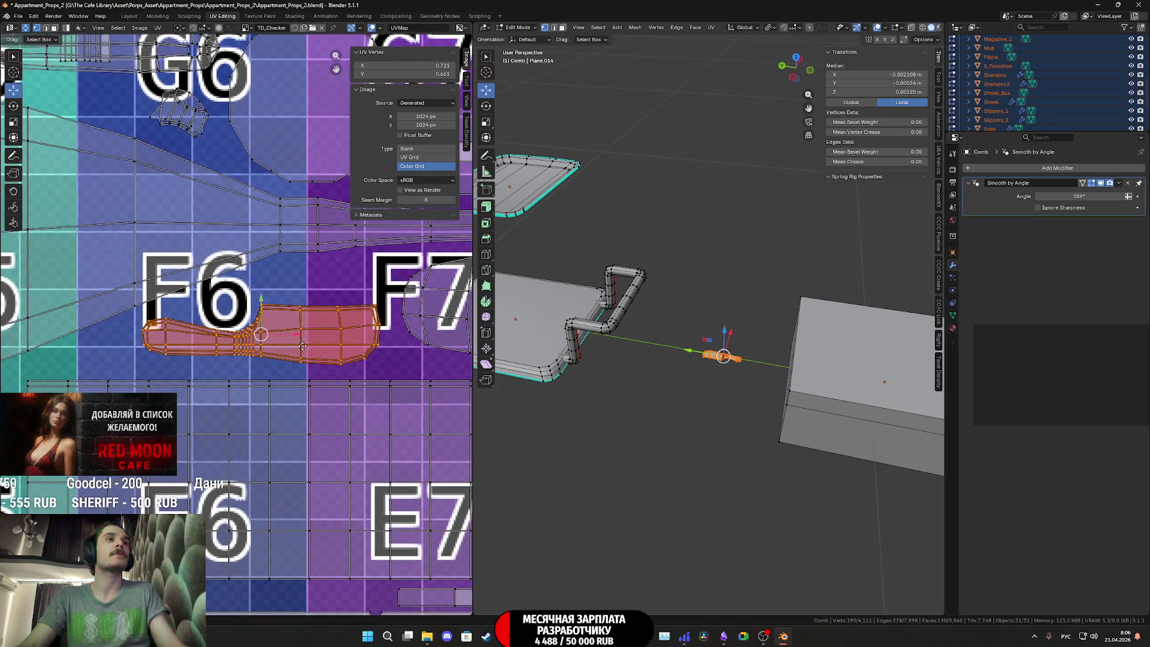
pyautogui.press('r')
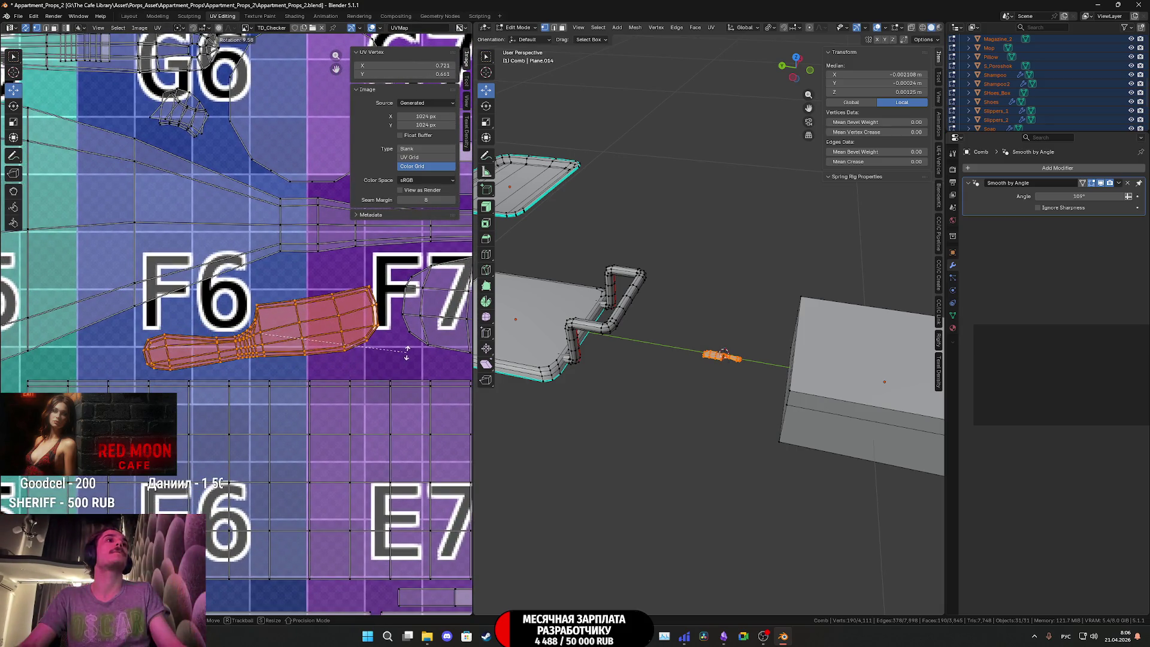
pyautogui.click(407, 355)
pyautogui.press('g')
pyautogui.click(403, 340)
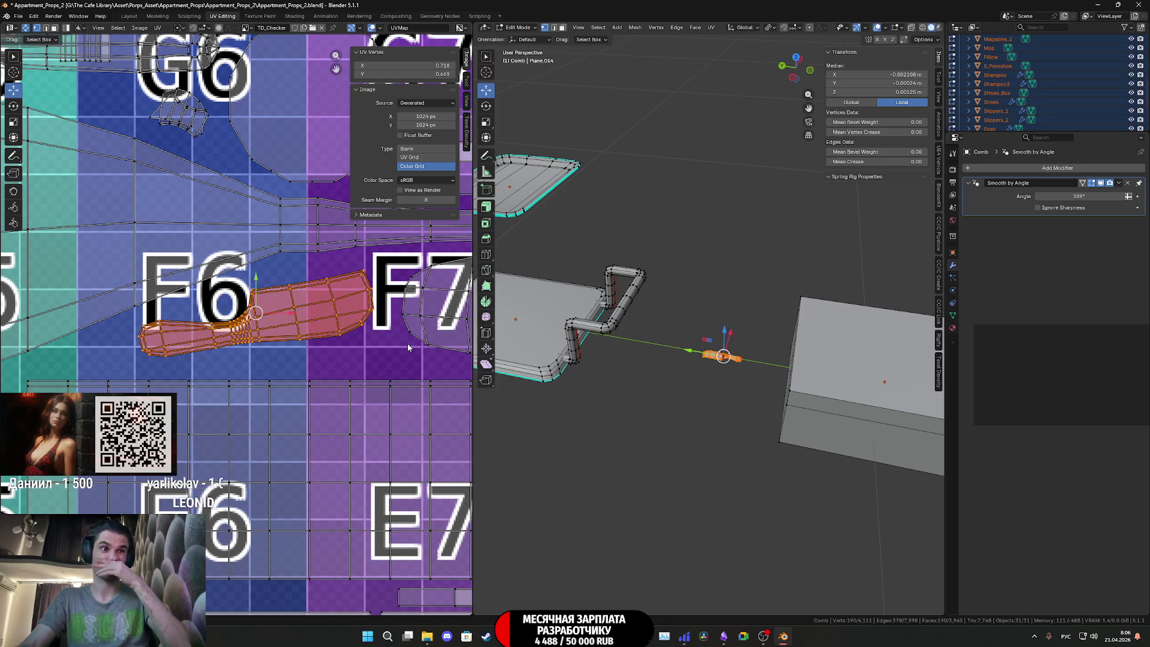
# Enlarge the comb's UV island and reposition it across the F6 and F7 cells
pyautogui.scroll(1, 336, 344)
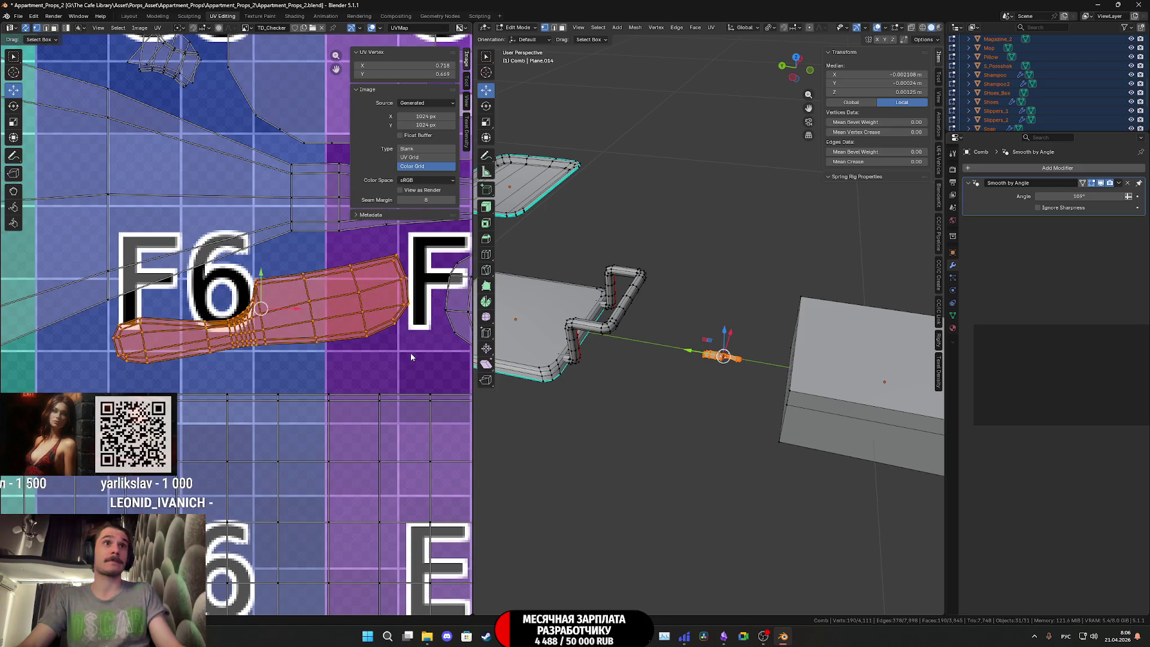
pyautogui.press('s')
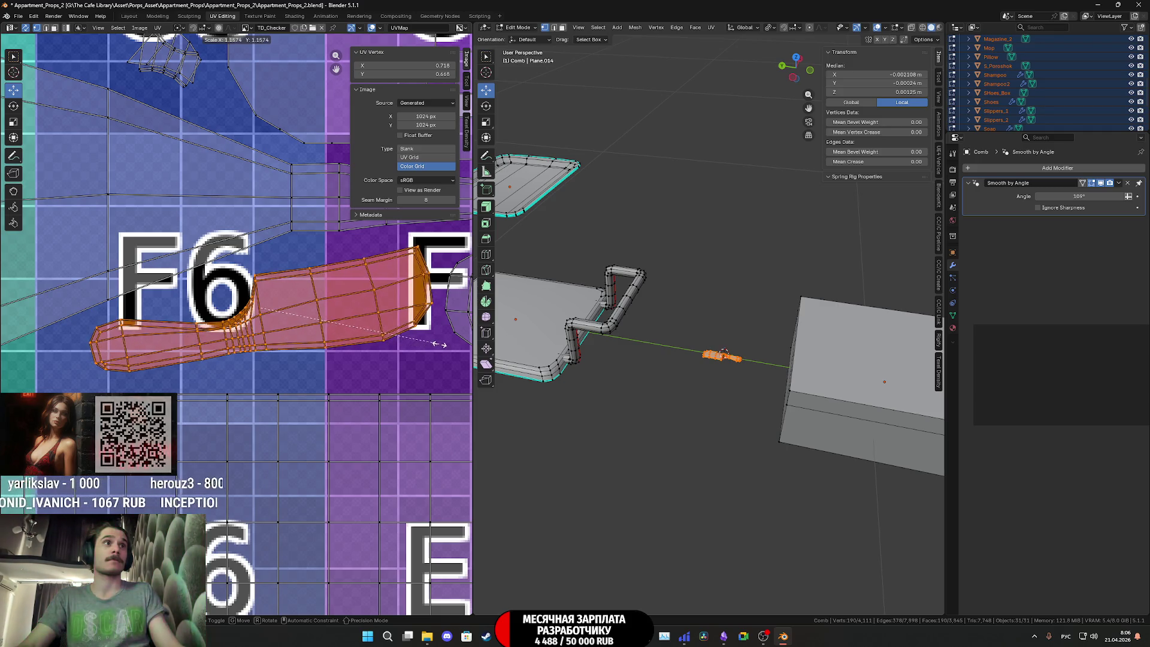
pyautogui.click(454, 338)
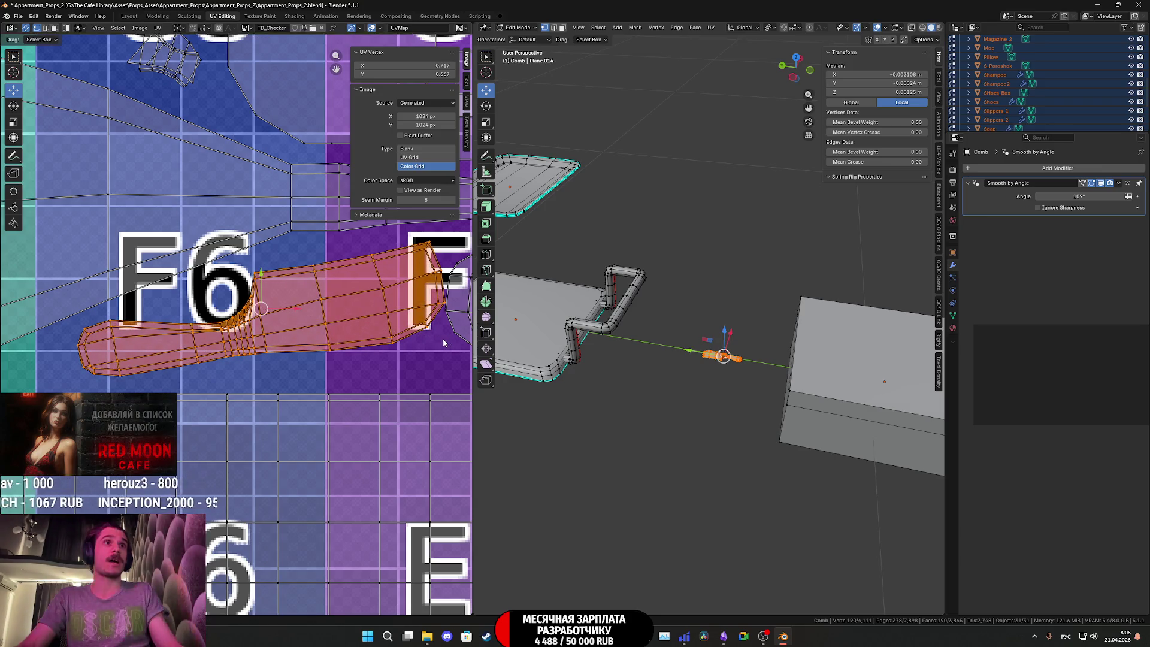
pyautogui.moveTo(269, 329); pyautogui.dragTo(298, 316, button='middle')
pyautogui.press('g')
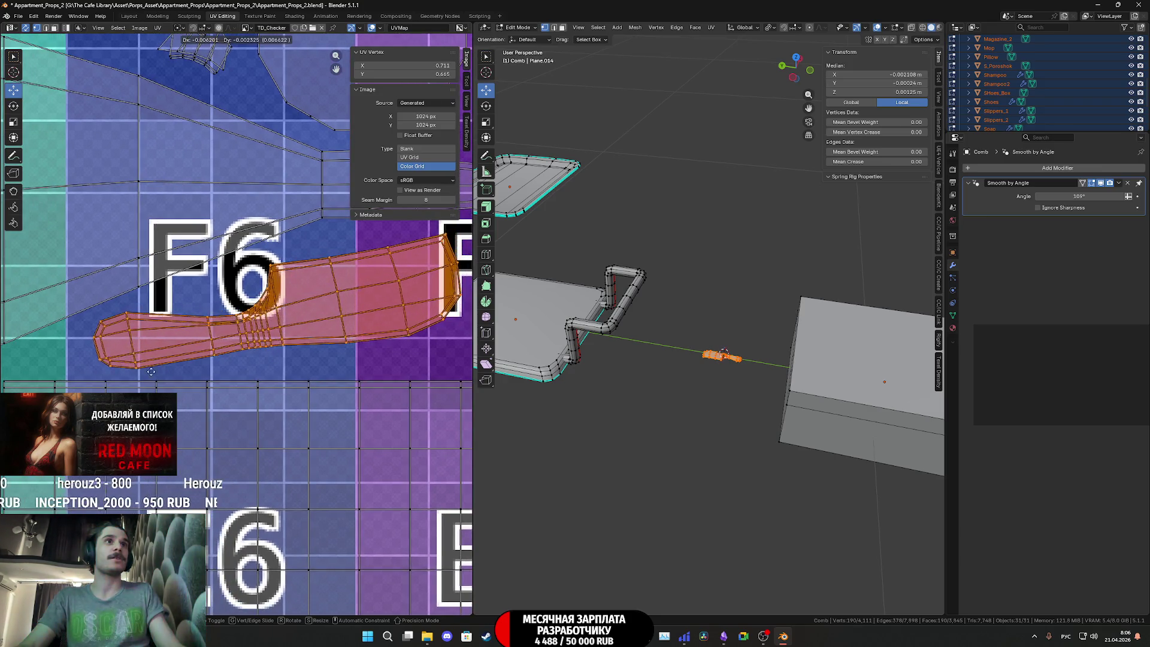
pyautogui.click(300, 357)
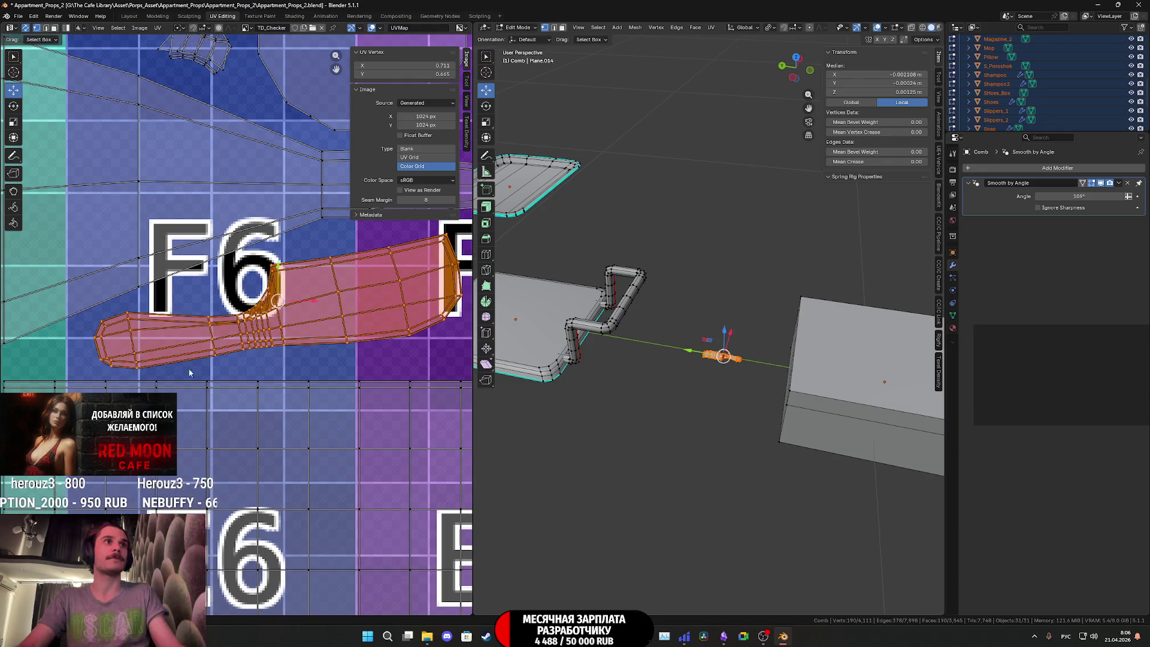
pyautogui.moveTo(301, 359); pyautogui.dragTo(214, 364, button='middle')
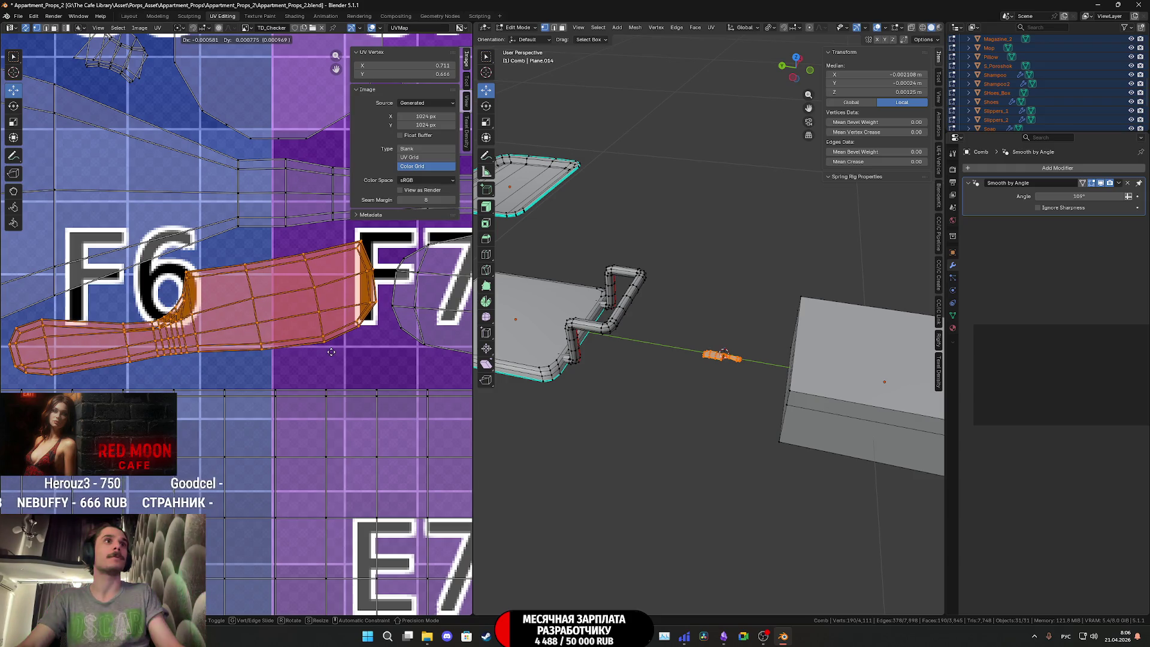
pyautogui.press('s')
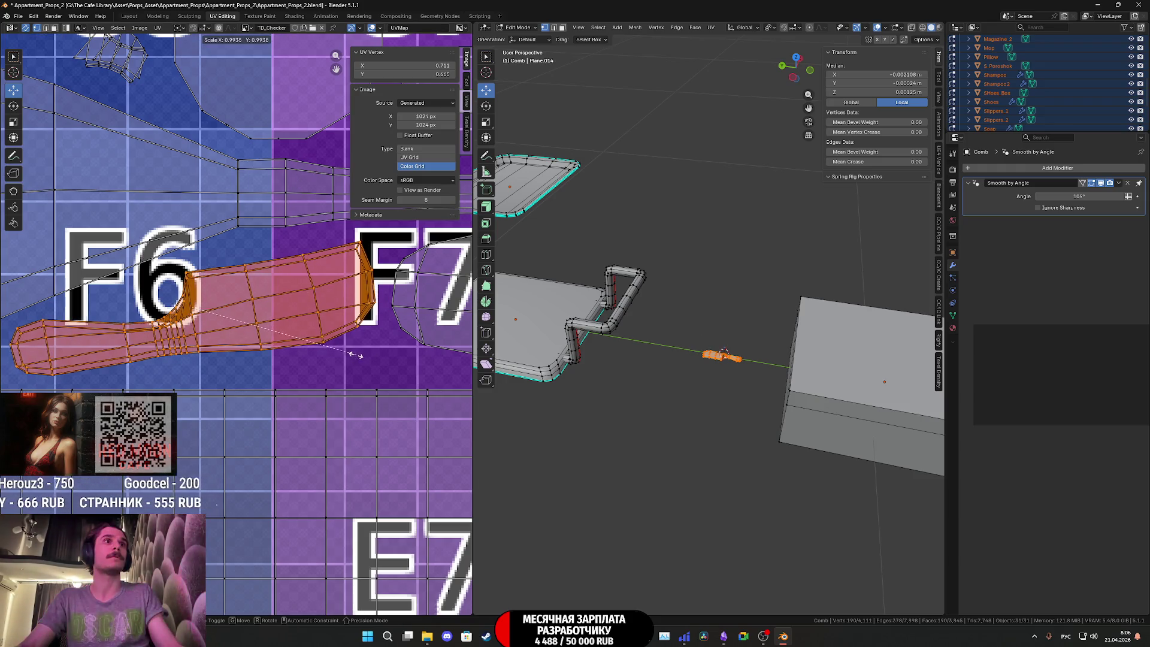
pyautogui.click(342, 357)
# Select all UVs, return to Object Mode, and select only the comb
pyautogui.scroll(-6, 339, 358)
pyautogui.scroll(-5, 339, 357)
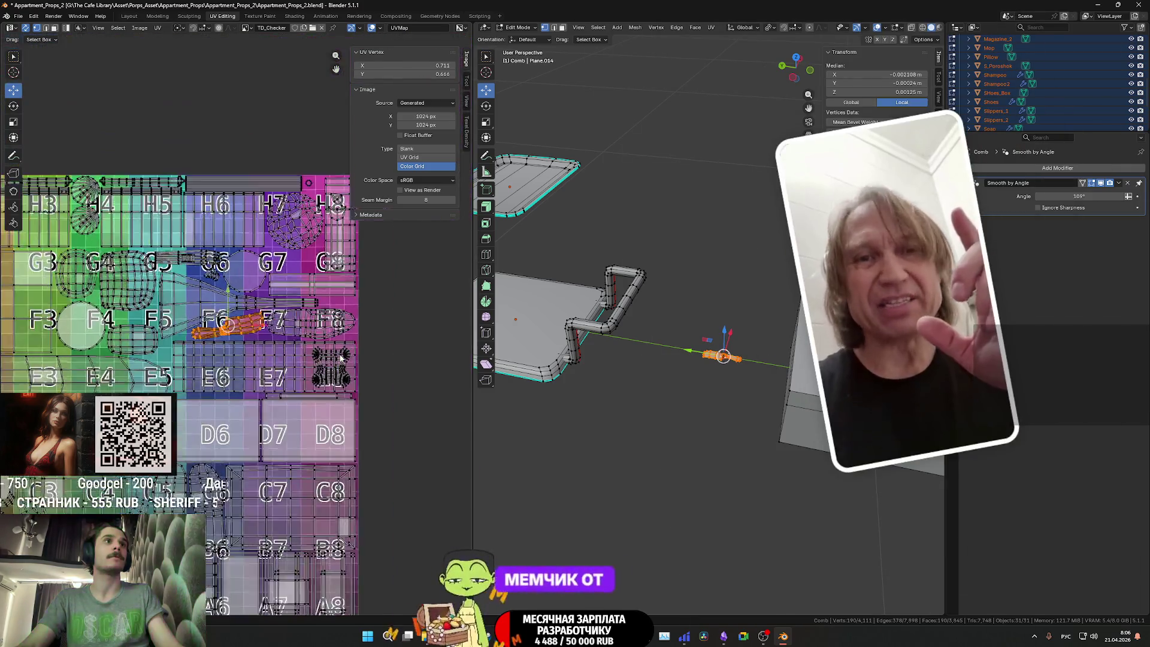
pyautogui.press('a')
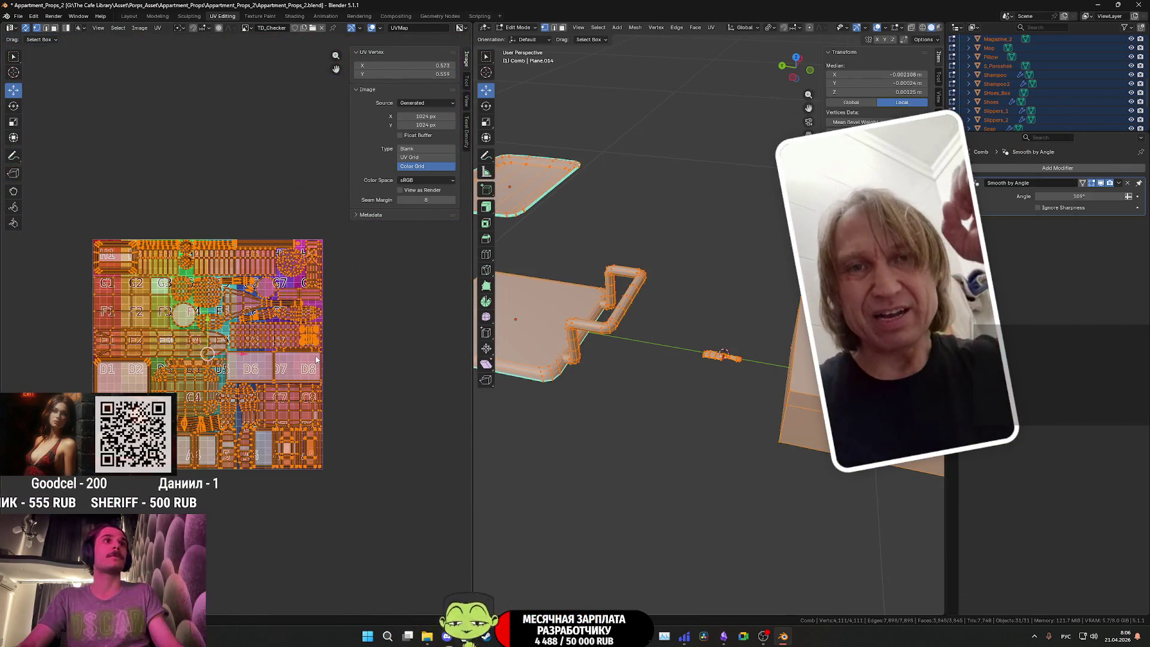
pyautogui.scroll(7, 249, 268)
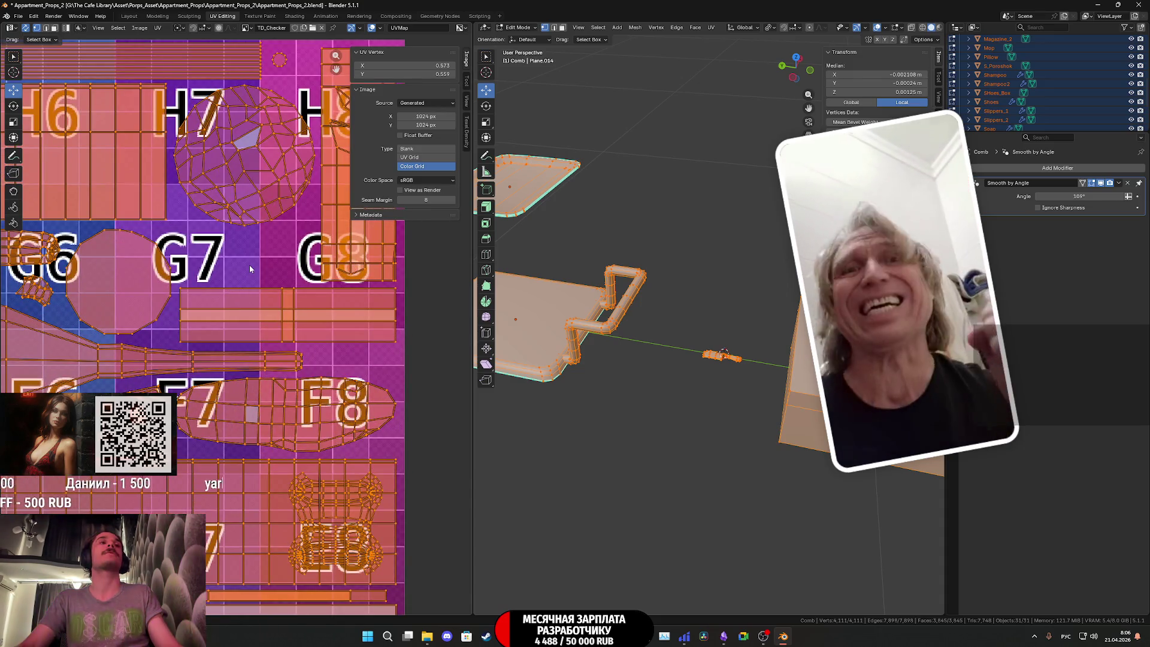
pyautogui.scroll(-5, 249, 264)
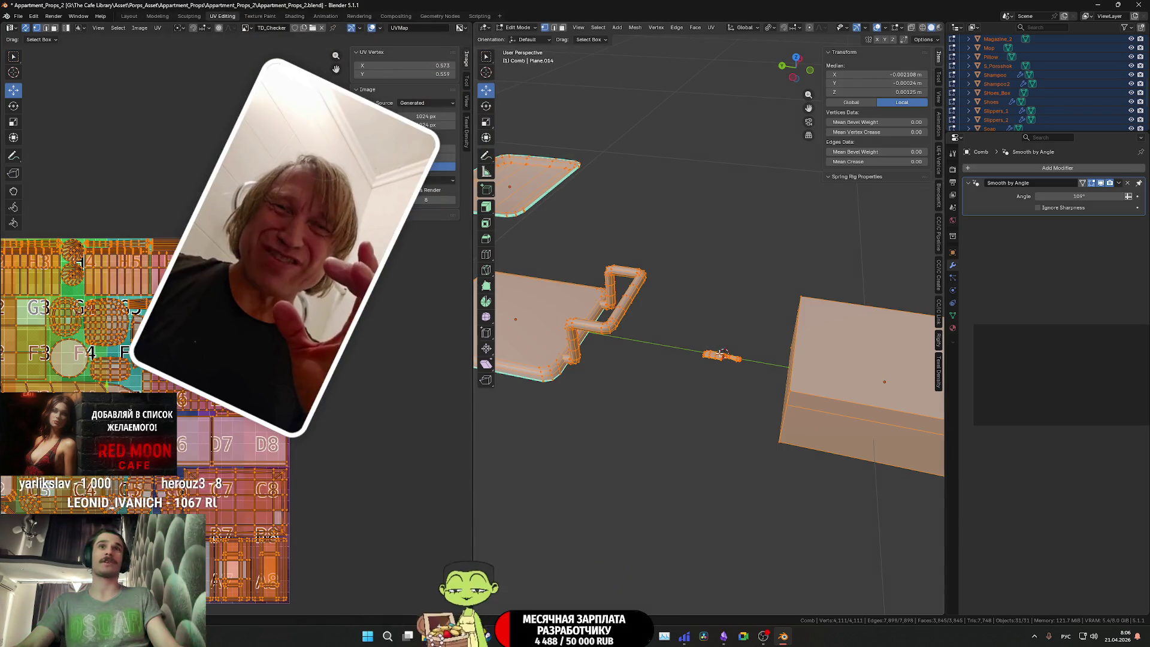
pyautogui.scroll(2, 233, 331)
pyautogui.scroll(1, 233, 331)
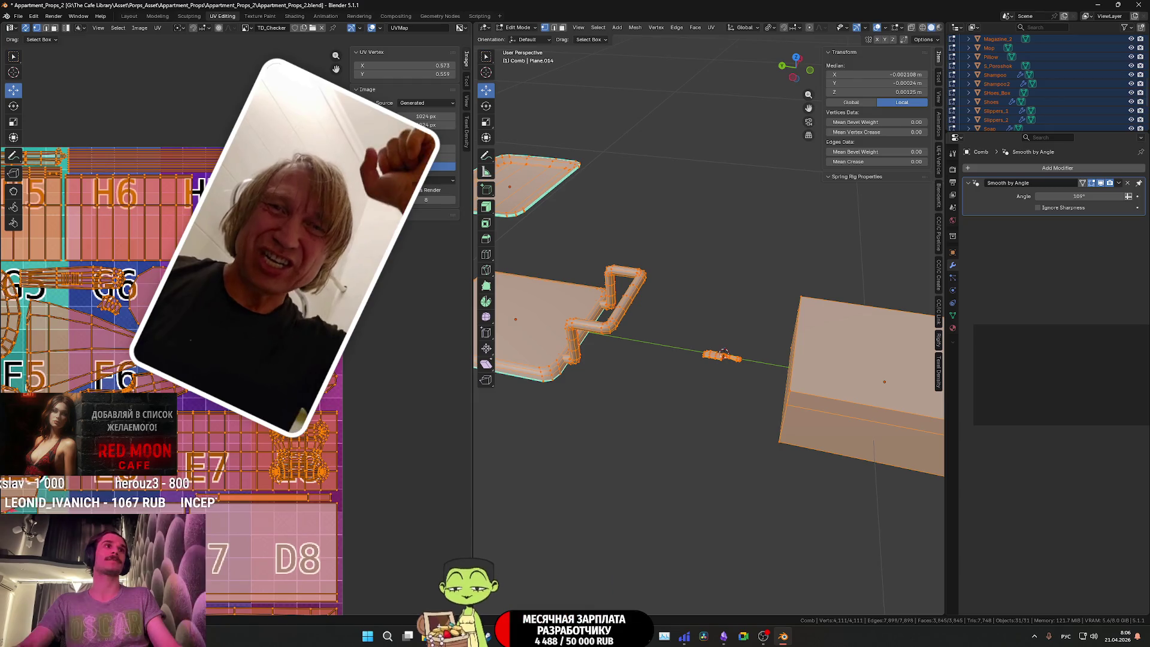
pyautogui.press('Tab')
pyautogui.click(725, 360)
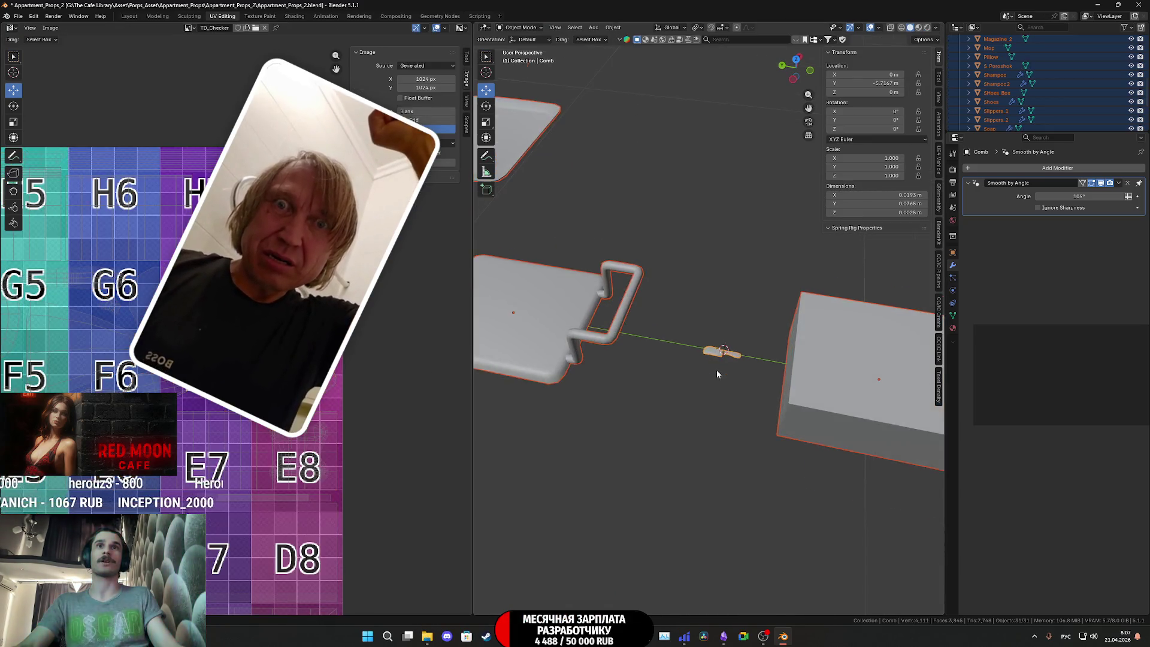
# Save the file and duplicate the comb 0.12 m along Y to Y −5.6164 m
pyautogui.scroll(4, 719, 371)
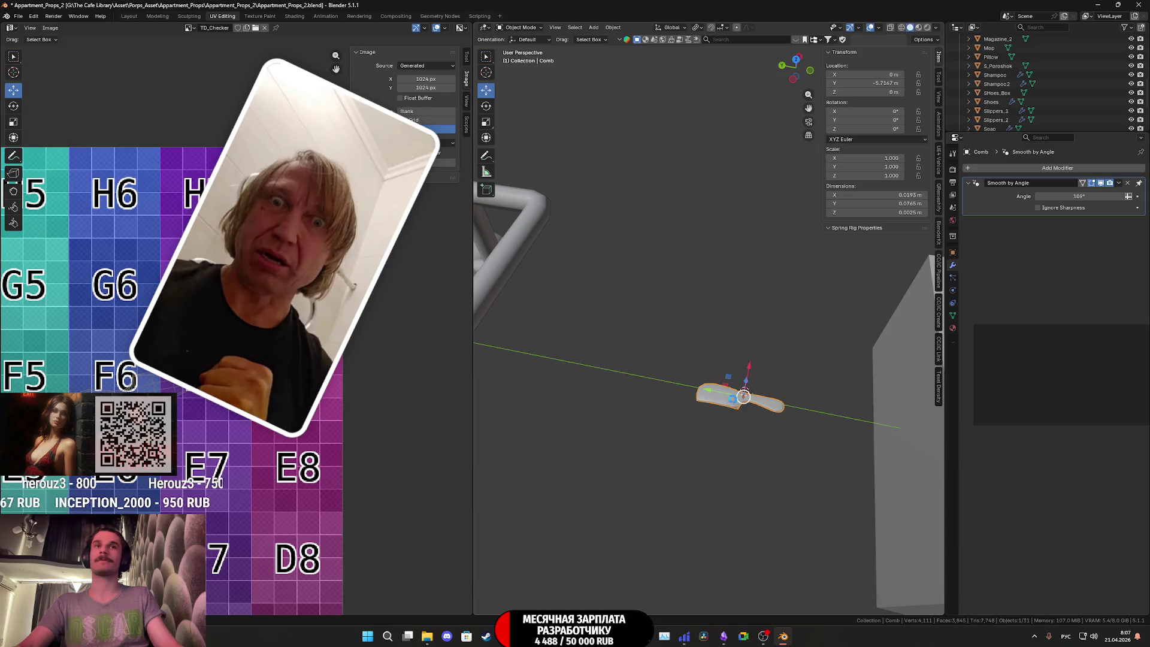
pyautogui.hotkey('ctrl', 's')
pyautogui.hotkey('shift', 'd')
pyautogui.rightClick(733, 398)
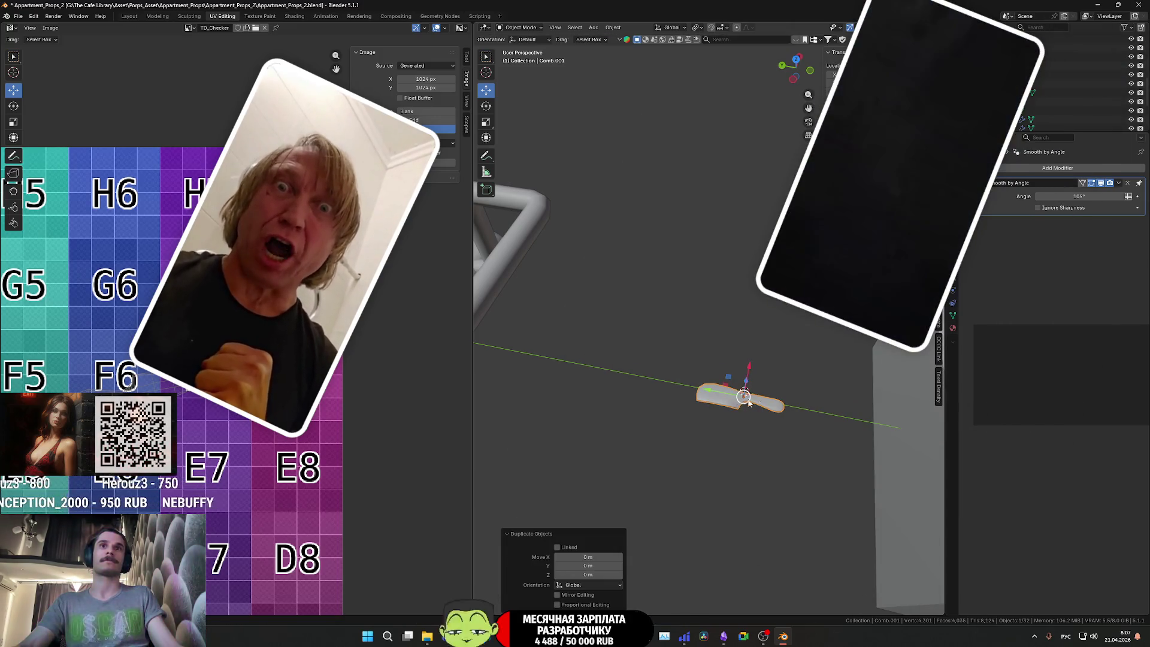
pyautogui.press('g')
pyautogui.press('y')
pyautogui.click(585, 382)
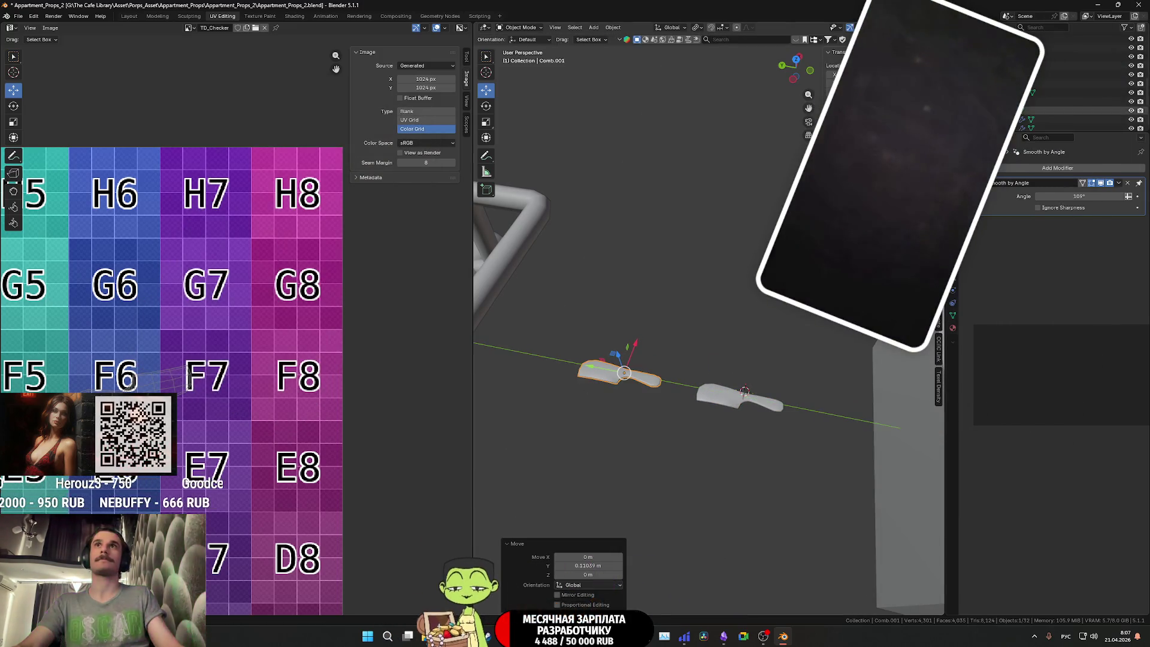
# Rename the copy Comw2, then select all objects and enter Edit Mode
pyautogui.scroll(4, 1078, 84)
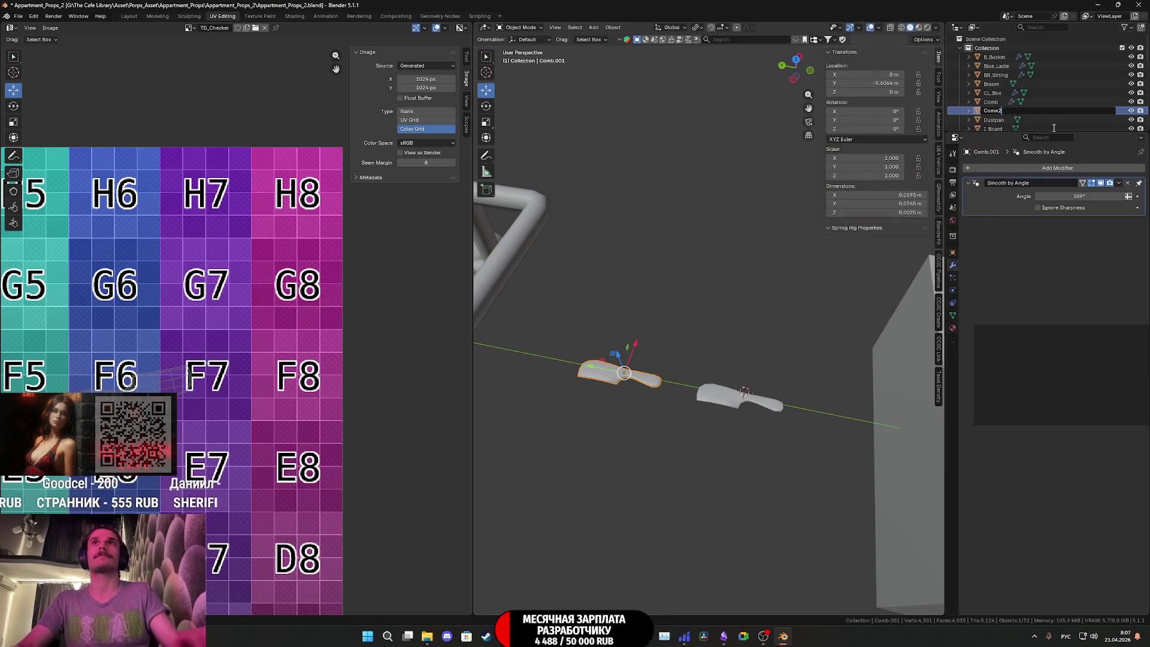
pyautogui.press('Return')
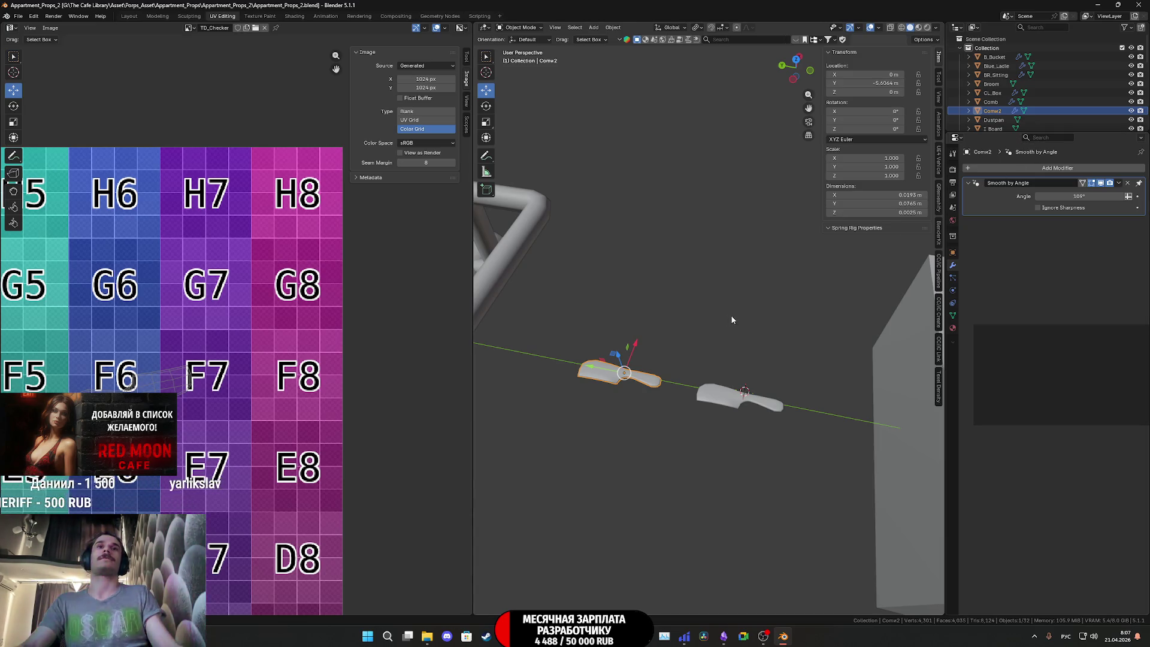
pyautogui.press('a')
pyautogui.press('Tab')
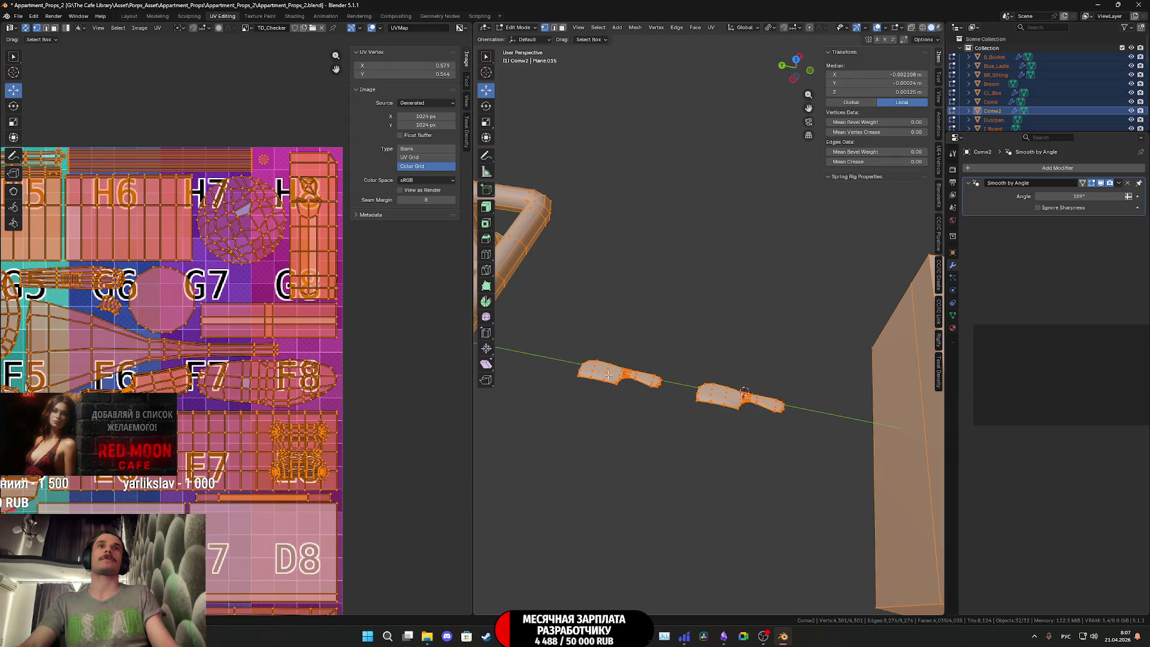
# Select the whole comb copy mesh and move its UV island into the G7 checker cell
pyautogui.click(608, 374)
pyautogui.hotkey('ctrl', 'l')
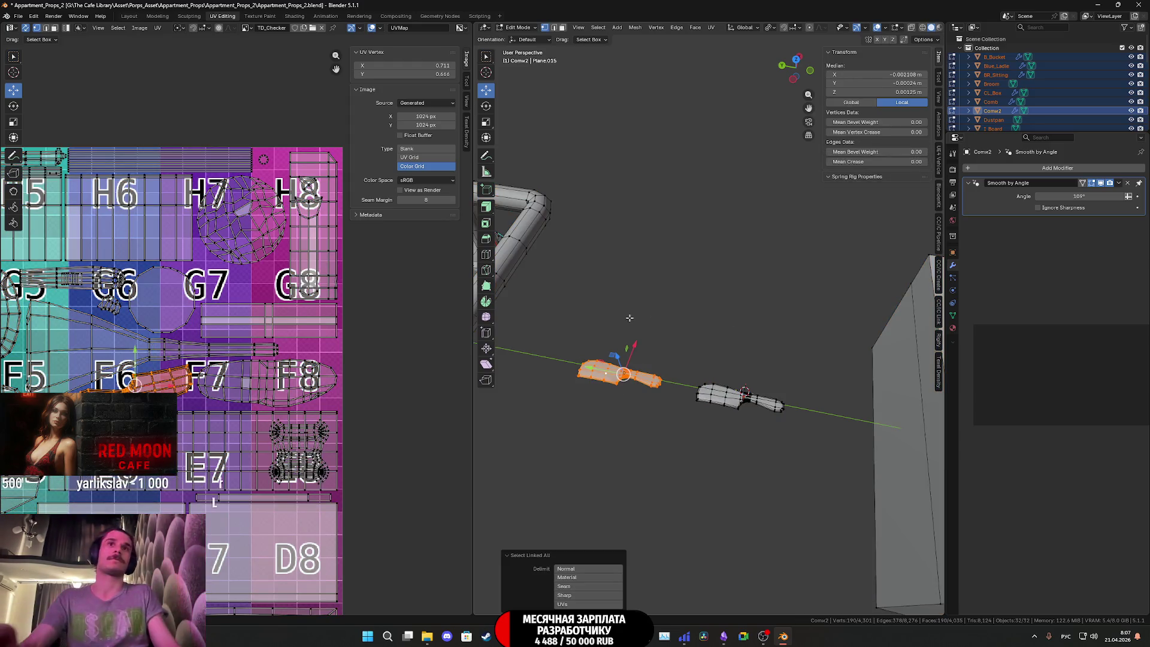
pyautogui.moveTo(629, 317); pyautogui.dragTo(455, 332, button='middle')
pyautogui.scroll(1, 436, 334)
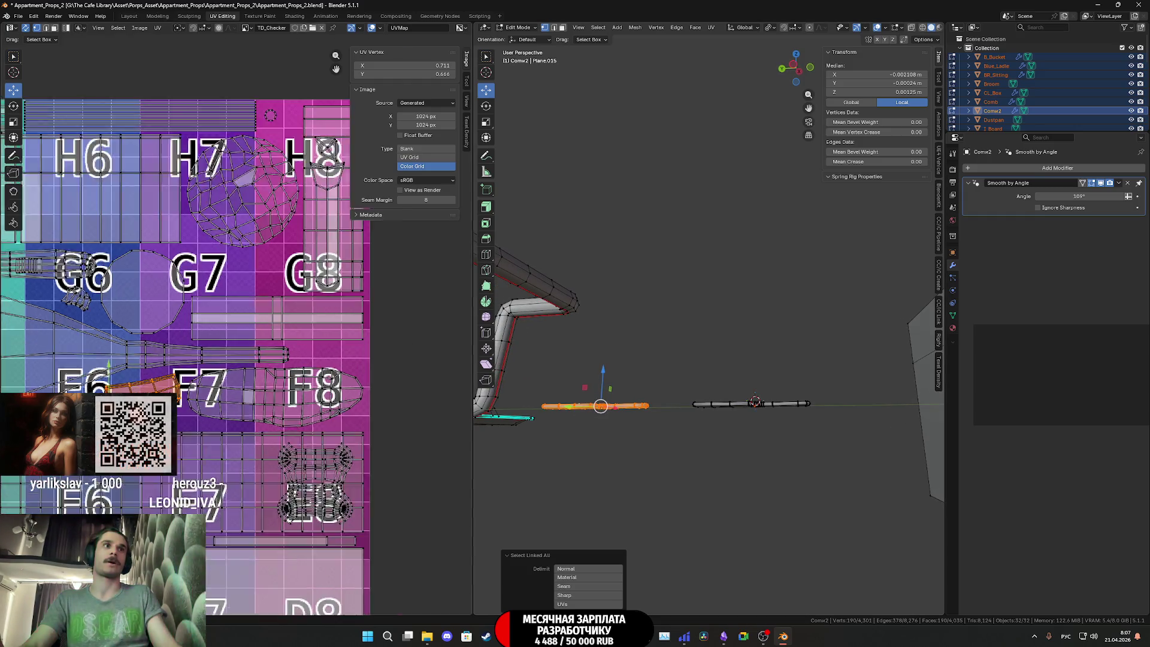
pyautogui.scroll(2, 225, 435)
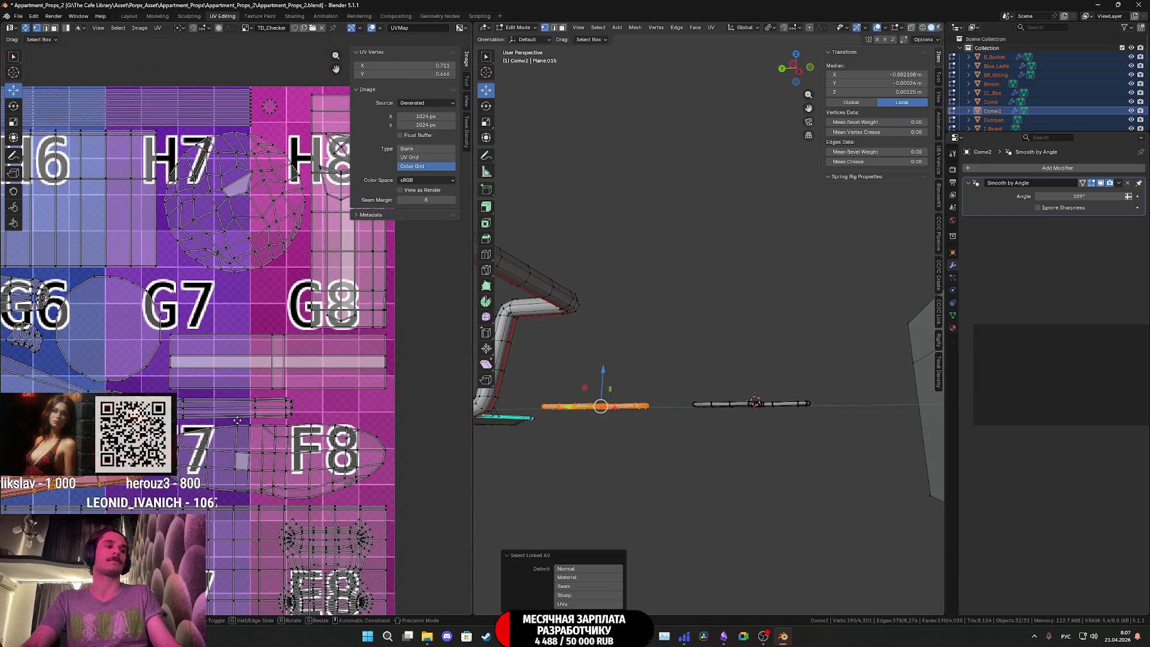
pyautogui.press('g')
pyautogui.click(239, 323)
pyautogui.moveTo(404, 332); pyautogui.dragTo(390, 370, button='middle')
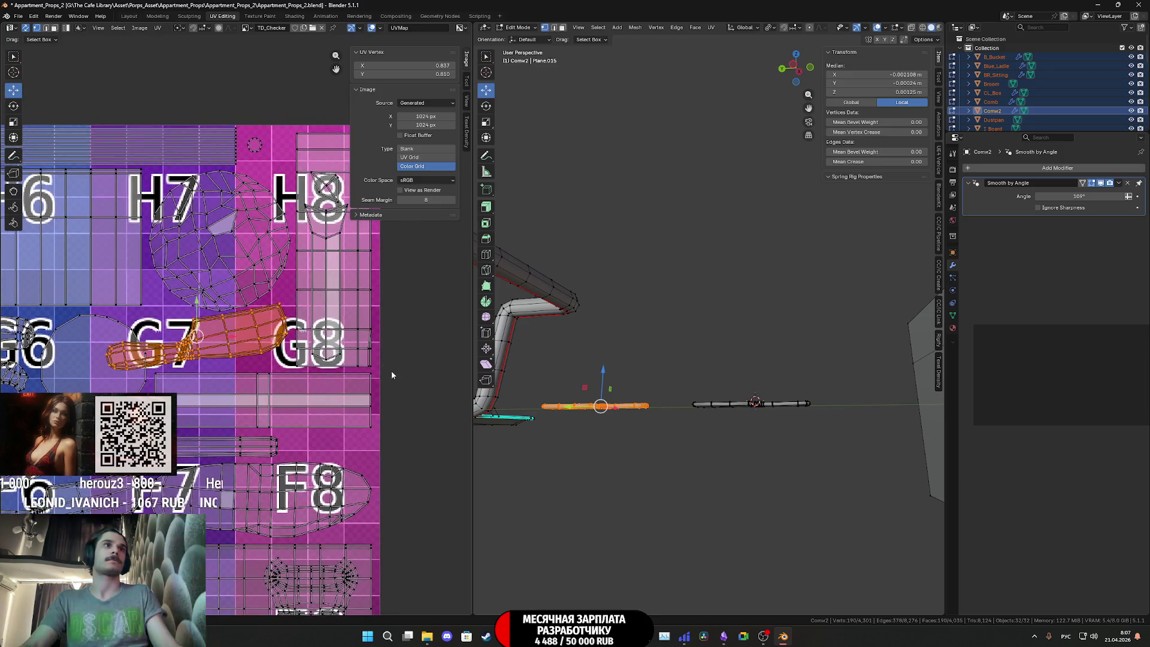